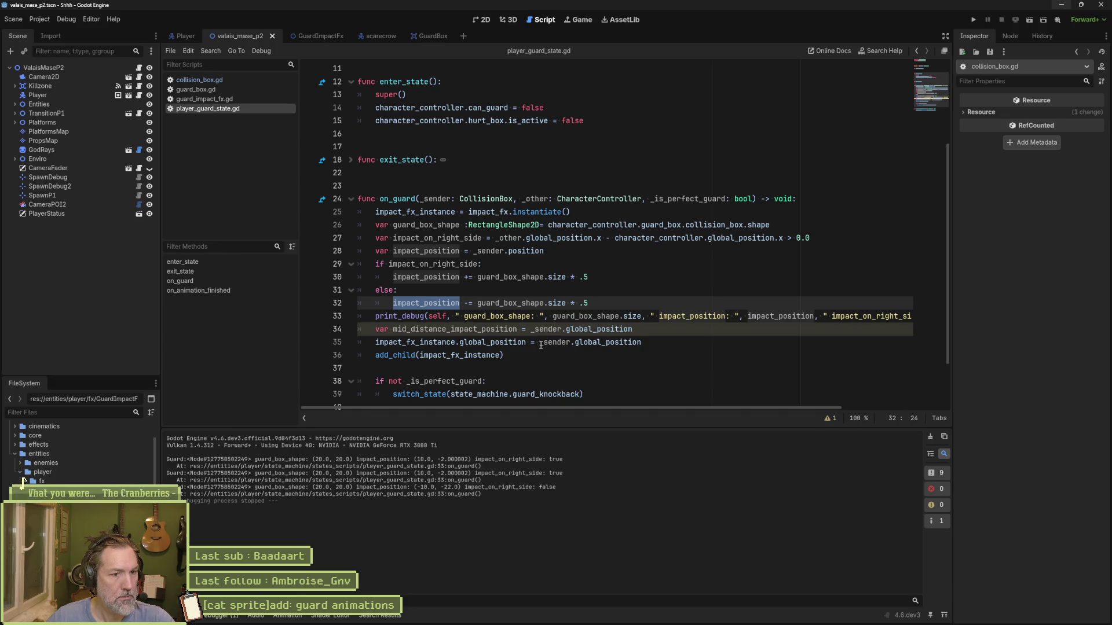
# Place the impact FX at impact_position and delete the unused mid_distance_impact_position line
pyautogui.moveTo(541, 345); pyautogui.dragTo(641, 343)
pyautogui.write('impact_position')
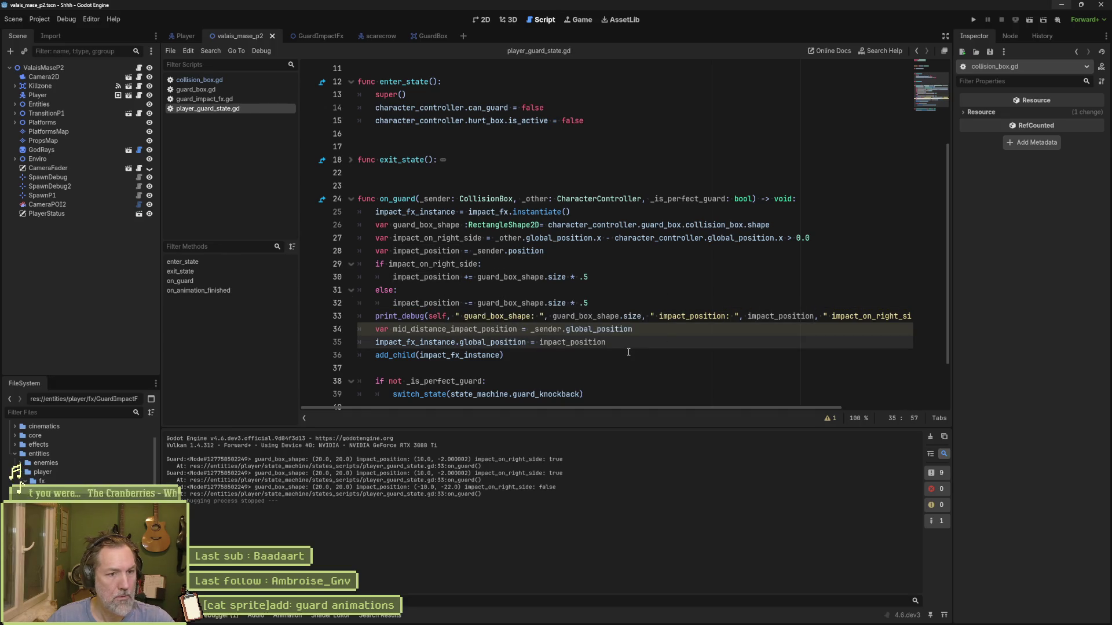
pyautogui.press('Up')
pyautogui.press('Home')
pyautogui.hotkey('shift', 'Down')
pyautogui.press('Delete')
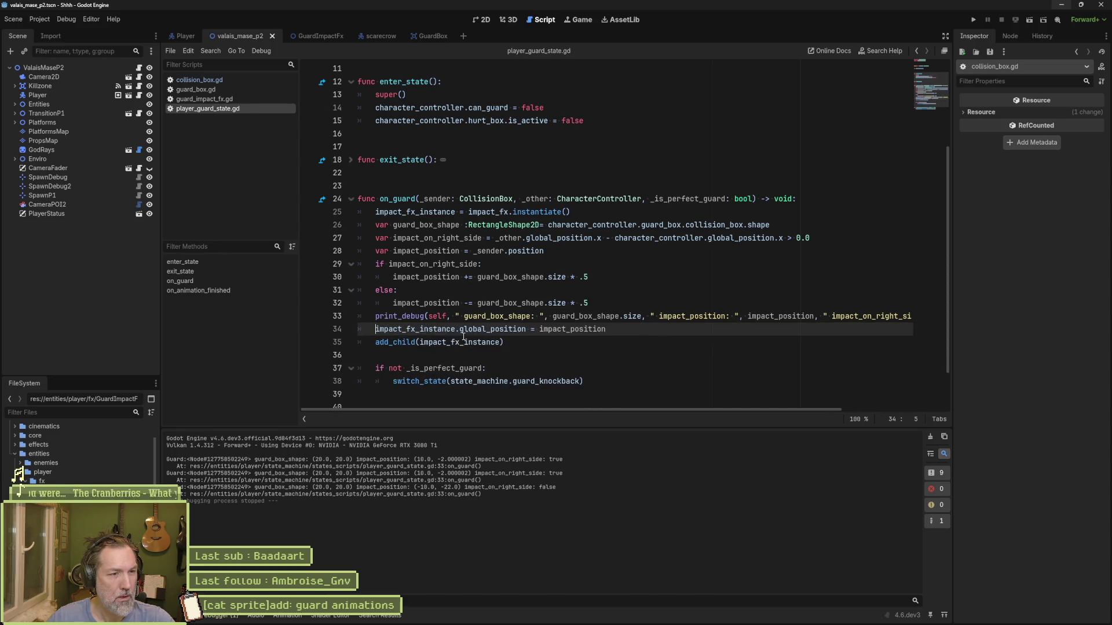
# Add a blank line above print_debug and run the game to test it
pyautogui.press('Up')
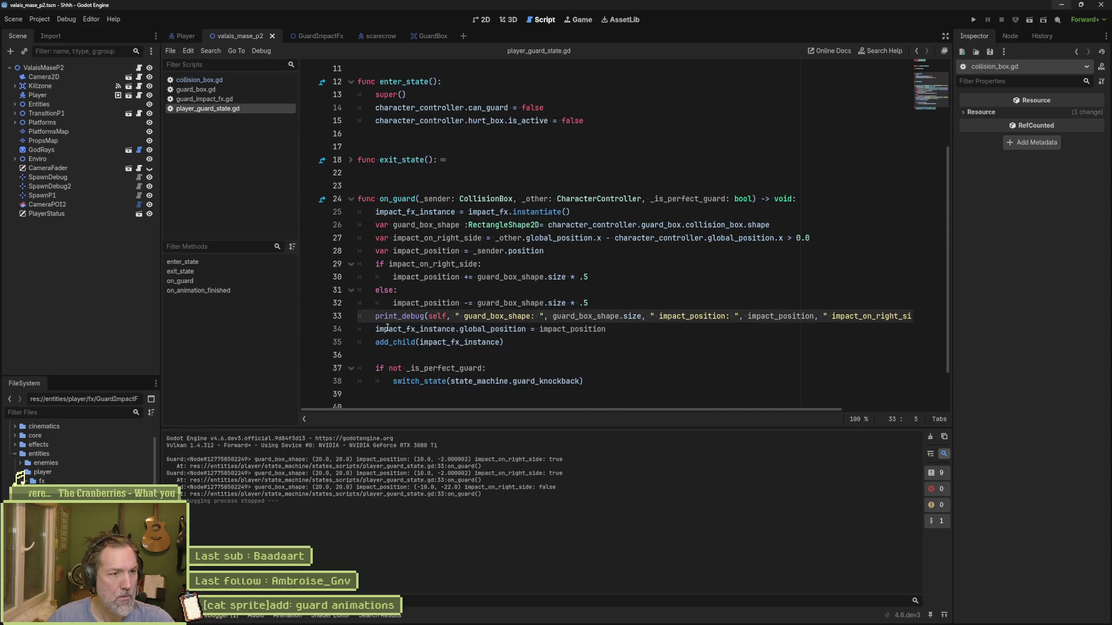
pyautogui.press('Return')
pyautogui.press('Up')
pyautogui.press('Up')
pyautogui.press('Up')
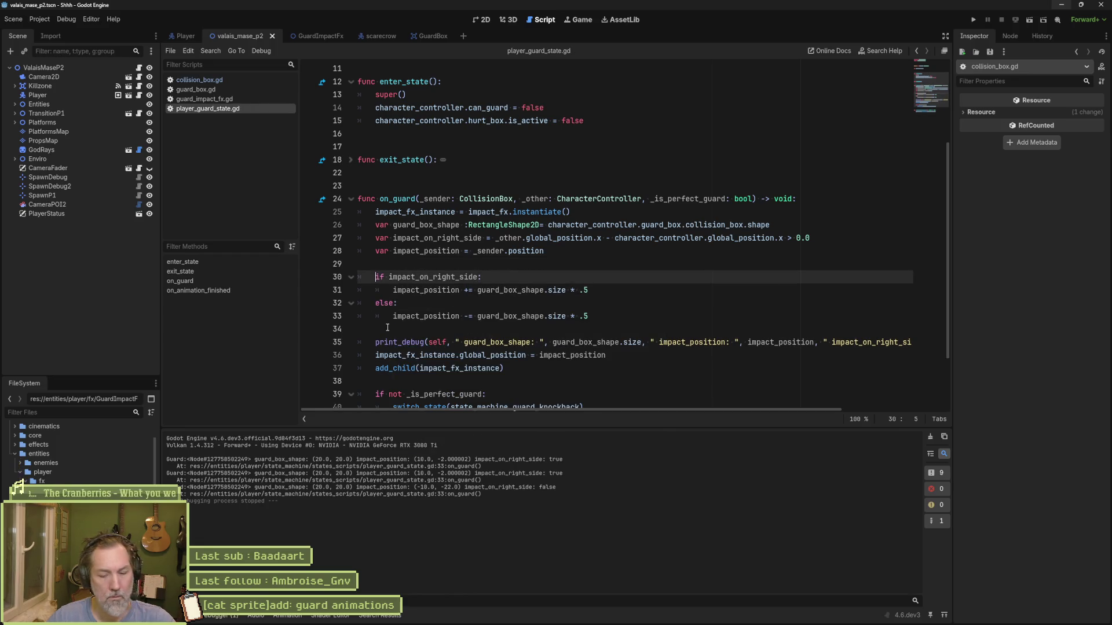
pyautogui.press('F6')
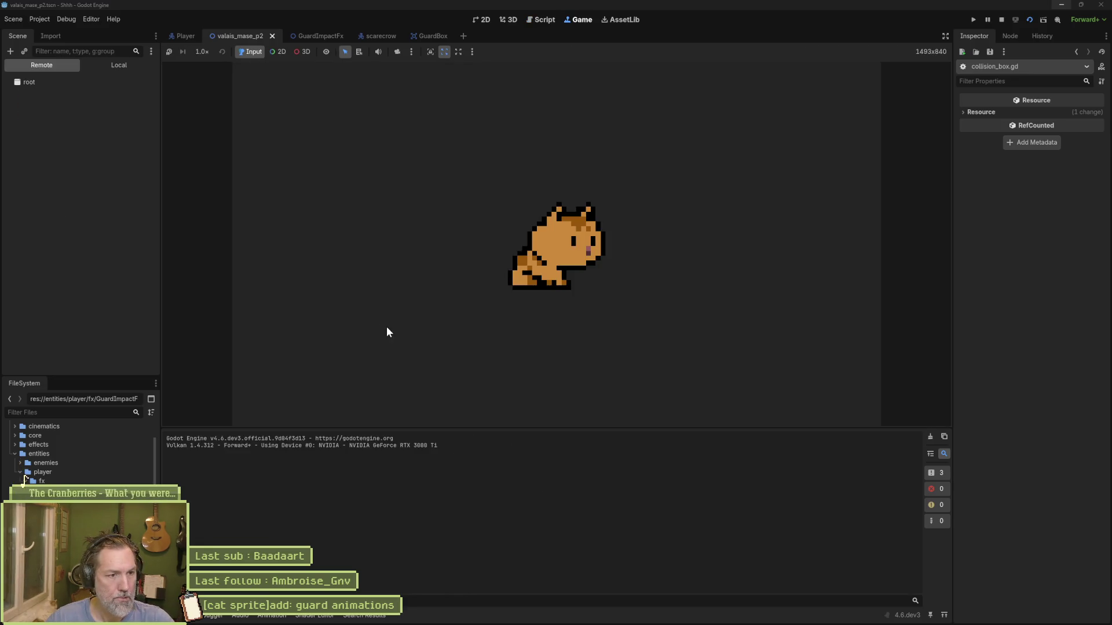
# Move the player right to trigger a guard, then stop the test run
pyautogui.press('Right')
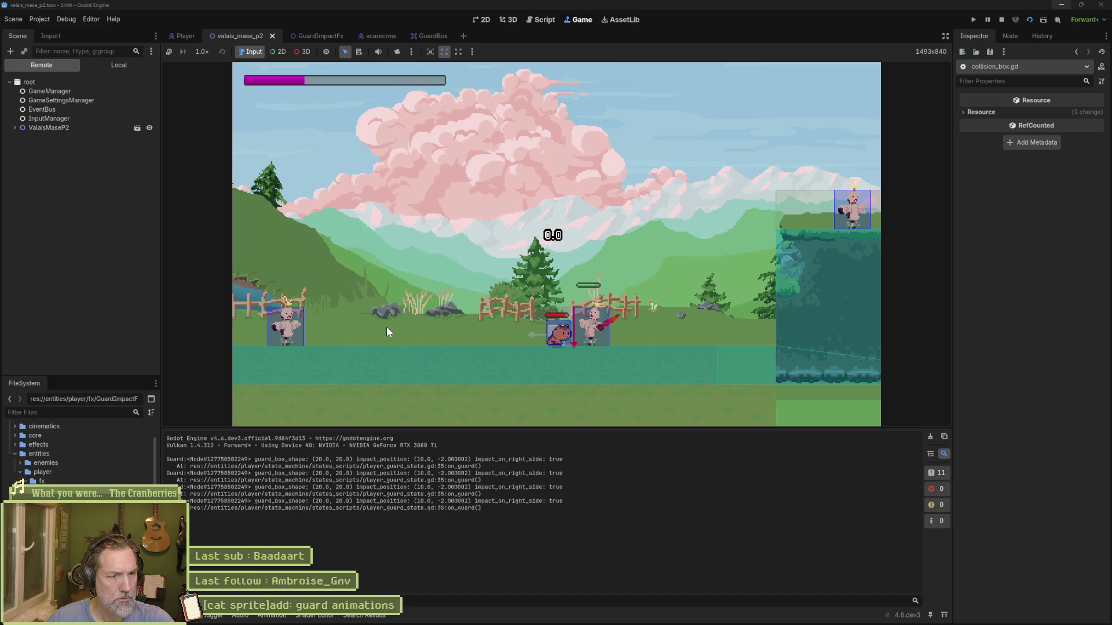
pyautogui.press('F8')
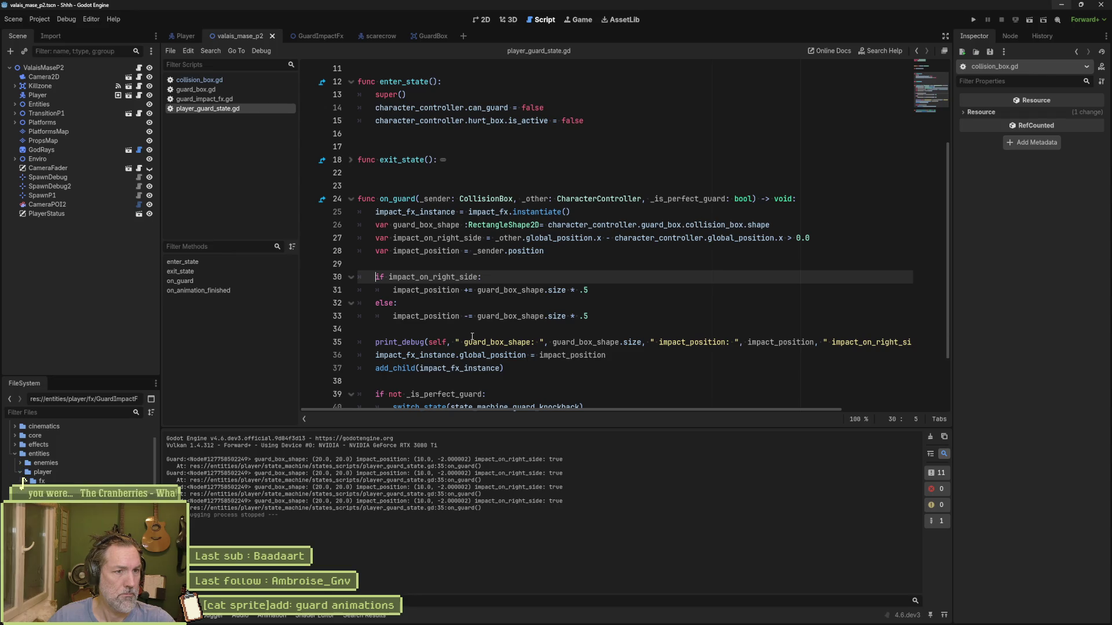
# Move the instantiate line down, base impact_position on _sender.global_position, save, and rerun
pyautogui.click(595, 212)
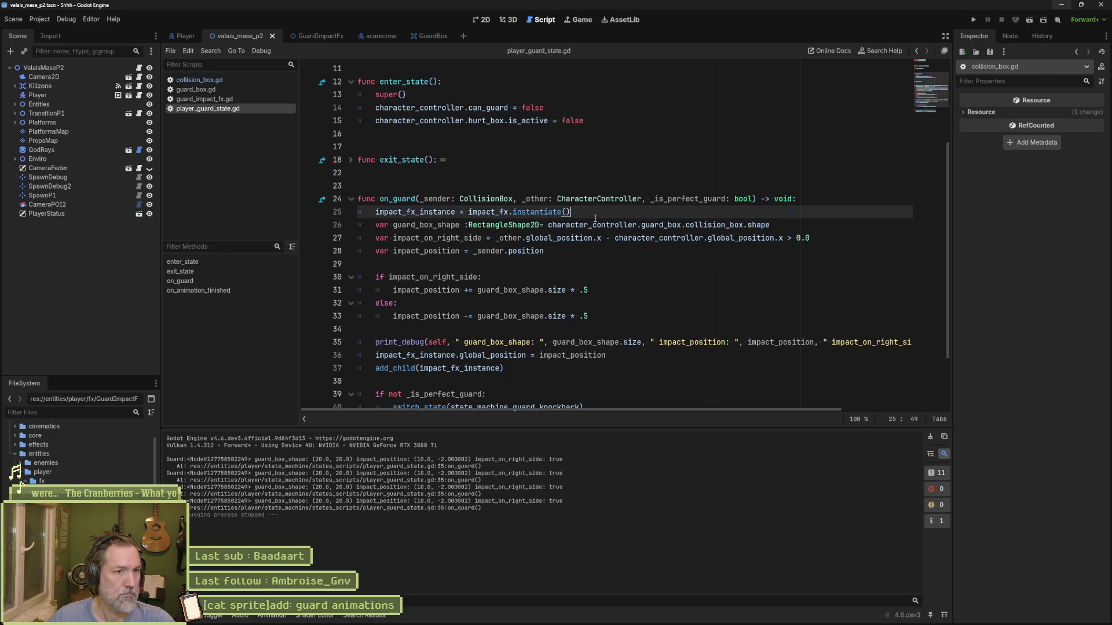
pyautogui.hotkey('alt', 'Down')
pyautogui.hotkey('alt', 'Down')
pyautogui.hotkey('alt', 'Down')
pyautogui.hotkey('alt', 'Down')
pyautogui.hotkey('alt', 'Down')
pyautogui.hotkey('alt', 'Down')
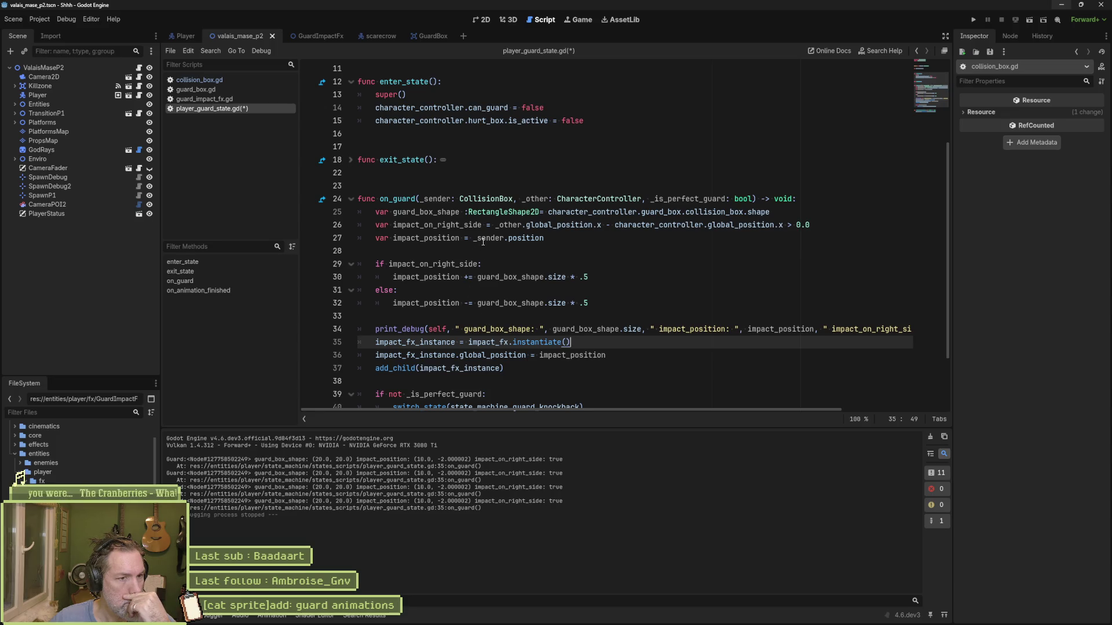
pyautogui.doubleClick(525, 238)
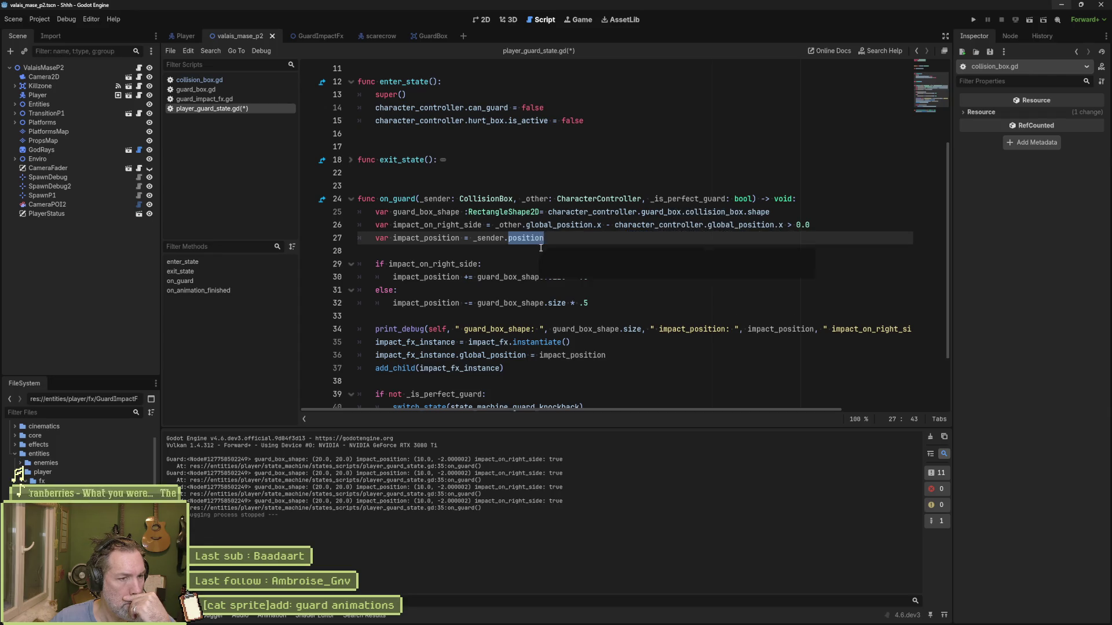
pyautogui.doubleClick(438, 244)
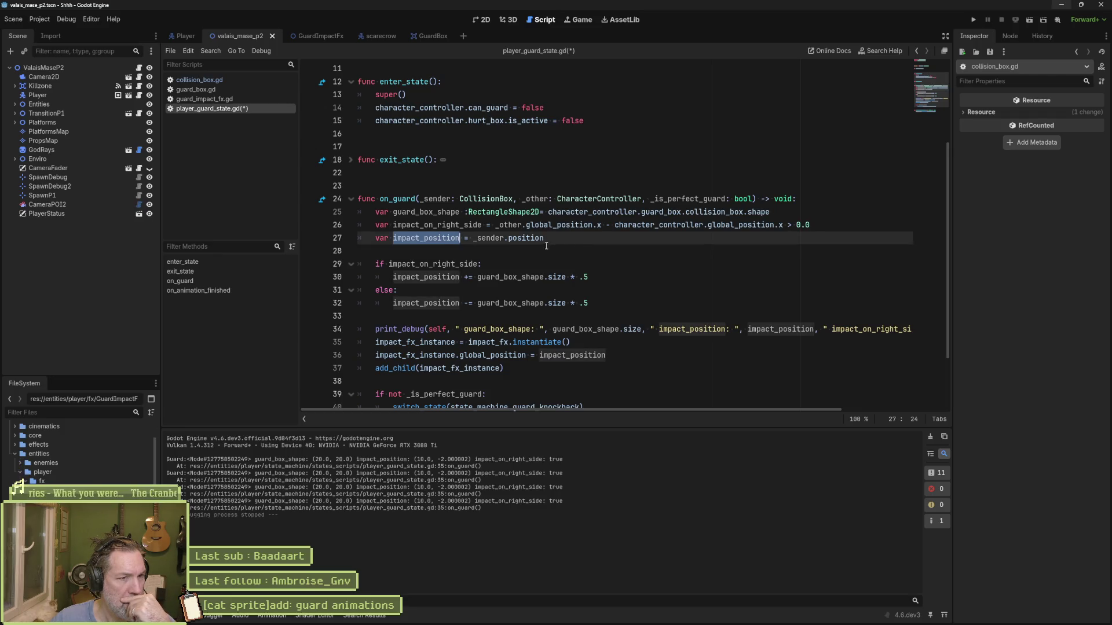
pyautogui.doubleClick(526, 238)
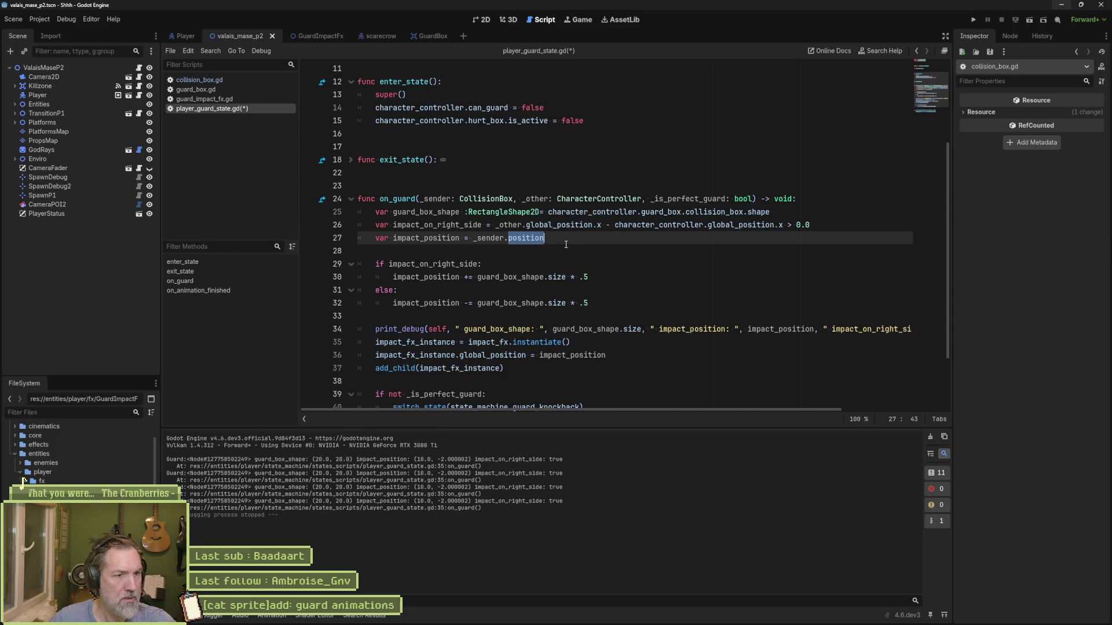
pyautogui.write('gl')
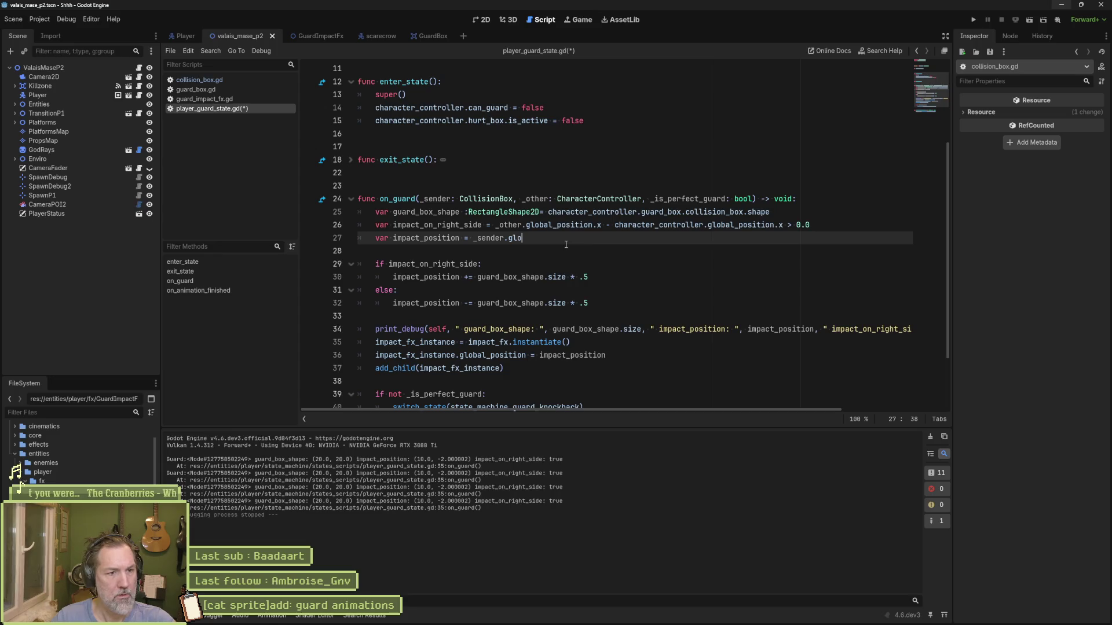
pyautogui.press('Return')
pyautogui.hotkey('ctrl', 's')
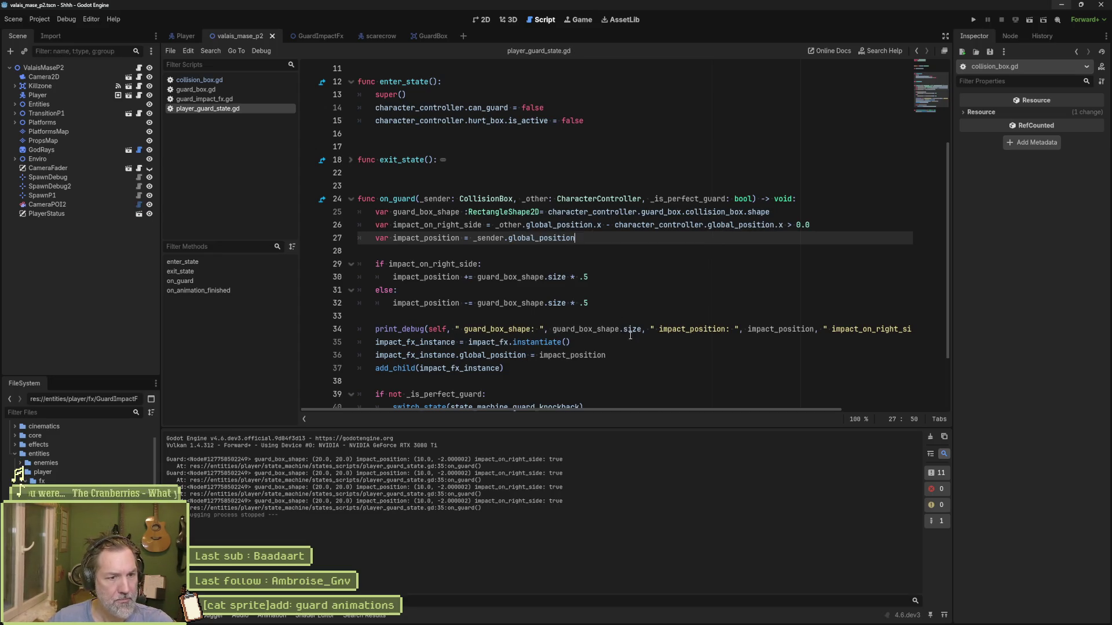
pyautogui.press('F6')
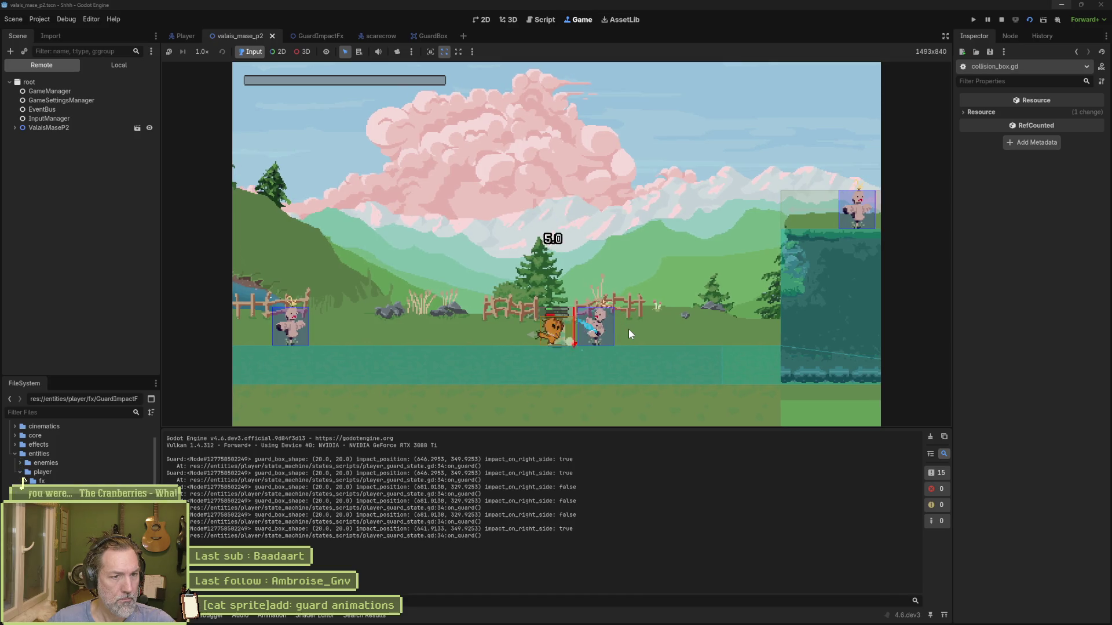
# Stop the second guard test run after checking the impact effect
pyautogui.press('F8')
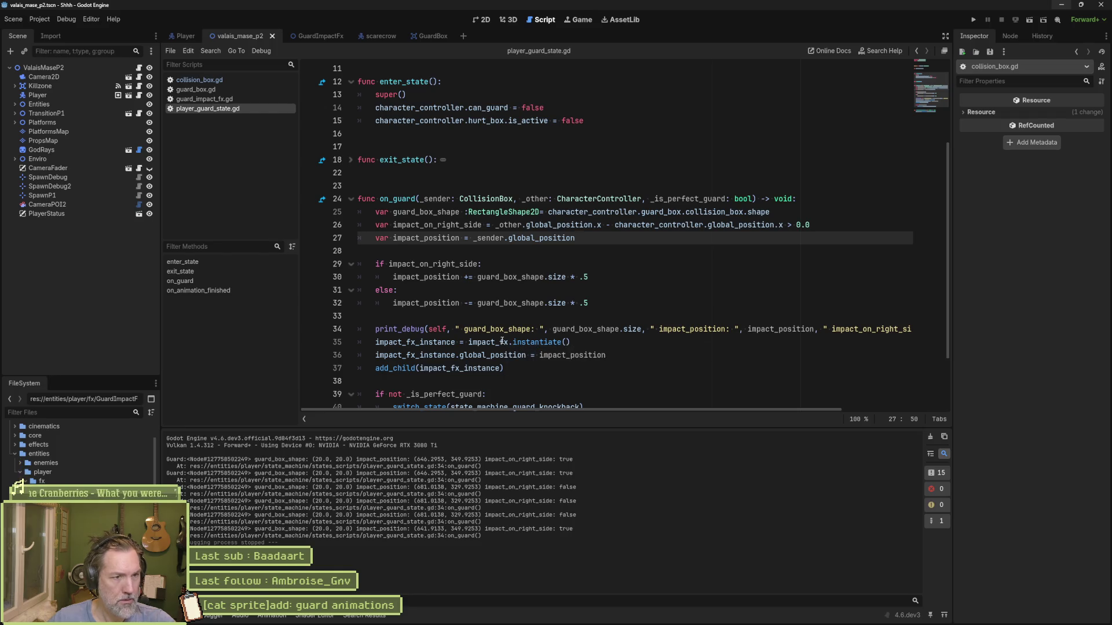
# Below the else block, start a line 'var impact_y = _sender.global_position.y -'
pyautogui.moveTo(502, 342)
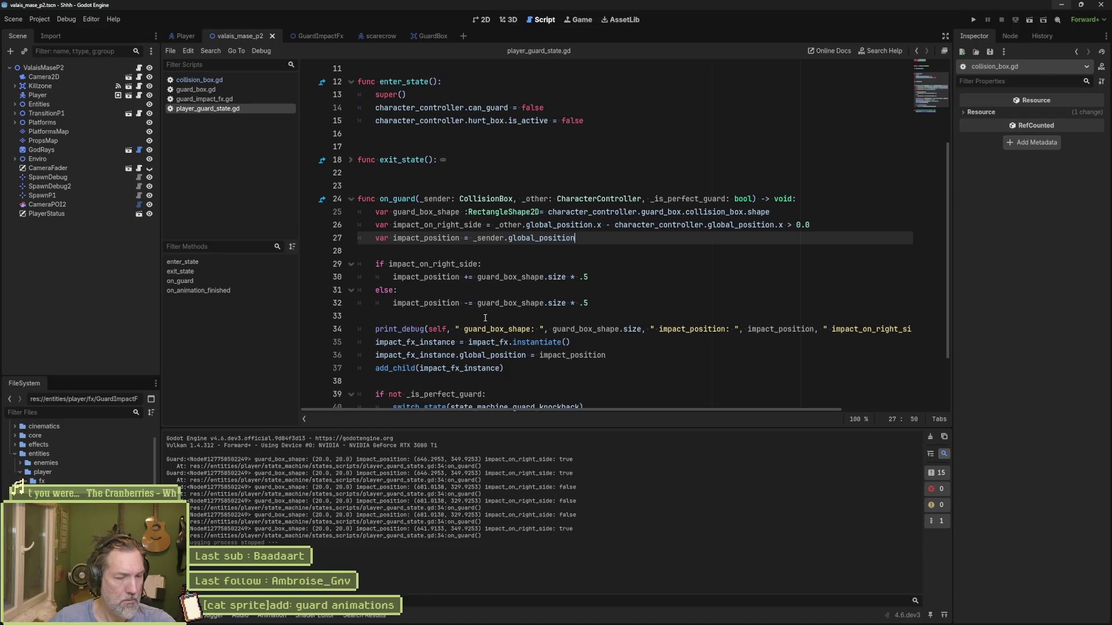
pyautogui.click(604, 304)
pyautogui.press('Return')
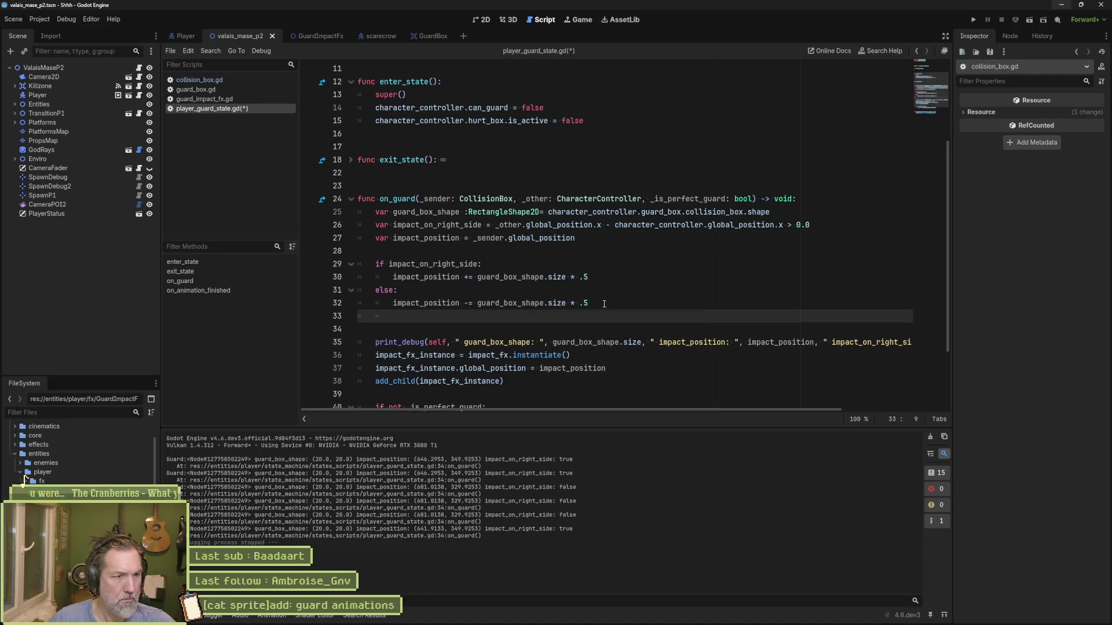
pyautogui.press('Return')
pyautogui.write('var ')
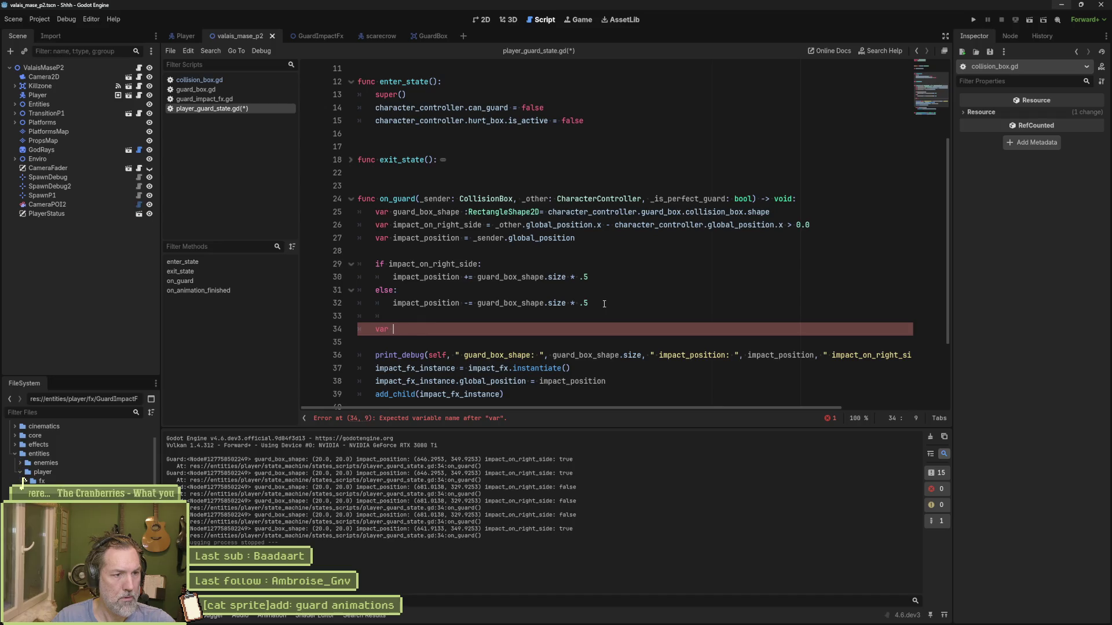
pyautogui.write('impact_y')
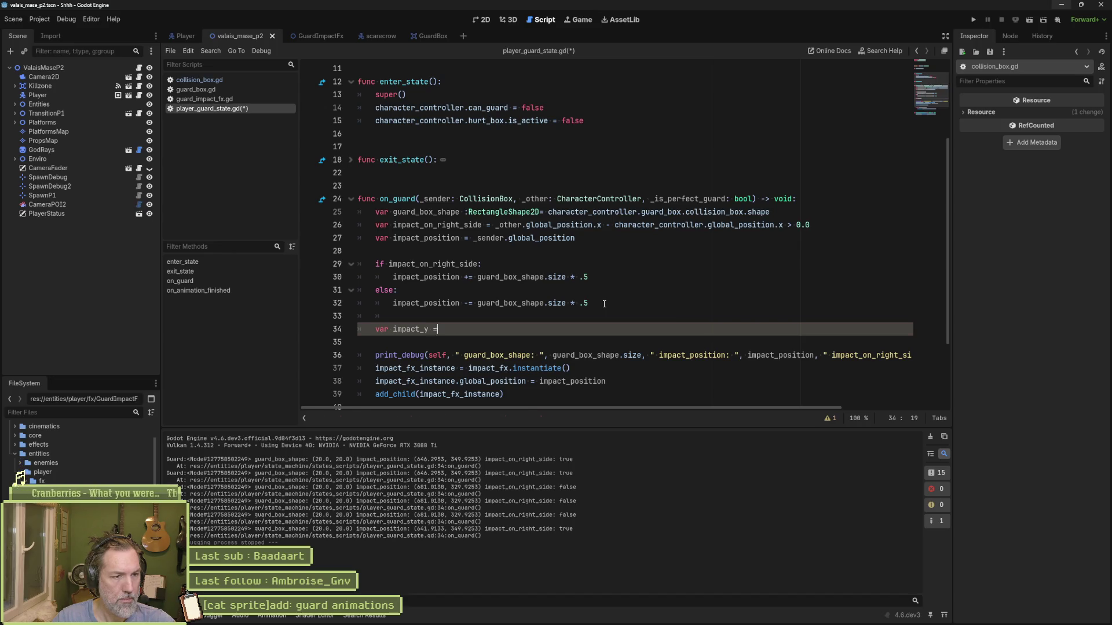
pyautogui.write(' = ')
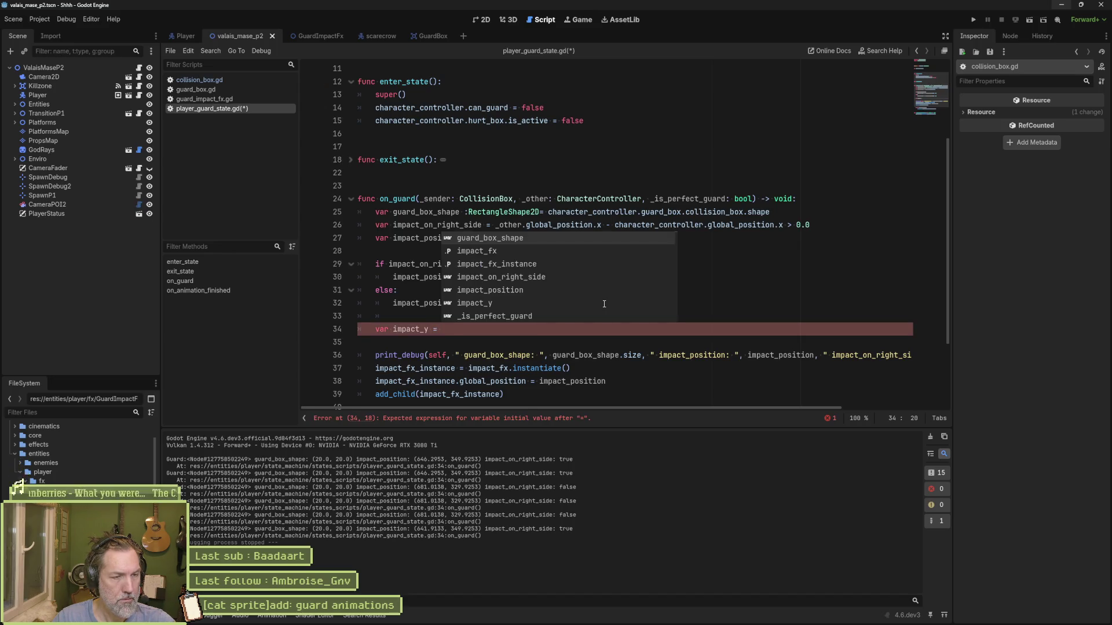
pyautogui.write('_sender.gl')
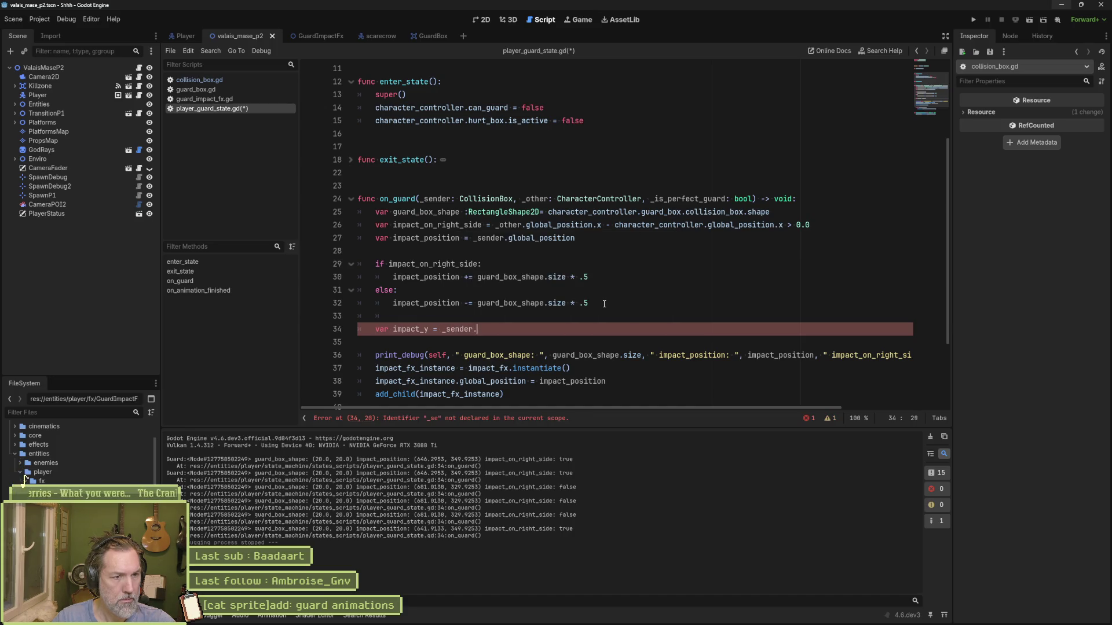
pyautogui.press('Return')
pyautogui.write('.y ')
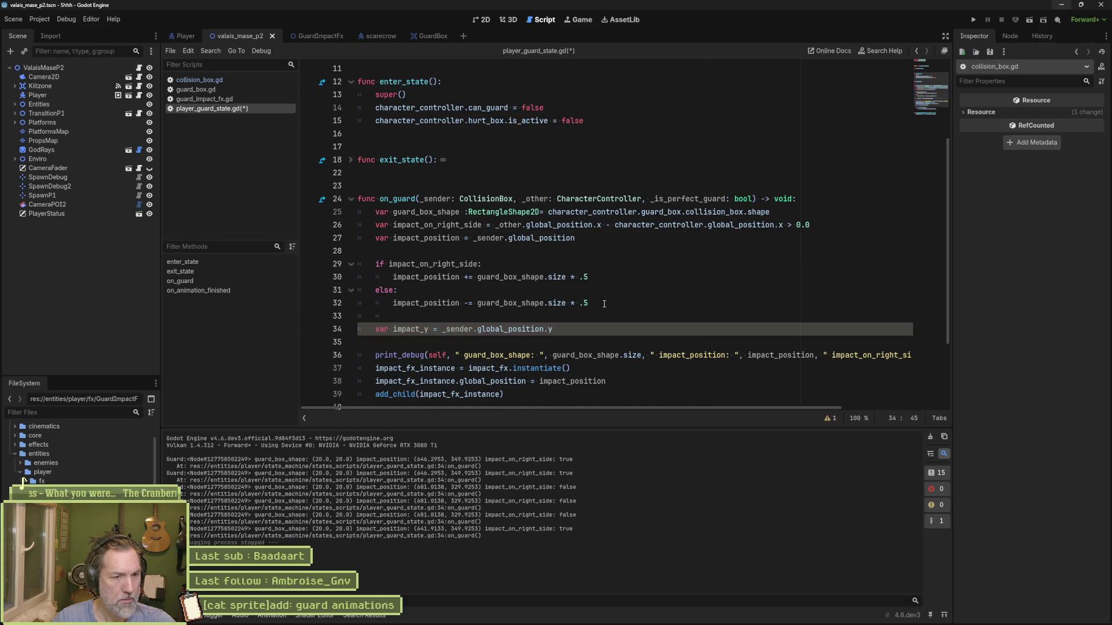
pyautogui.write('-')
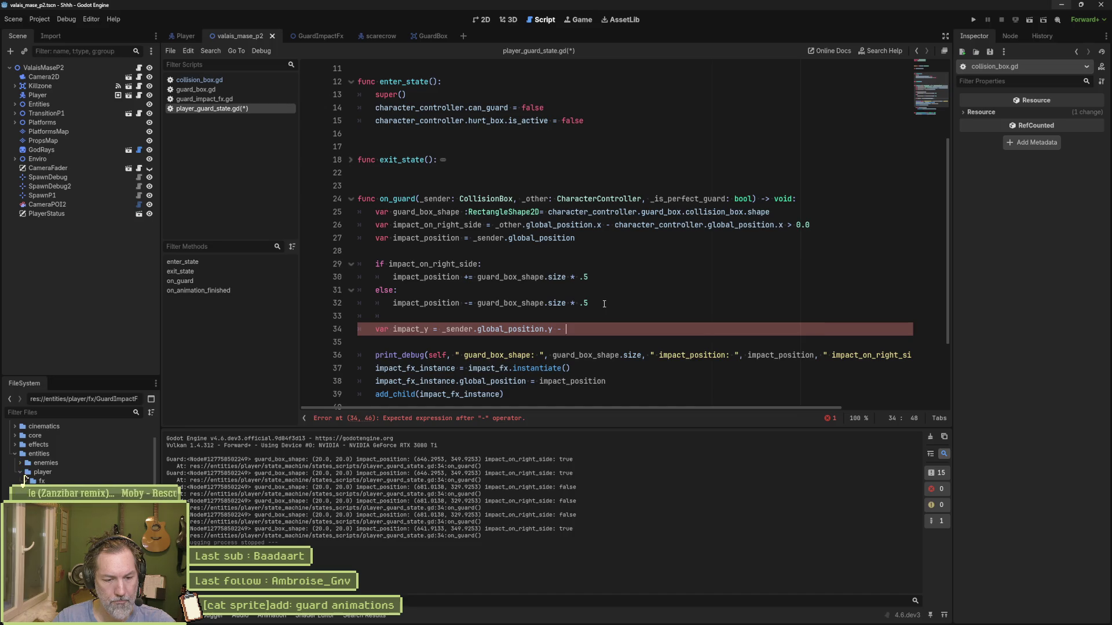
# Paste _sender.global_position.y inside the parentheses and add another minus to the impact_y expression
pyautogui.write('(')
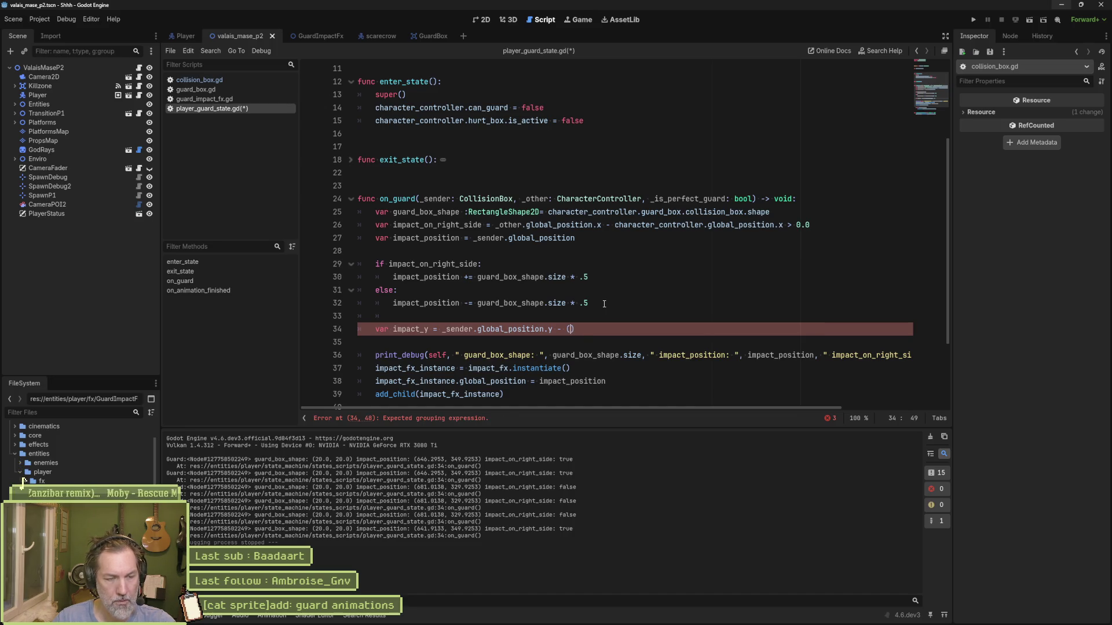
pyautogui.press('Left')
pyautogui.press('Left')
pyautogui.press('Left')
pyautogui.hotkey('ctrl', 'shift', 'Left')
pyautogui.hotkey('ctrl', 'shift', 'Left')
pyautogui.hotkey('ctrl', 'shift', 'Left')
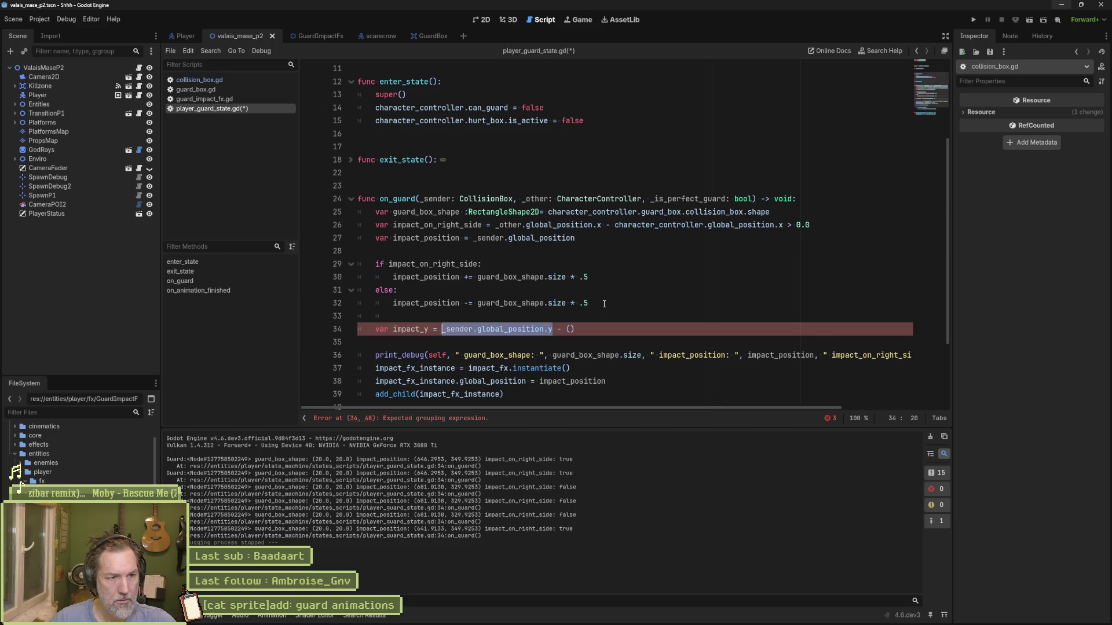
pyautogui.hotkey('ctrl', 'c')
pyautogui.press('End')
pyautogui.press('Left')
pyautogui.hotkey('ctrl', 'v')
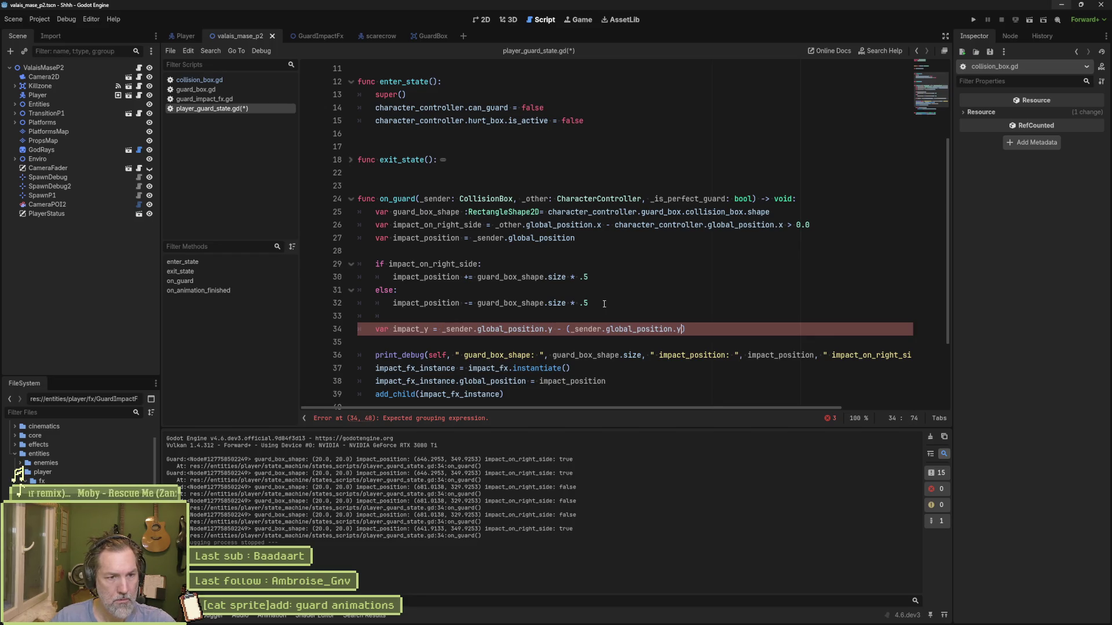
pyautogui.write('-')
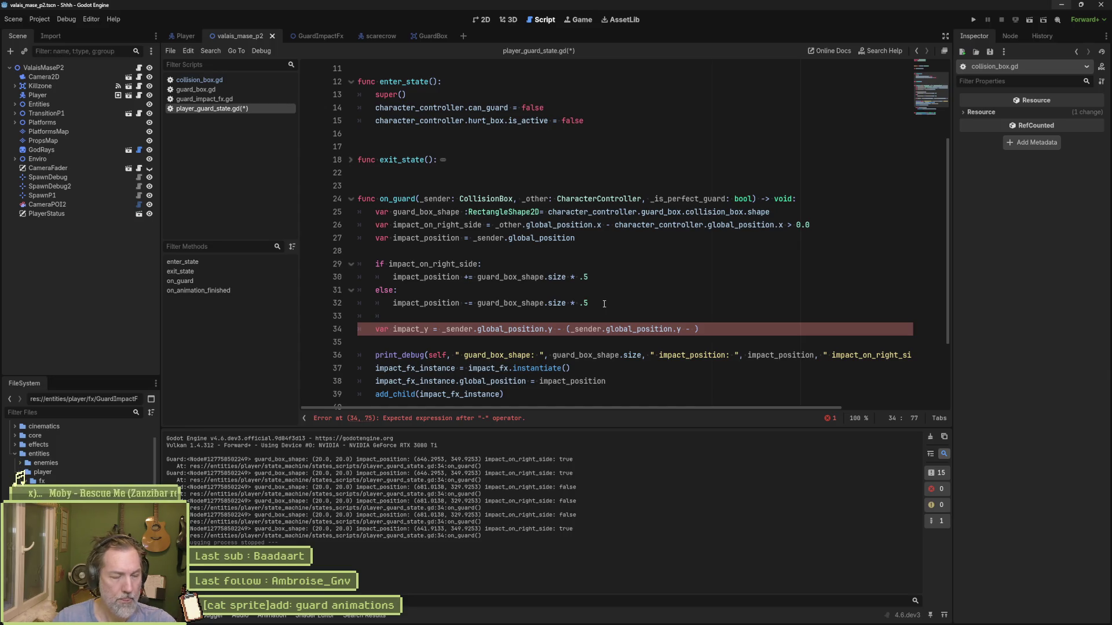
pyautogui.click(379, 330)
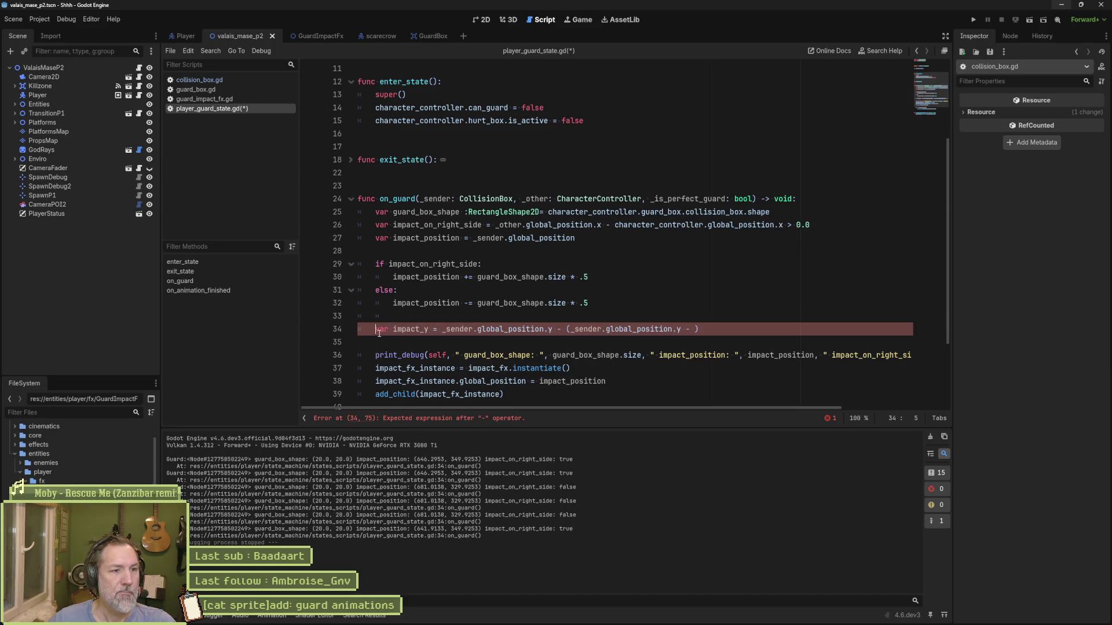
# Comment out the impact_y line and review where impact_position and _sender are used
pyautogui.write('#')
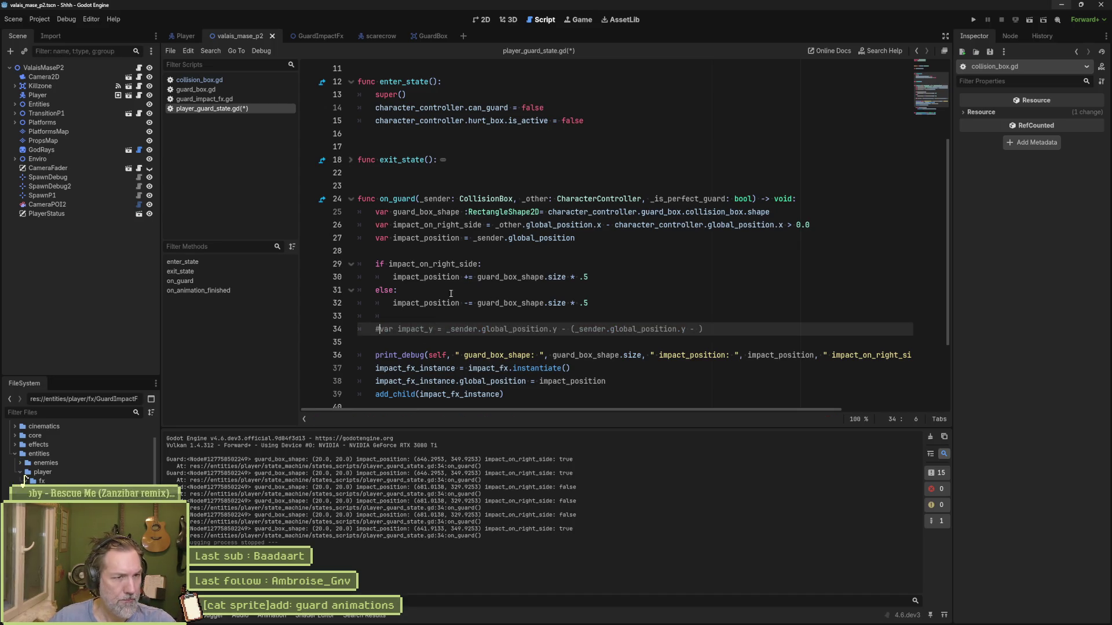
pyautogui.click(436, 203)
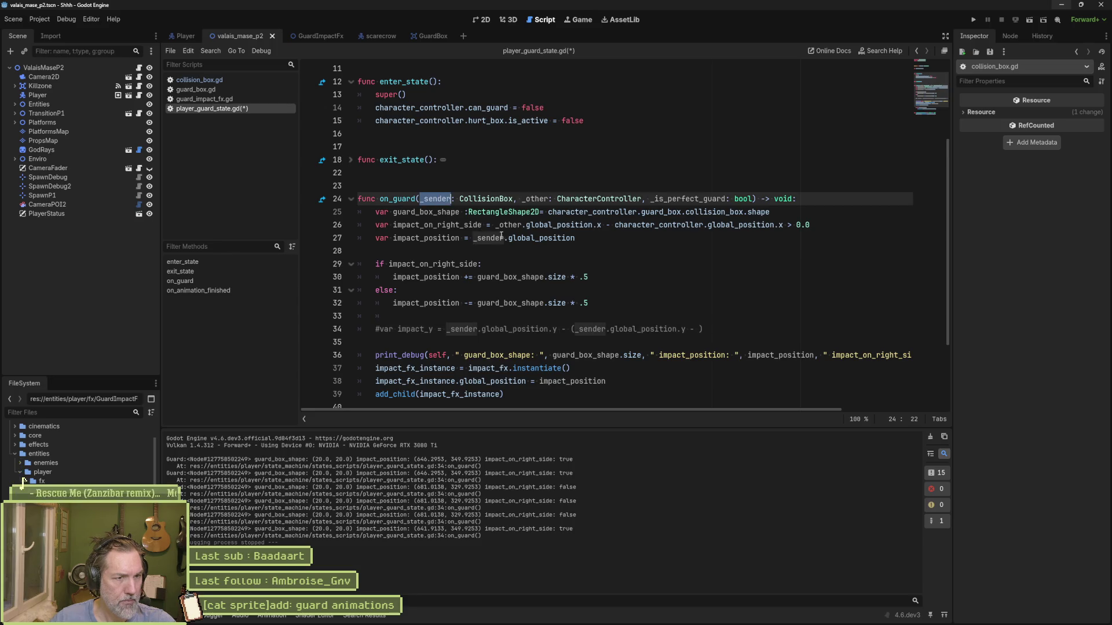
pyautogui.click(452, 238)
pyautogui.doubleClick(452, 238)
pyautogui.moveTo(473, 238); pyautogui.dragTo(575, 238)
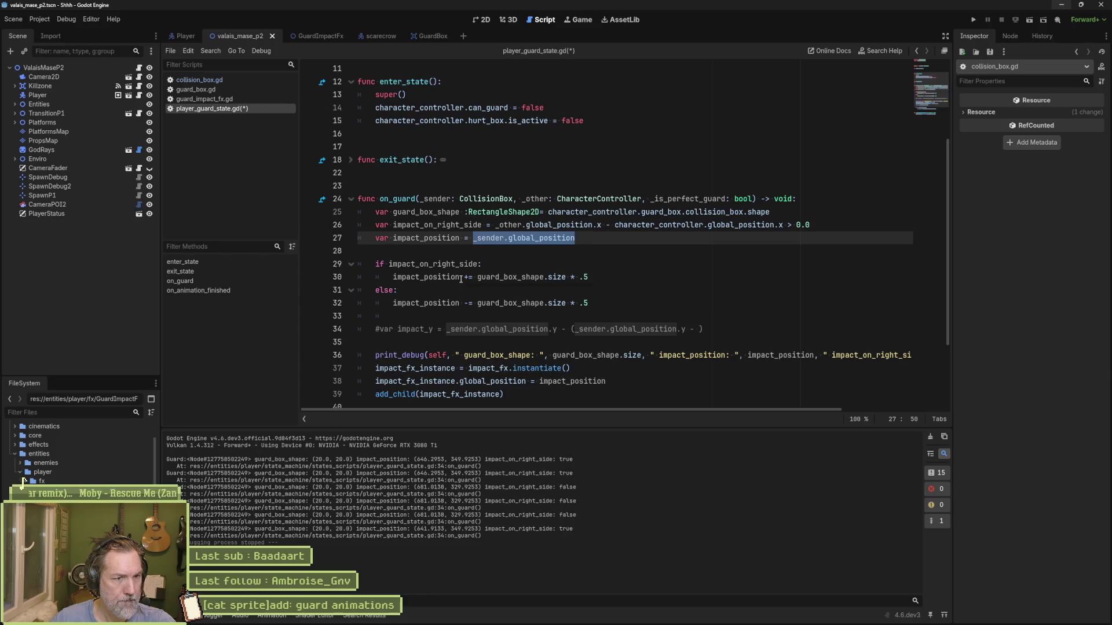
# Make both side offsets shift impact_position.x, save, and run the game
pyautogui.moveTo(461, 279)
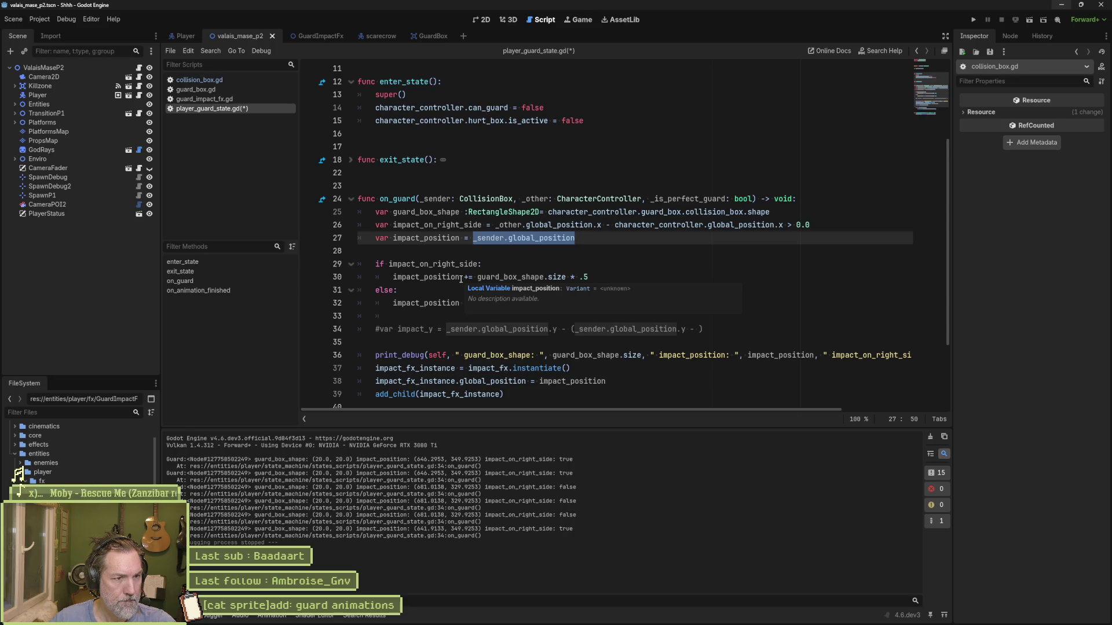
pyautogui.click(461, 277)
pyautogui.write('.x')
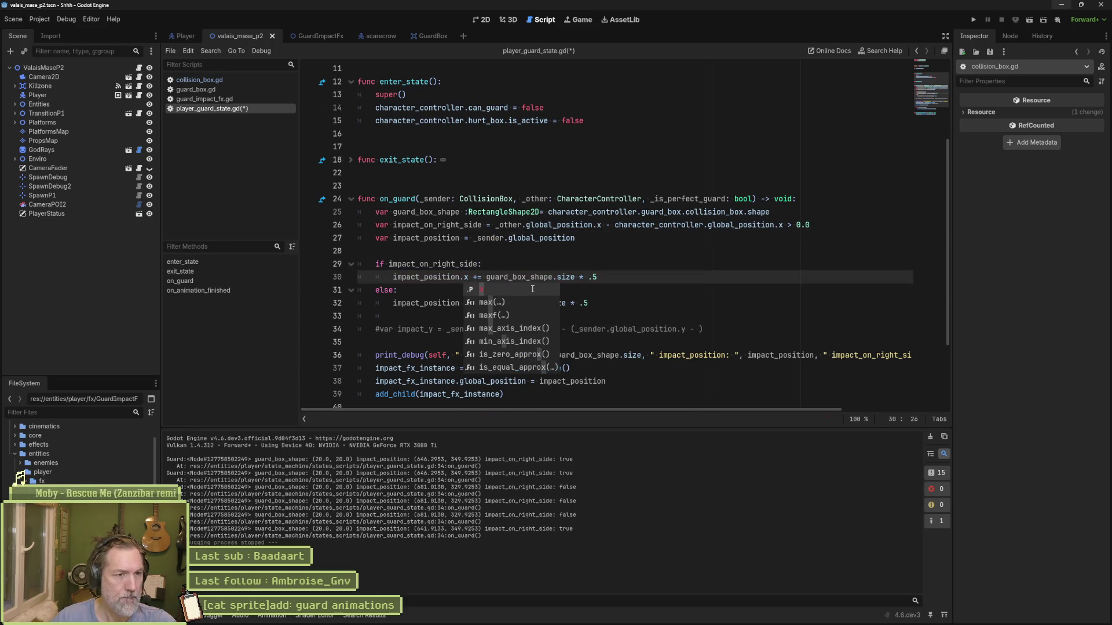
pyautogui.hotkey('ctrl', 'Right')
pyautogui.hotkey('ctrl', 'Right')
pyautogui.hotkey('ctrl', 'Right')
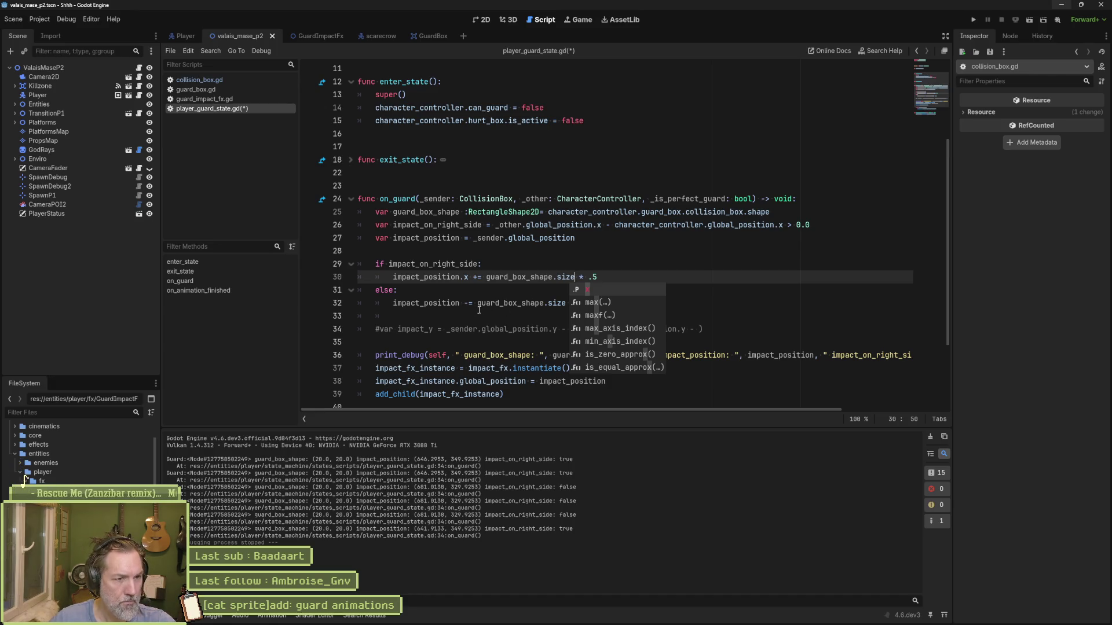
pyautogui.click(458, 303)
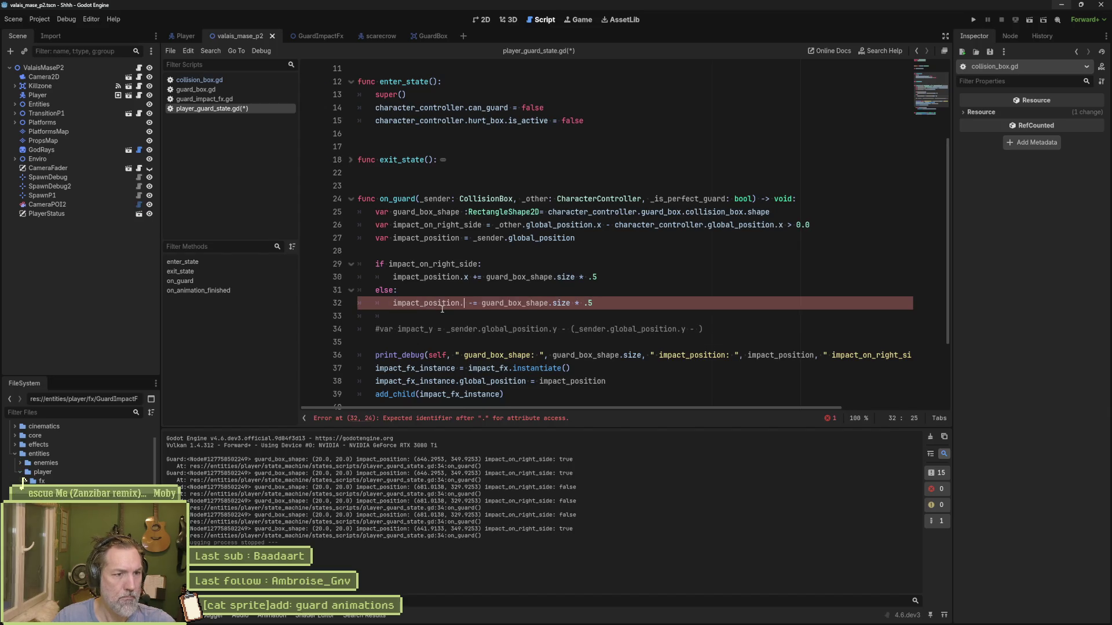
pyautogui.write('.x')
pyautogui.hotkey('ctrl', 's')
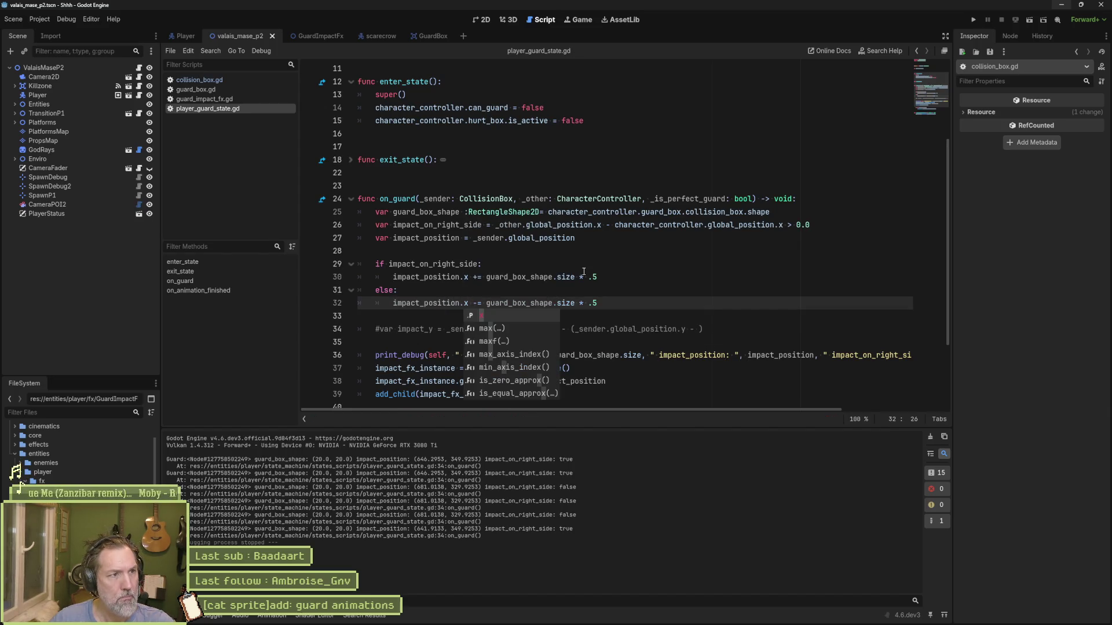
pyautogui.press('F5')
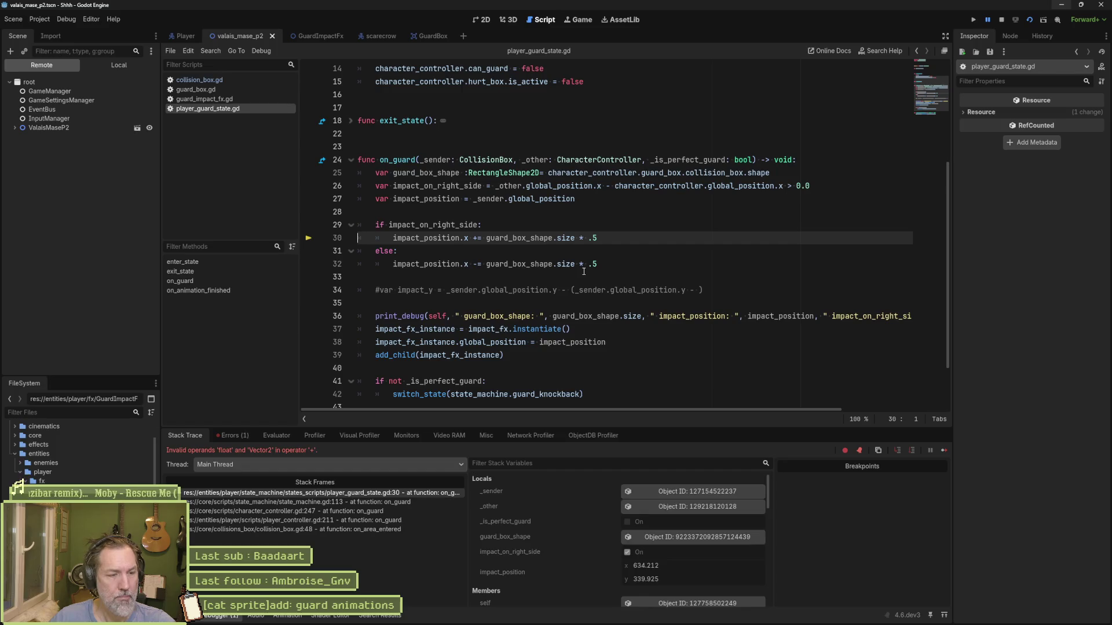
# After the float-plus-Vector2 crash, change both offsets to guard_box_shape.size.x and relaunch
pyautogui.press('F8')
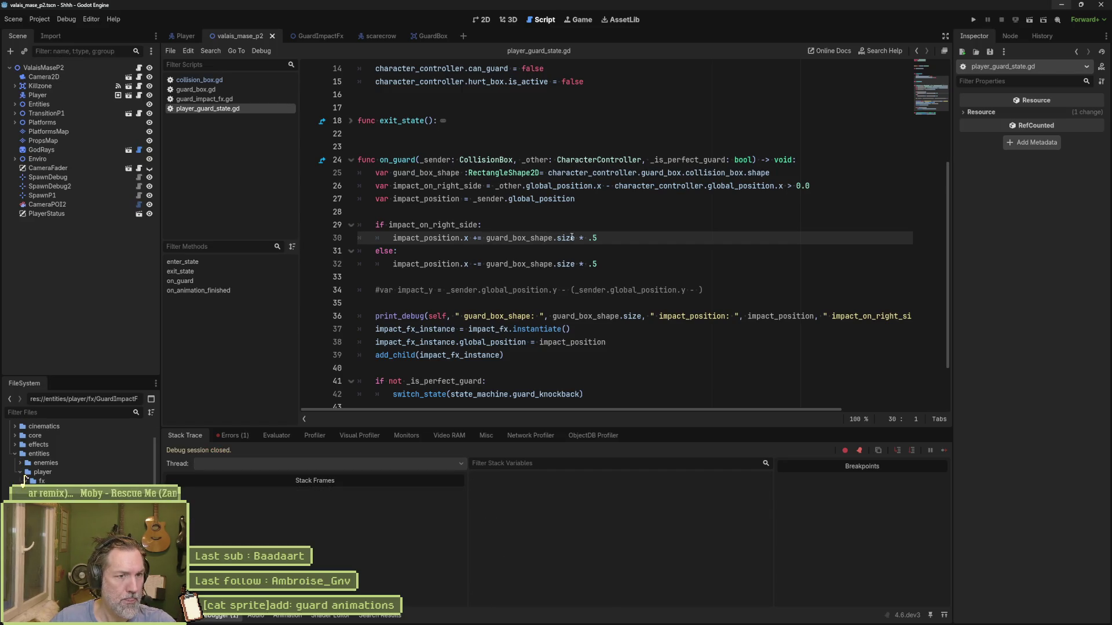
pyautogui.write('.x')
pyautogui.press('Escape')
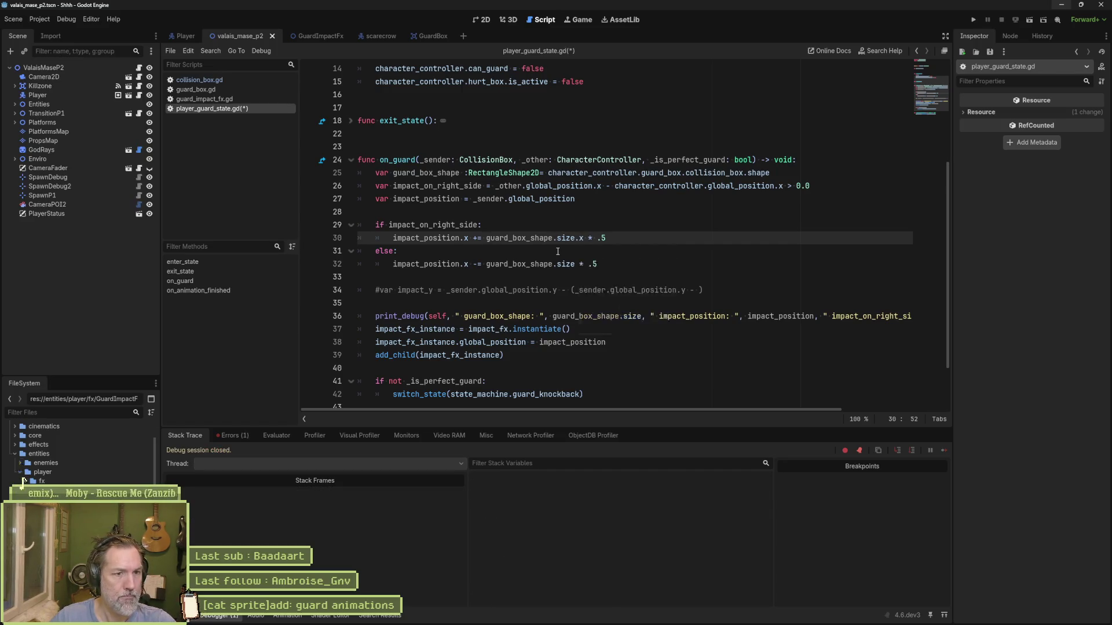
pyautogui.press('Down')
pyautogui.press('Down')
pyautogui.write('.x')
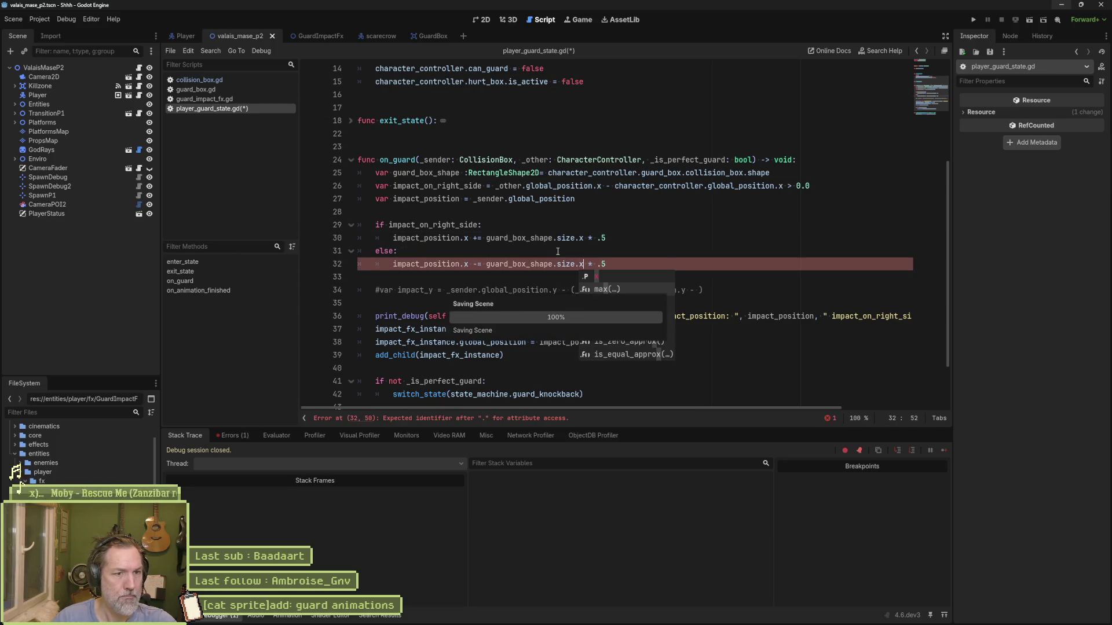
pyautogui.press('F5')
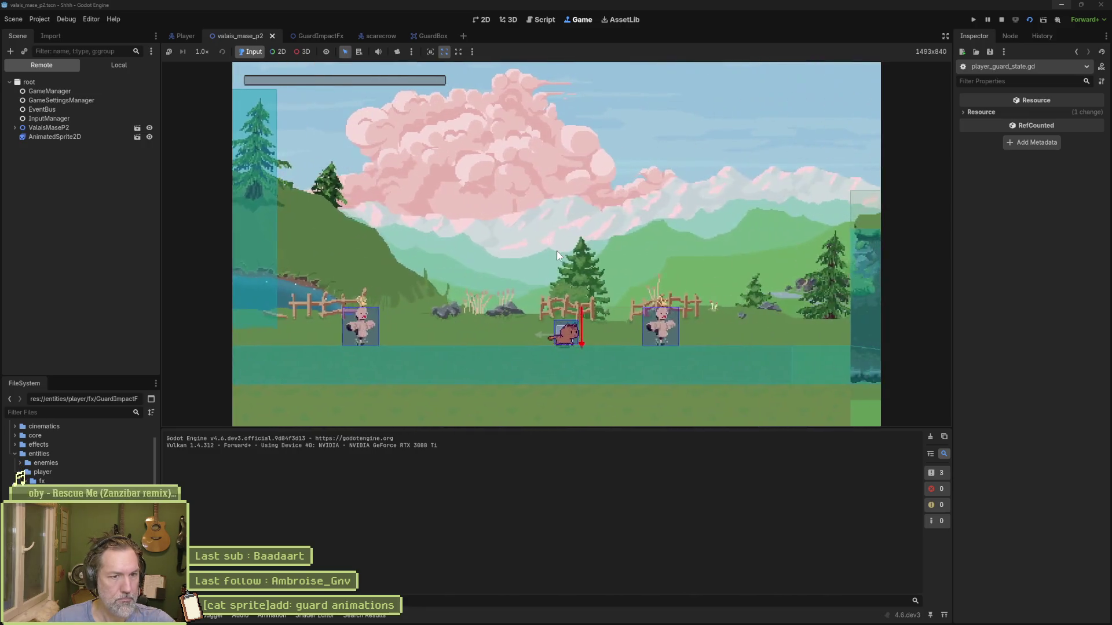
# Guard the pig's attacks from both sides, stop the game, and delete the commented impact_y line
pyautogui.press('k')
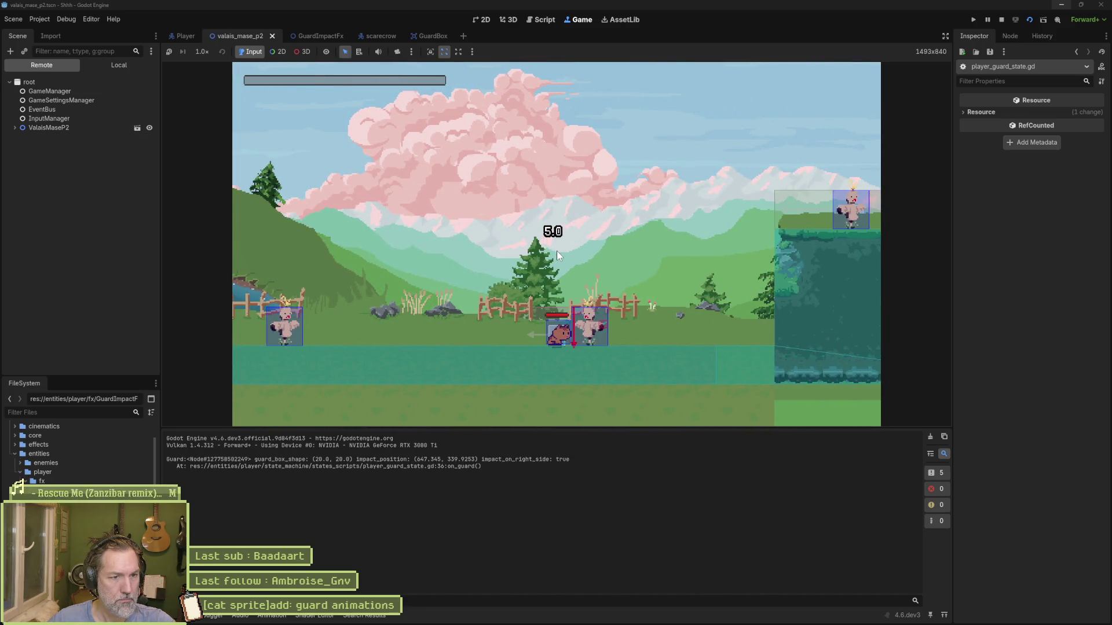
pyautogui.press('k')
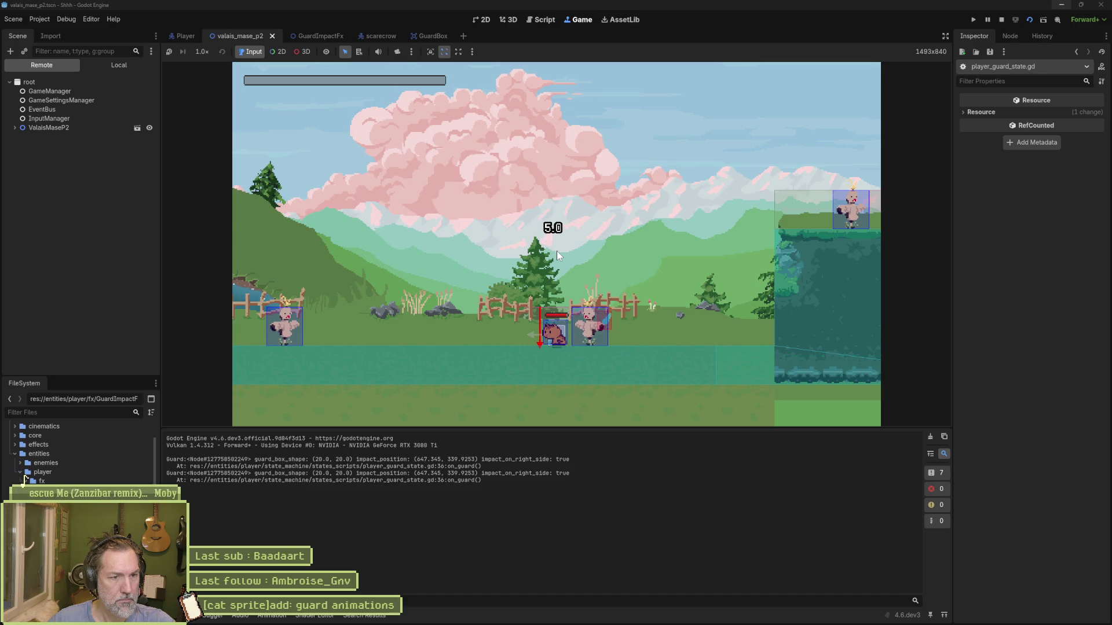
pyautogui.press('k')
pyautogui.press('d')
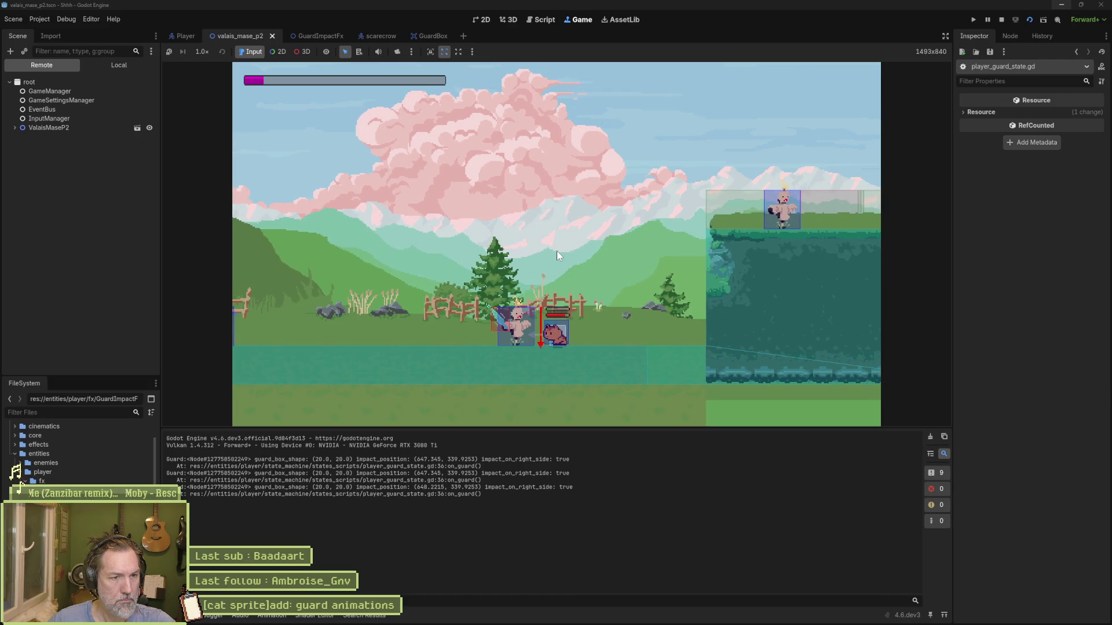
pyautogui.press('k')
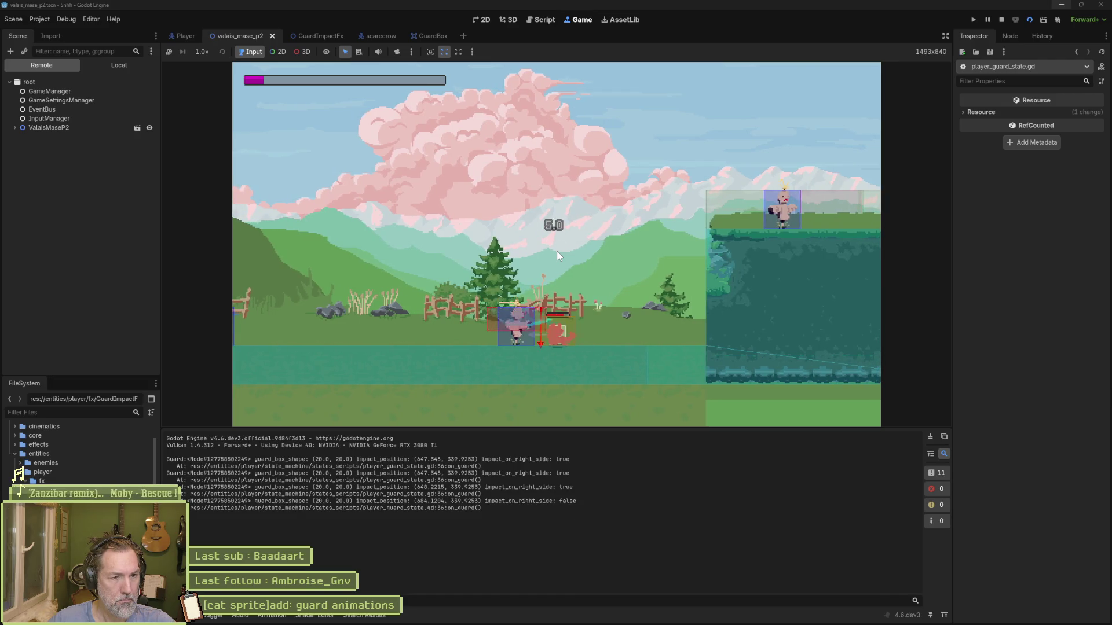
pyautogui.press('k')
pyautogui.press('k')
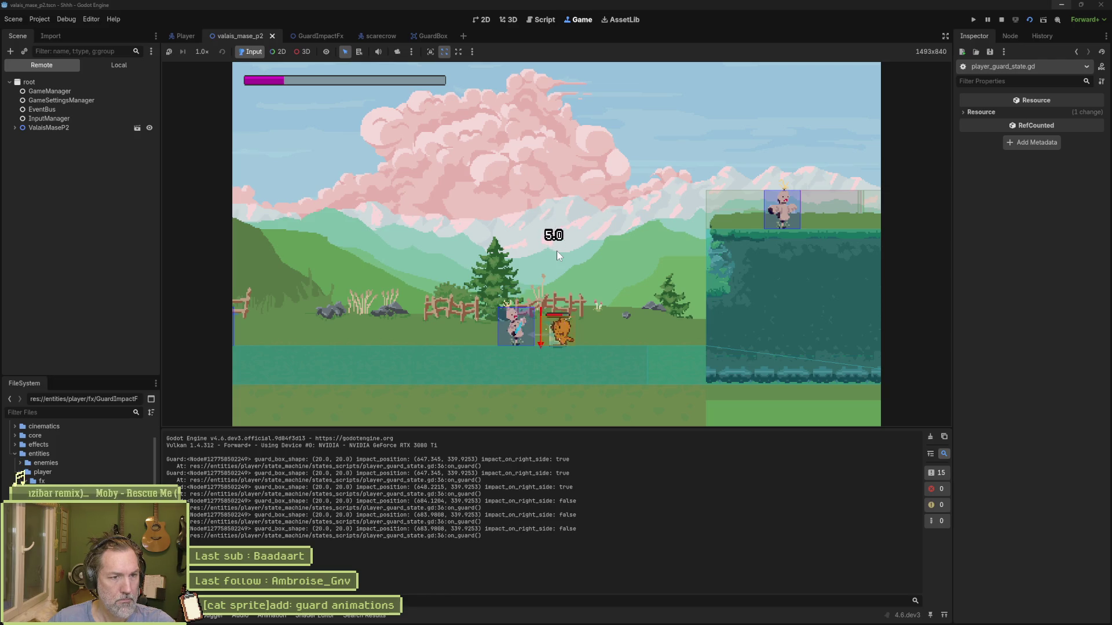
pyautogui.press('k')
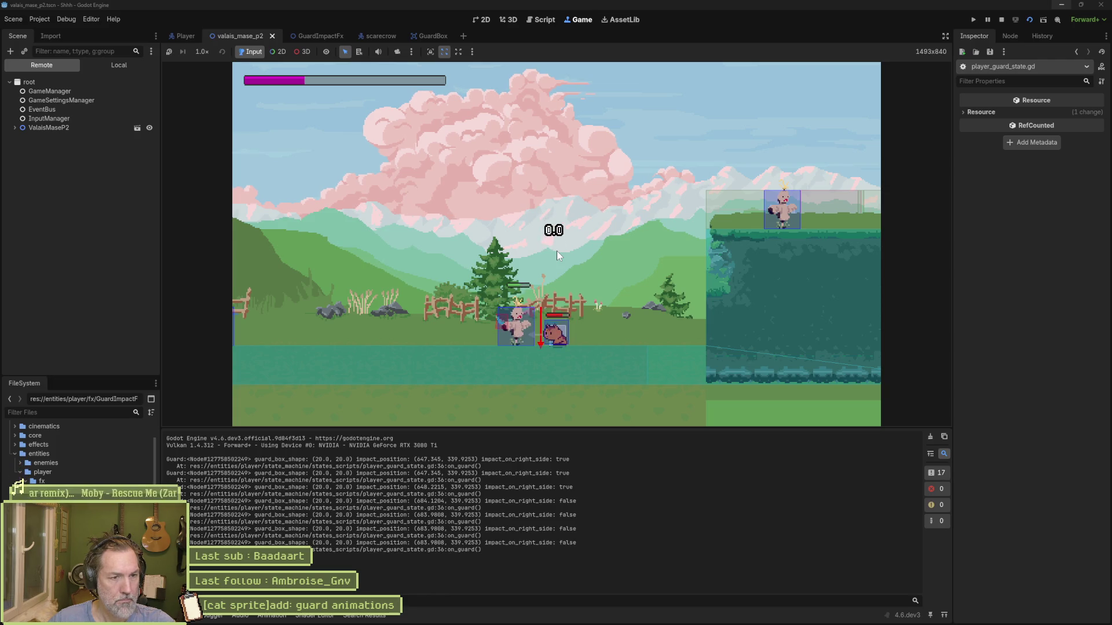
pyautogui.hotkey('ctrl', 'F3')
pyautogui.click(505, 277)
pyautogui.hotkey('ctrl', 'shift', 'k')
pyautogui.hotkey('ctrl', 'shift', 'k')
pyautogui.hotkey('ctrl', 'shift', 'k')
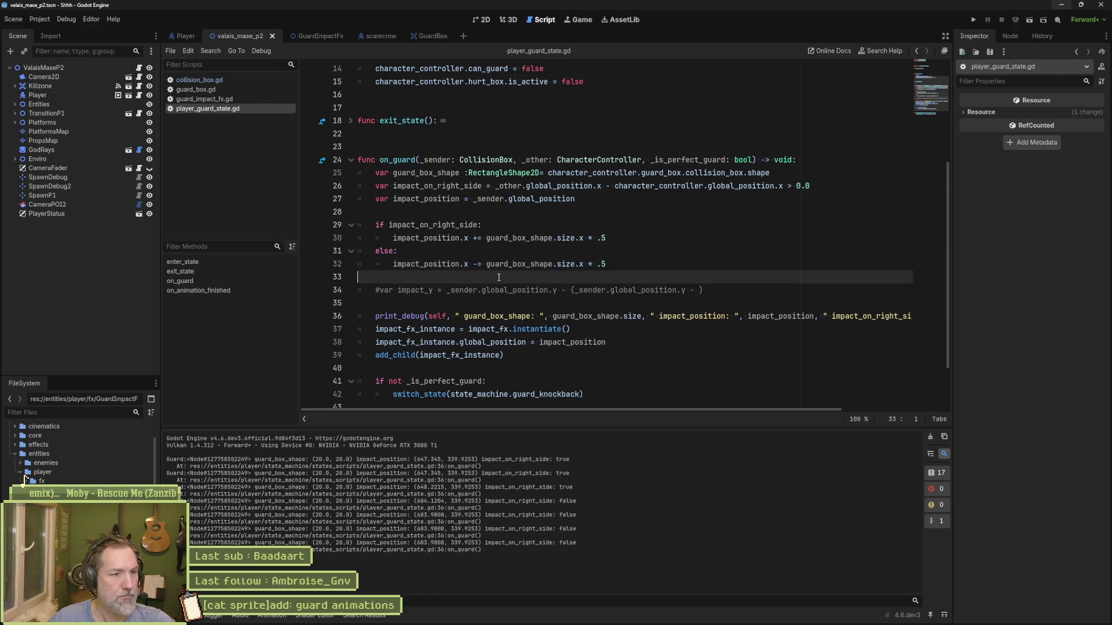
# Remove the print_debug line and save the script
pyautogui.hotkey('shift', 'End')
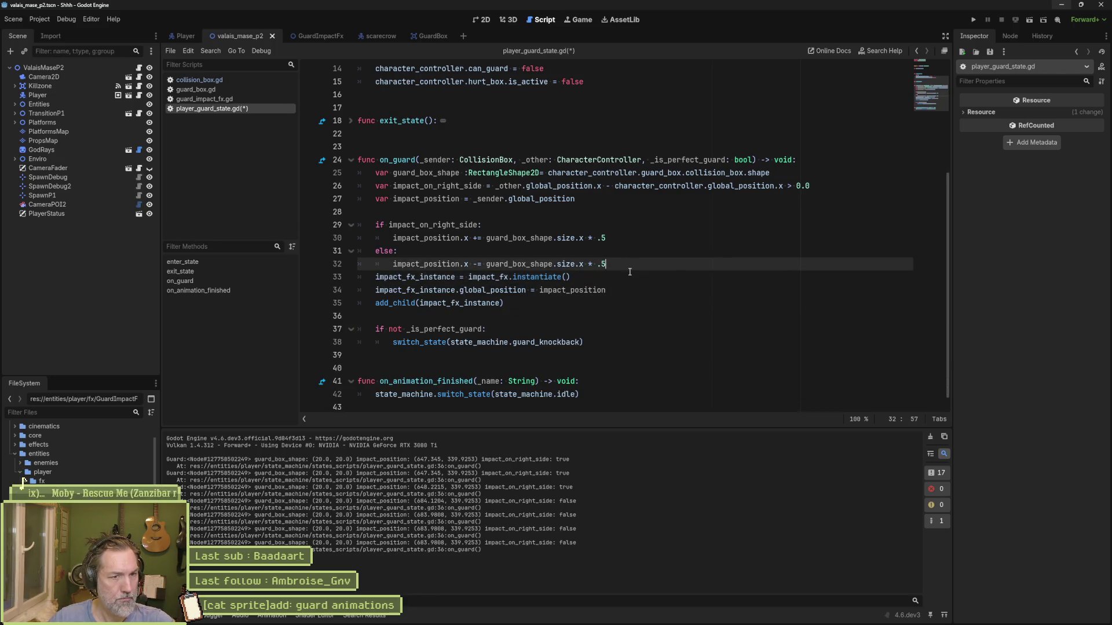
pyautogui.press('Delete')
pyautogui.hotkey('ctrl', 's')
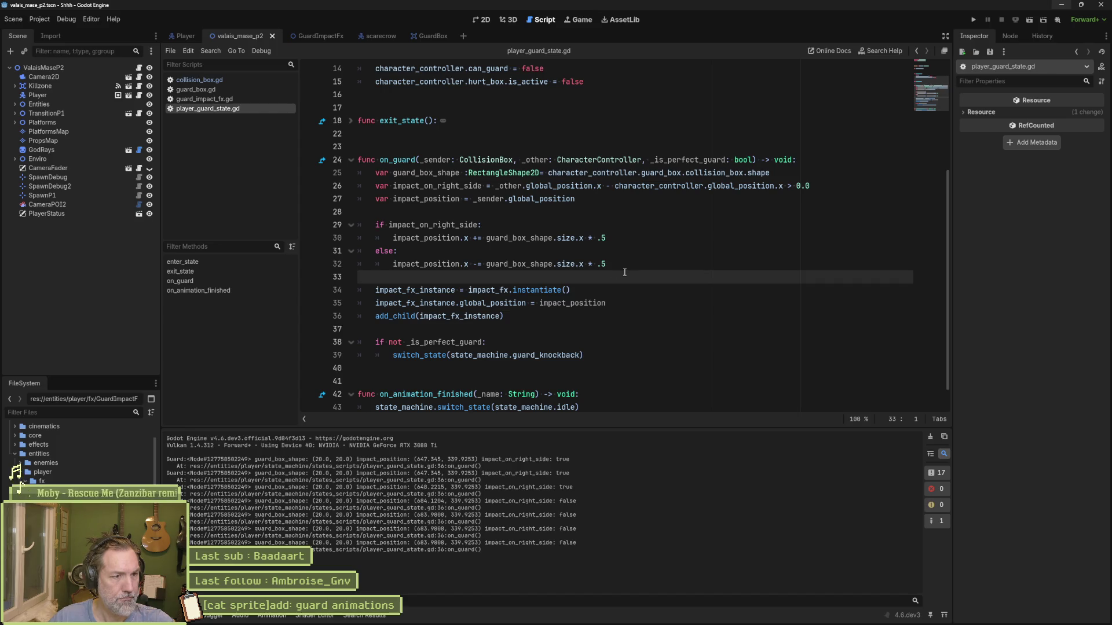
# Replace the impact placement block in on_guard with an instantiate_impact_fx(_sender, _other) call
pyautogui.moveTo(519, 320); pyautogui.dragTo(318, 174)
pyautogui.hotkey('ctrl', 'c')
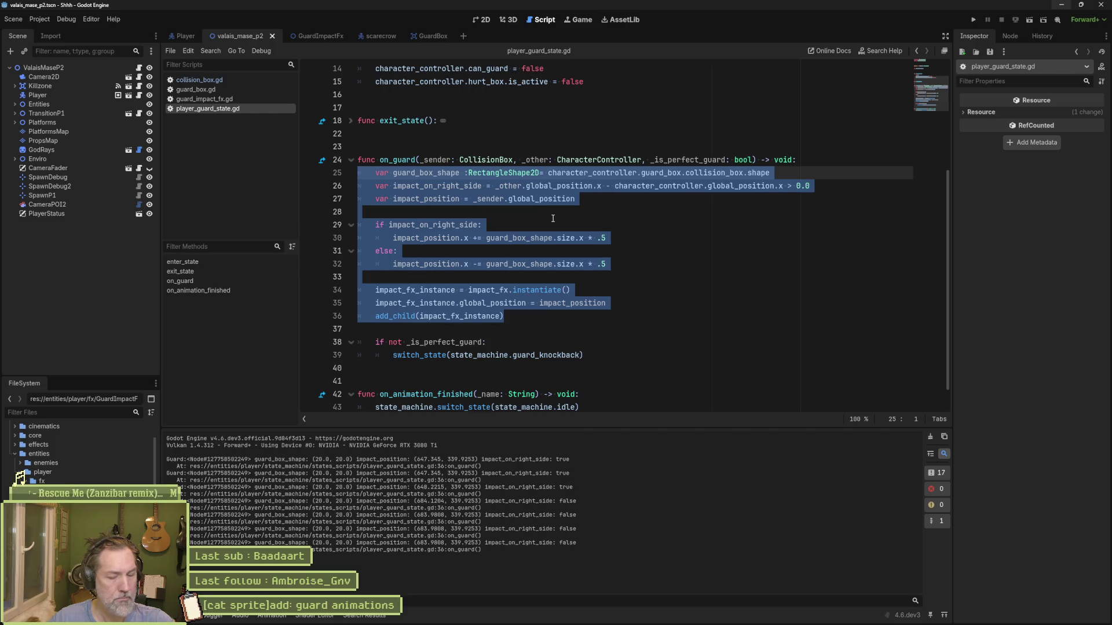
pyautogui.press('Delete')
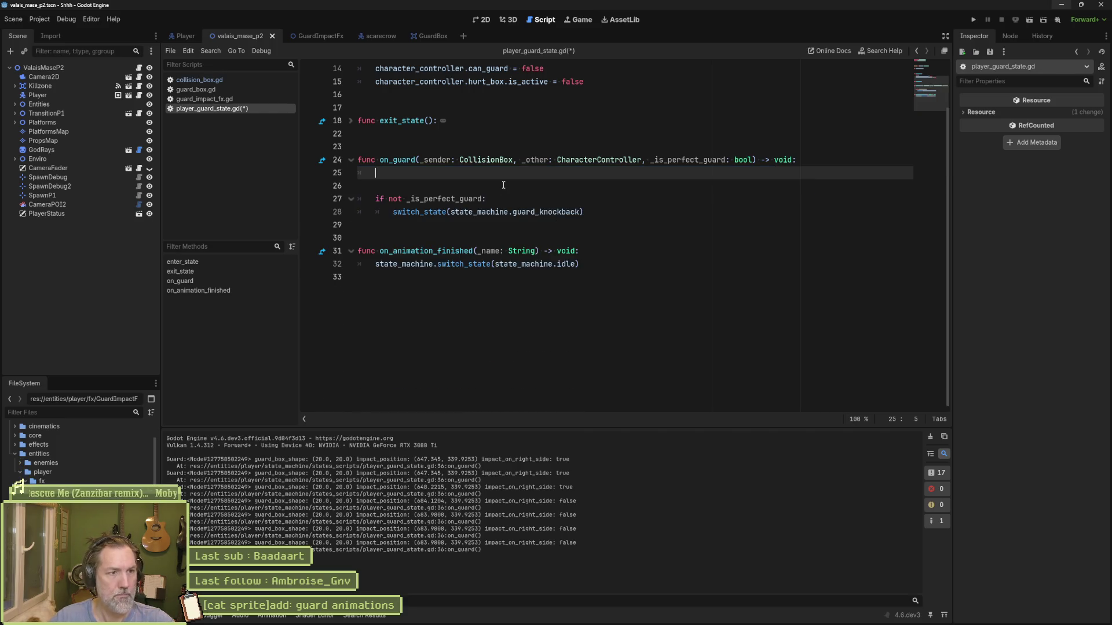
pyautogui.scroll(3, 503, 185)
pyautogui.write('instantiate_impac')
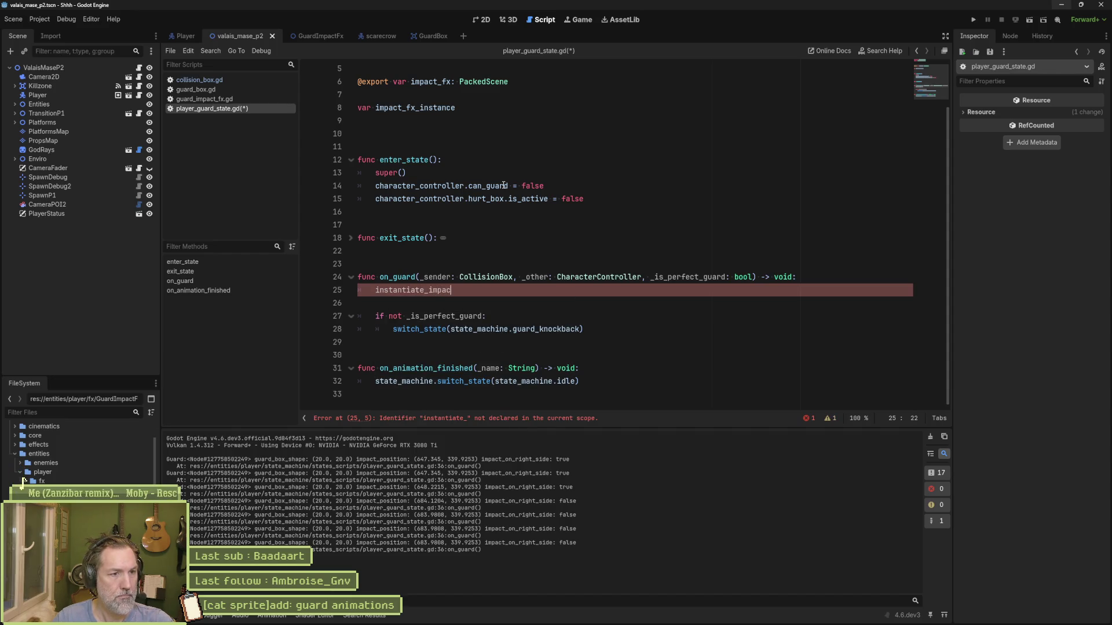
pyautogui.write('t_fx_')
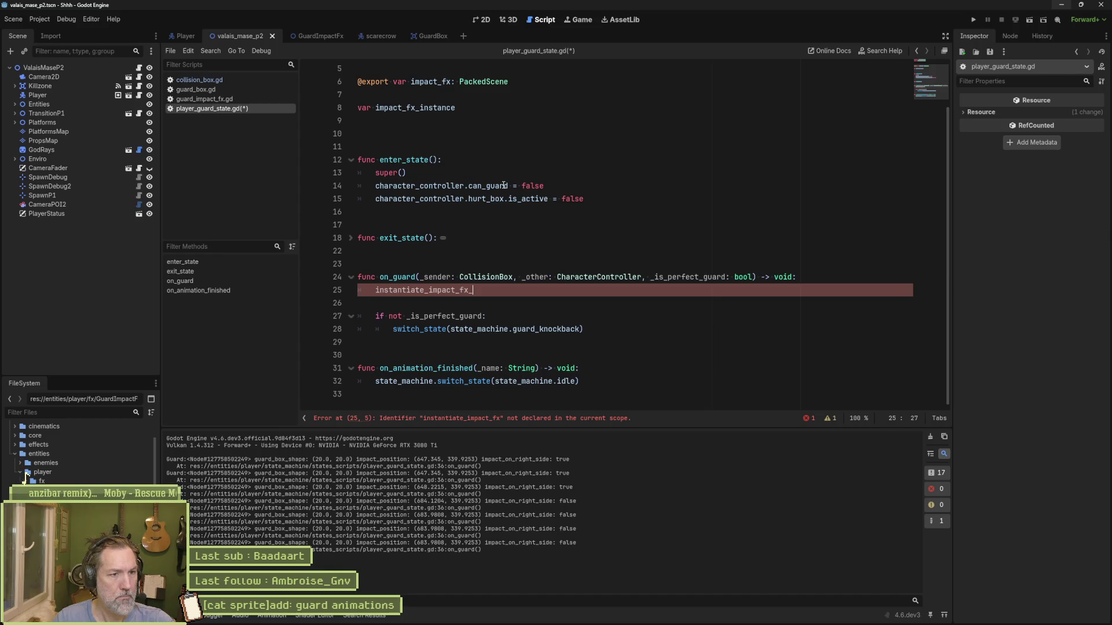
pyautogui.press('BackSpace')
pyautogui.write('(_sende')
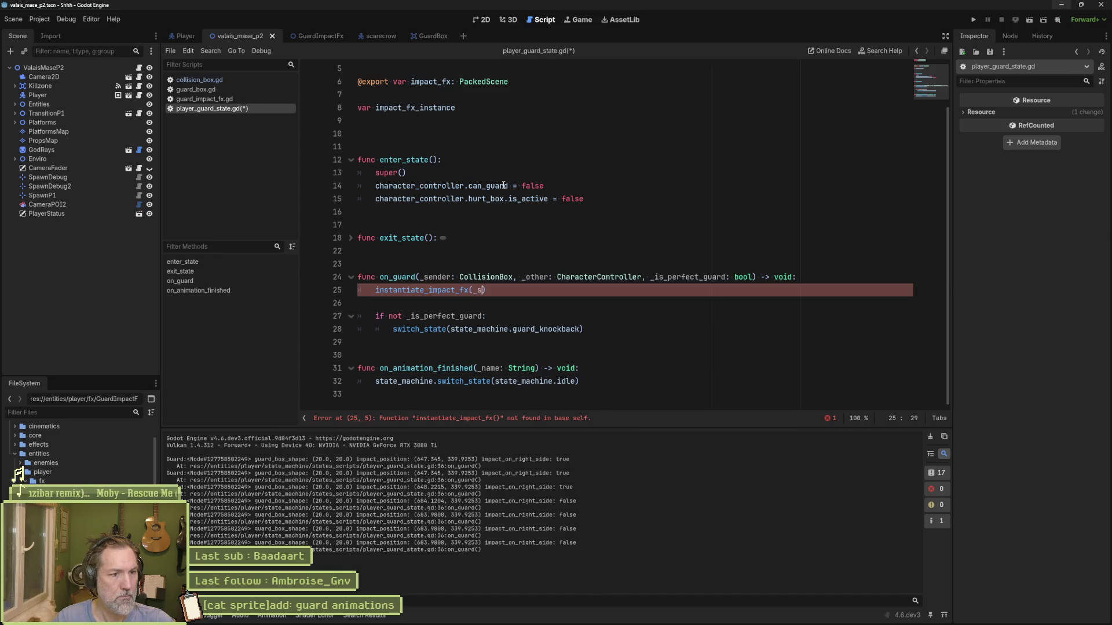
pyautogui.write('r, _other')
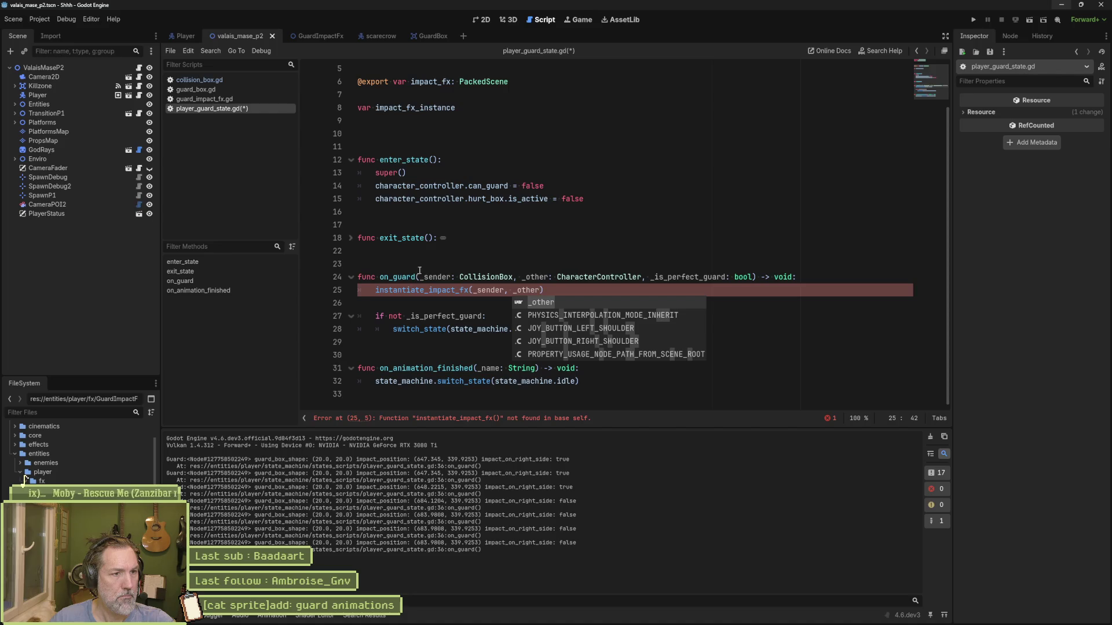
pyautogui.press('Escape')
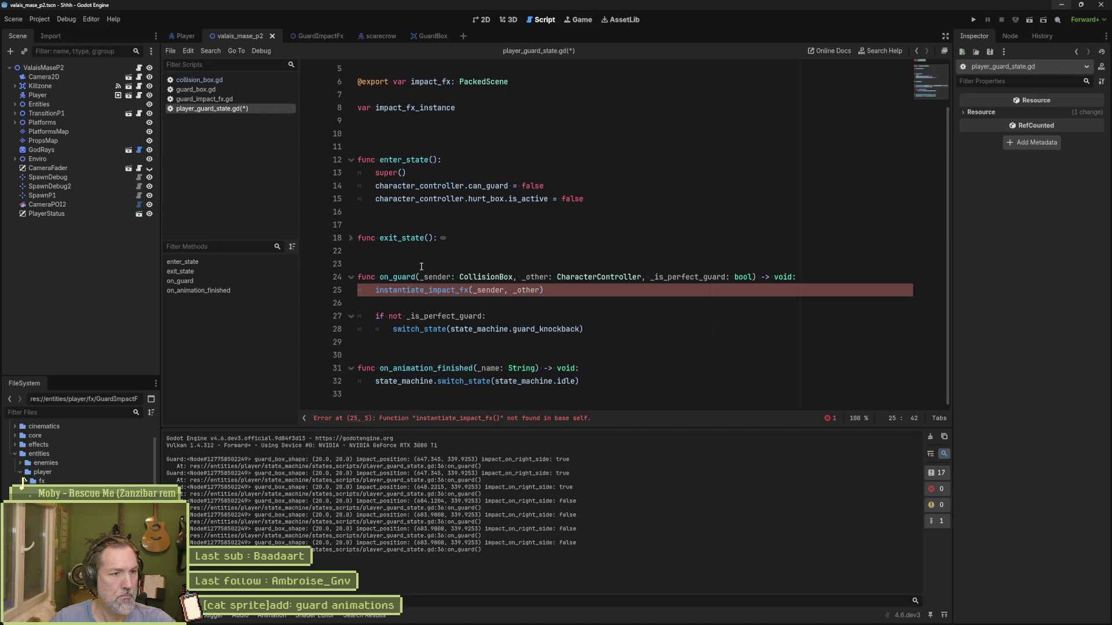
# Create func instantiate_impact_fx(_sender) containing the impact FX placement code, fixing its indentation
pyautogui.click(421, 266)
pyautogui.press('Return')
pyautogui.press('Return')
pyautogui.press('Return')
pyautogui.press('Up')
pyautogui.press('Up')
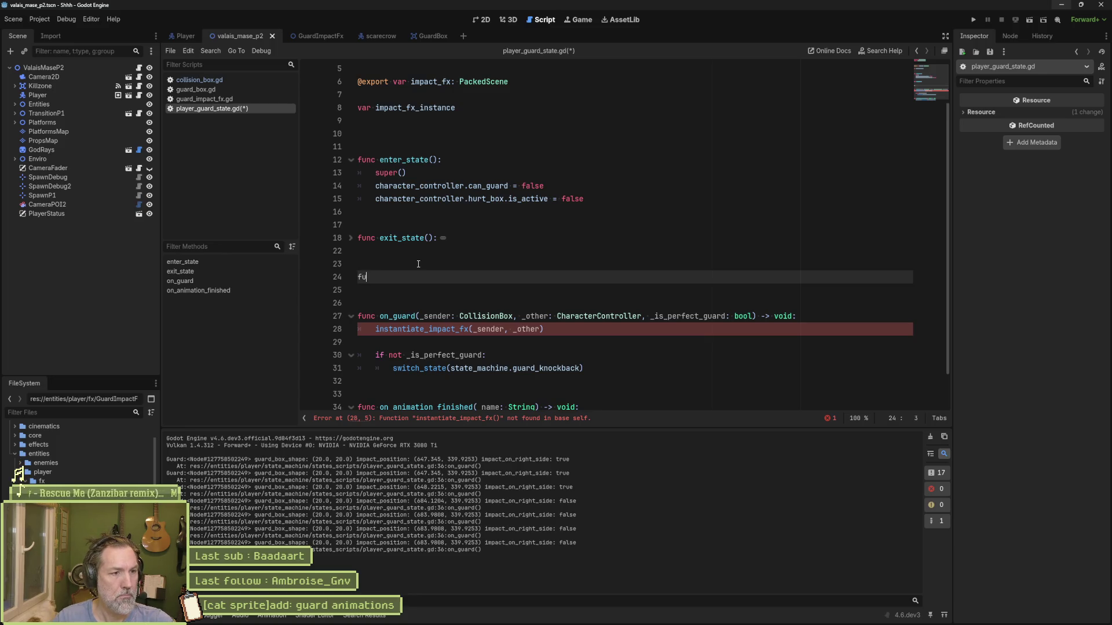
pyautogui.write('stantiate_imp')
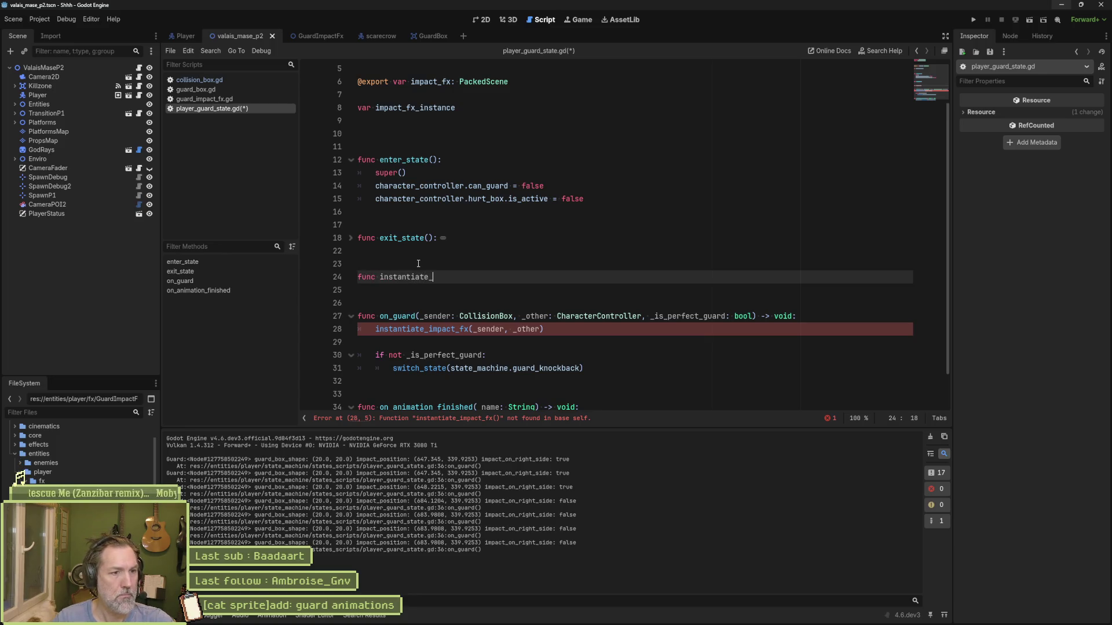
pyautogui.write('act_fx(_sen')
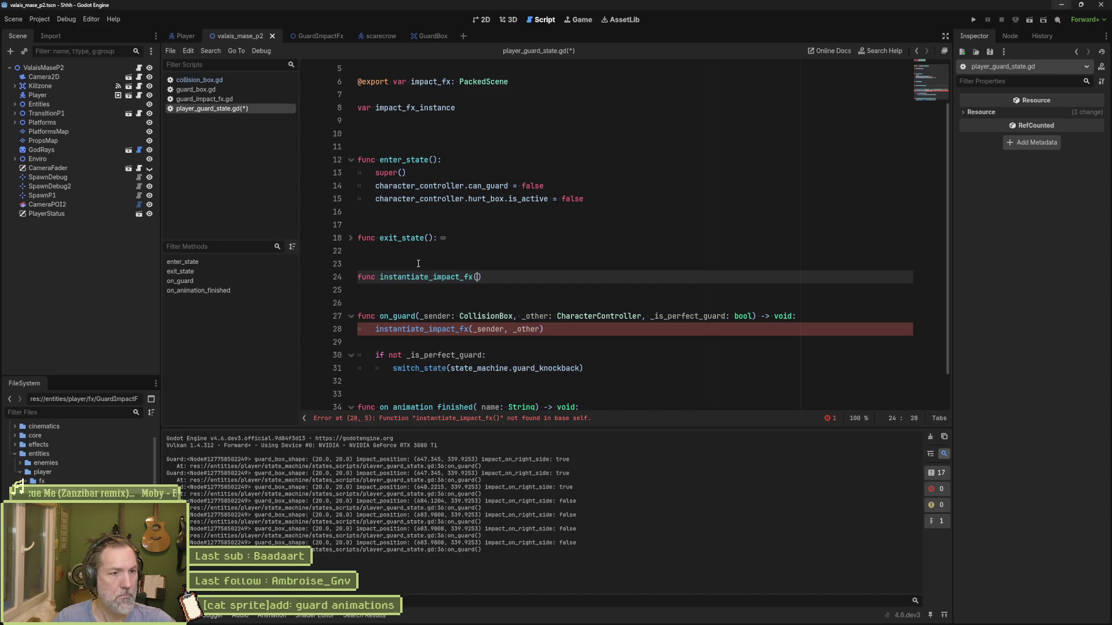
pyautogui.write('der):')
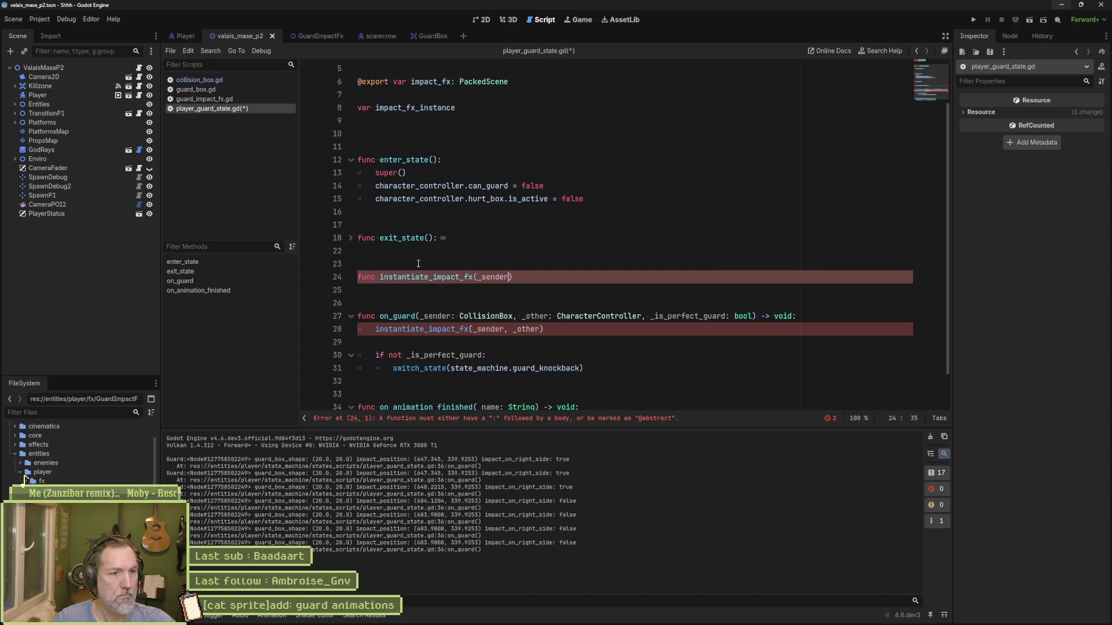
pyautogui.press('Return')
pyautogui.hotkey('ctrl', 'v')
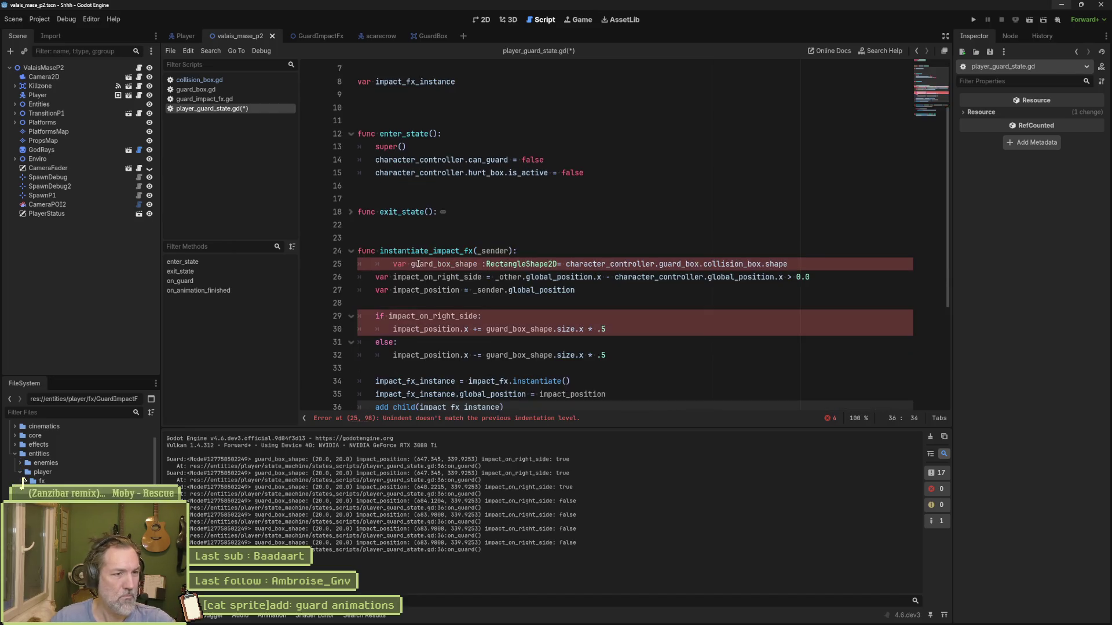
pyautogui.click(393, 265)
pyautogui.press('BackSpace')
# Give instantiate_impact_fx the typed parameters _sender: CollisionBox, _other: CharacterController, save, and run
pyautogui.scroll(-3, 474, 330)
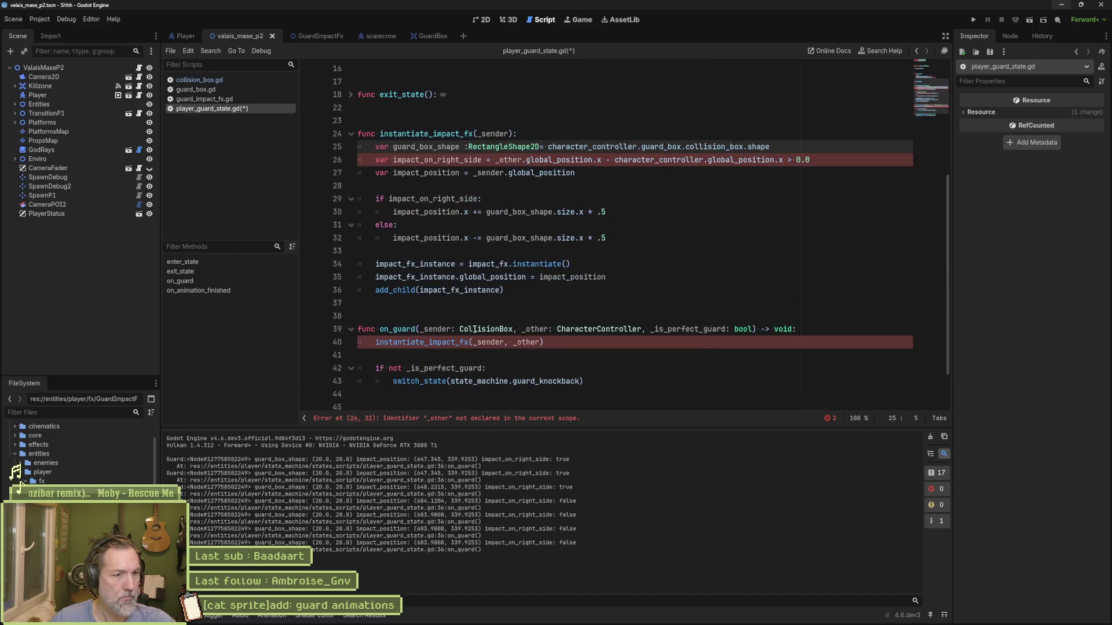
pyautogui.moveTo(419, 329); pyautogui.dragTo(642, 329)
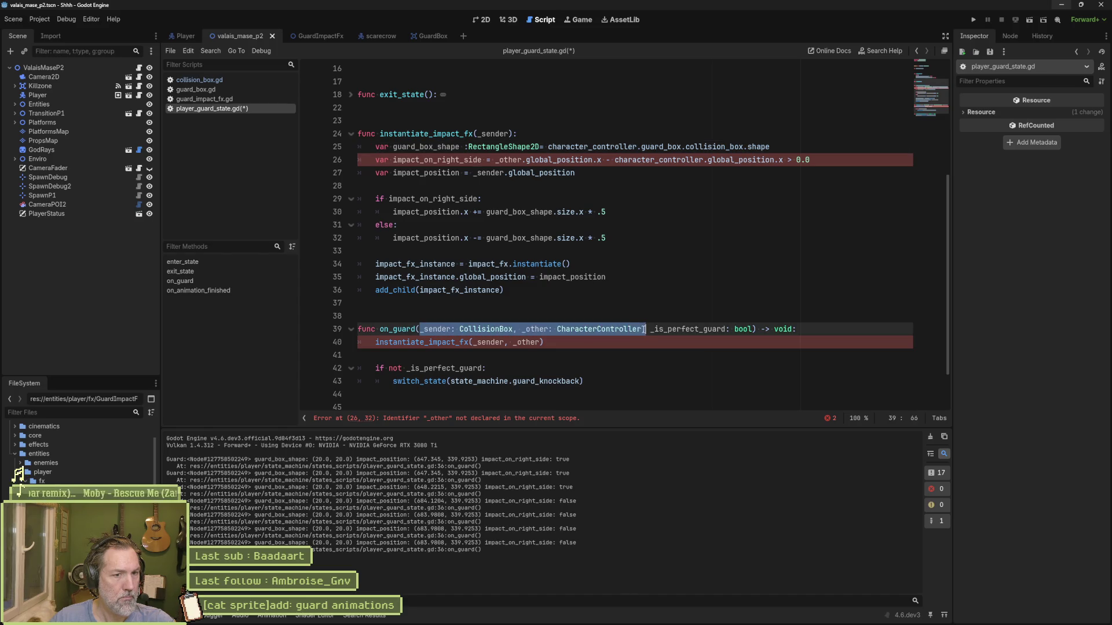
pyautogui.hotkey('ctrl', 'c')
pyautogui.doubleClick(493, 134)
pyautogui.hotkey('ctrl', 'v')
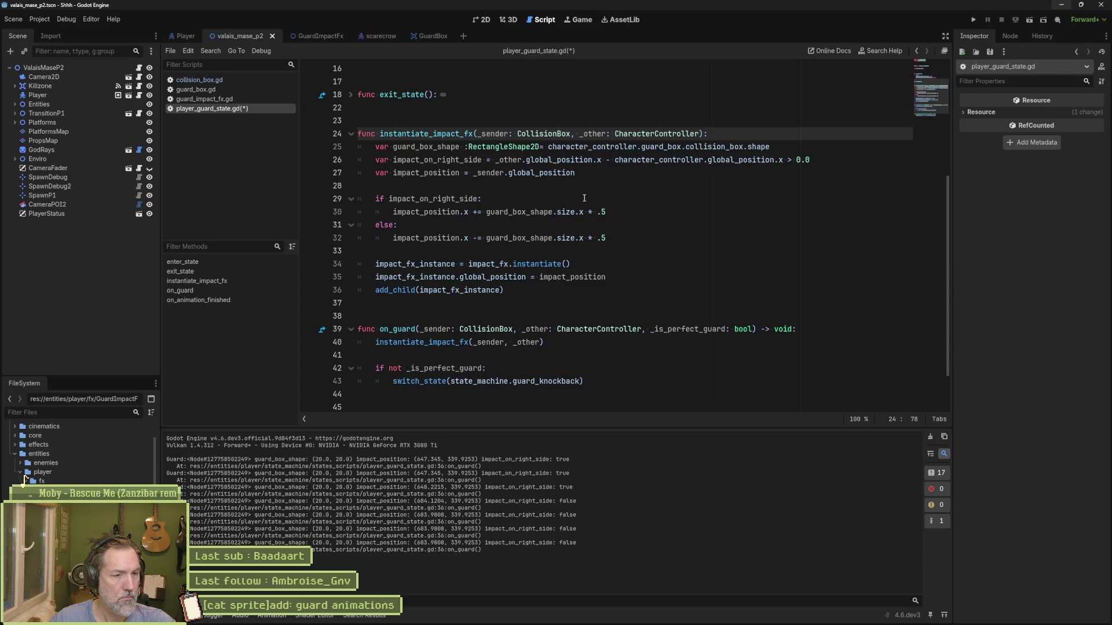
pyautogui.hotkey('ctrl', 's')
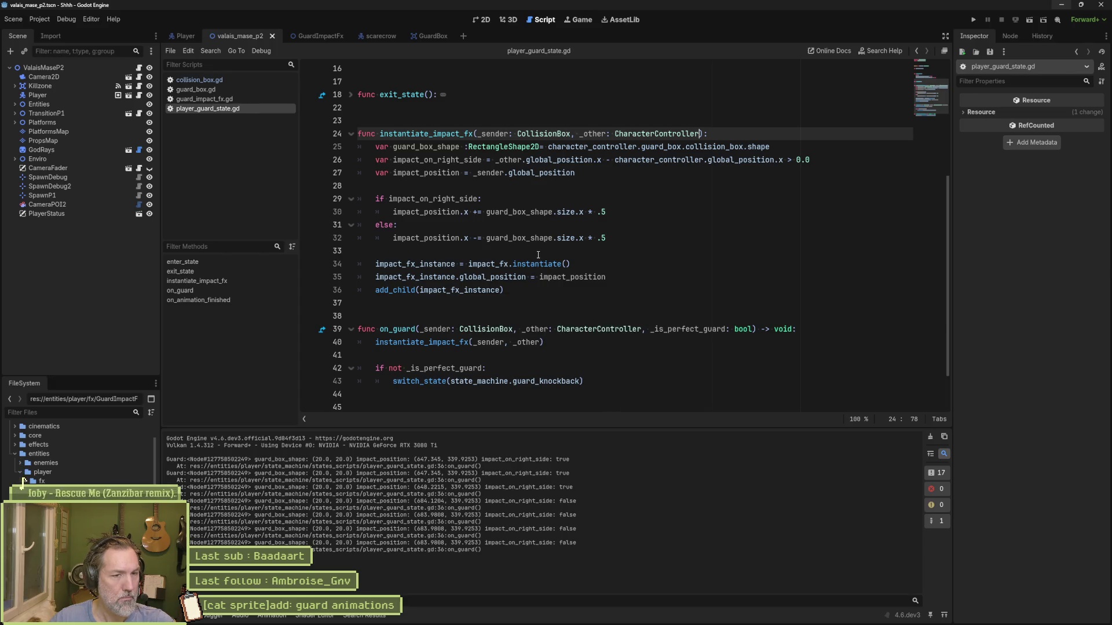
pyautogui.press('F6')
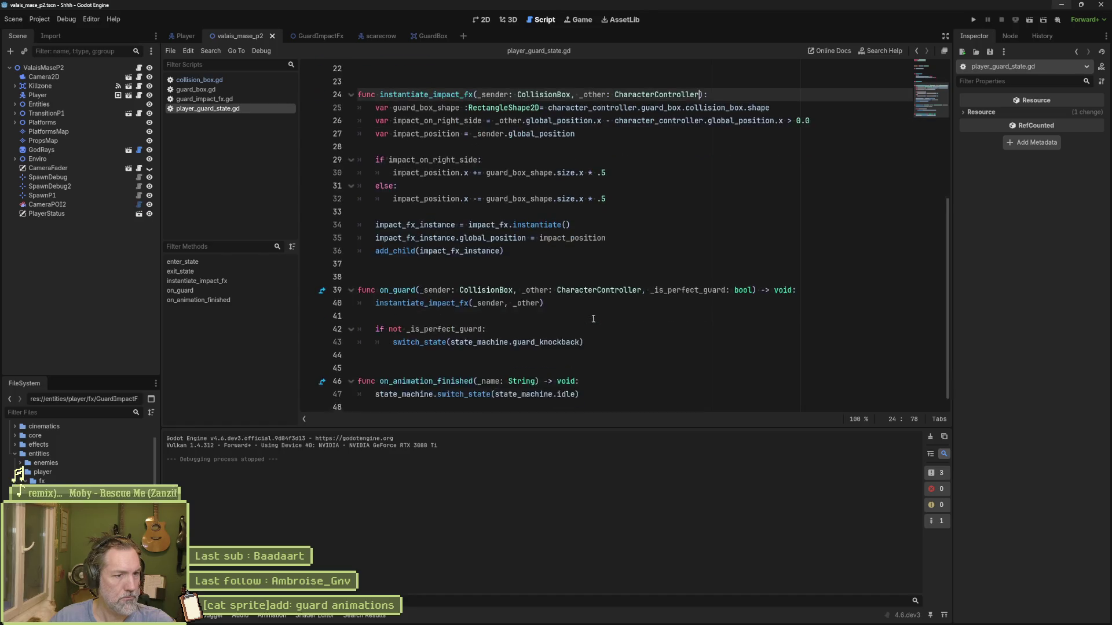
pyautogui.scroll(-1, 594, 319)
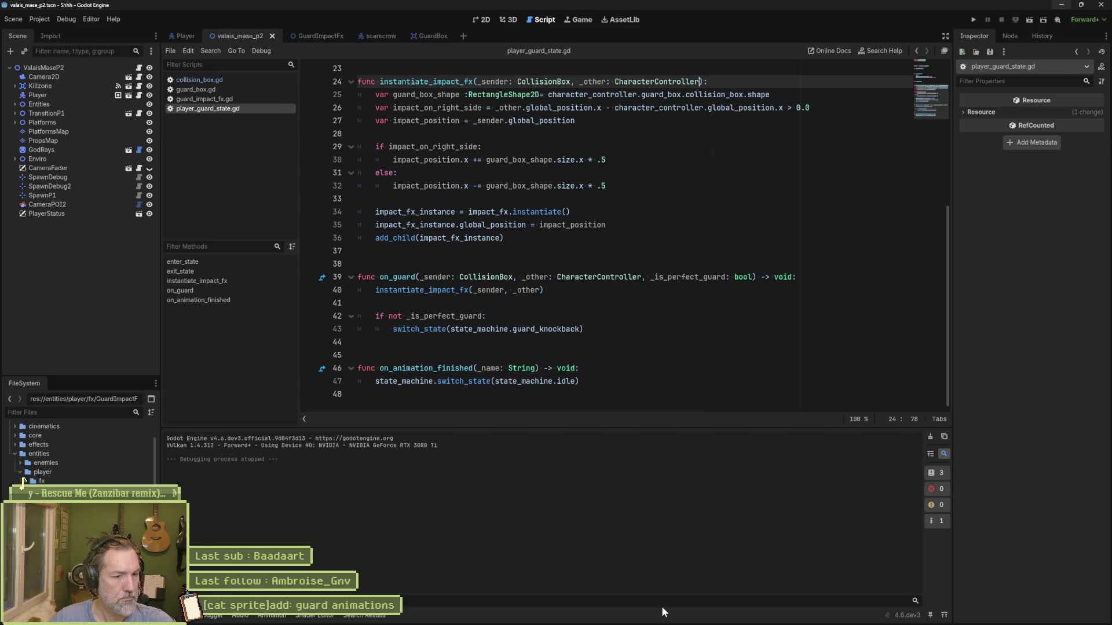
pyautogui.moveTo(640, 621)
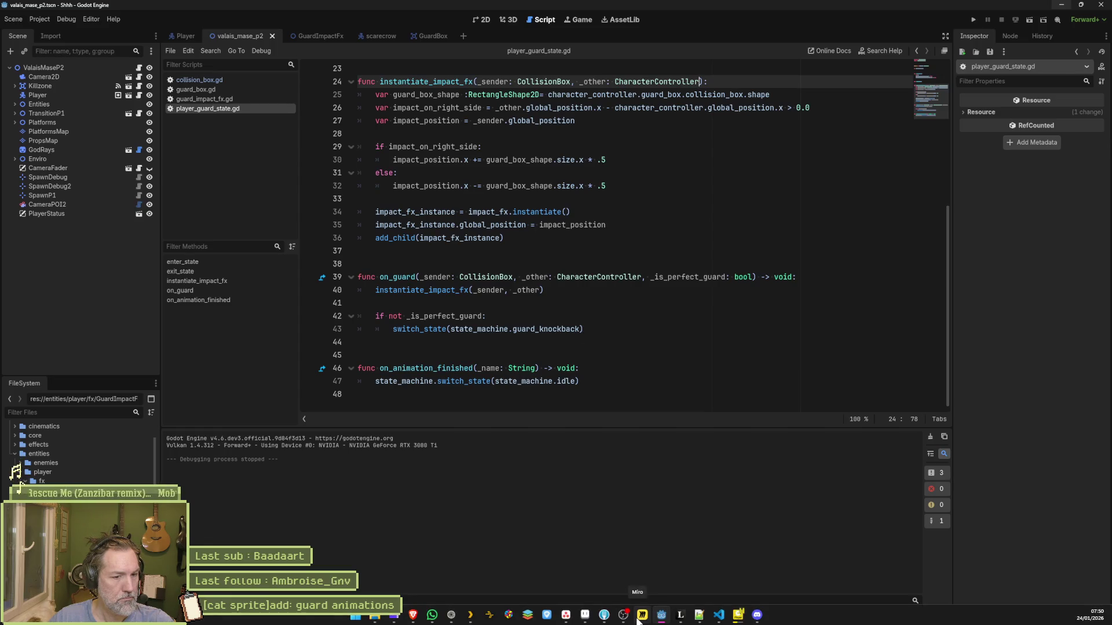
pyautogui.scroll(1, 477, 301)
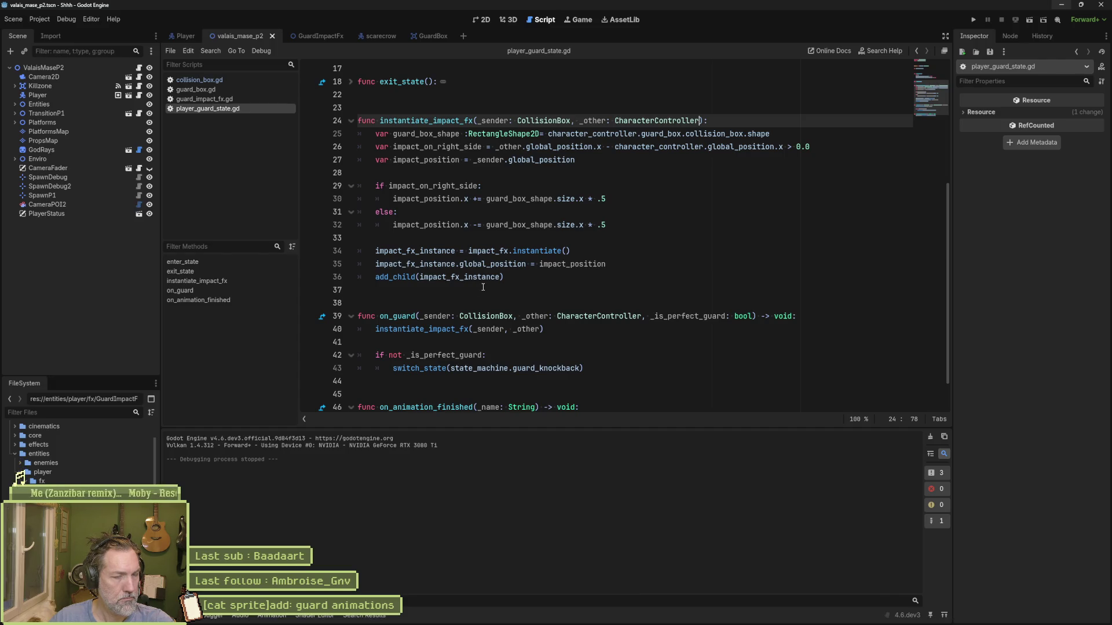
pyautogui.click(521, 175)
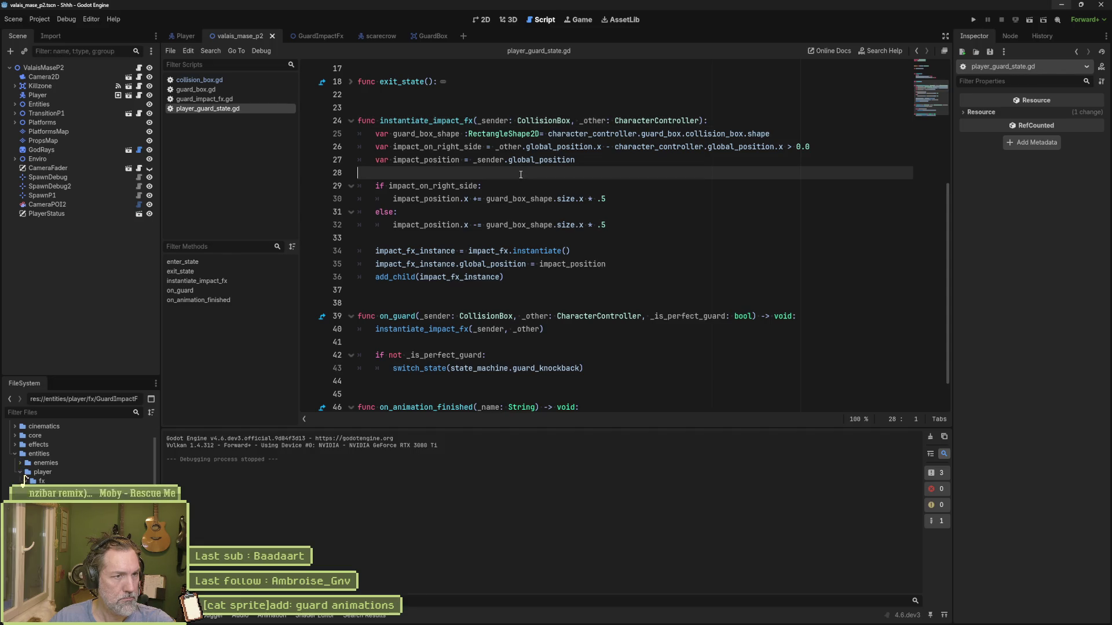
pyautogui.click(454, 112)
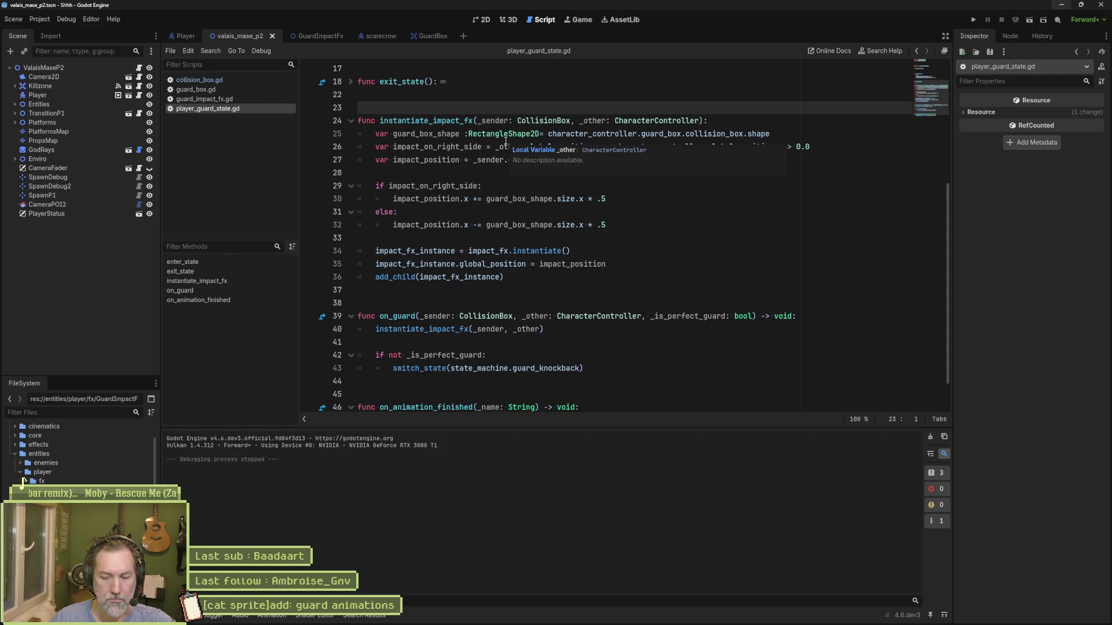
# Add a ## comment: 'Instantiate a visual FX where the impact has occured', then save
pyautogui.press('Return')
pyautogui.write('## Ins')
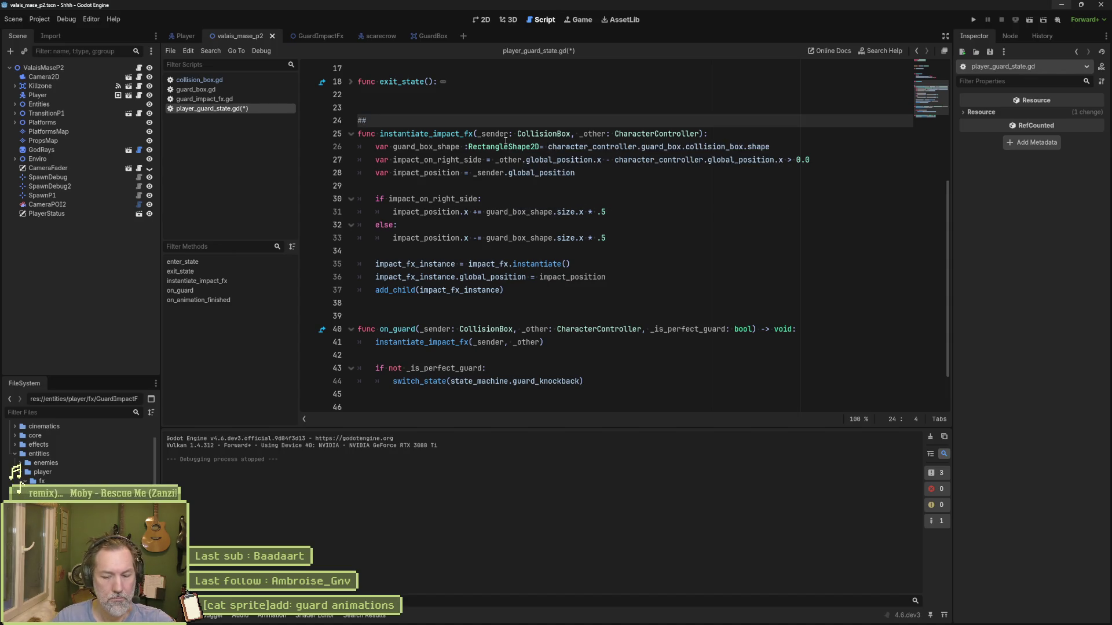
pyautogui.write('tantiate a')
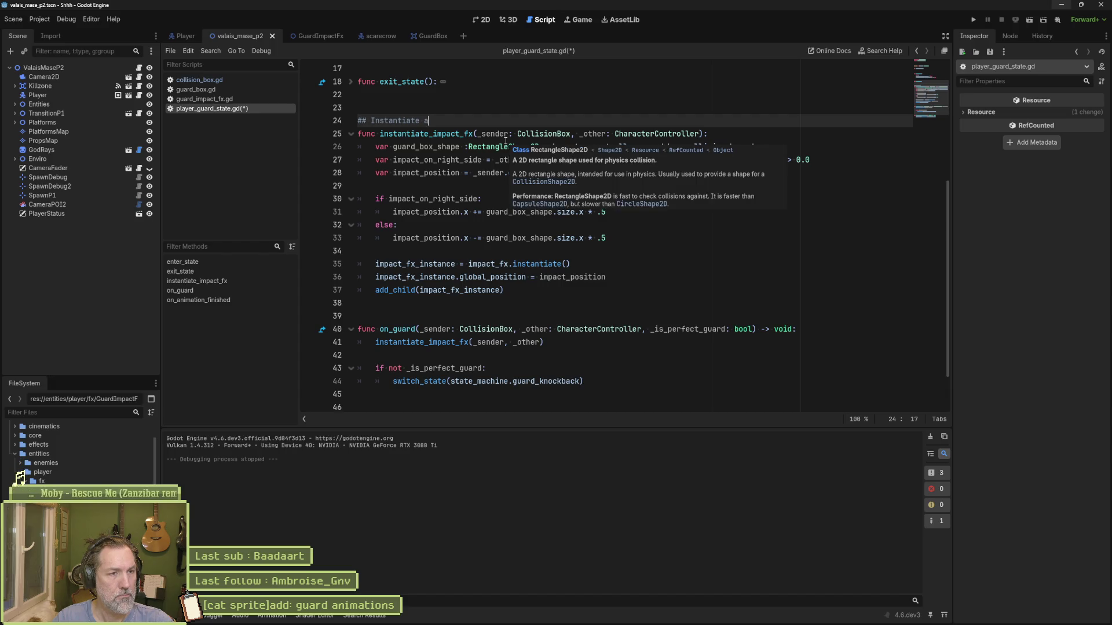
pyautogui.write(' visual FX where ')
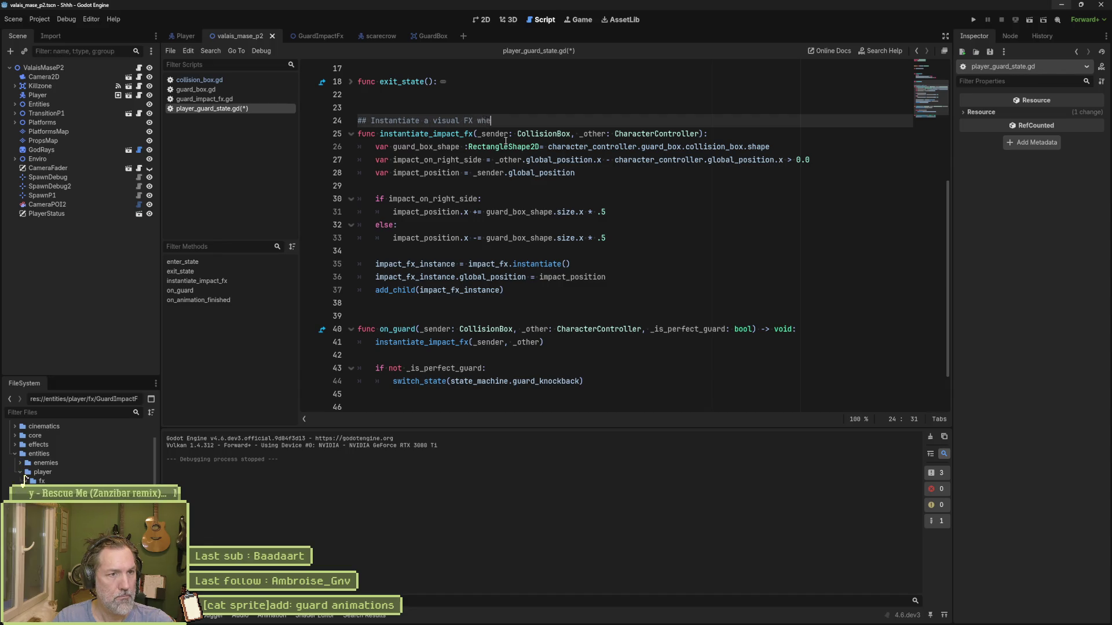
pyautogui.write('the impact has ')
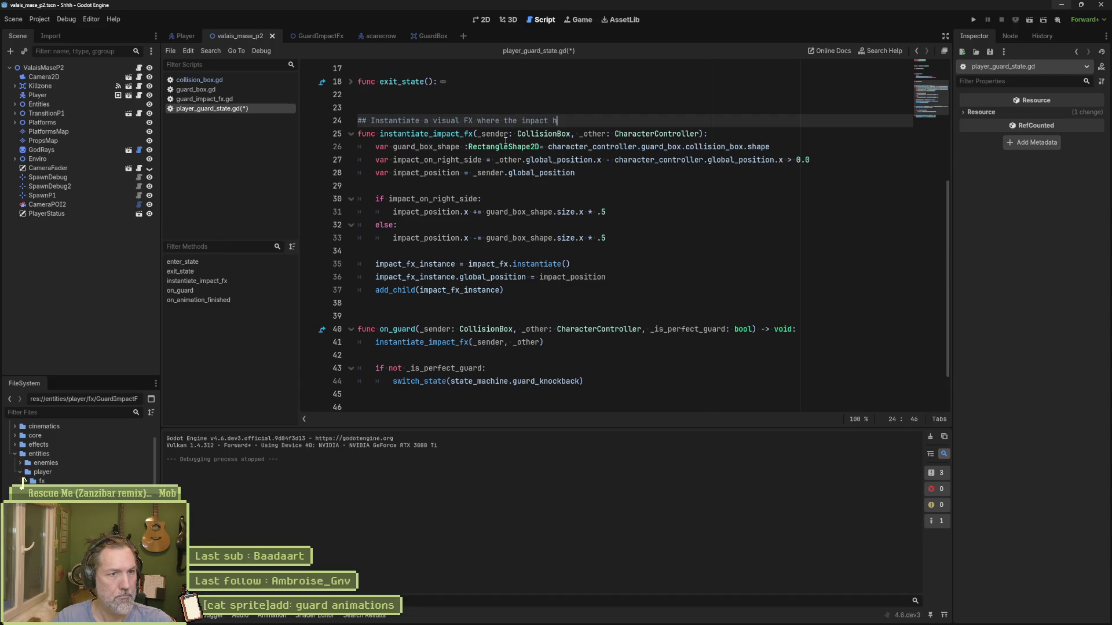
pyautogui.write('occured (on the side ')
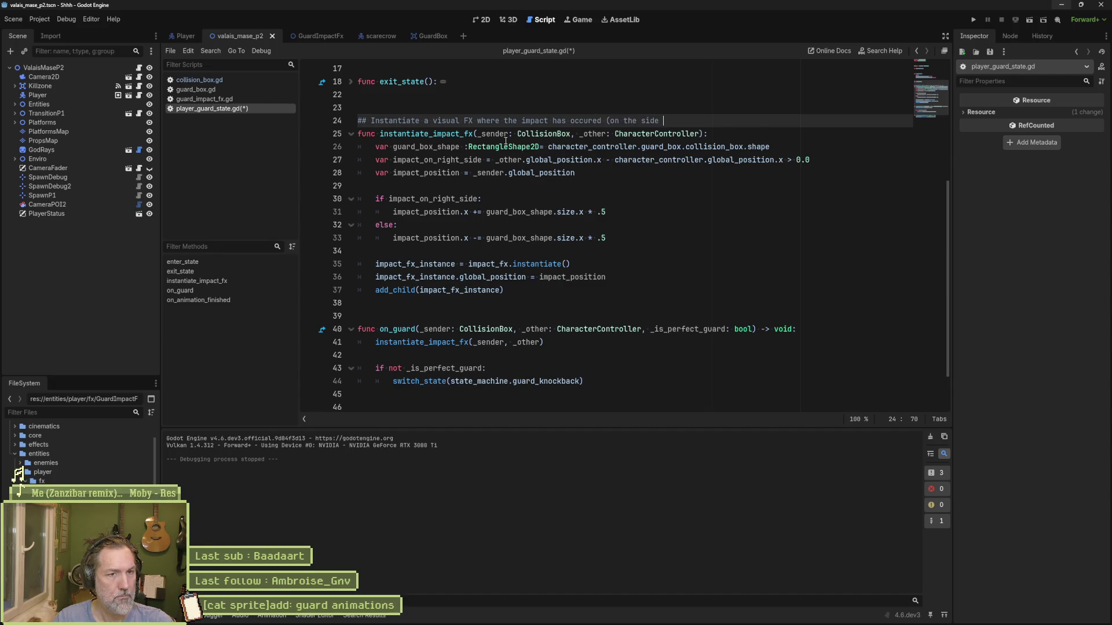
pyautogui.write('of the collision box)')
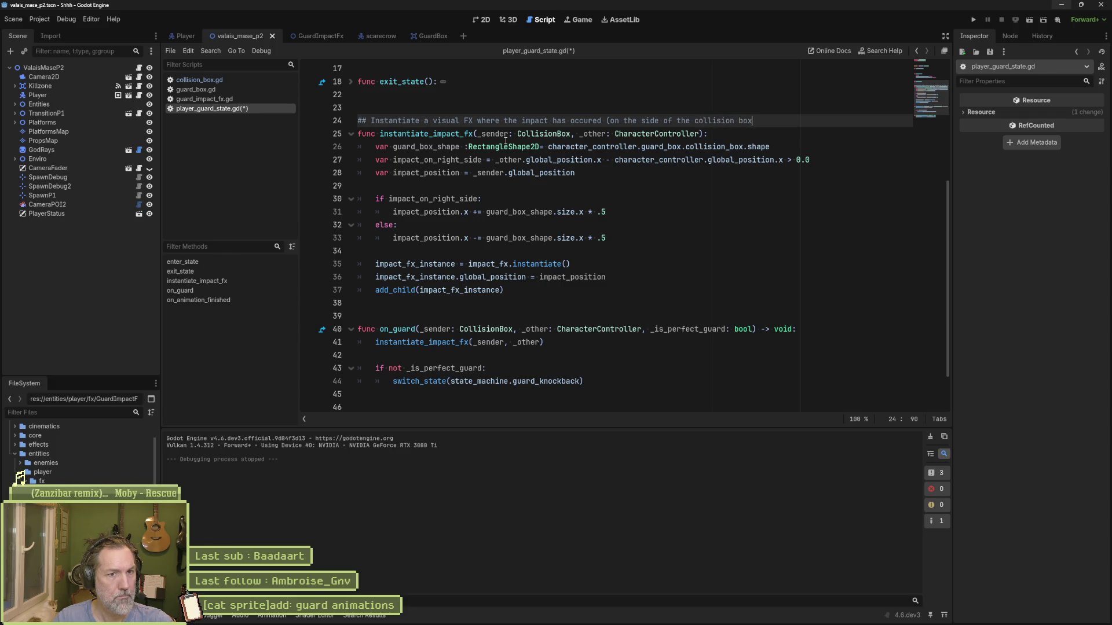
pyautogui.hotkey('ctrl', 's')
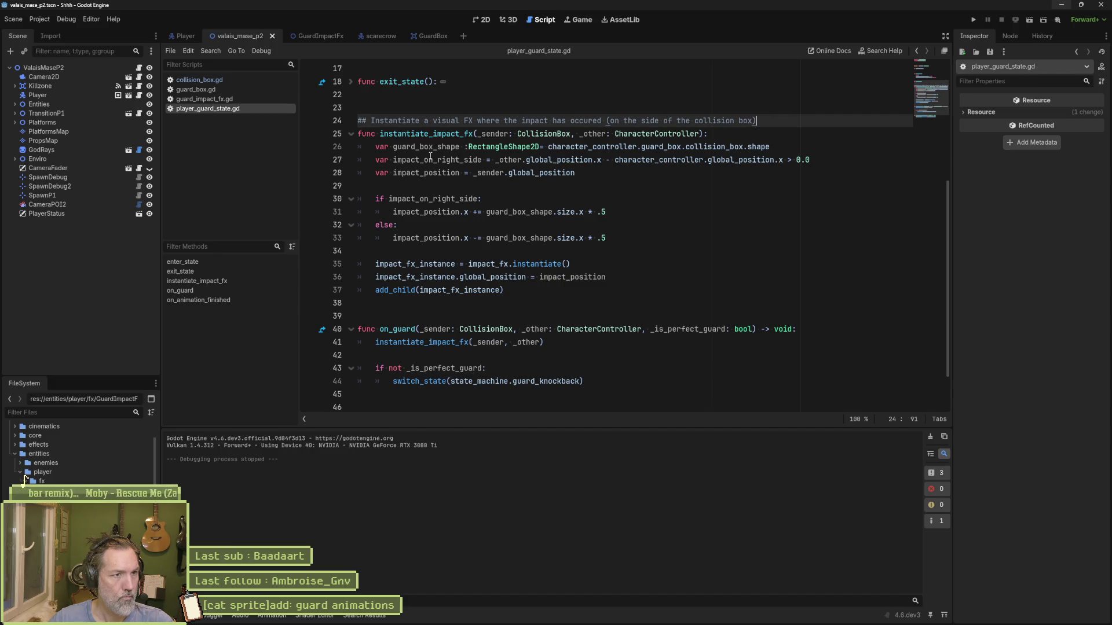
pyautogui.click(646, 182)
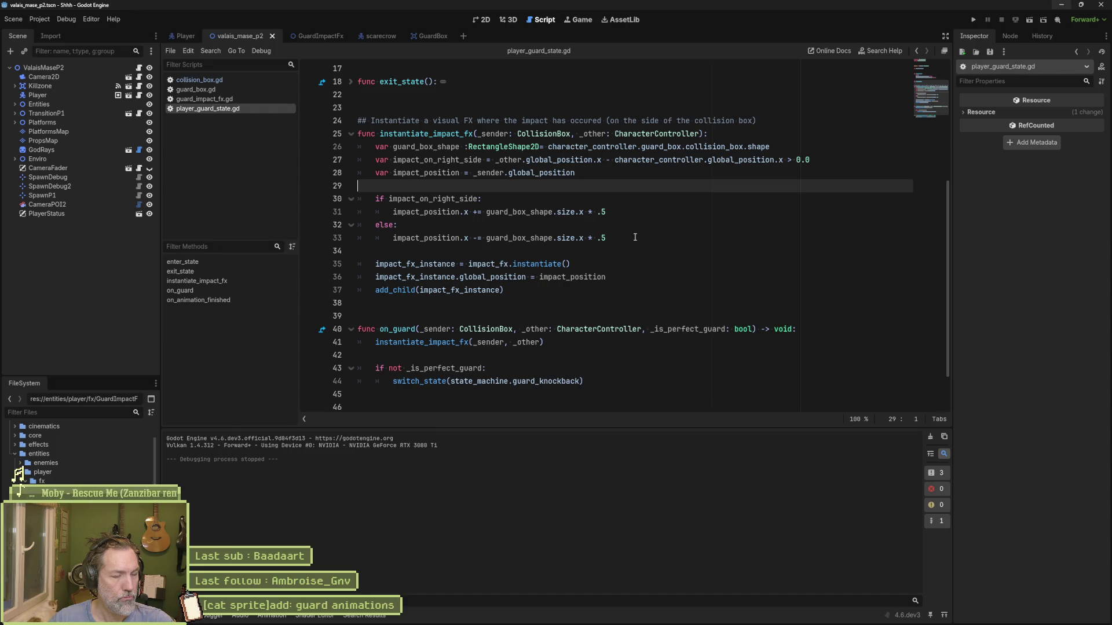
pyautogui.scroll(-1, 635, 237)
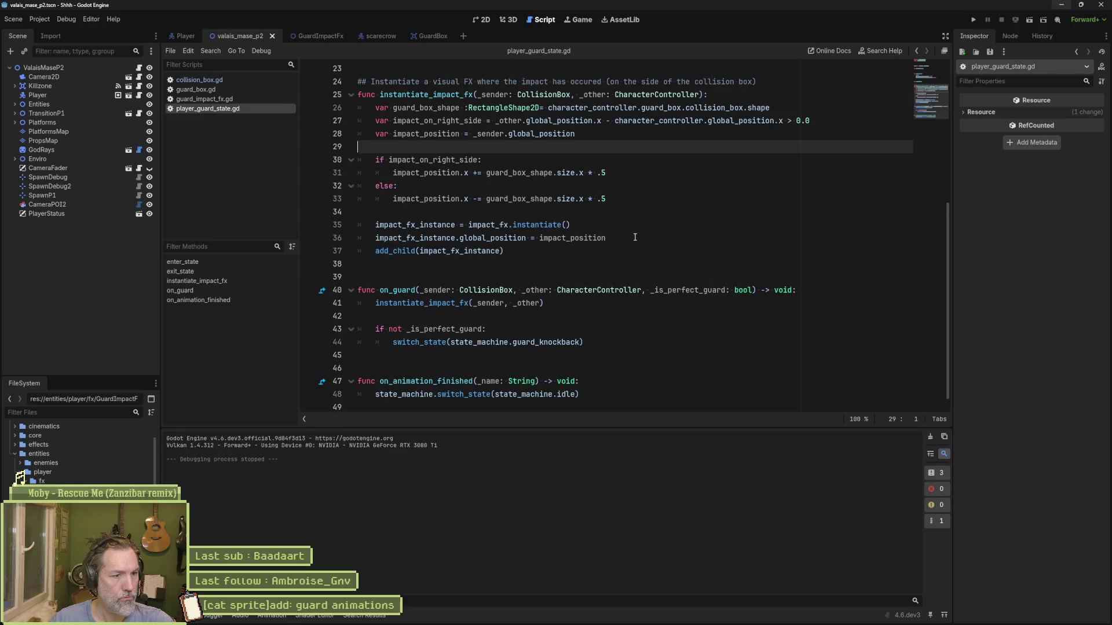
# Fold all functions in player_guard_state.gd and close collision_box.gd, guard_box.gd and guard_impact_fx.gd
pyautogui.scroll(-1, 635, 238)
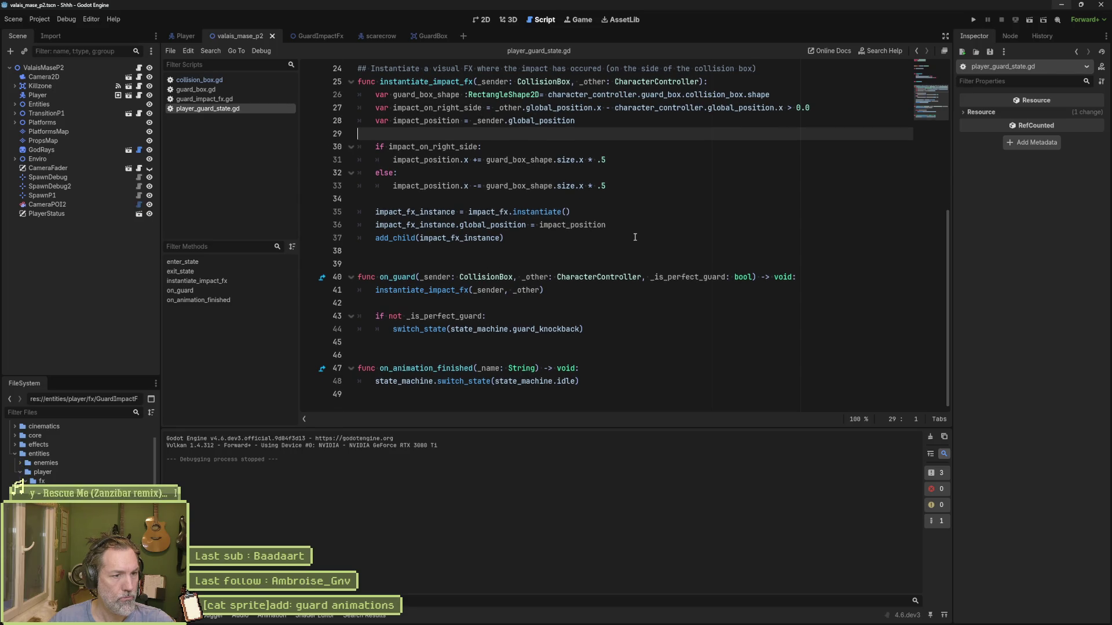
pyautogui.hotkey('ctrl', 'alt', 'f')
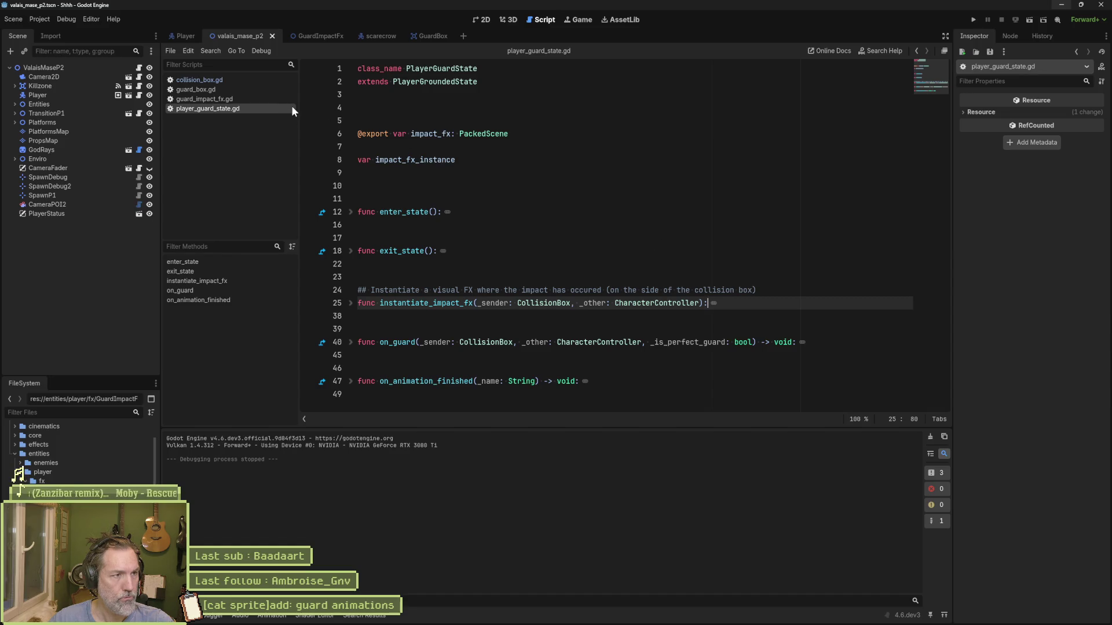
pyautogui.middleClick(238, 81)
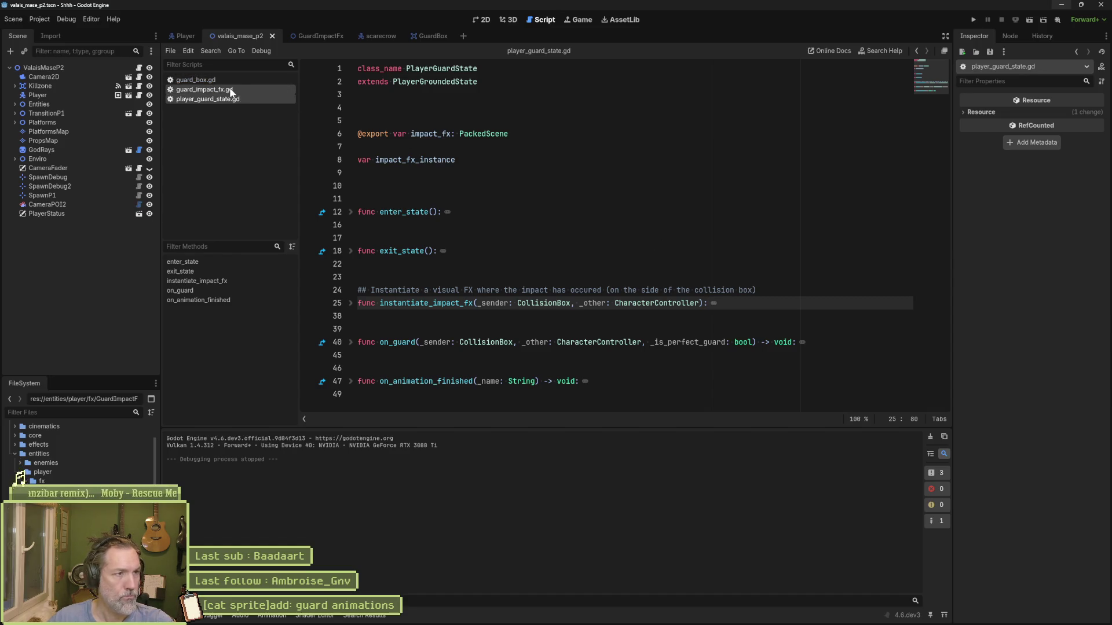
pyautogui.middleClick(237, 80)
pyautogui.click(251, 83)
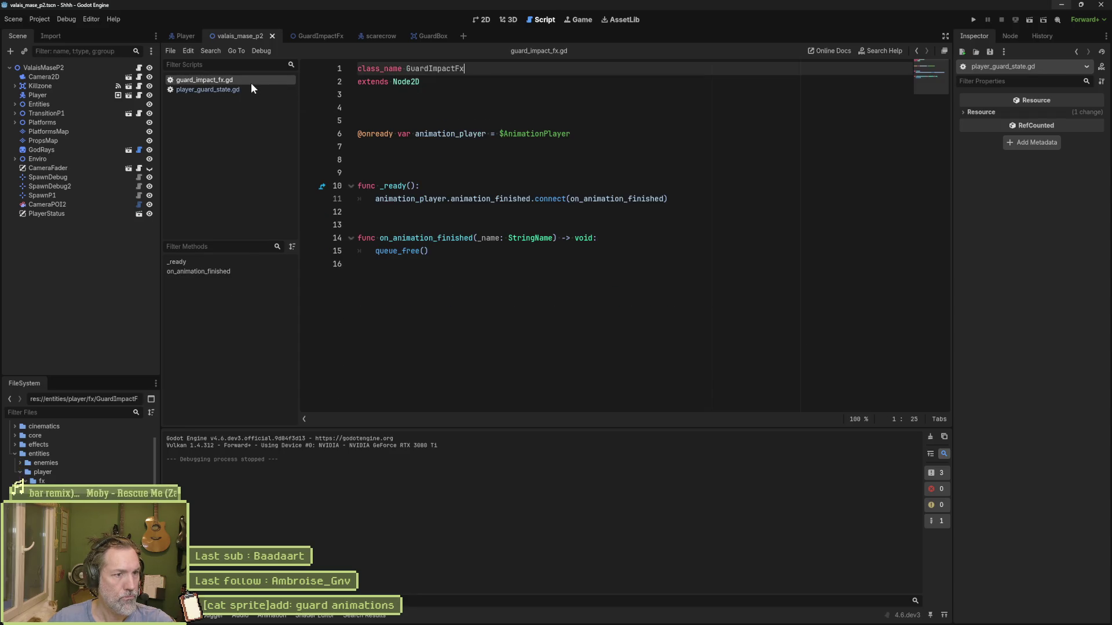
pyautogui.middleClick(243, 81)
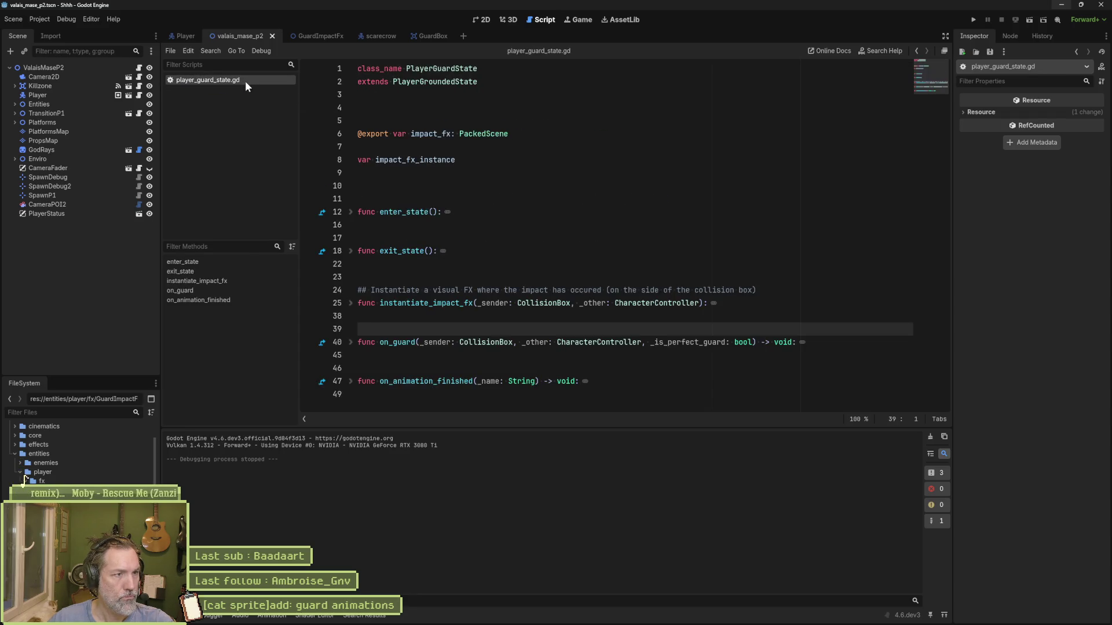
pyautogui.click(552, 199)
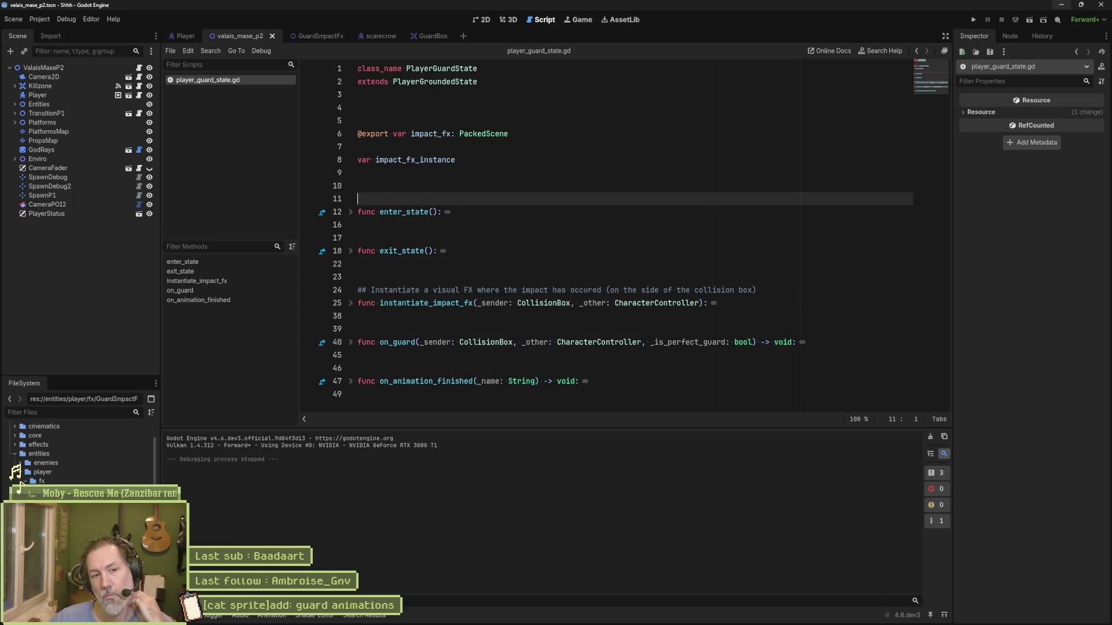
# Review the cat.png and player_guard_state.gd diffs in Fork, then bring up the Shhh Asana board
pyautogui.click(644, 616)
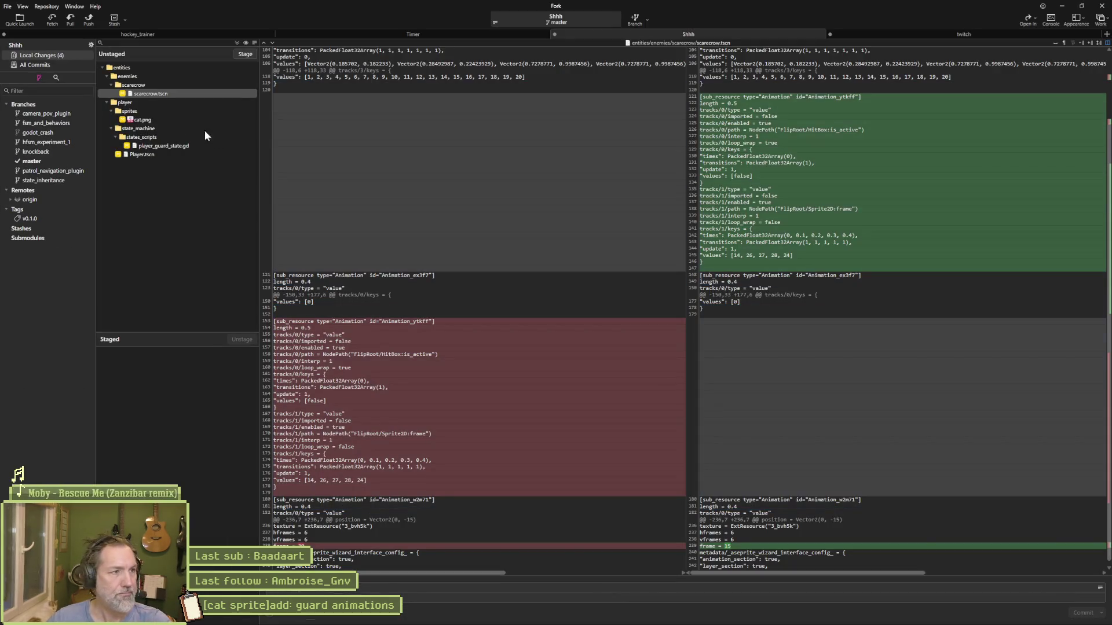
pyautogui.click(142, 120)
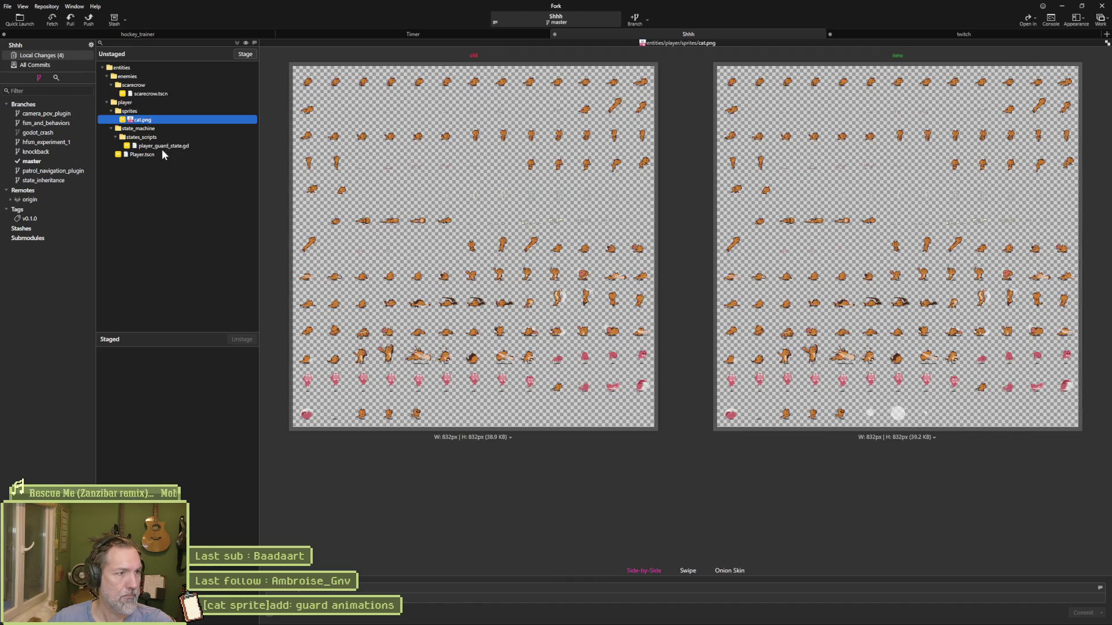
pyautogui.click(169, 146)
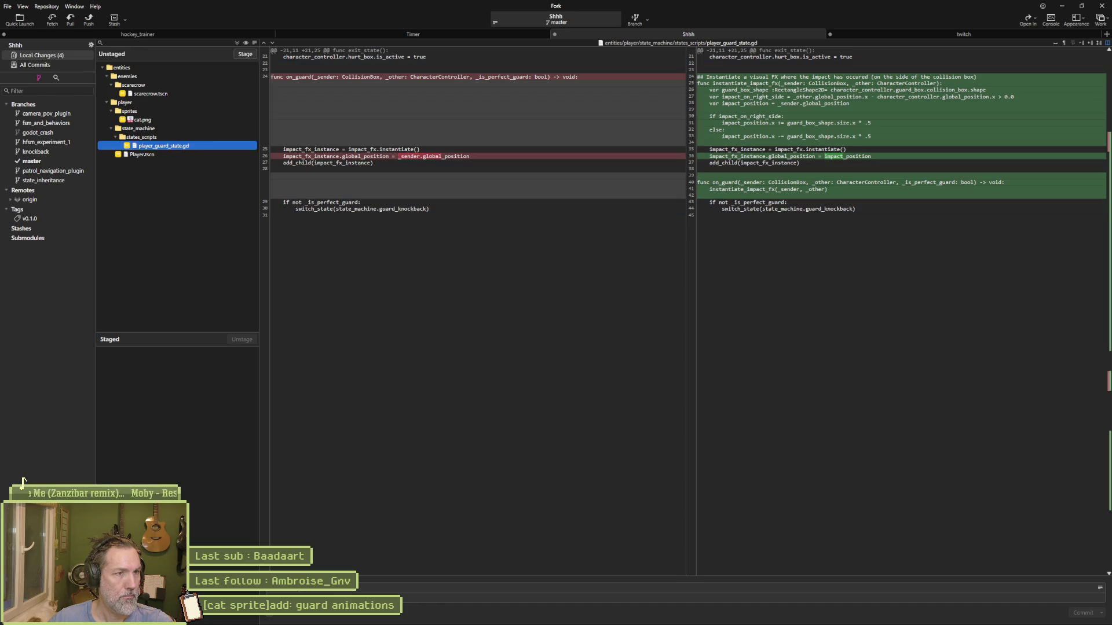
pyautogui.click(566, 614)
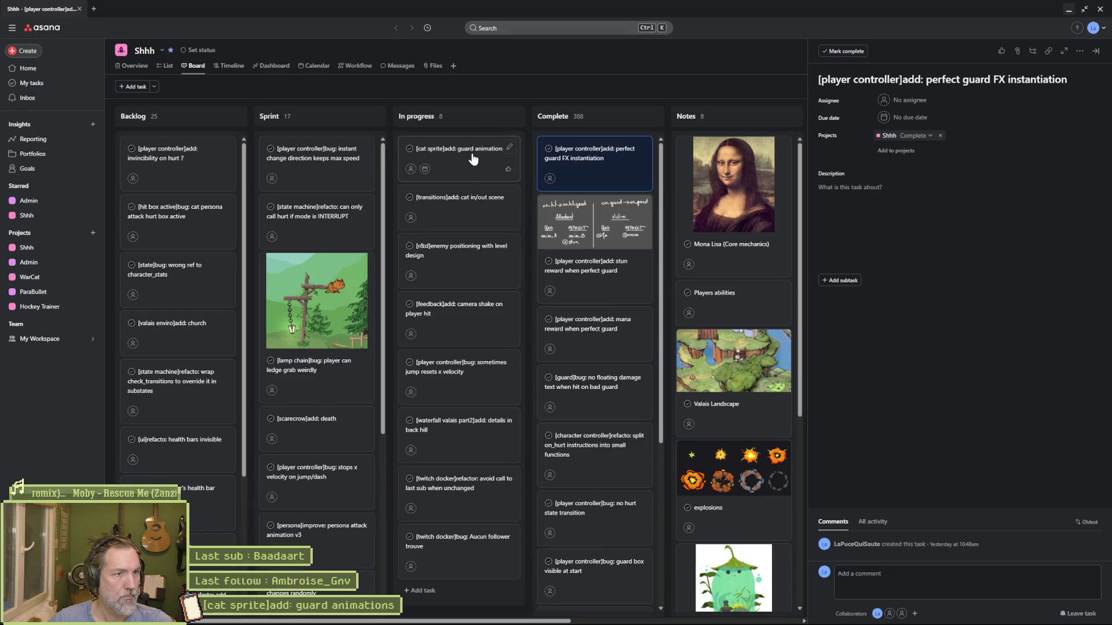
# Write a commit summary citing the guard animations task and the refactor putting impact FX on the guard-box border
pyautogui.click(473, 157)
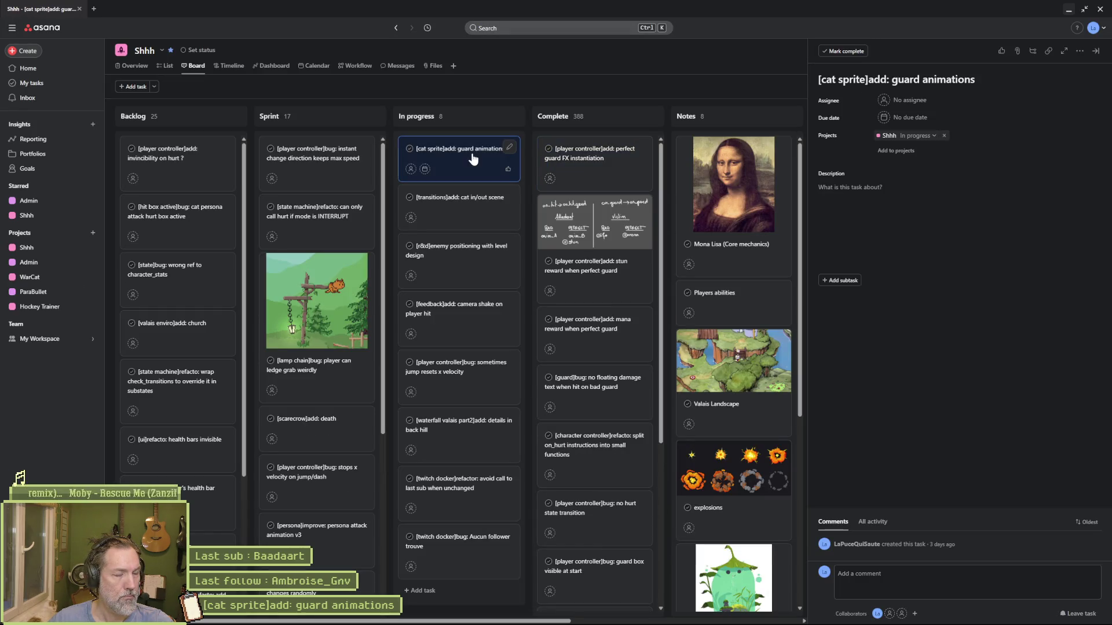
pyautogui.click(1069, 9)
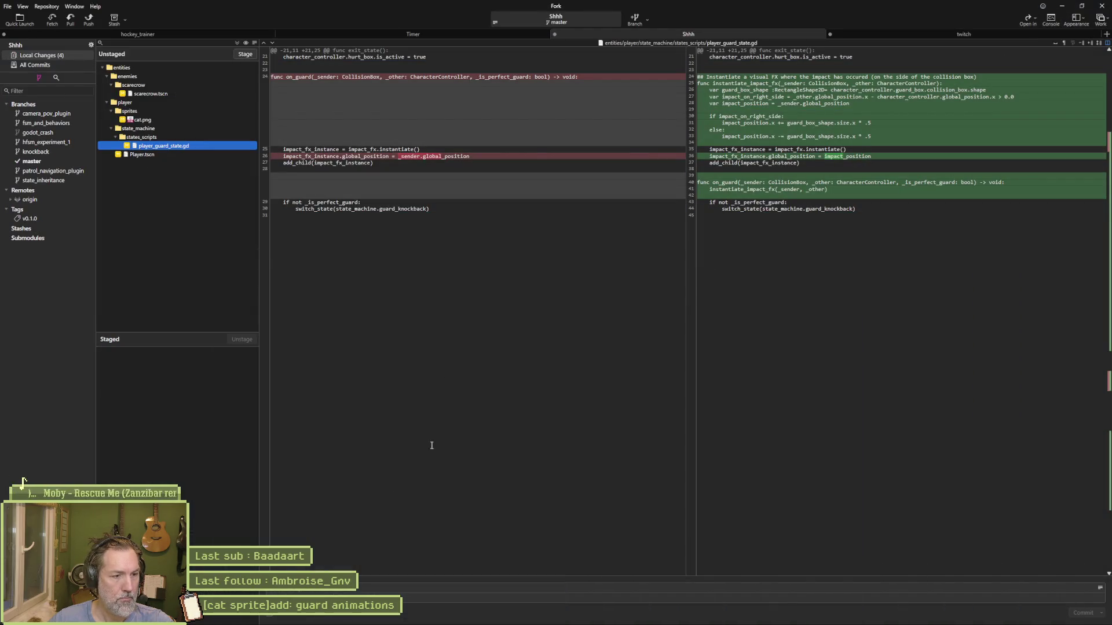
pyautogui.hotkey('alt', 'Tab')
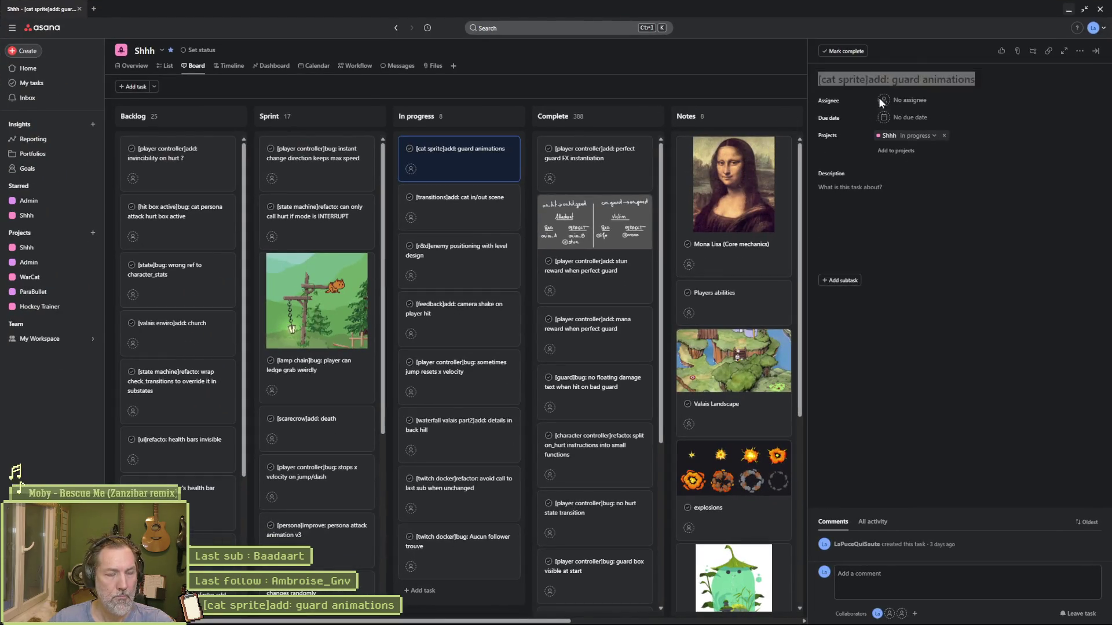
pyautogui.hotkey('alt', 'Tab')
pyautogui.click(461, 596)
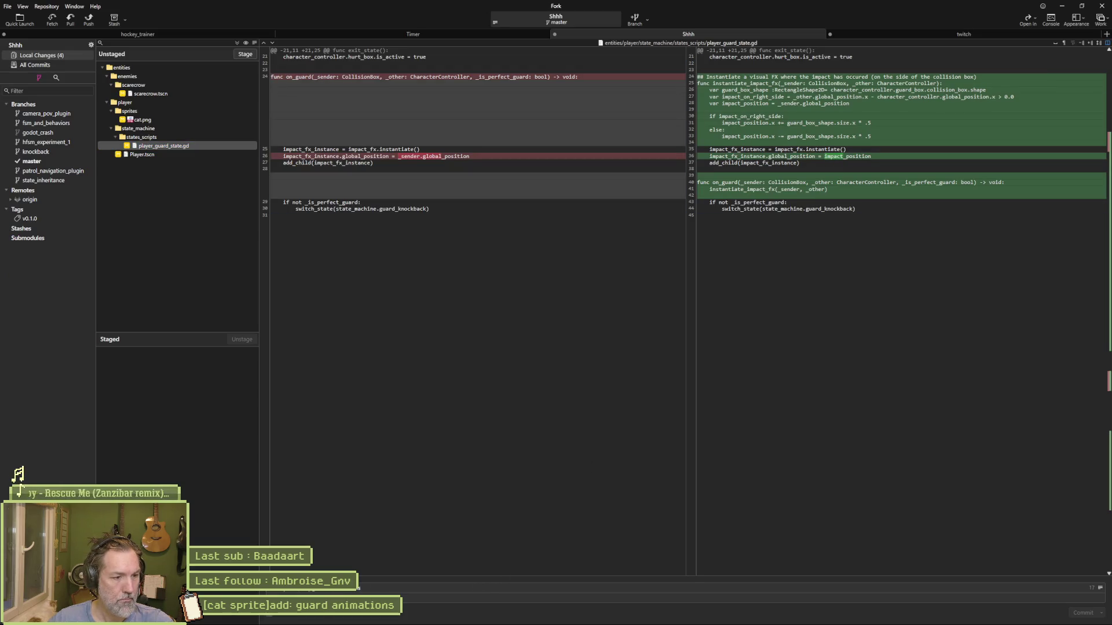
pyautogui.write('ons')
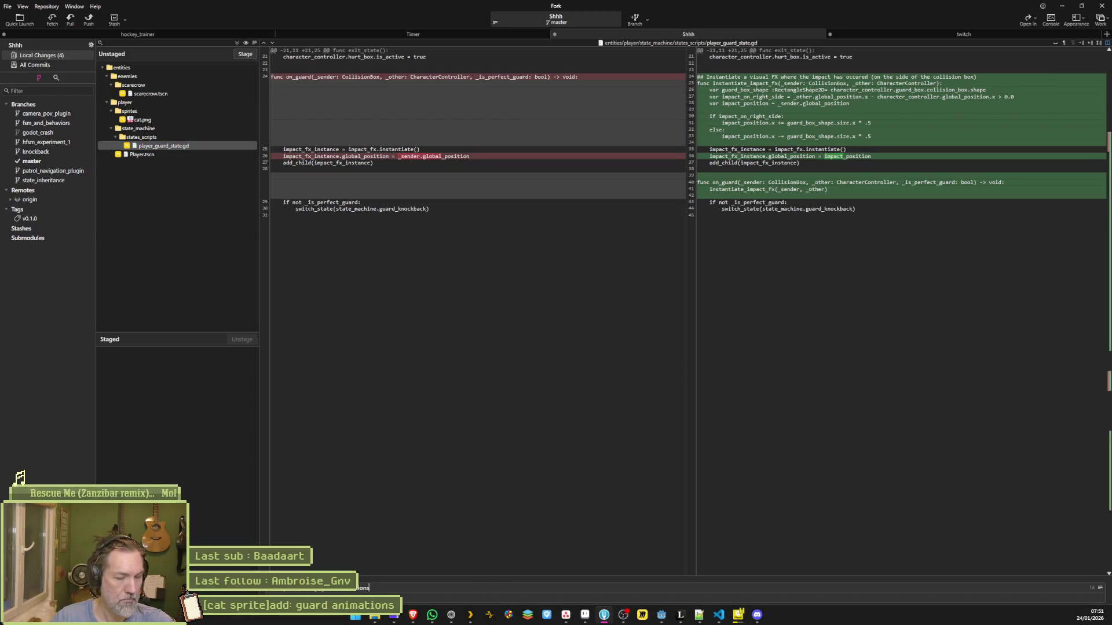
pyautogui.write(' & ')
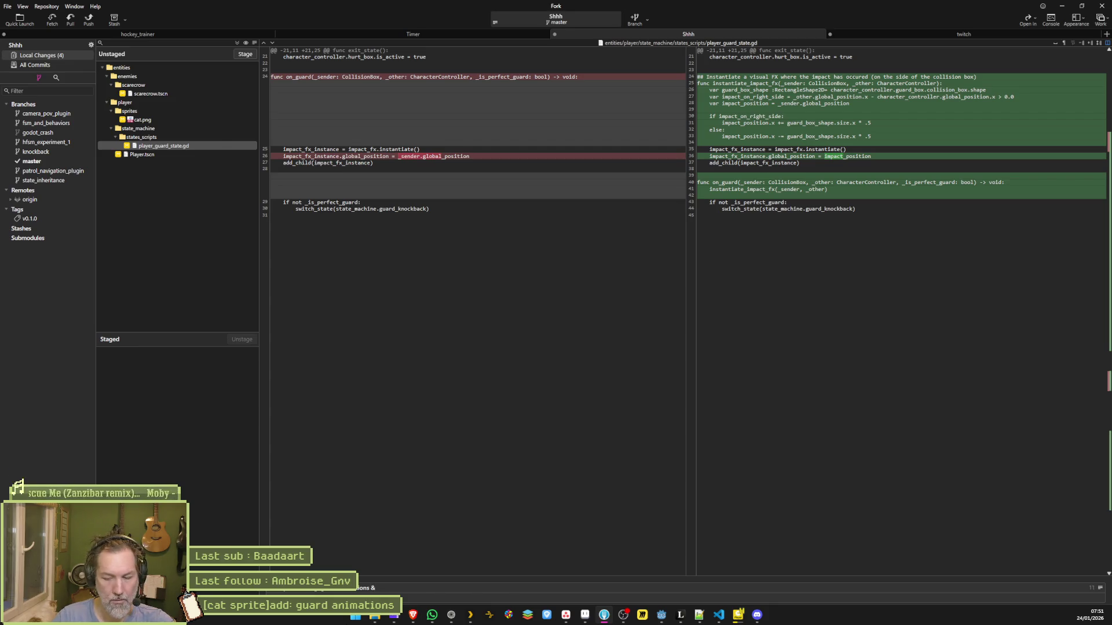
pyautogui.write('[')
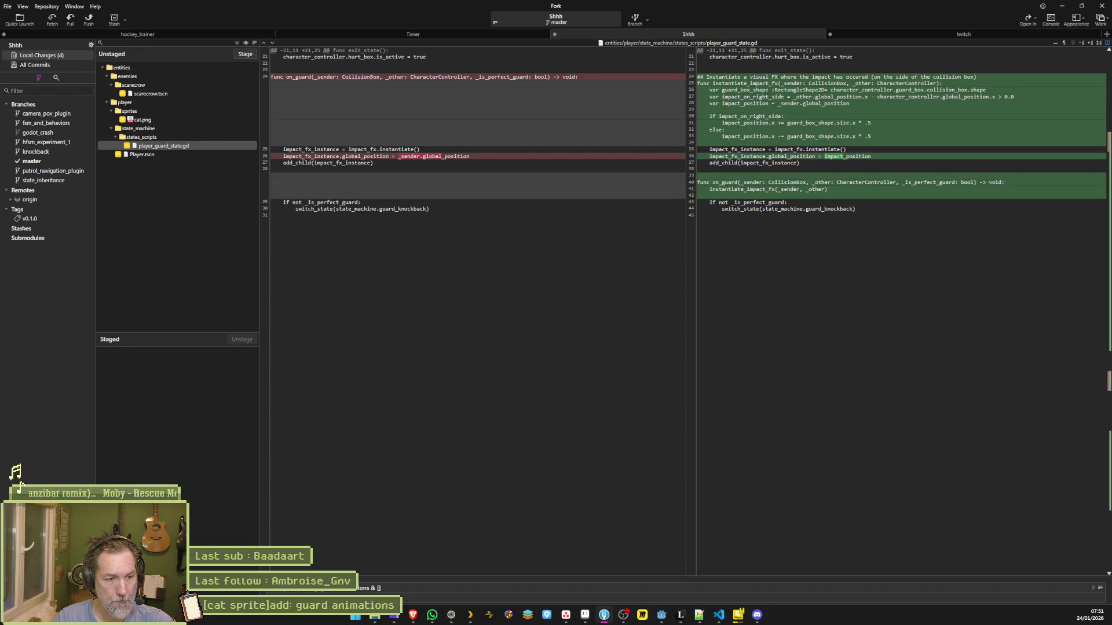
pyautogui.write(']')
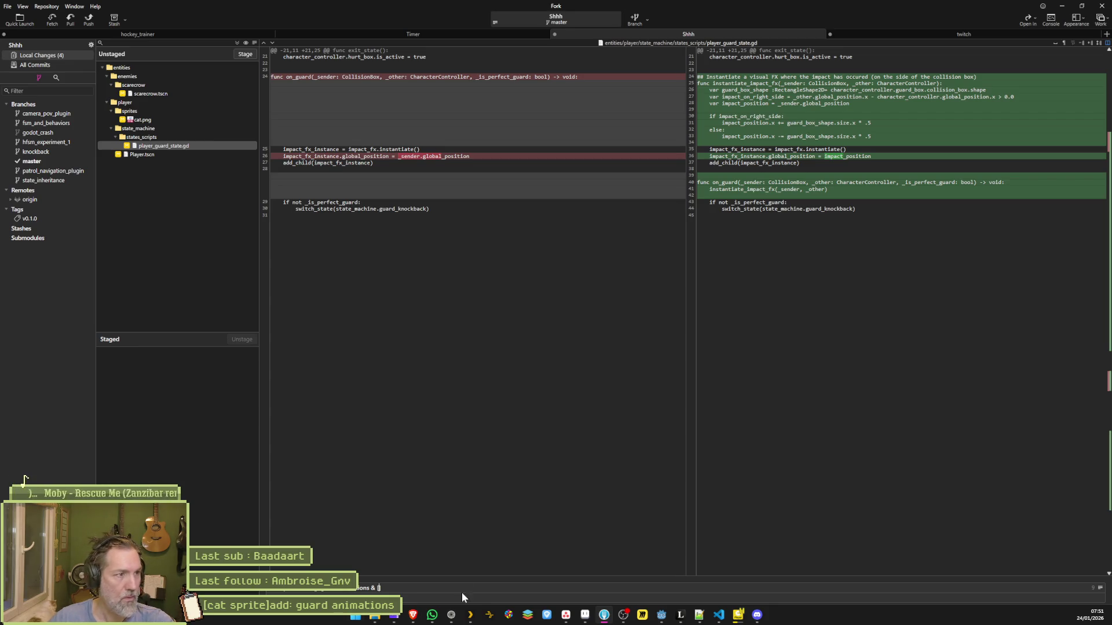
pyautogui.click(565, 615)
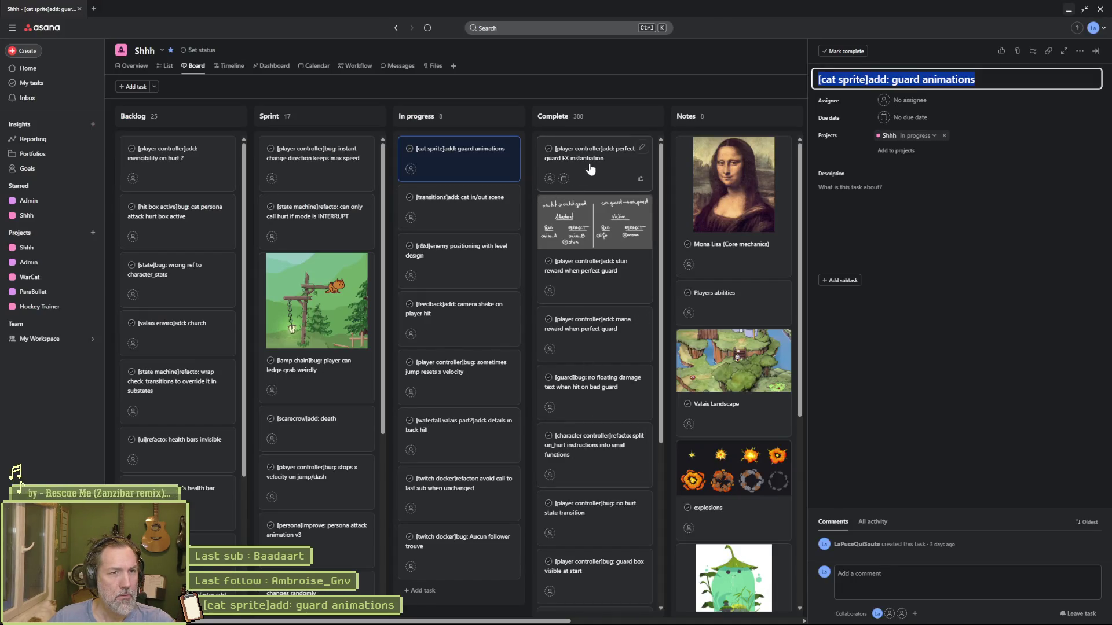
pyautogui.hotkey('alt', 'Tab')
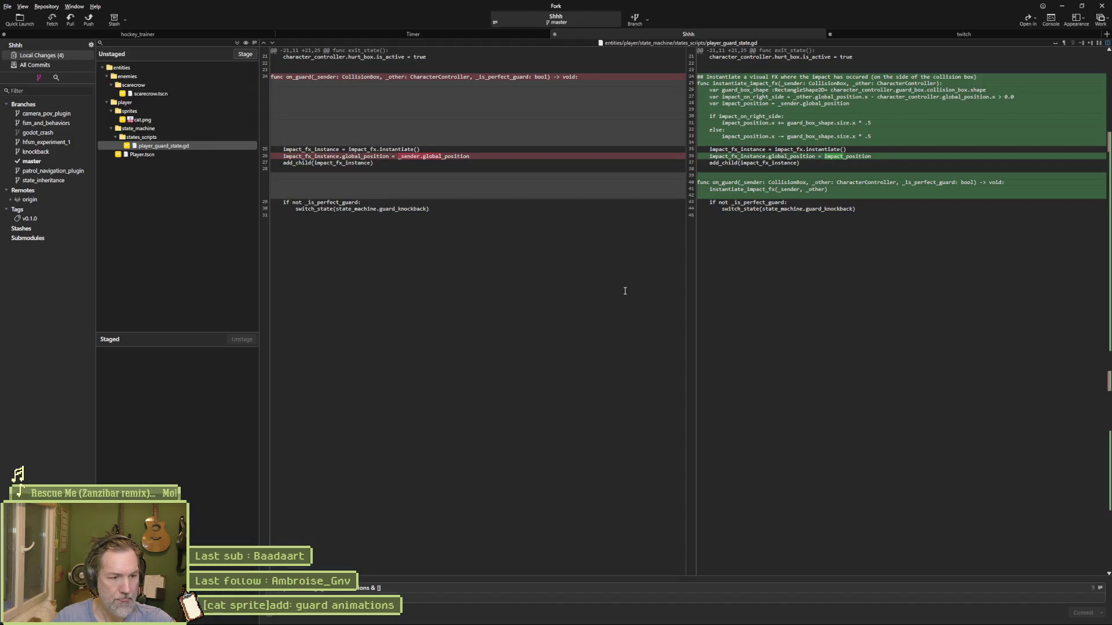
pyautogui.write('er controller]')
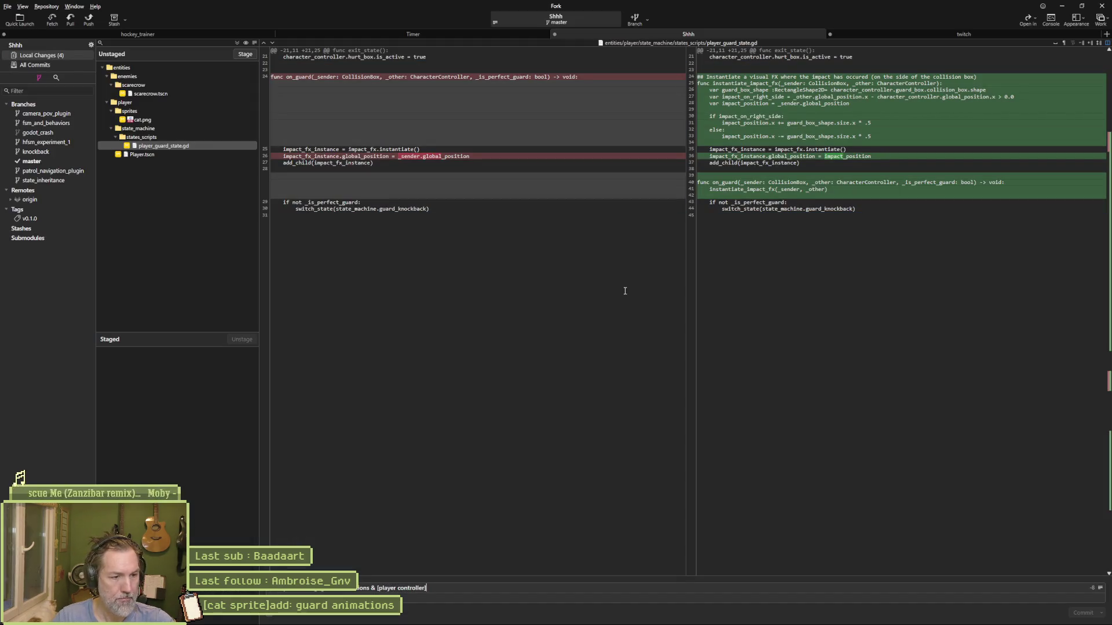
pyautogui.write('refact')
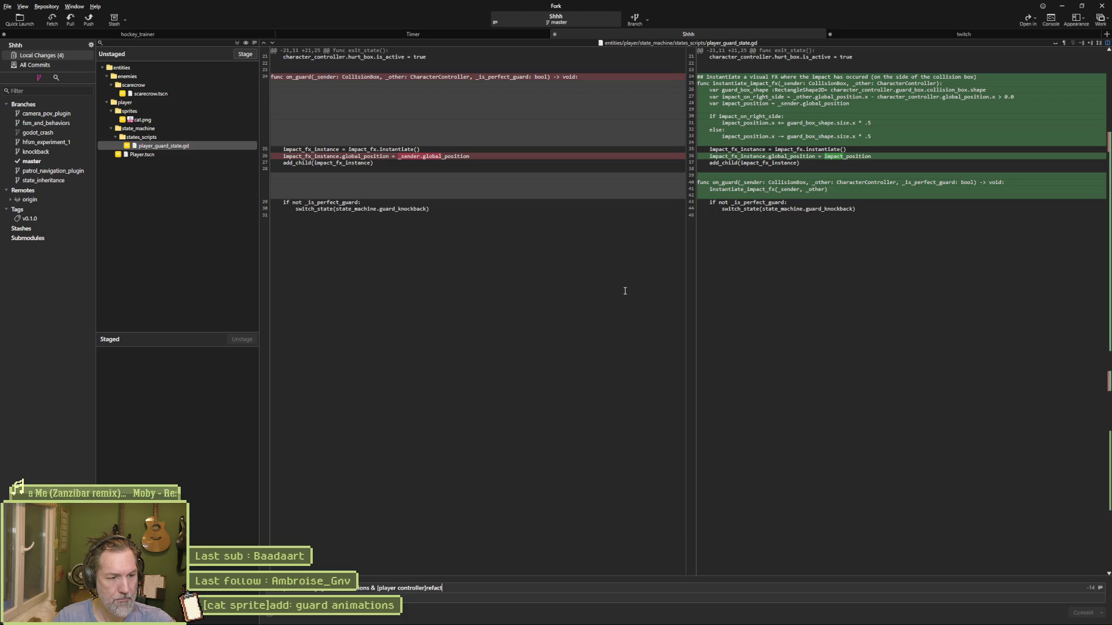
pyautogui.write('ored: now ')
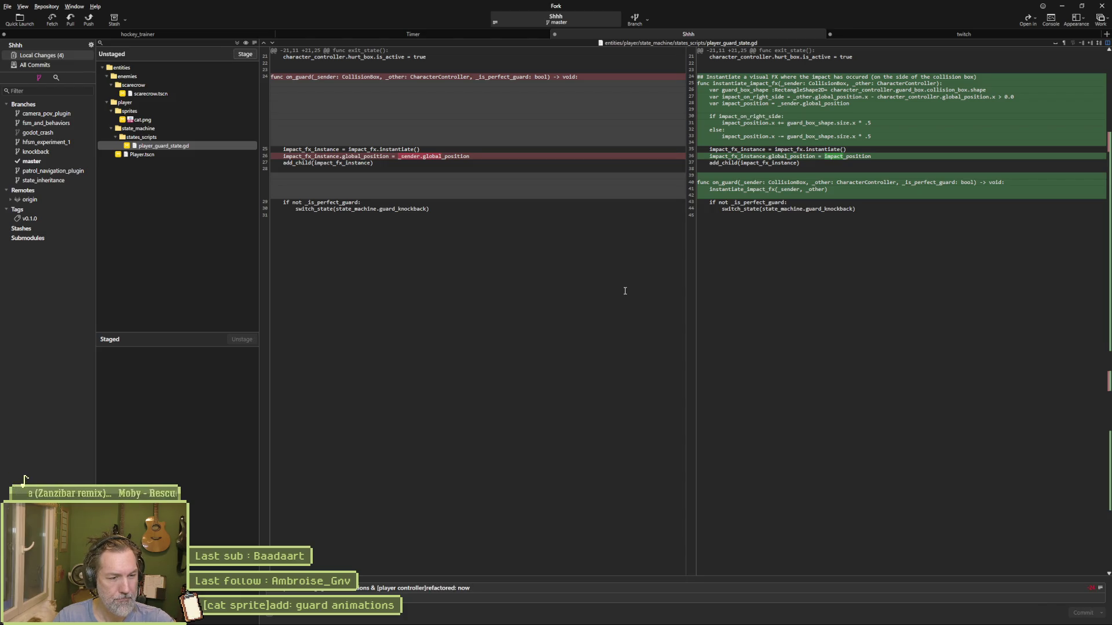
pyautogui.write('impact fx is on the bo')
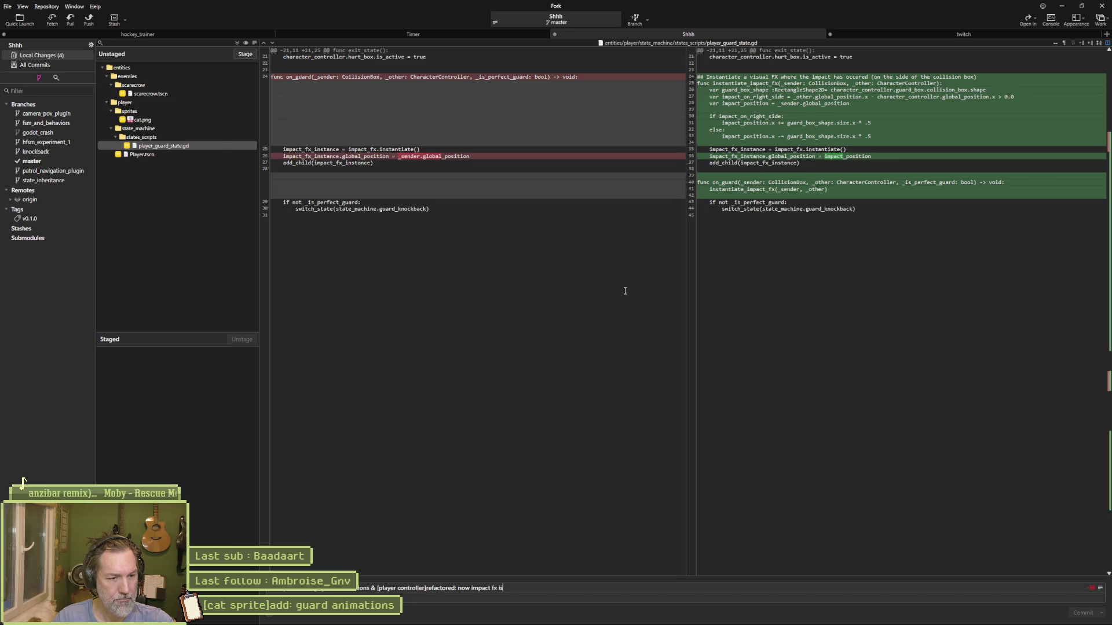
pyautogui.write('rder of the guard')
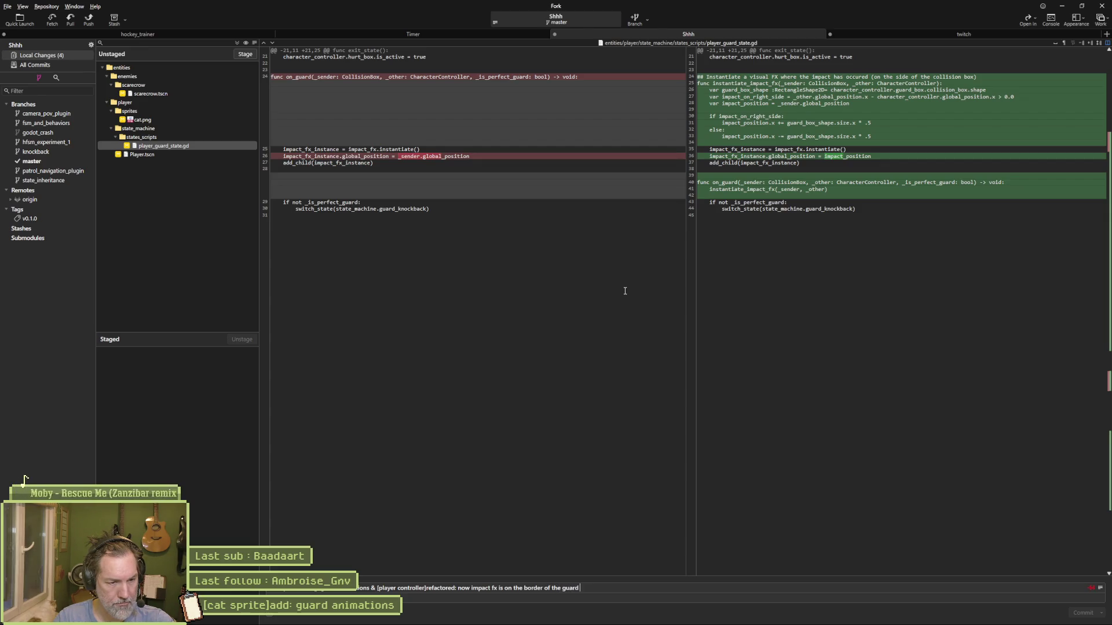
pyautogui.write('ter fit the im')
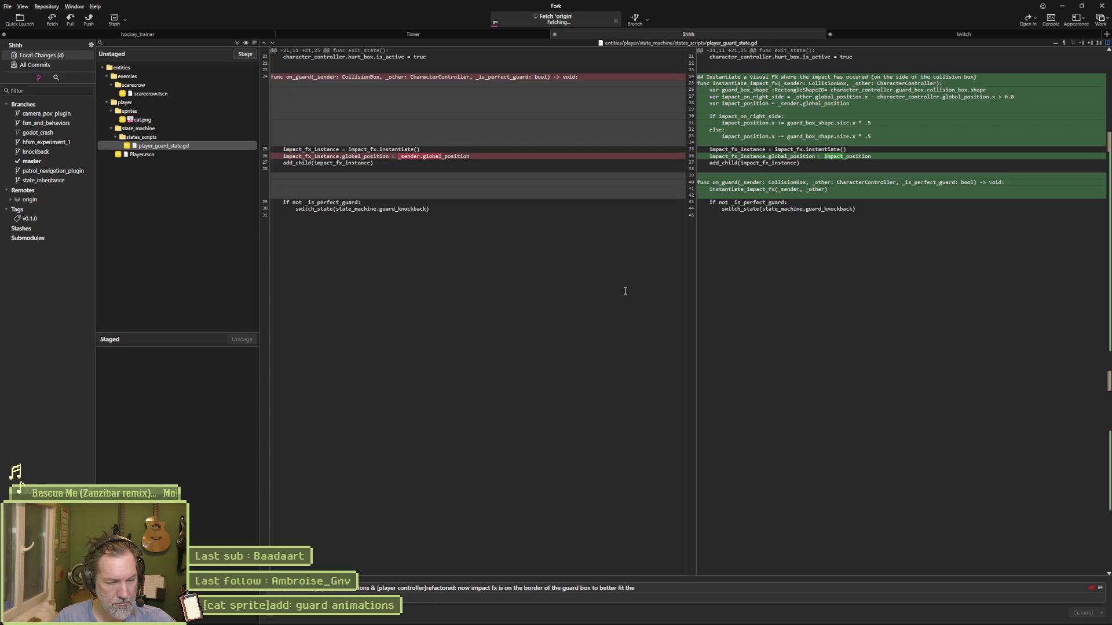
pyautogui.write('pact location')
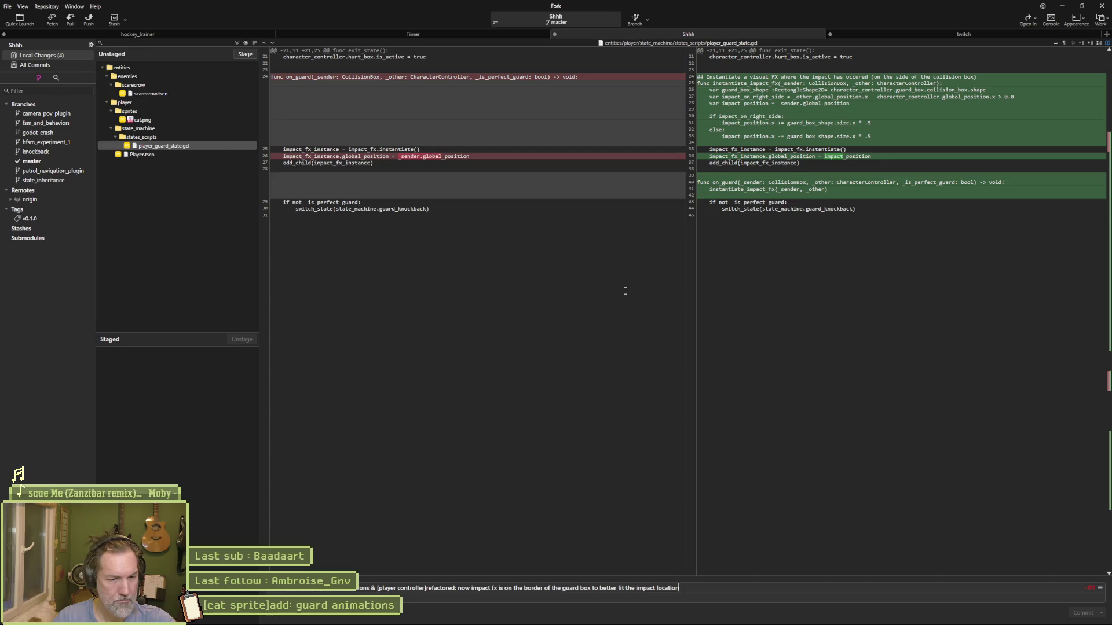
# Stage and commit all four files, push master to origin, and minimize Fork and the browser
pyautogui.click(236, 43)
pyautogui.click(1083, 613)
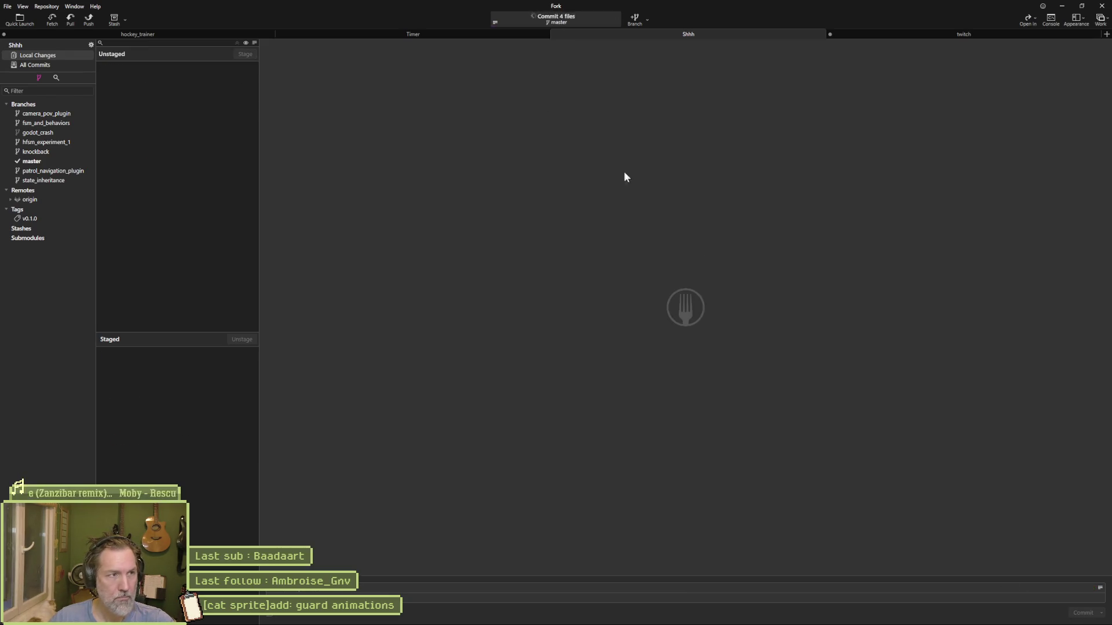
pyautogui.click(90, 18)
pyautogui.click(614, 342)
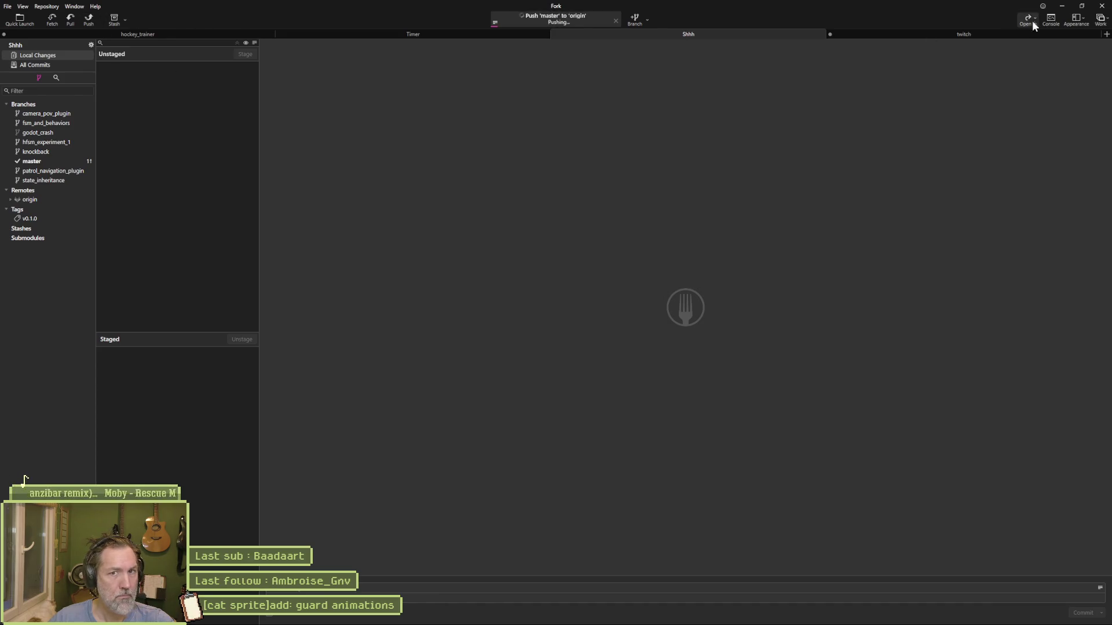
pyautogui.click(1063, 10)
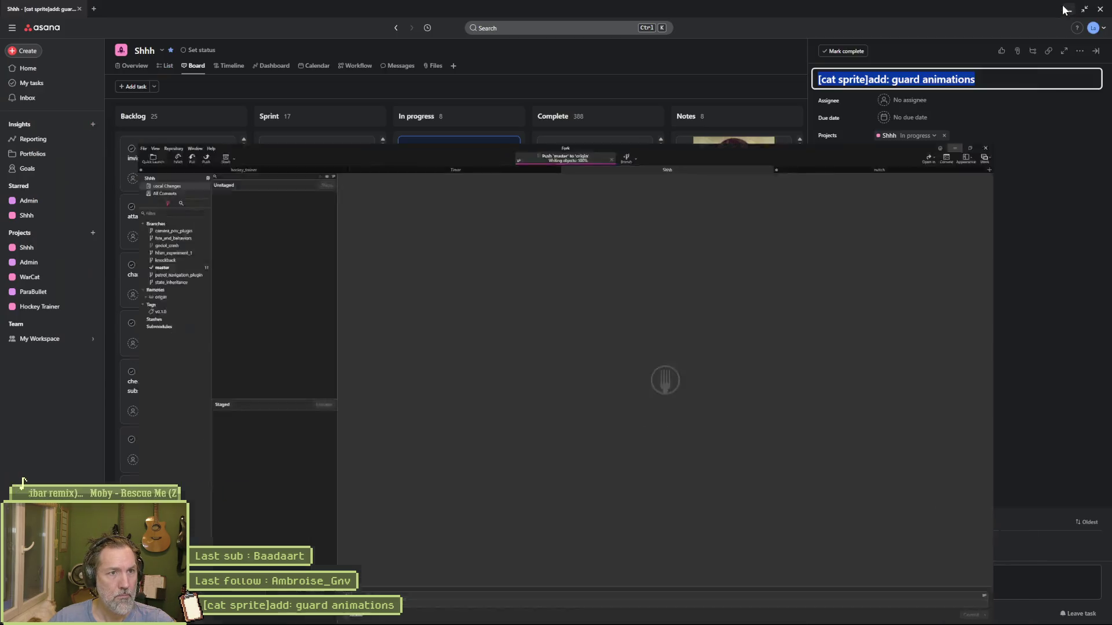
pyautogui.click(1069, 9)
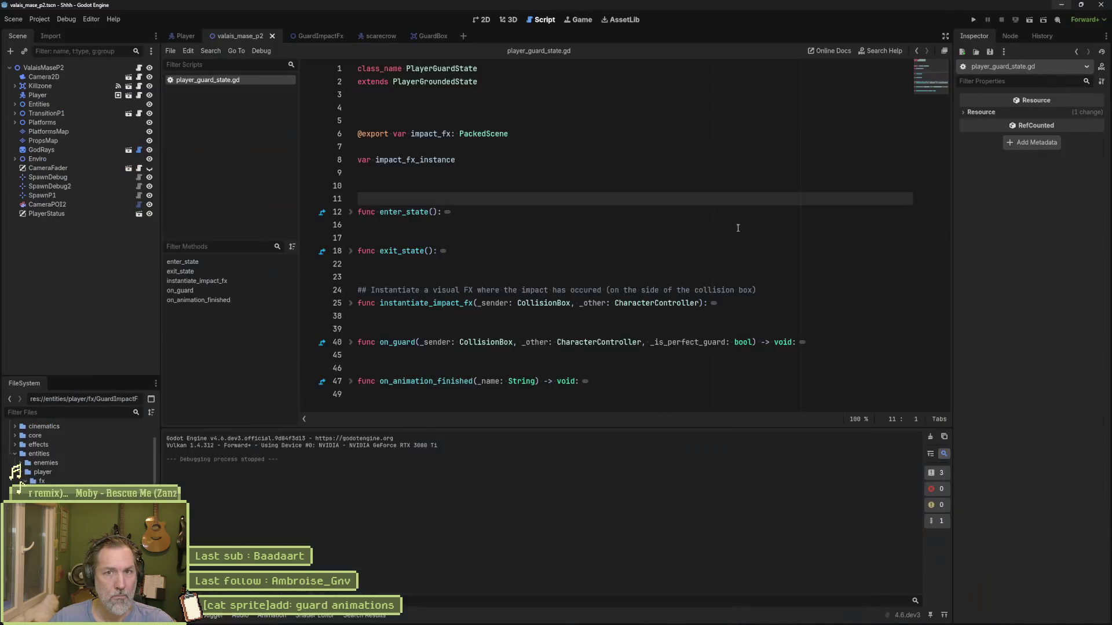
# Re-centre cat.aseprite, select frame 76 of perfect_guard_fx, and open the reference gameplay recording
pyautogui.click(581, 621)
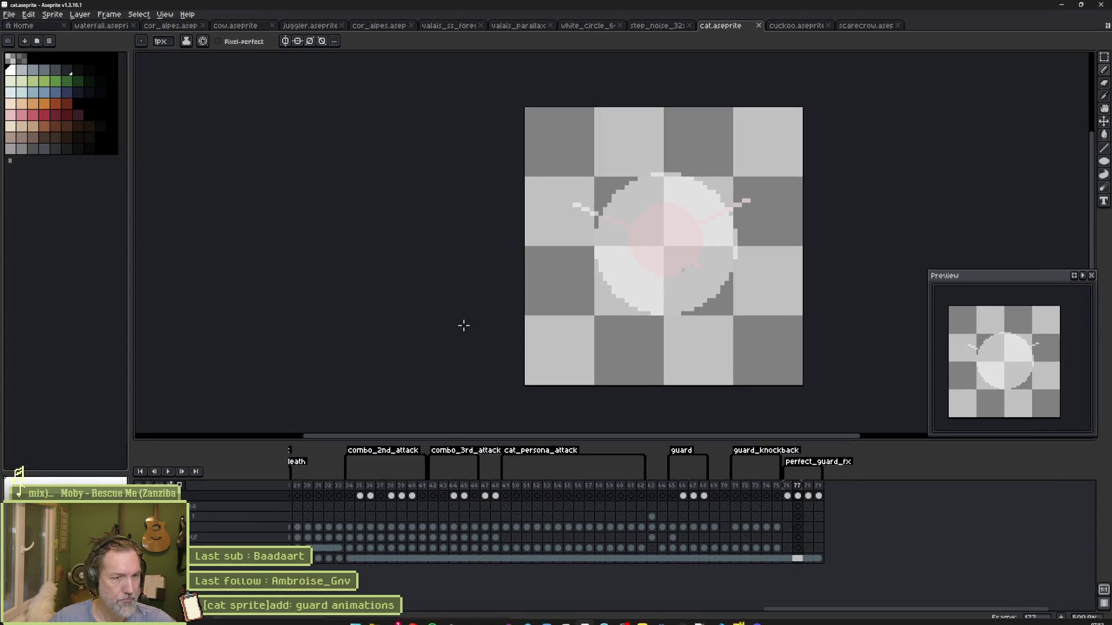
pyautogui.moveTo(708, 245); pyautogui.dragTo(597, 259)
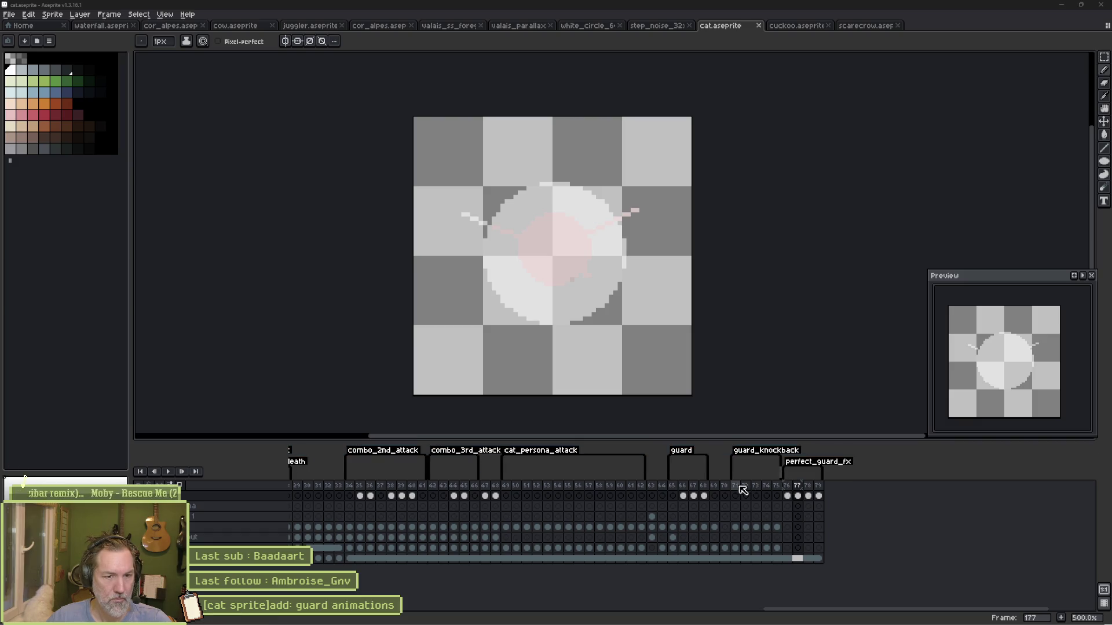
pyautogui.moveTo(735, 486); pyautogui.dragTo(808, 489)
pyautogui.click(787, 486)
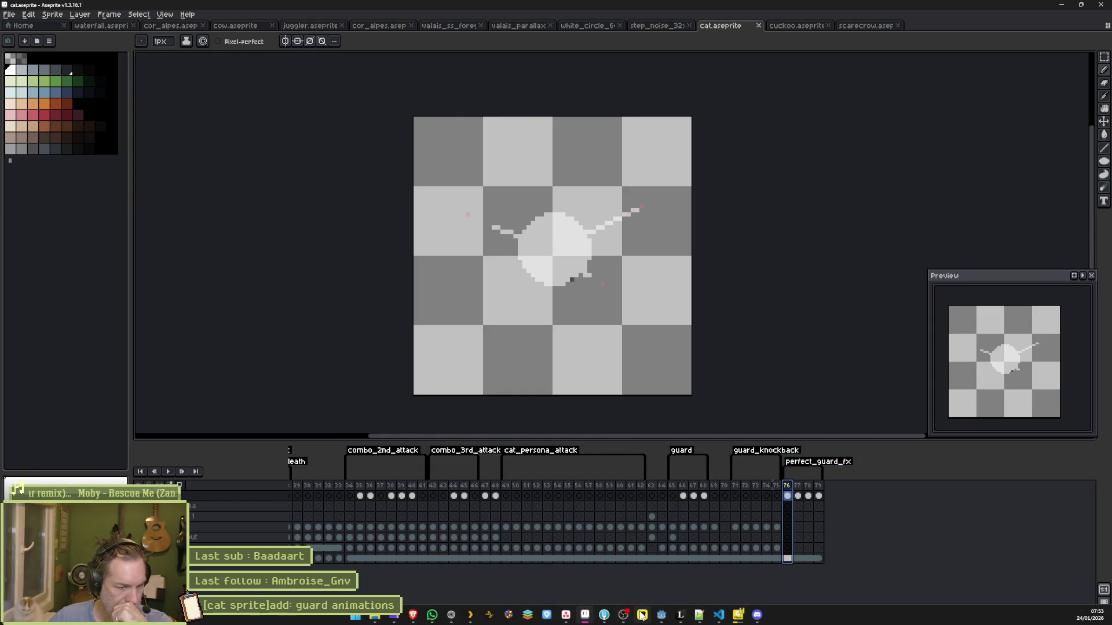
pyautogui.moveTo(735, 621)
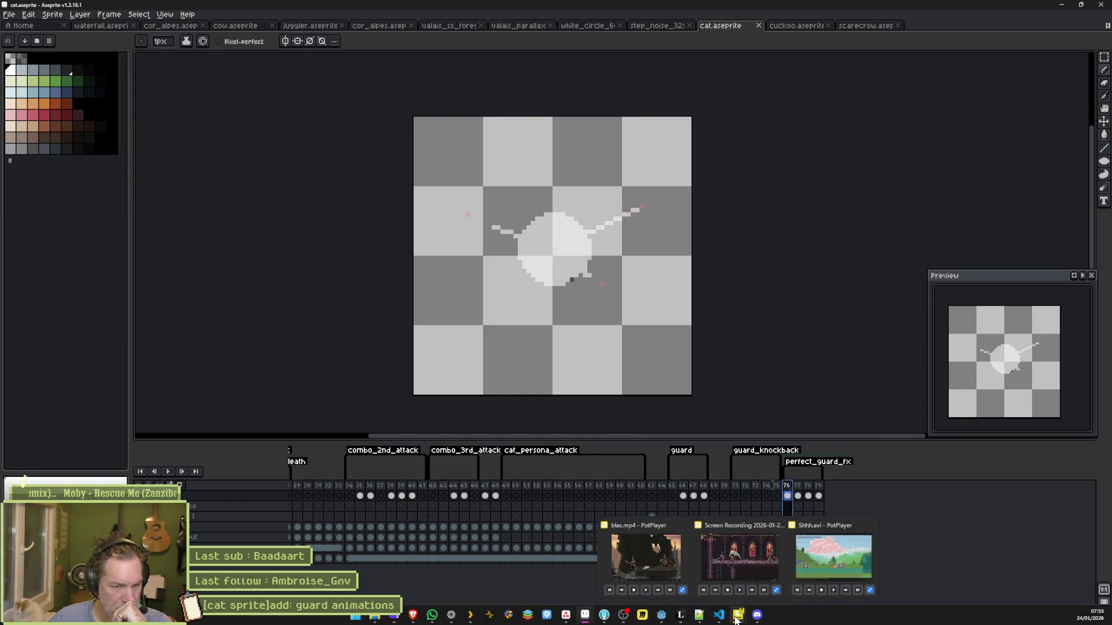
pyautogui.click(745, 561)
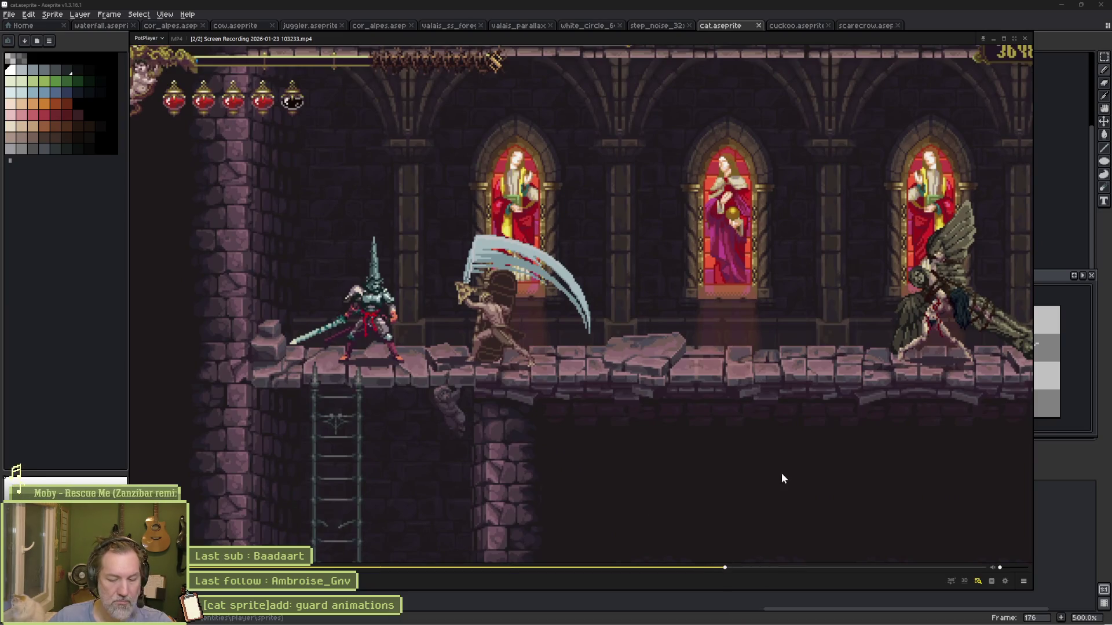
# Step the paused reference recording forward through the guard burst and its fade, then back one frame
pyautogui.press('f')
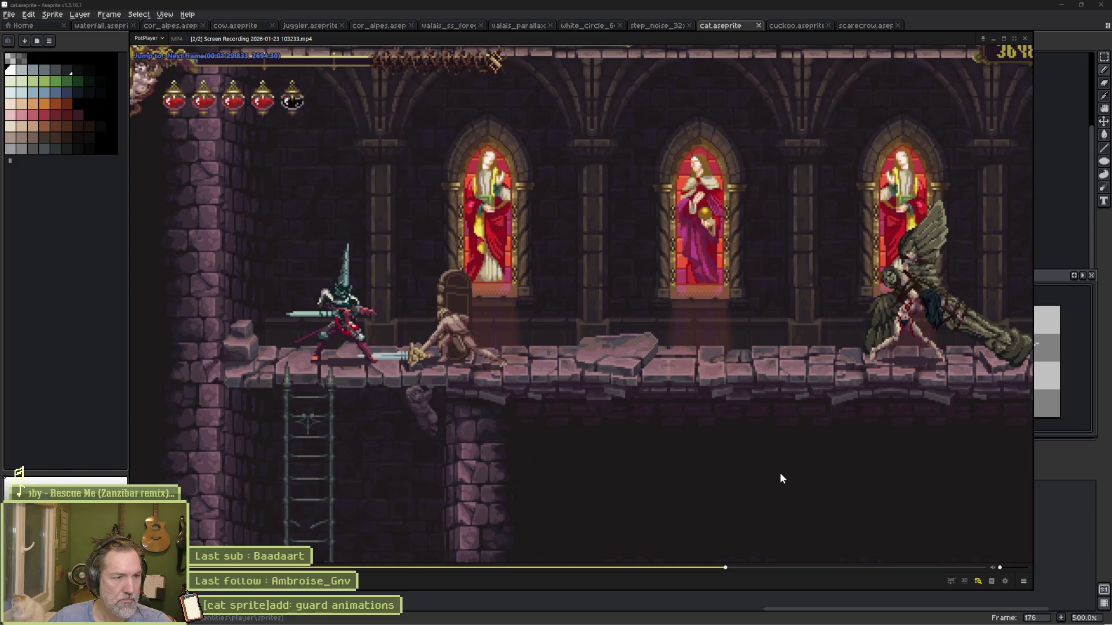
pyautogui.press('f')
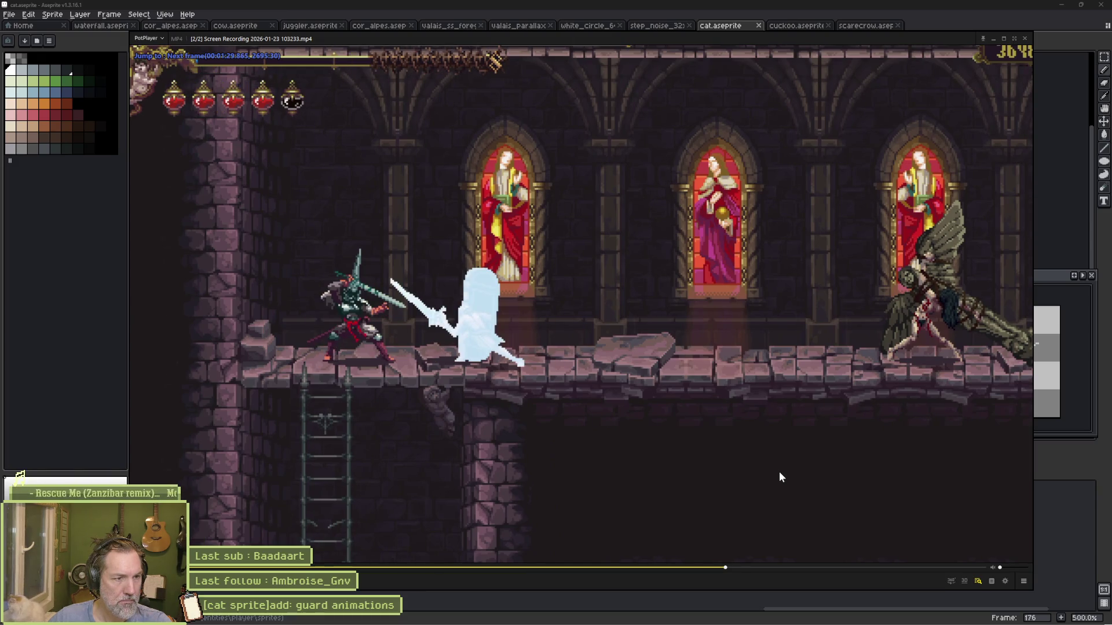
pyautogui.press('f')
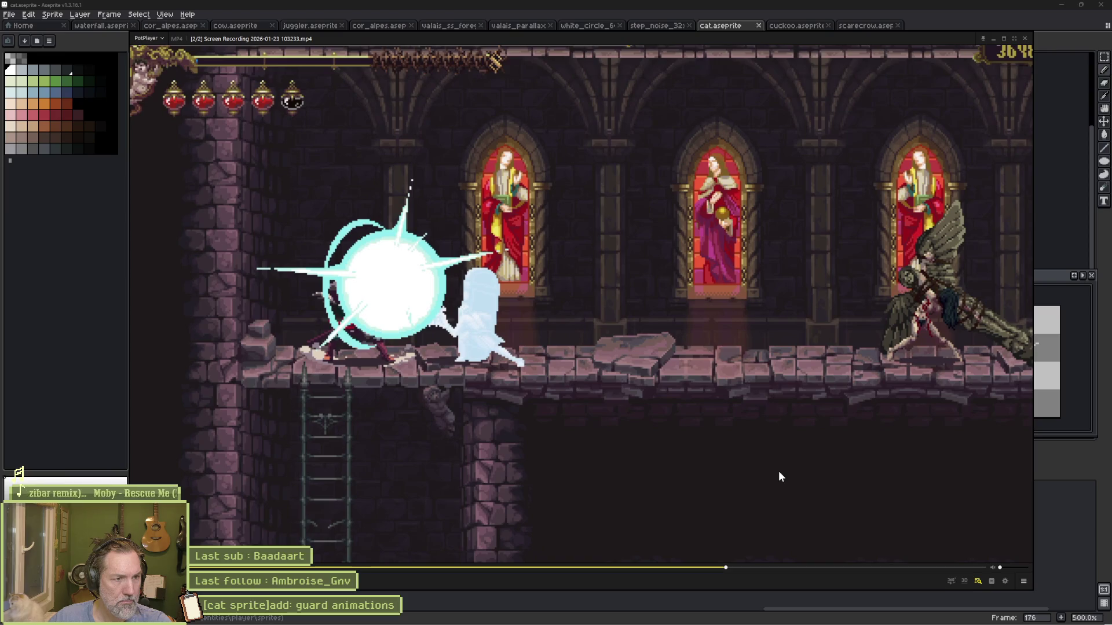
pyautogui.press('f')
pyautogui.press('f')
pyautogui.press('f')
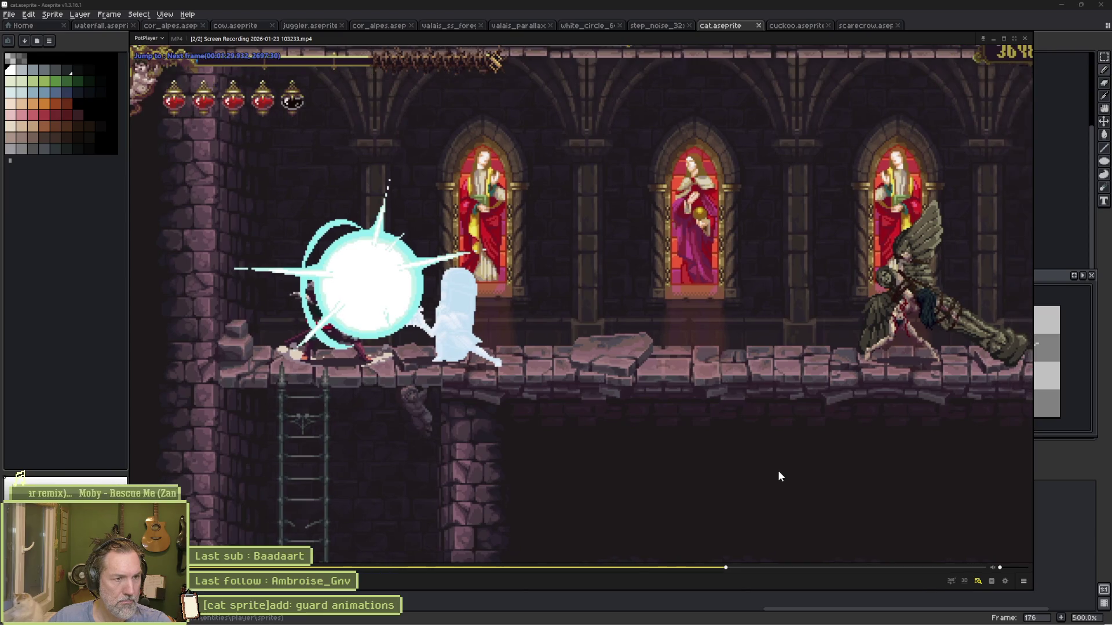
pyautogui.press('f')
pyautogui.press('f')
pyautogui.press('f')
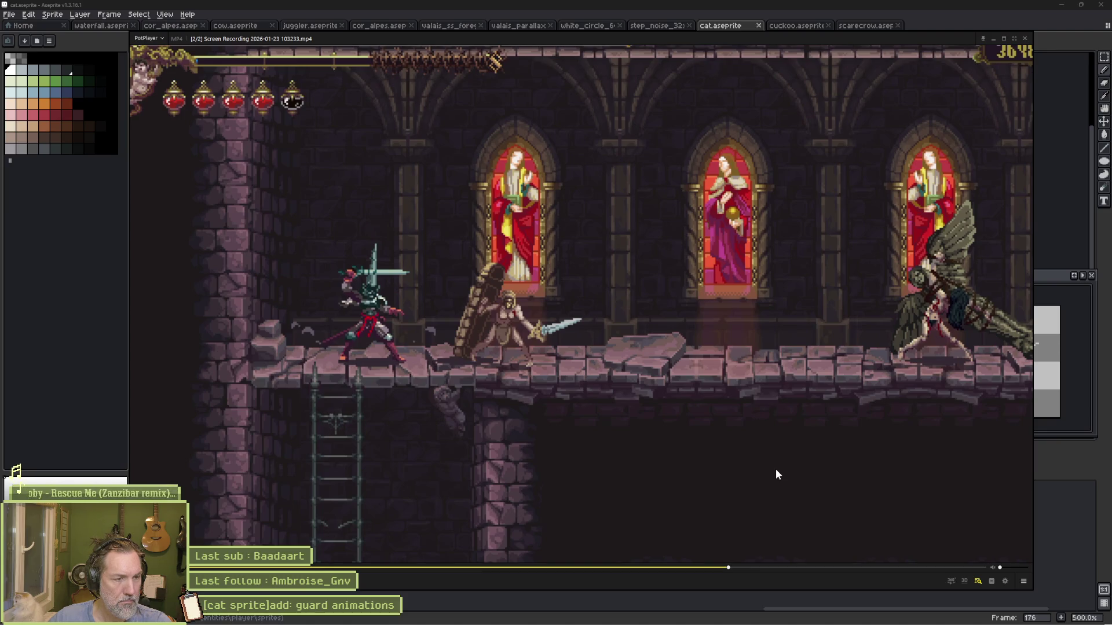
pyautogui.press('f')
pyautogui.press('f')
pyautogui.press('f')
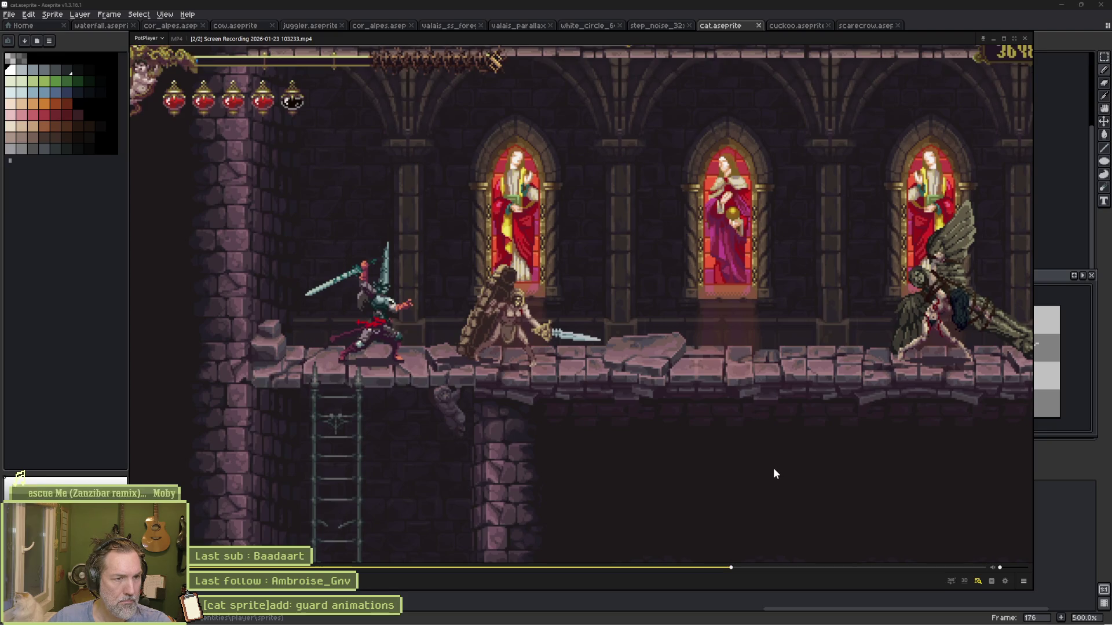
pyautogui.press('d')
pyautogui.press('d')
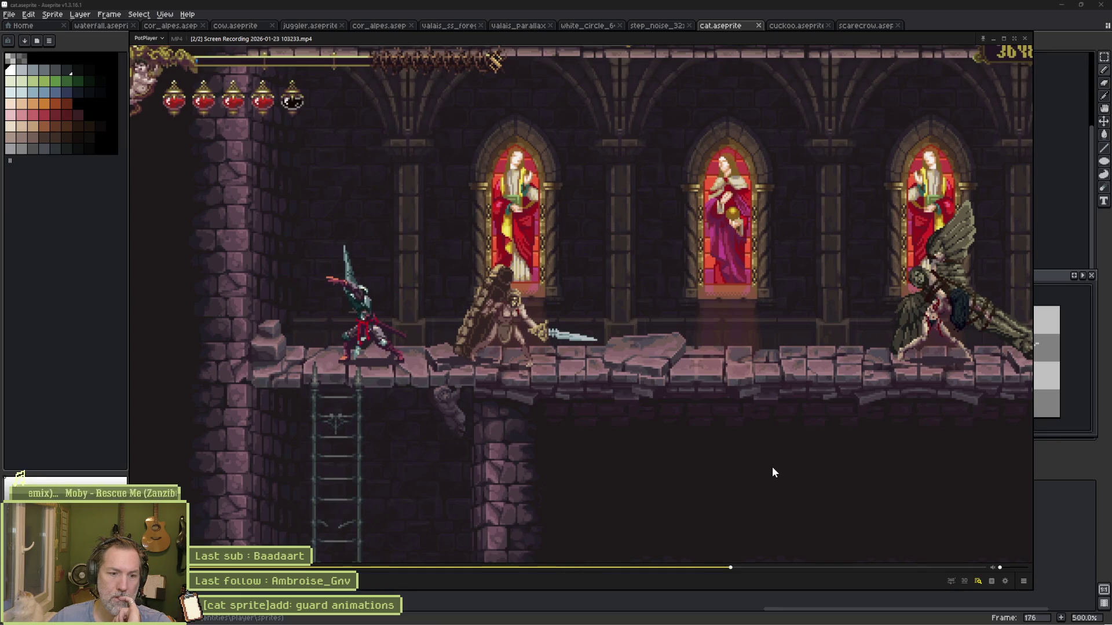
# Compare against the sprite canvas, rewind the recording to the impact frame, then return to Aseprite
pyautogui.click(937, 19)
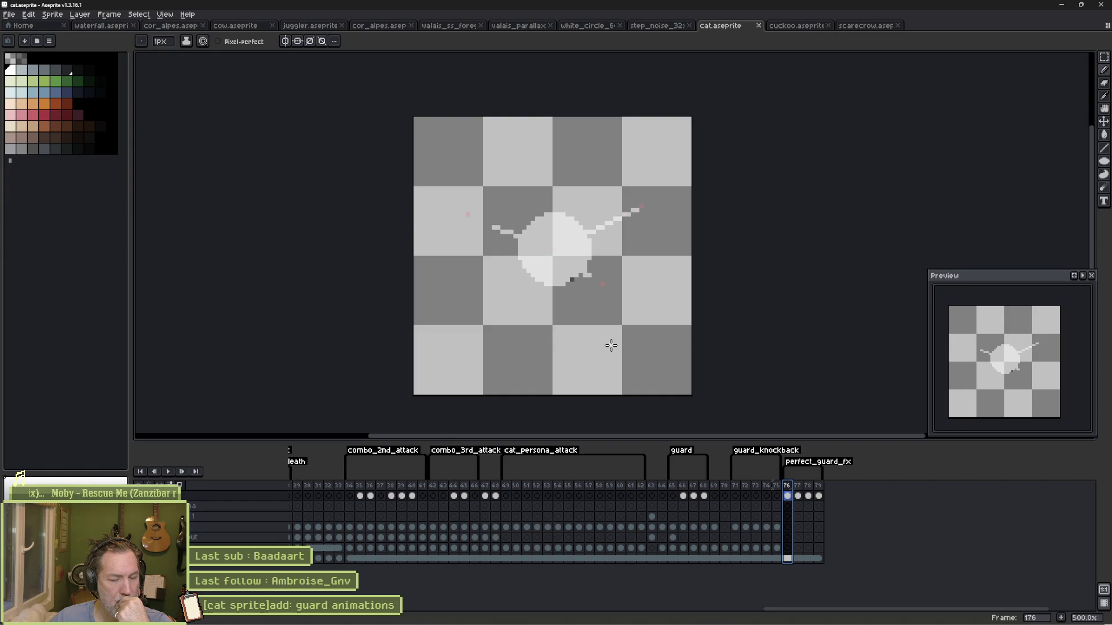
pyautogui.hotkey('alt', 'Tab')
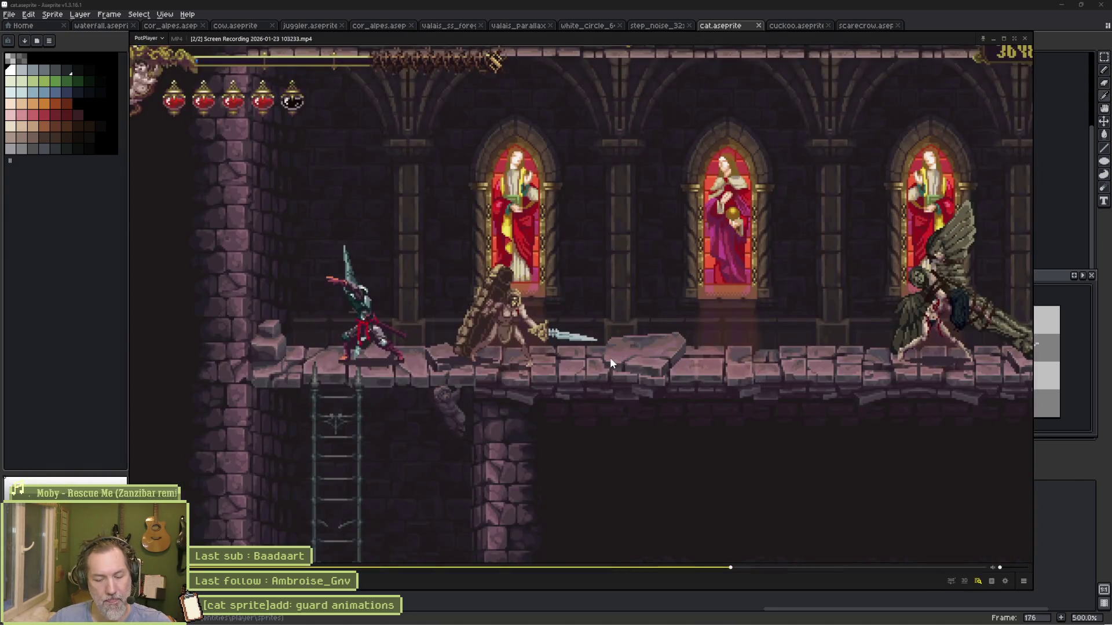
pyautogui.press('d')
pyautogui.press('d')
pyautogui.press('d')
pyautogui.press('d')
pyautogui.press('d')
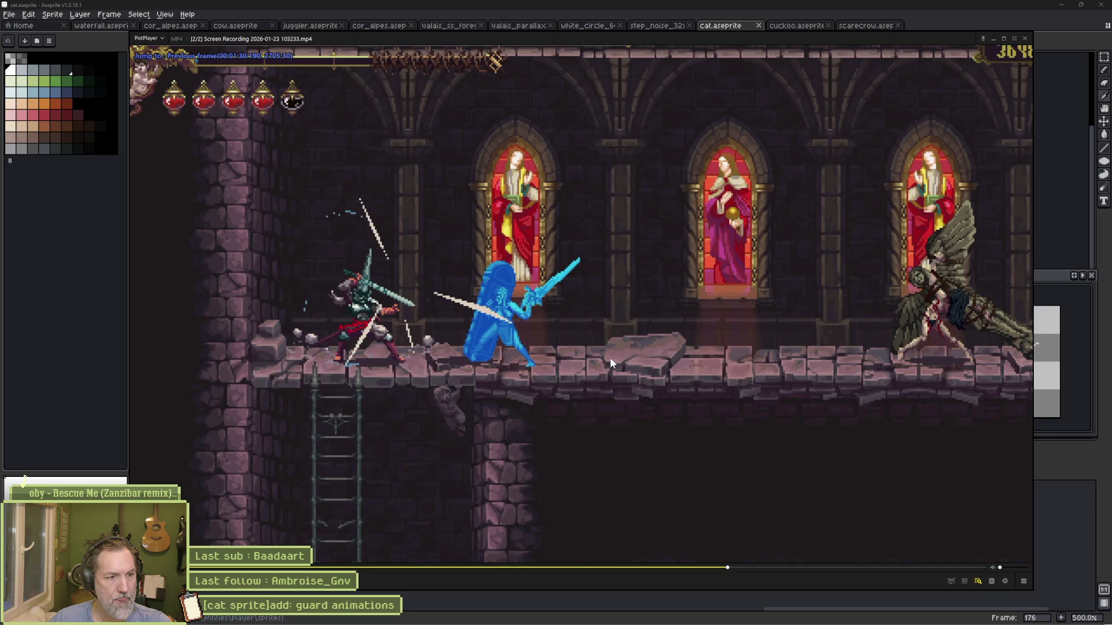
pyautogui.press('d')
pyautogui.press('d')
pyautogui.press('d')
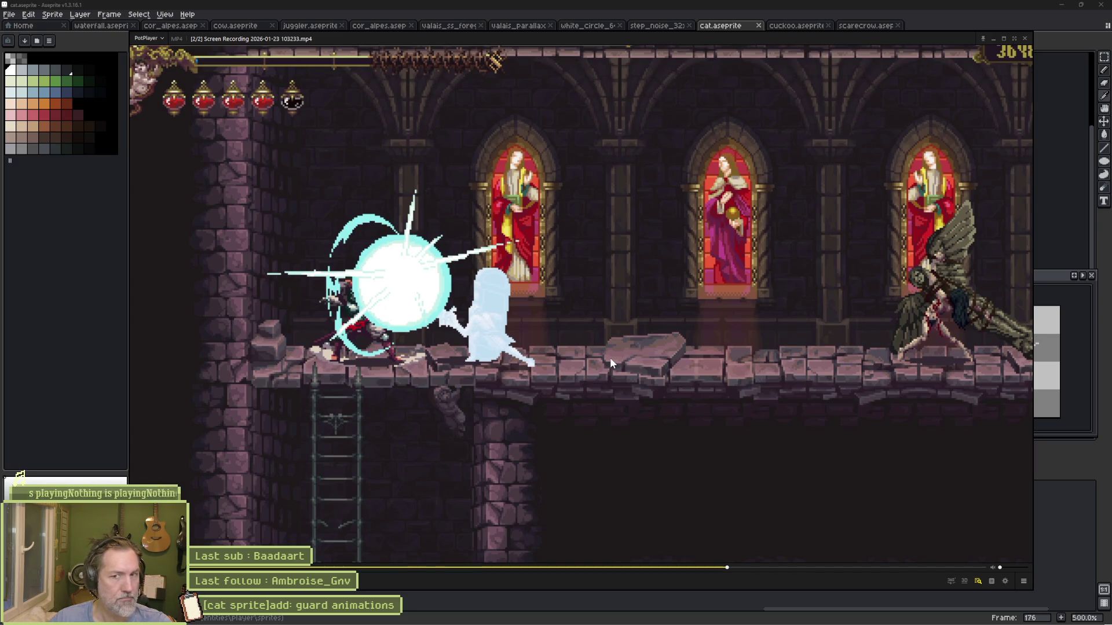
pyautogui.hotkey('alt', 'Tab')
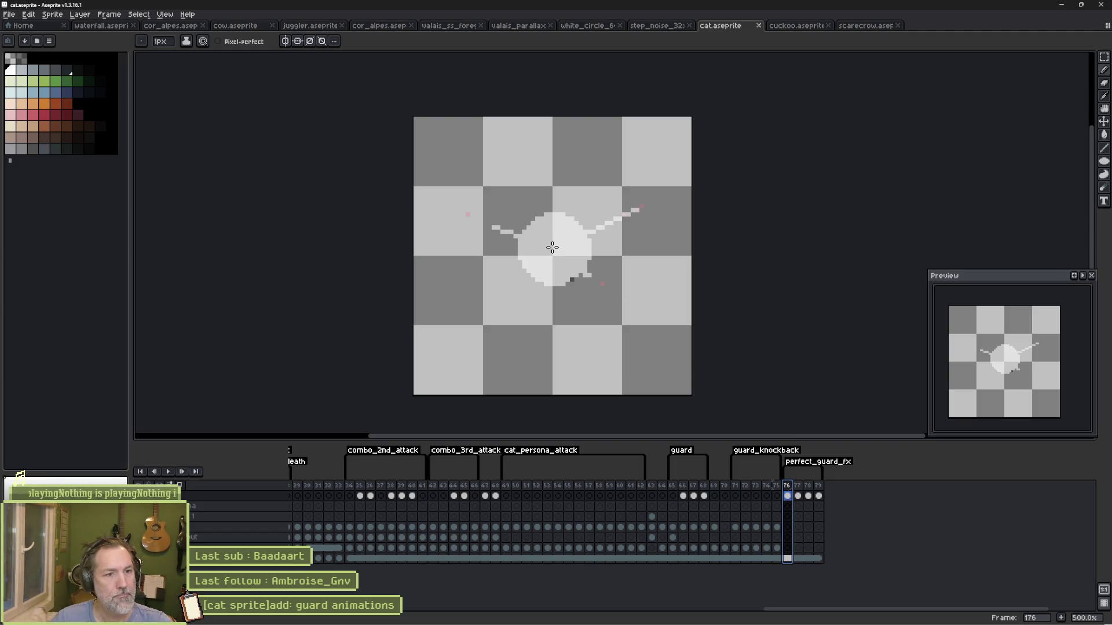
# Draw three light streaks up-left, down-left and straight left from the burst on frame 76, then move to frame 77
pyautogui.moveTo(551, 245); pyautogui.dragTo(445, 177)
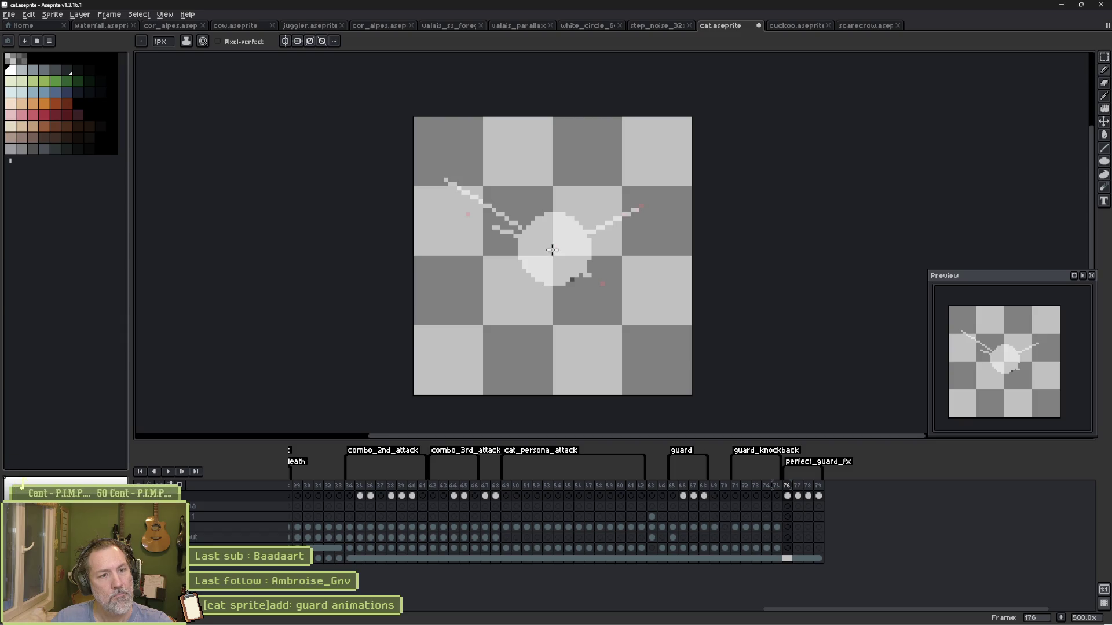
pyautogui.moveTo(553, 249); pyautogui.dragTo(421, 315)
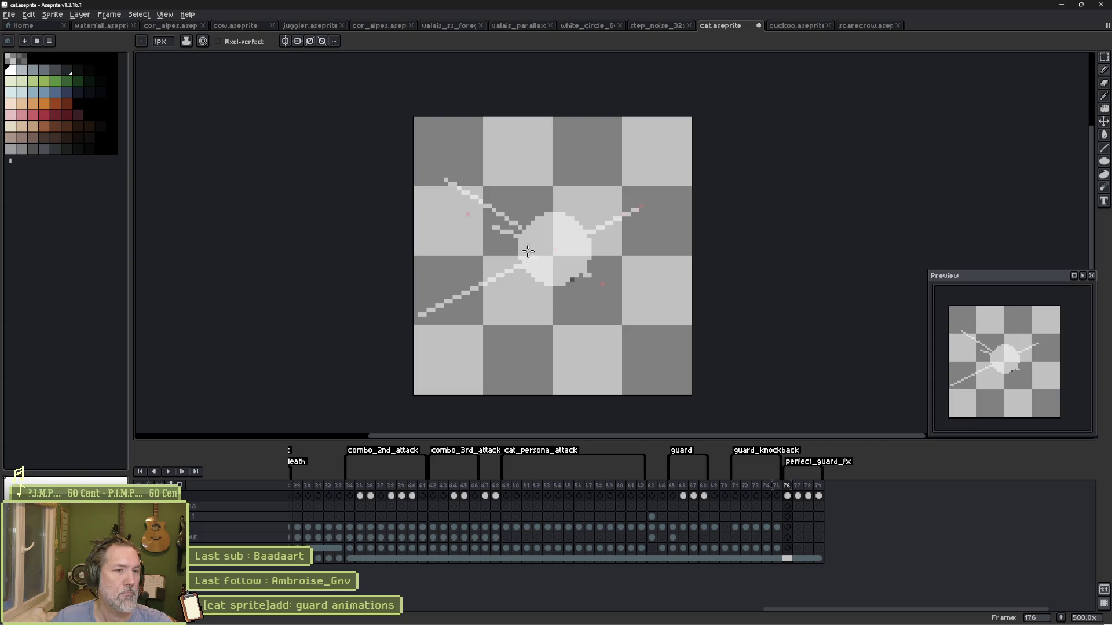
pyautogui.moveTo(544, 248); pyautogui.dragTo(457, 268)
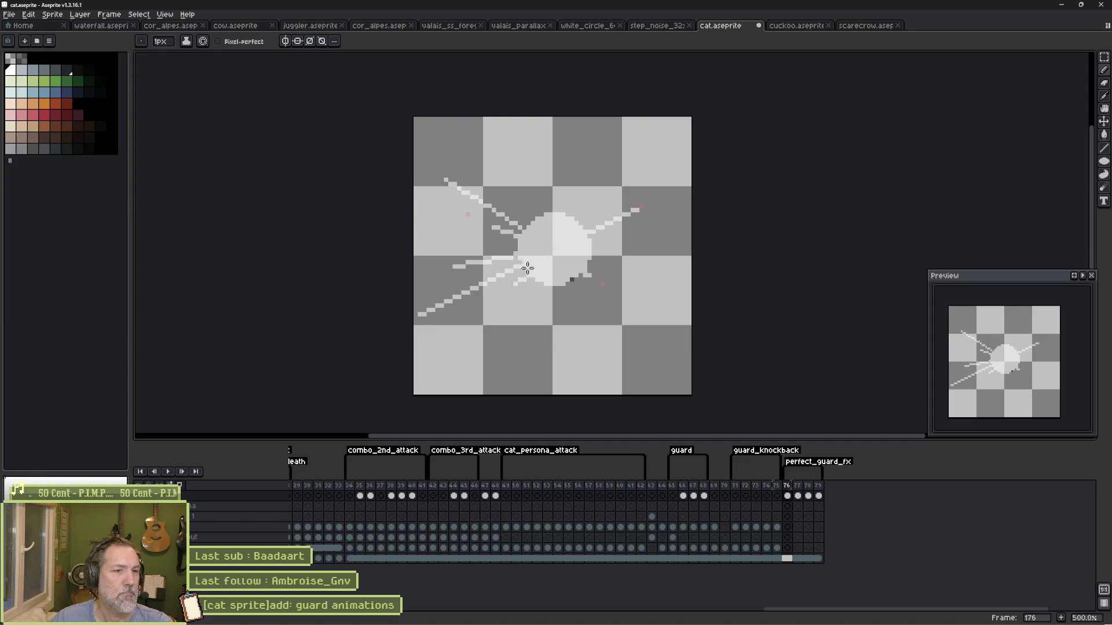
pyautogui.press('l')
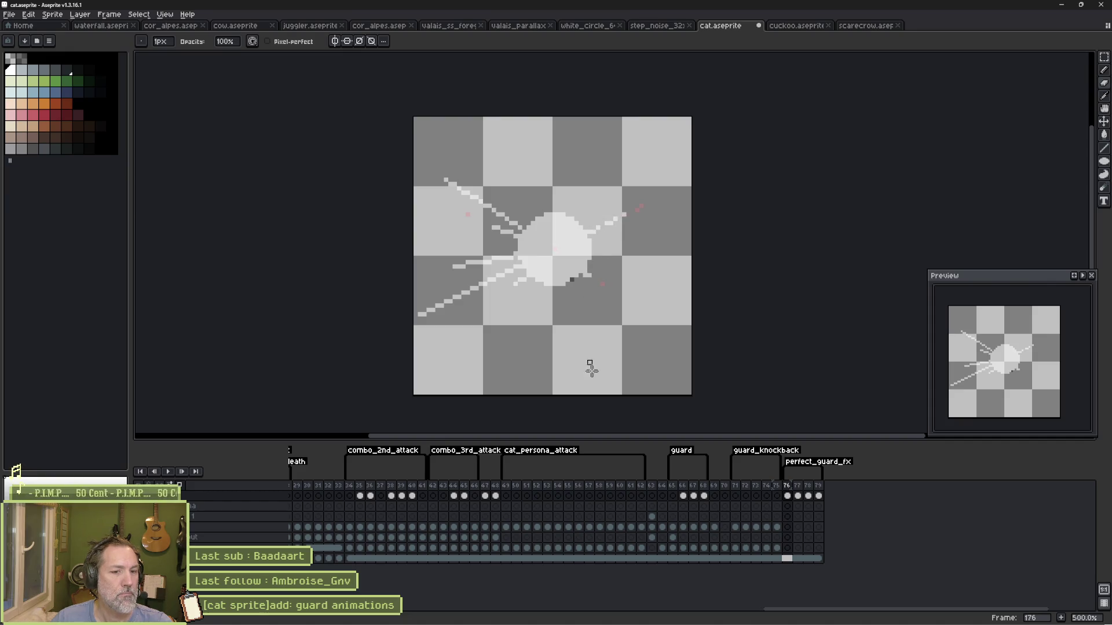
pyautogui.moveTo(787, 493); pyautogui.dragTo(798, 492)
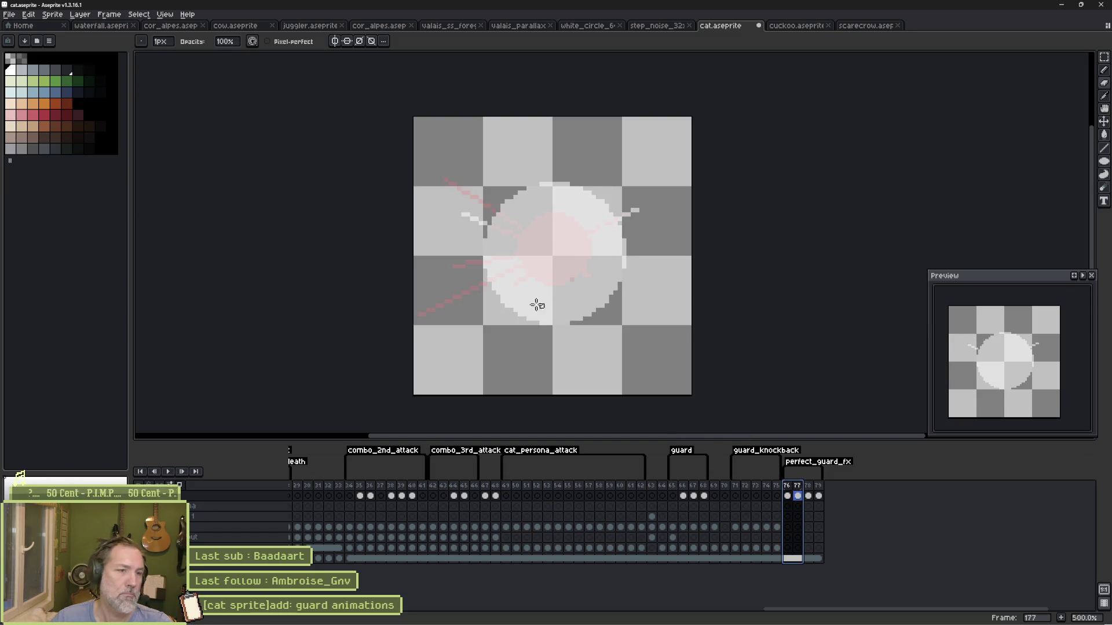
# Undo a stray dark pink stroke and paint a thick light streak over the lower-left line
pyautogui.scroll(2, 453, 293)
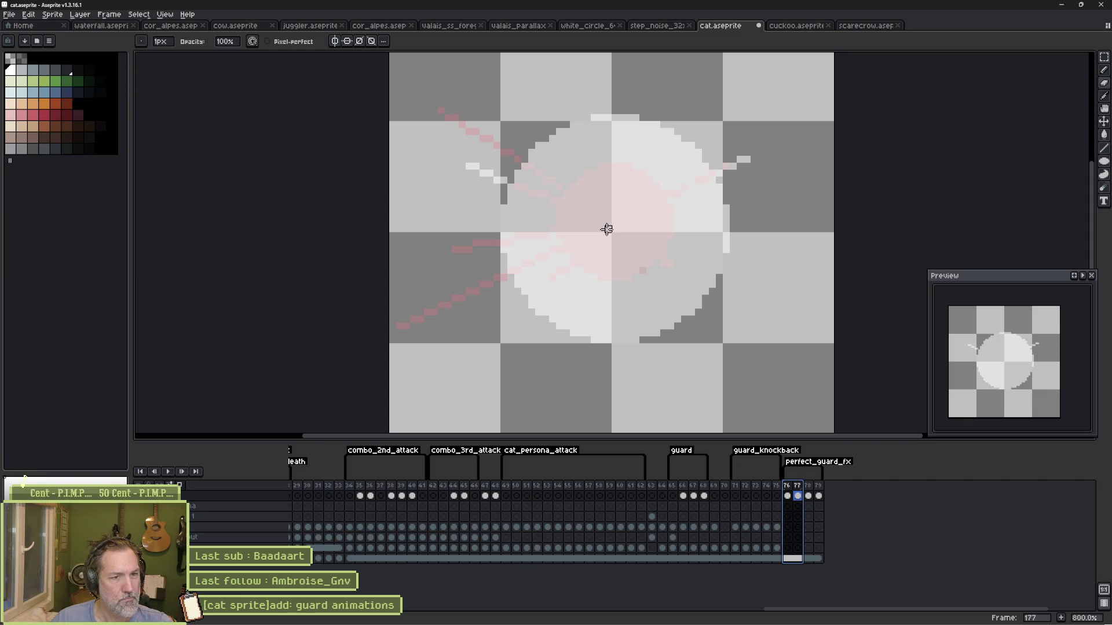
pyautogui.moveTo(608, 230)
pyautogui.mouseDown()
pyautogui.moveTo(446, 280)
pyautogui.moveTo(435, 312)
pyautogui.mouseUp()
pyautogui.hotkey('ctrl', 'z')
pyautogui.press('e')
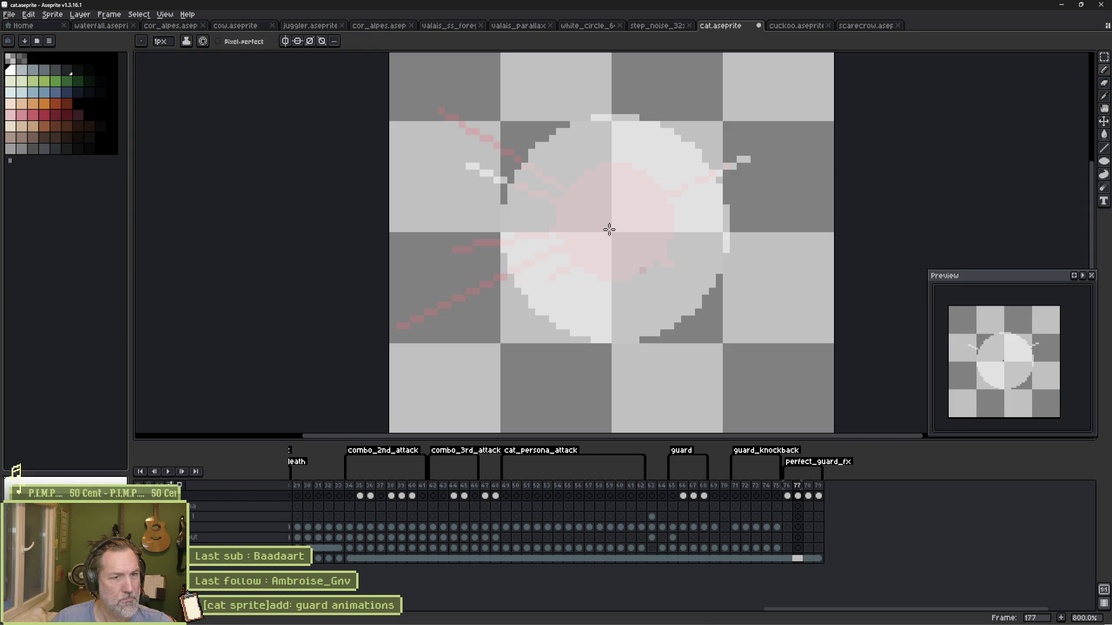
pyautogui.moveTo(500, 277); pyautogui.dragTo(416, 315)
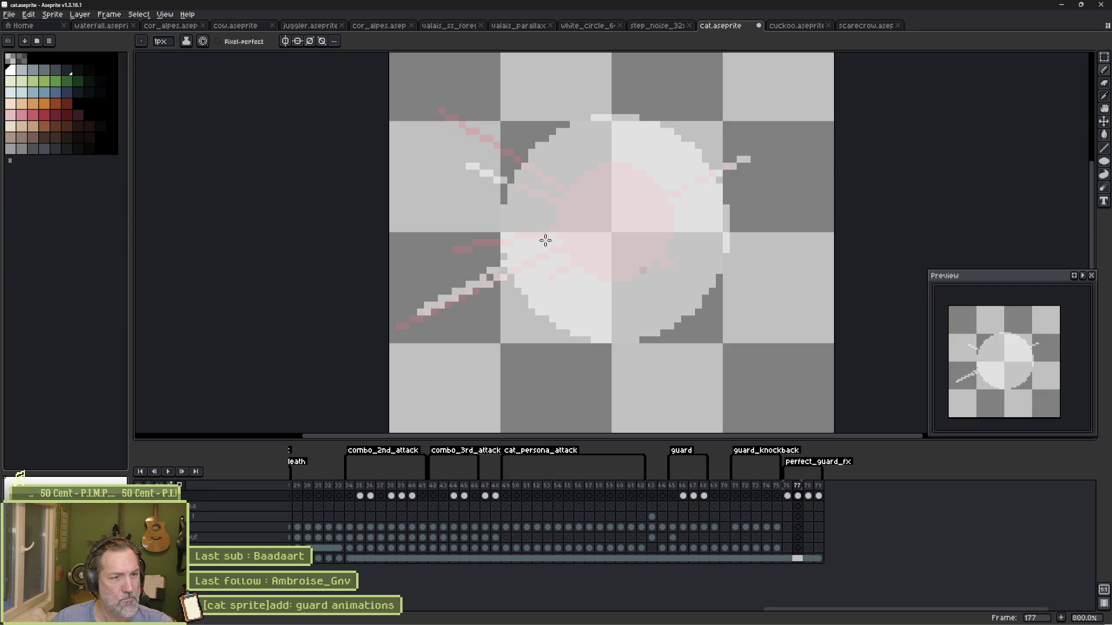
pyautogui.moveTo(427, 308); pyautogui.dragTo(514, 289)
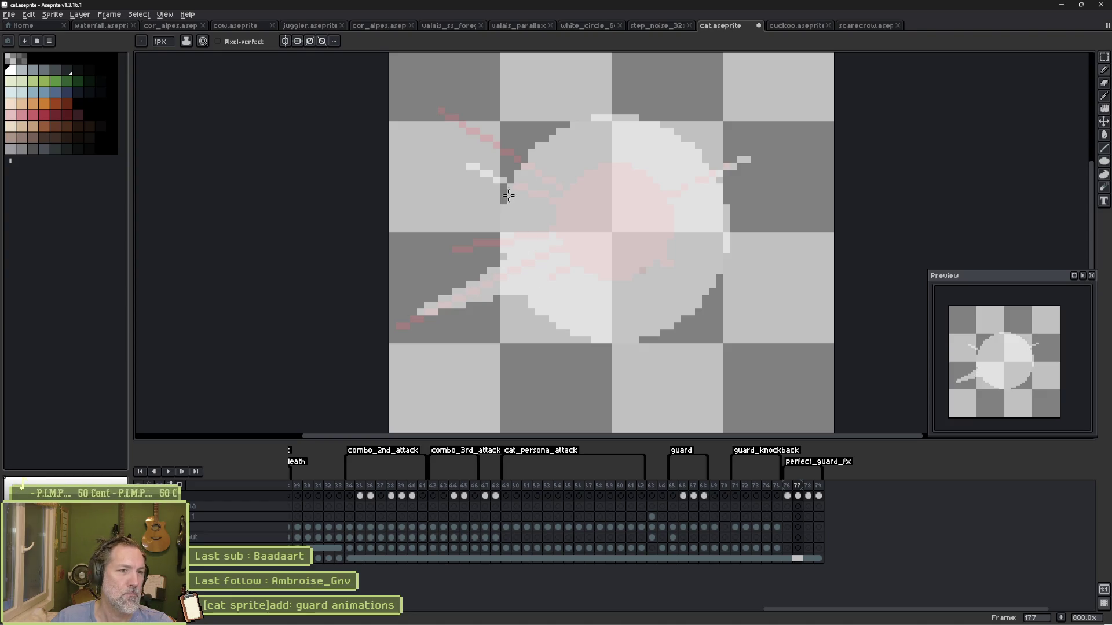
# Add upper-left light streaks, a curved flare along the burst's left side, and brighten the upper-right streak
pyautogui.moveTo(508, 195)
pyautogui.mouseDown()
pyautogui.moveTo(417, 139)
pyautogui.moveTo(507, 168)
pyautogui.moveTo(447, 152)
pyautogui.moveTo(532, 205)
pyautogui.moveTo(446, 248)
pyautogui.moveTo(495, 247)
pyautogui.moveTo(499, 233)
pyautogui.mouseUp()
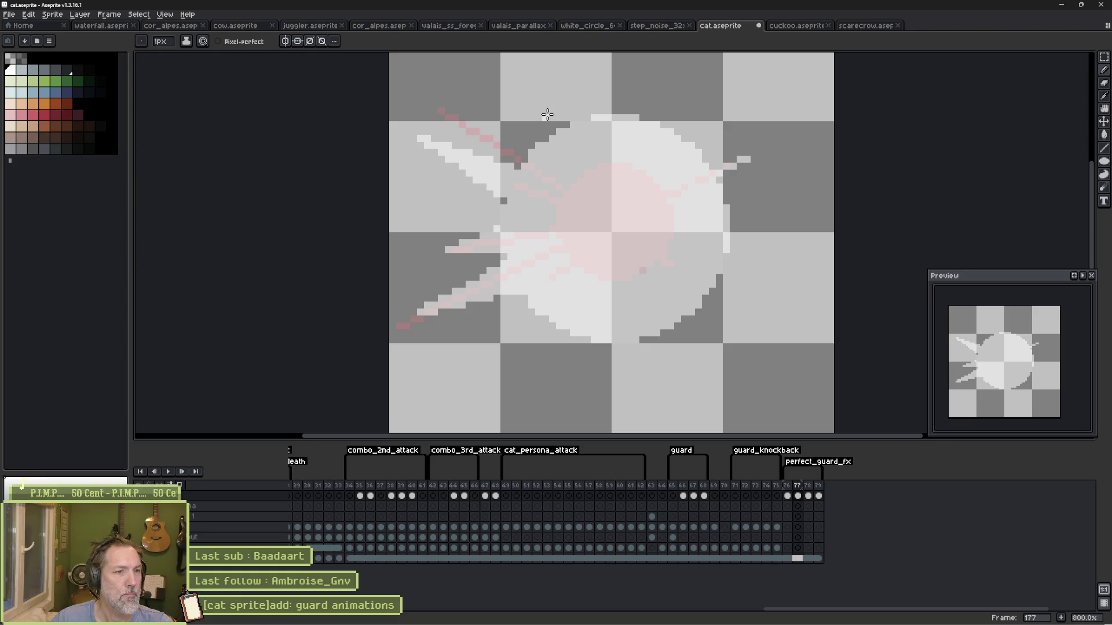
pyautogui.moveTo(550, 111)
pyautogui.mouseDown()
pyautogui.moveTo(498, 159)
pyautogui.moveTo(467, 238)
pyautogui.moveTo(472, 298)
pyautogui.moveTo(547, 348)
pyautogui.mouseUp()
pyautogui.moveTo(508, 178)
pyautogui.mouseDown()
pyautogui.moveTo(455, 186)
pyautogui.moveTo(428, 250)
pyautogui.mouseUp()
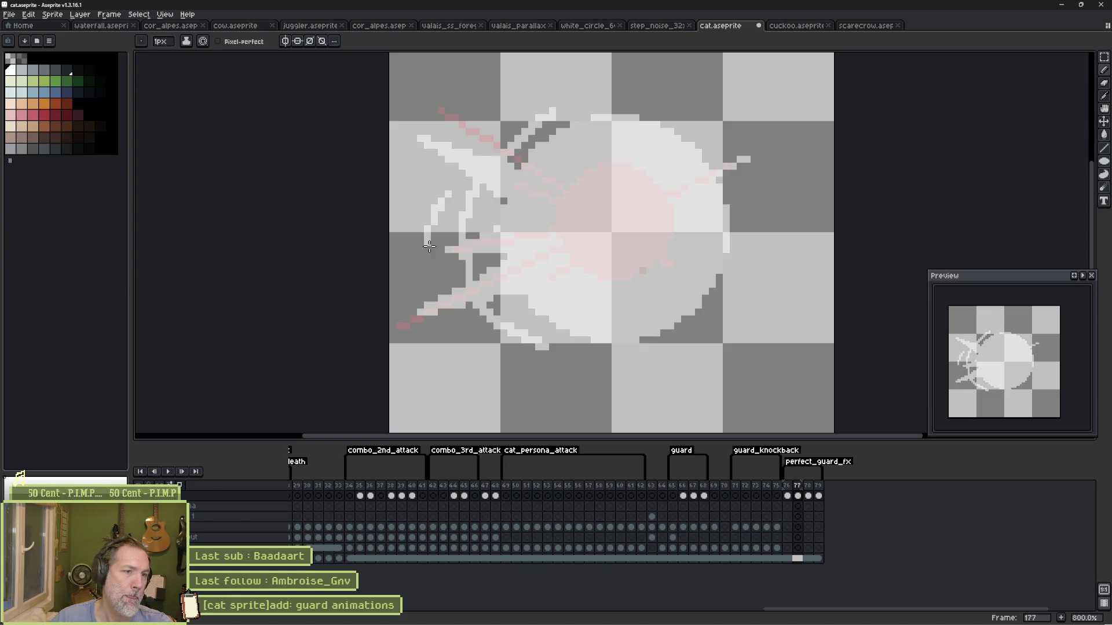
pyautogui.moveTo(499, 109); pyautogui.dragTo(491, 121)
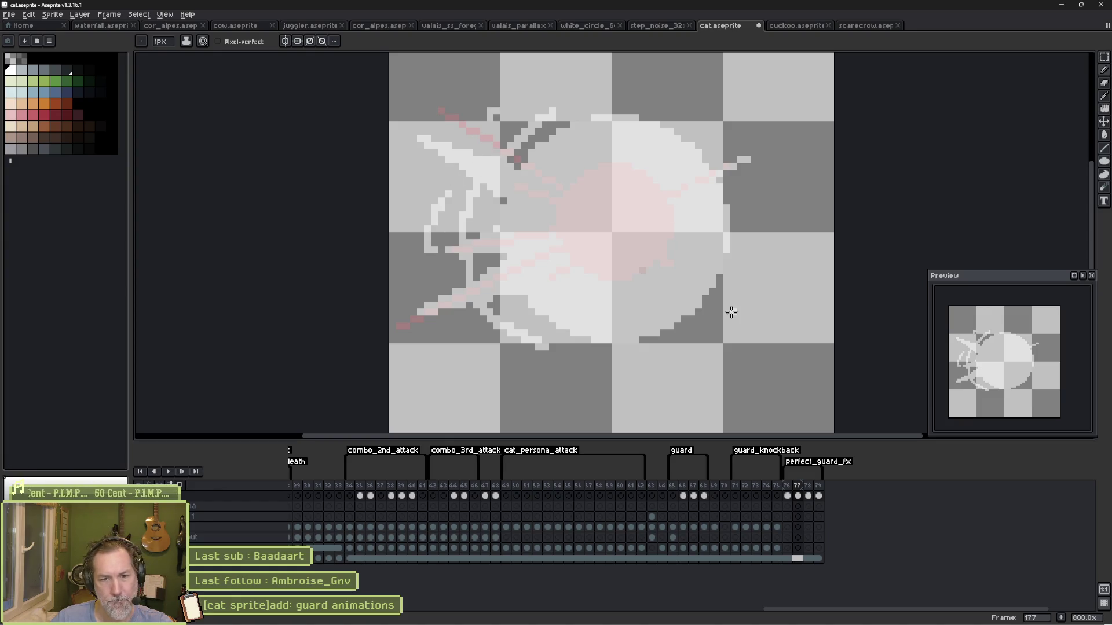
pyautogui.moveTo(701, 172)
pyautogui.mouseDown()
pyautogui.moveTo(747, 158)
pyautogui.moveTo(714, 178)
pyautogui.mouseUp()
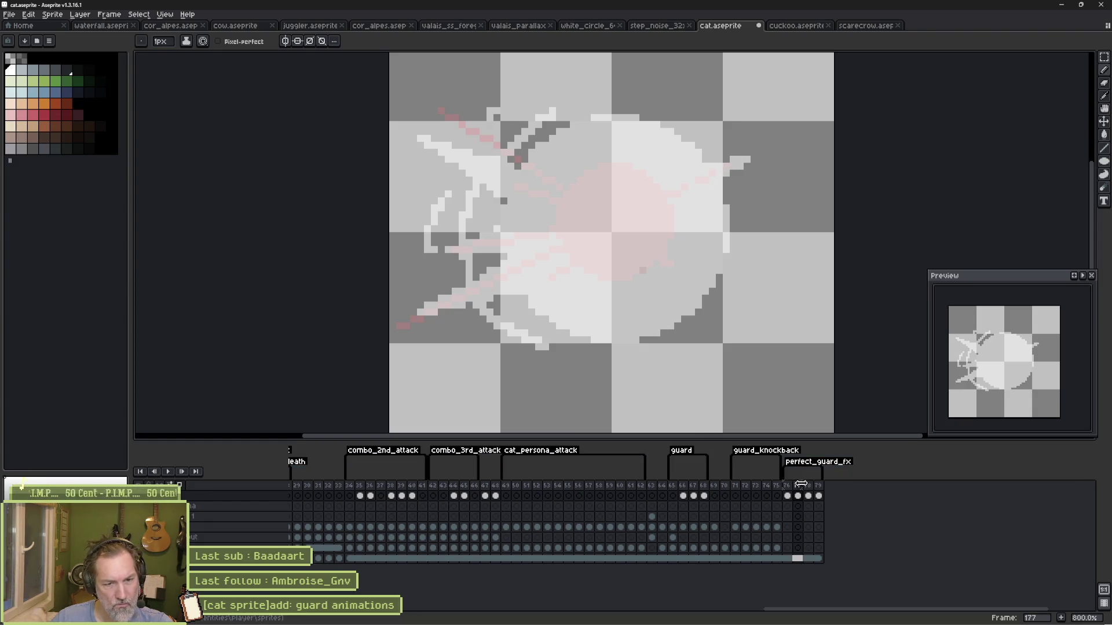
pyautogui.press('Right')
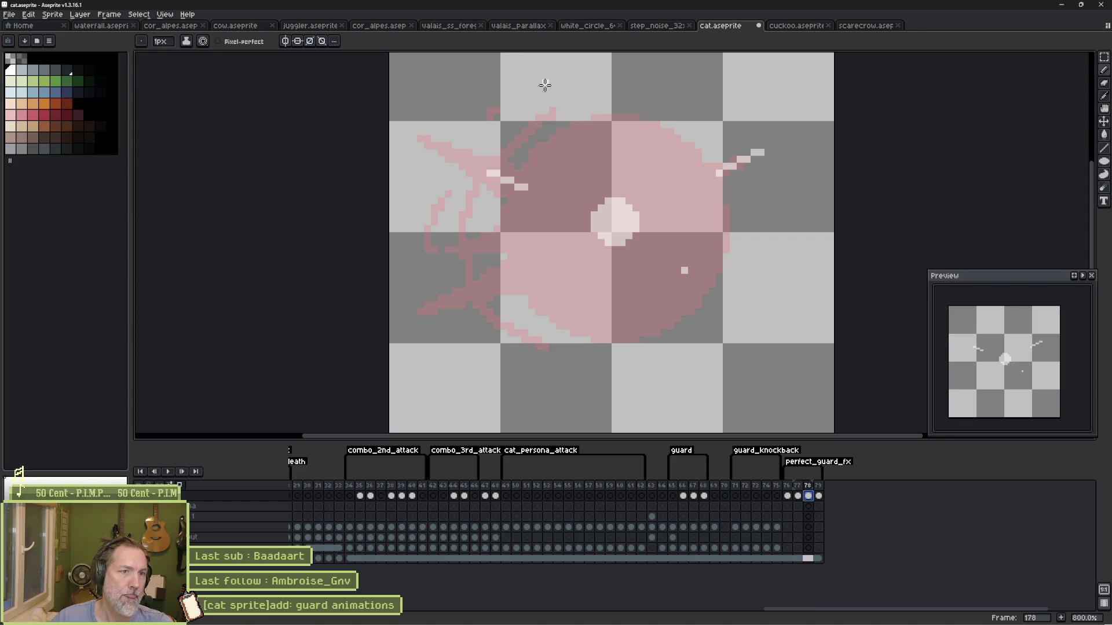
# Add four light spark marks around frame 78 and a thick light streak into the white centre blob
pyautogui.moveTo(559, 75); pyautogui.dragTo(466, 120)
pyautogui.moveTo(421, 180); pyautogui.dragTo(413, 194)
pyautogui.moveTo(399, 262); pyautogui.dragTo(399, 280)
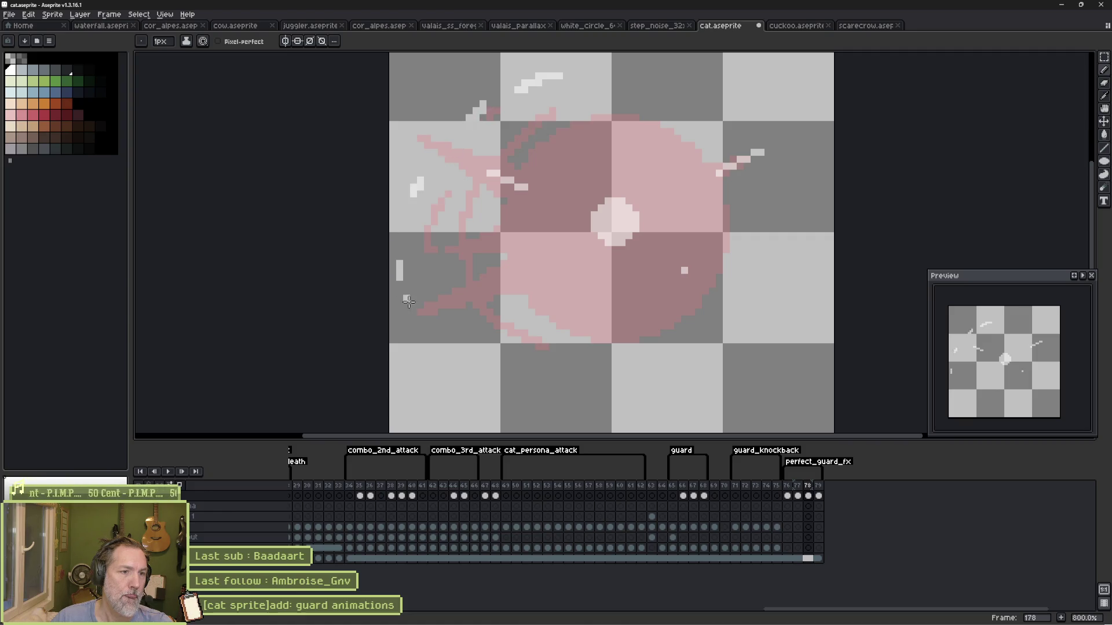
pyautogui.moveTo(432, 360); pyautogui.dragTo(466, 393)
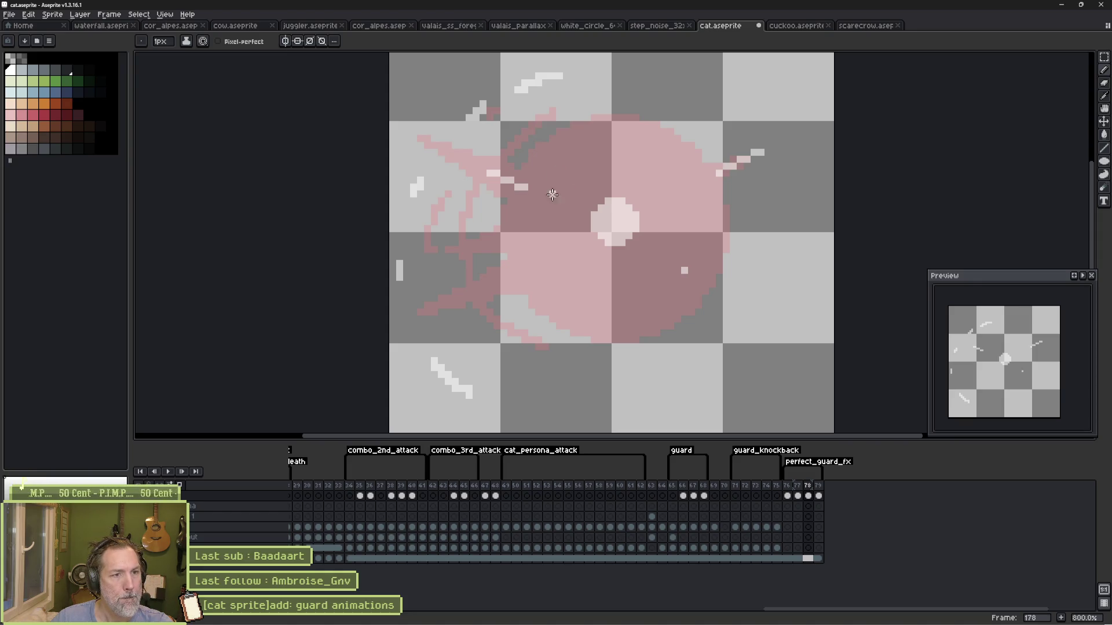
pyautogui.moveTo(521, 186); pyautogui.dragTo(602, 221)
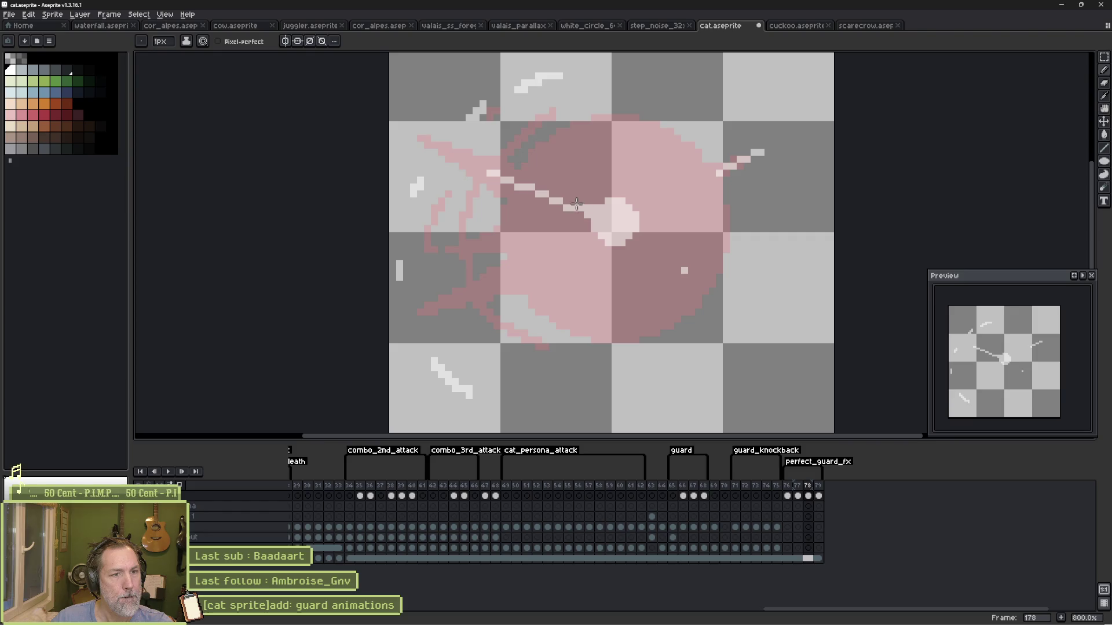
pyautogui.moveTo(528, 190)
pyautogui.mouseDown()
pyautogui.moveTo(592, 220)
pyautogui.moveTo(548, 251)
pyautogui.moveTo(603, 235)
pyautogui.moveTo(601, 186)
pyautogui.mouseUp()
pyautogui.press('Return')
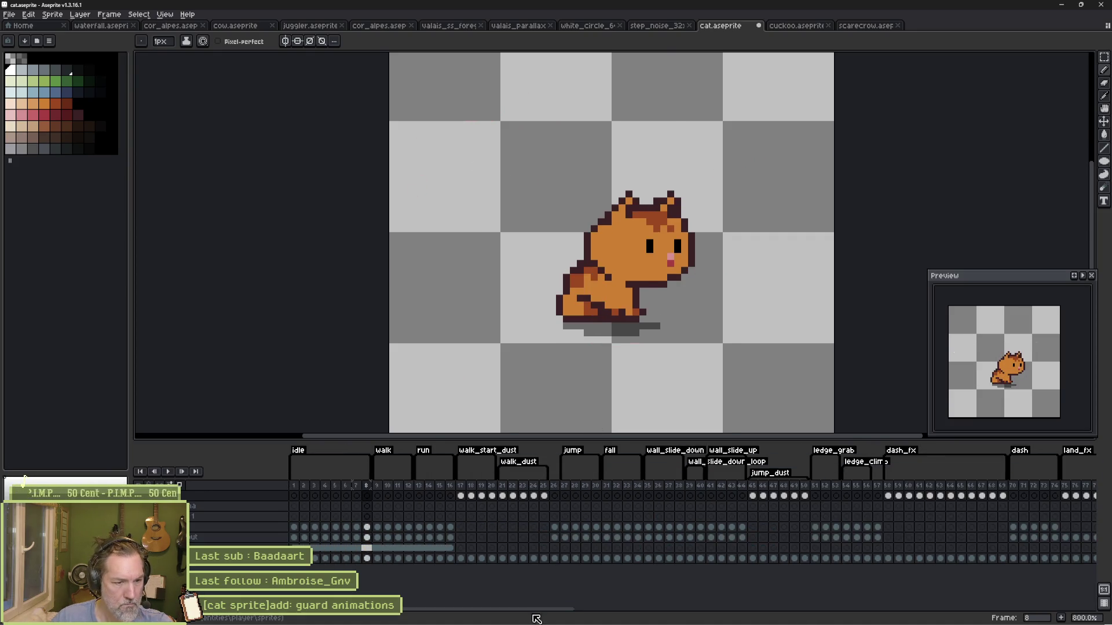
# Check the perfect_guard_fx tag settings, leaving them unchanged, and play the animation
pyautogui.hscroll(10, 962, 506)
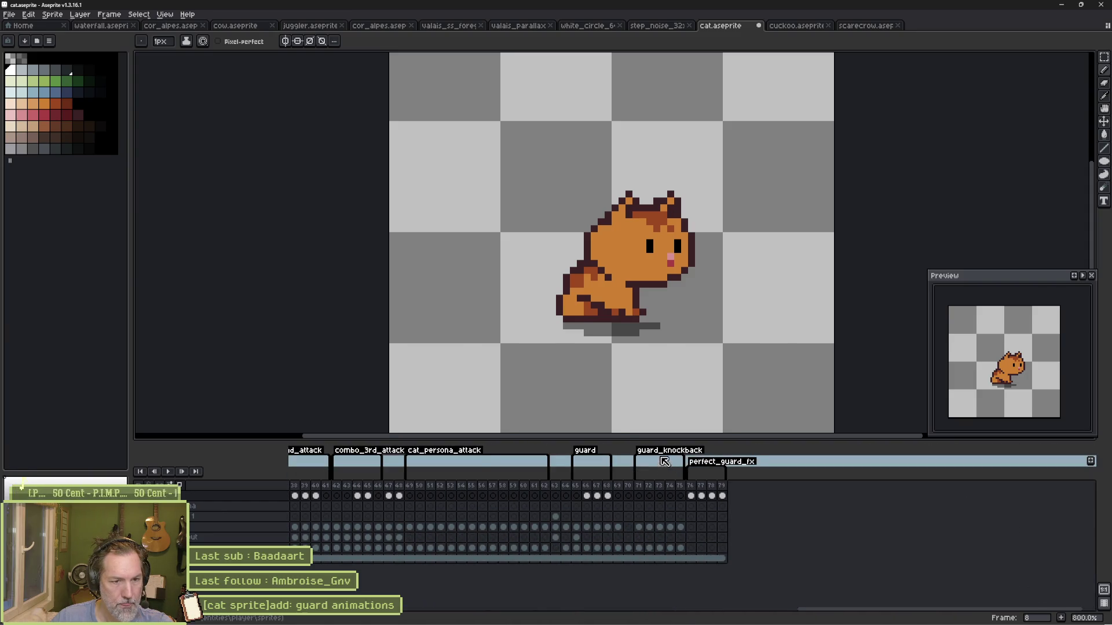
pyautogui.doubleClick(713, 463)
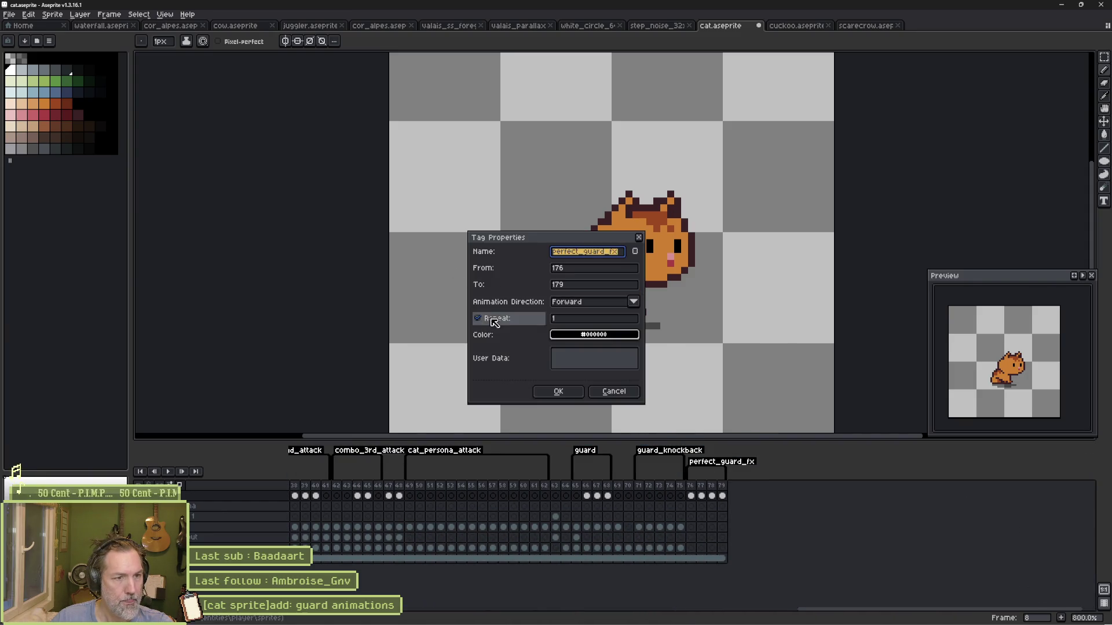
pyautogui.click(558, 392)
pyautogui.click(722, 495)
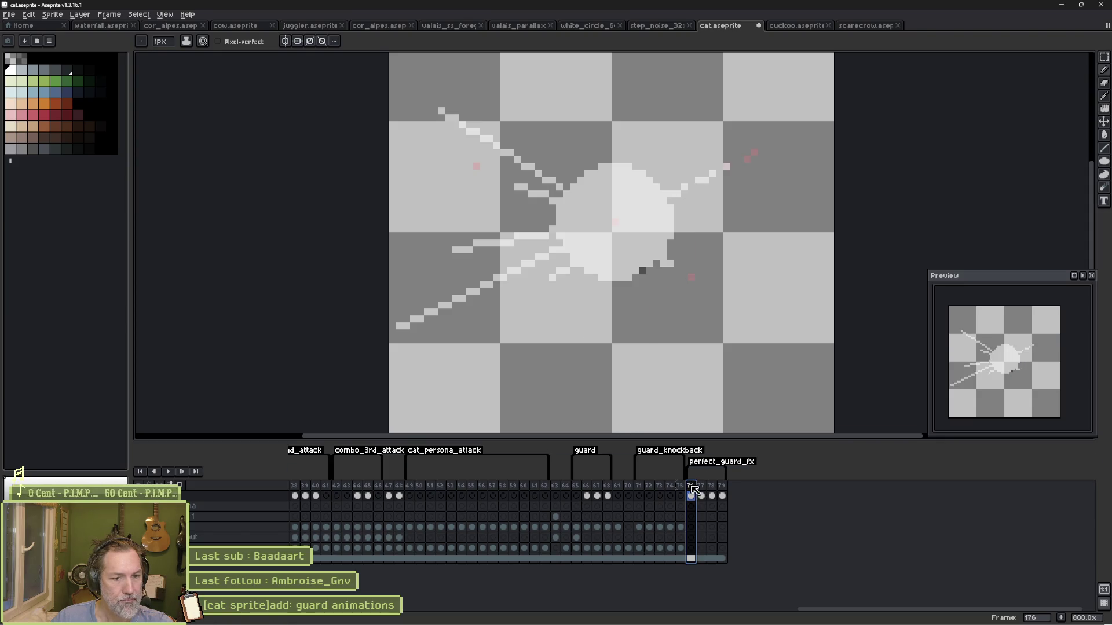
pyautogui.press('Return')
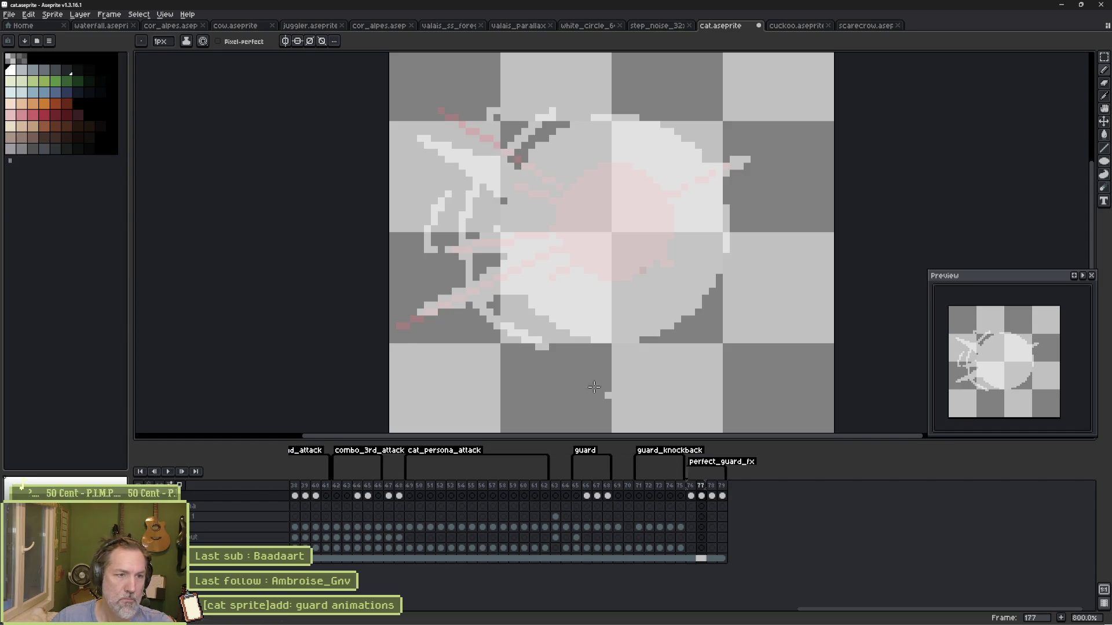
# Raise the fx layer's opacity from 55% to 70% in Layer Properties
pyautogui.doubleClick(220, 496)
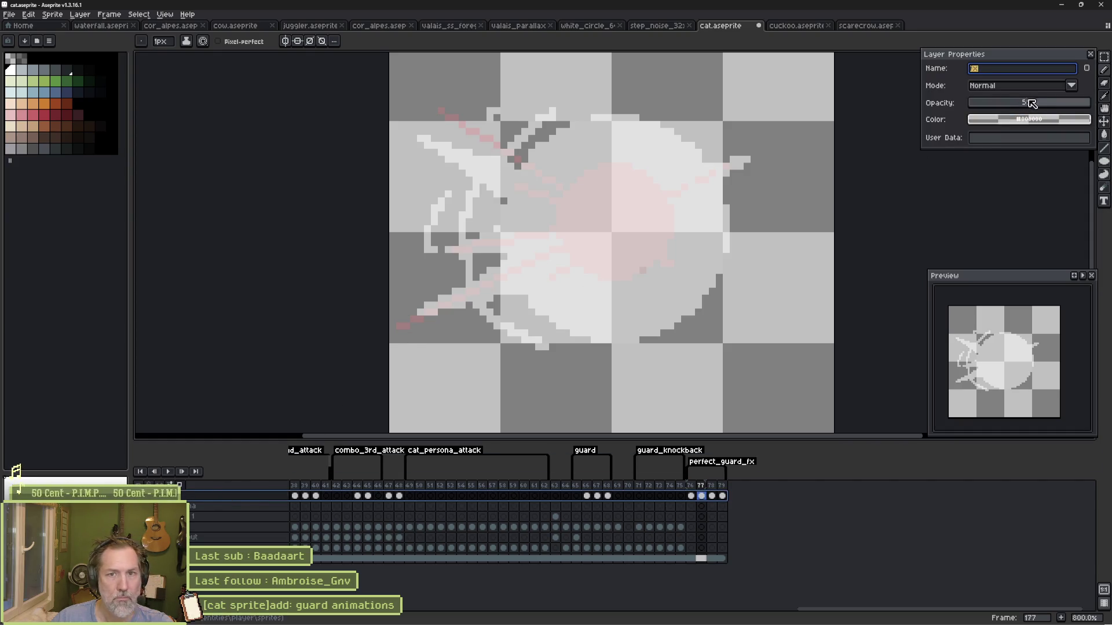
pyautogui.moveTo(1048, 106); pyautogui.dragTo(1059, 108)
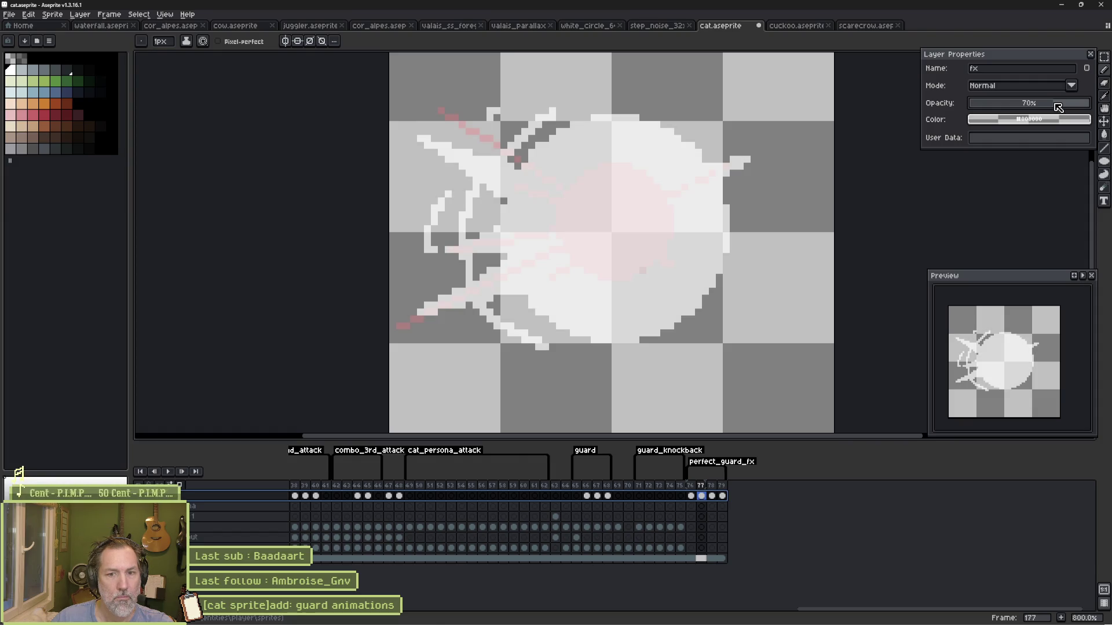
pyautogui.click(1091, 54)
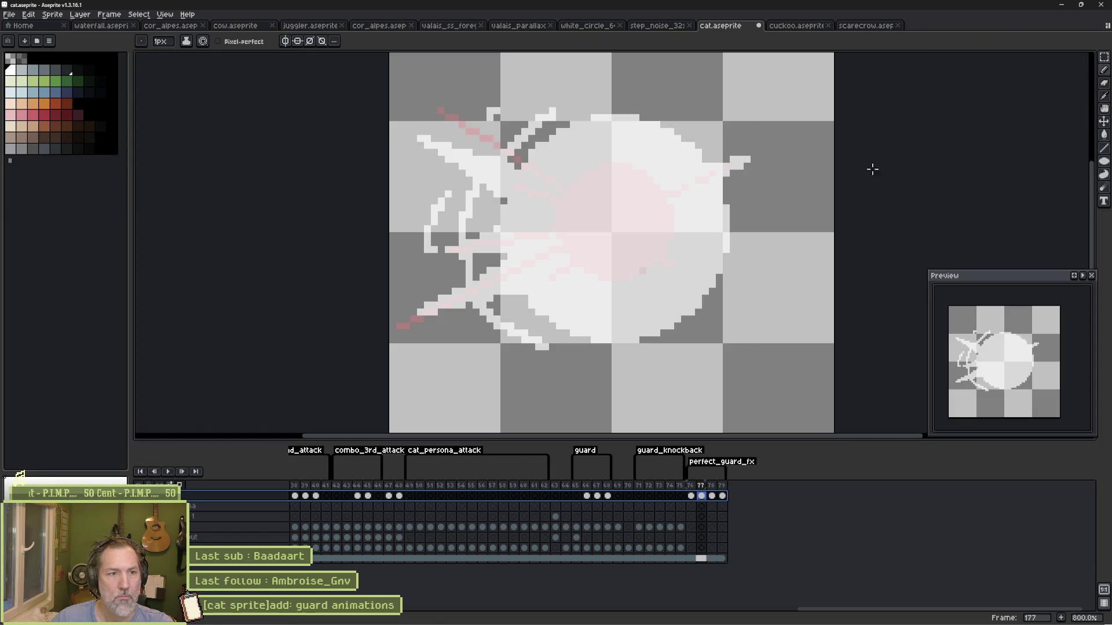
pyautogui.press('ctrl')
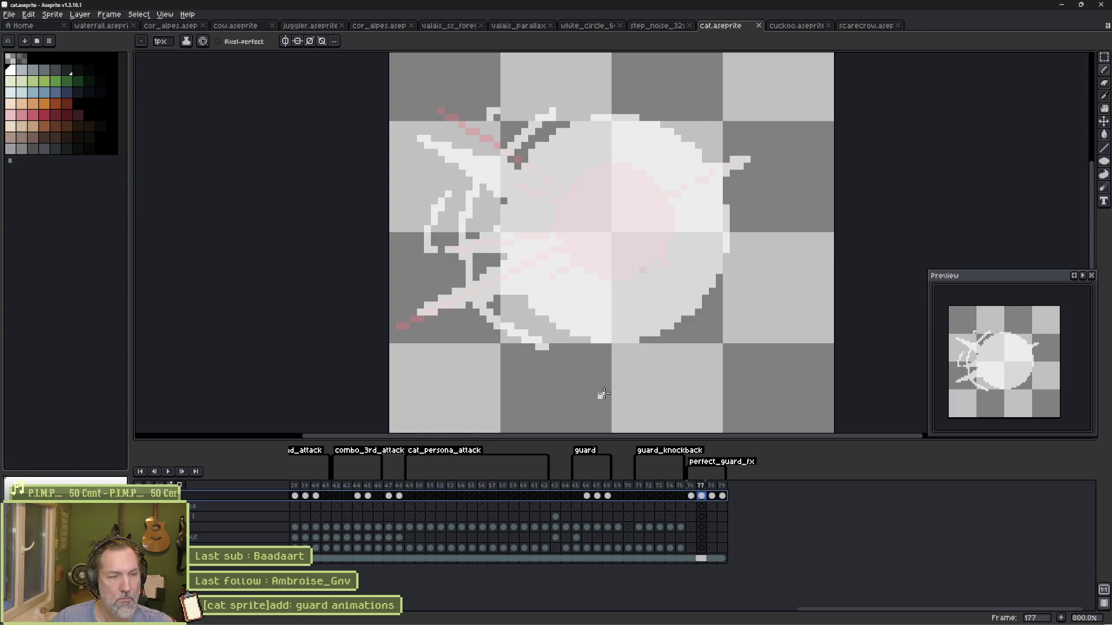
# Fill the burst's white circle and slash lines with light blue across the perfect_guard_fx frames
pyautogui.click(21, 92)
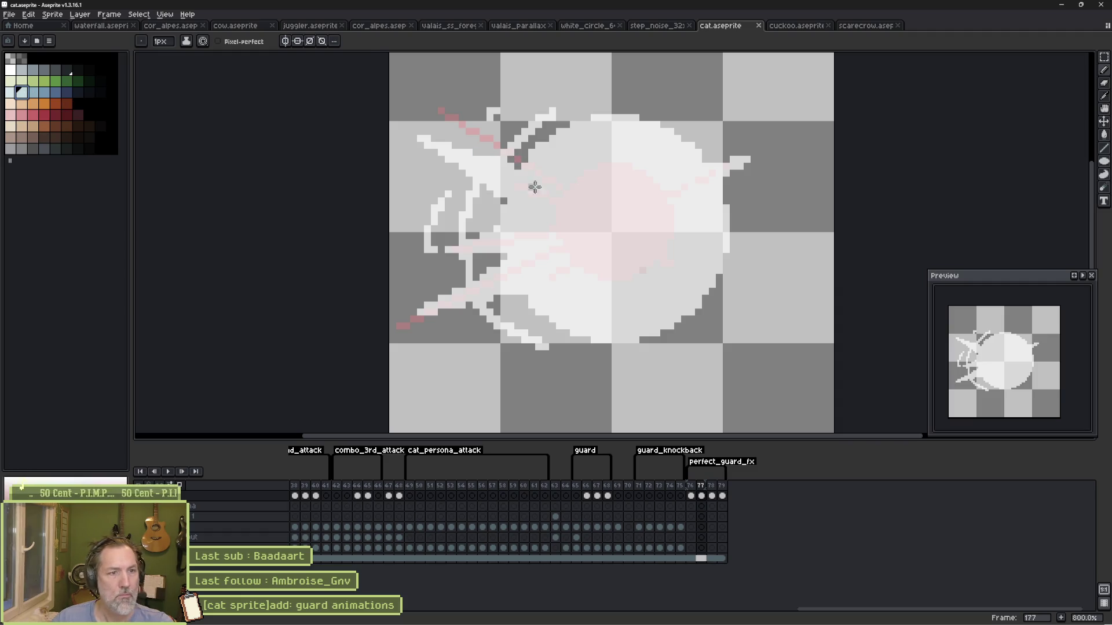
pyautogui.press('g')
pyautogui.click(619, 176)
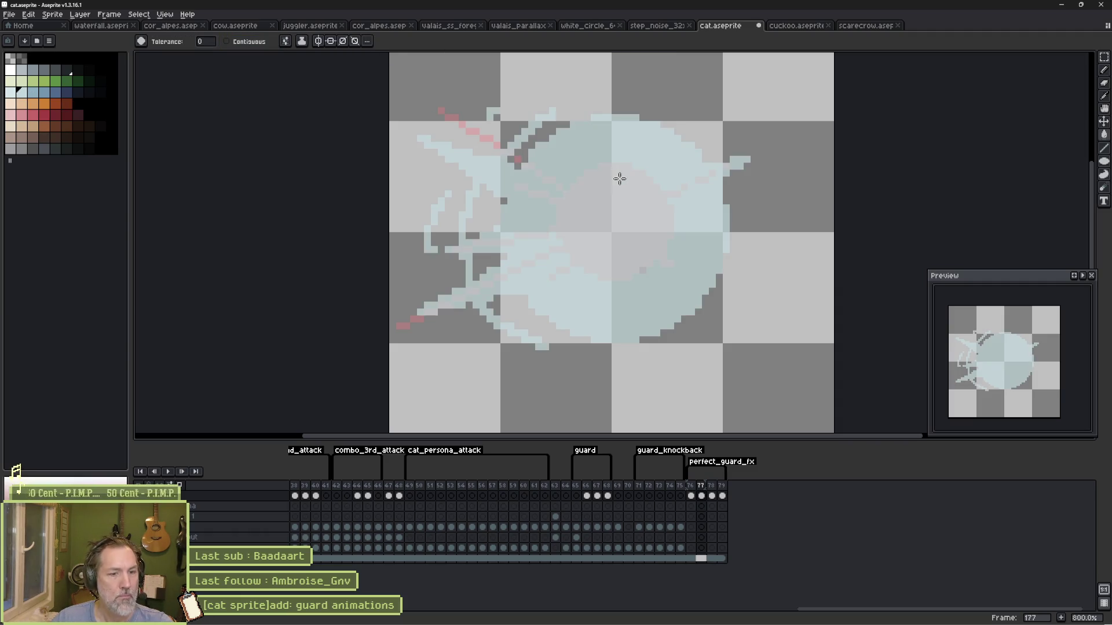
pyautogui.hotkey('ctrl', 'z')
pyautogui.hotkey('ctrl', 'y')
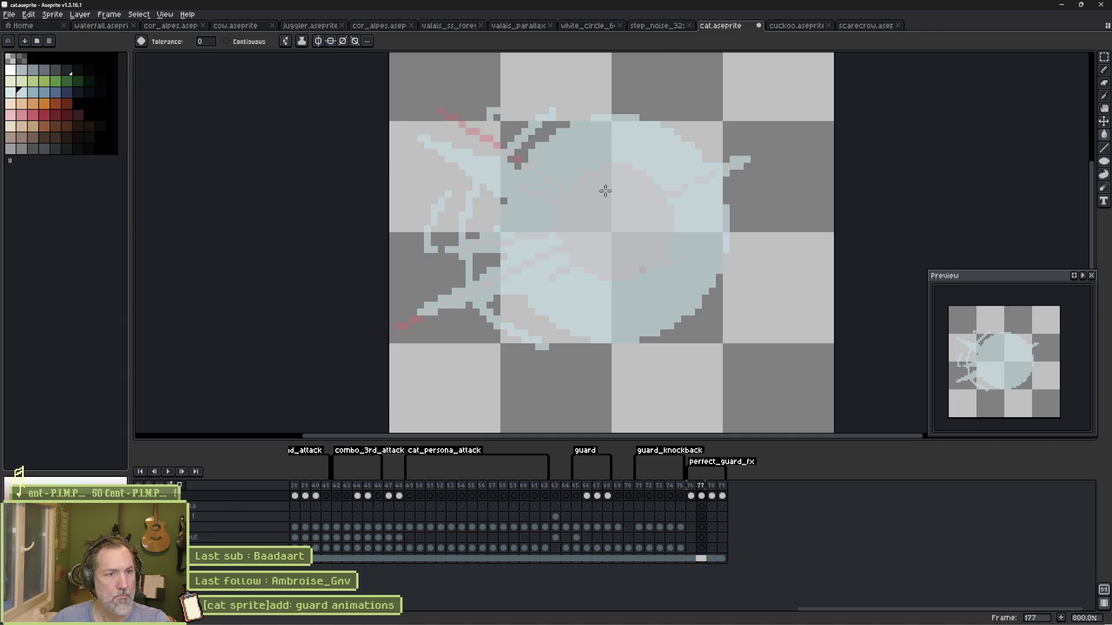
pyautogui.press('Right')
pyautogui.click(608, 207)
pyautogui.press('Right')
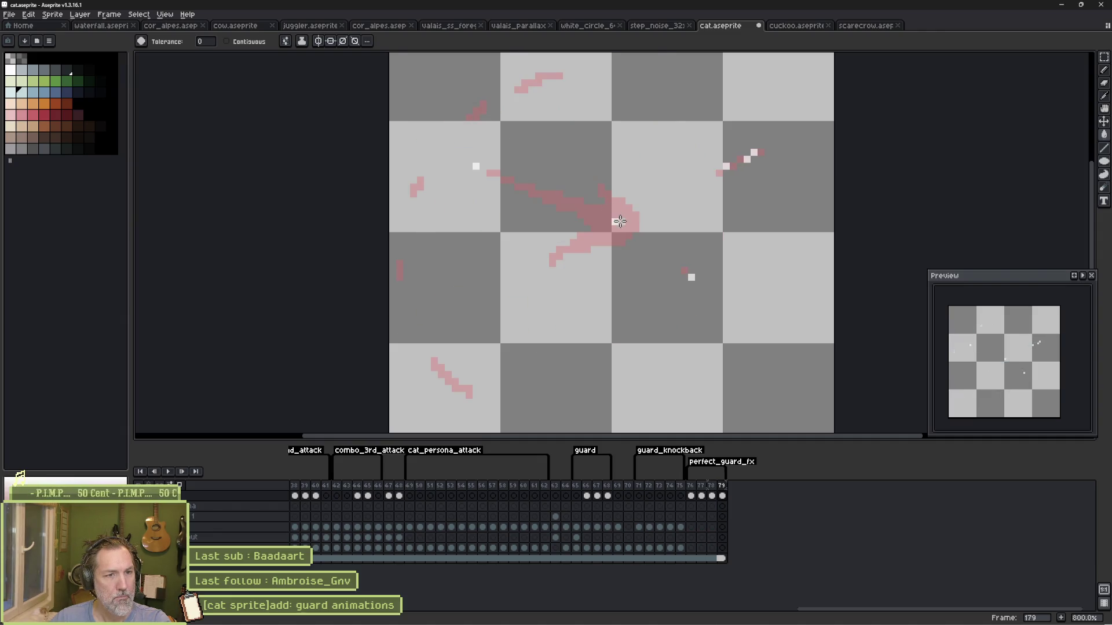
pyautogui.press('Left')
pyautogui.press('Left')
pyautogui.press('Left')
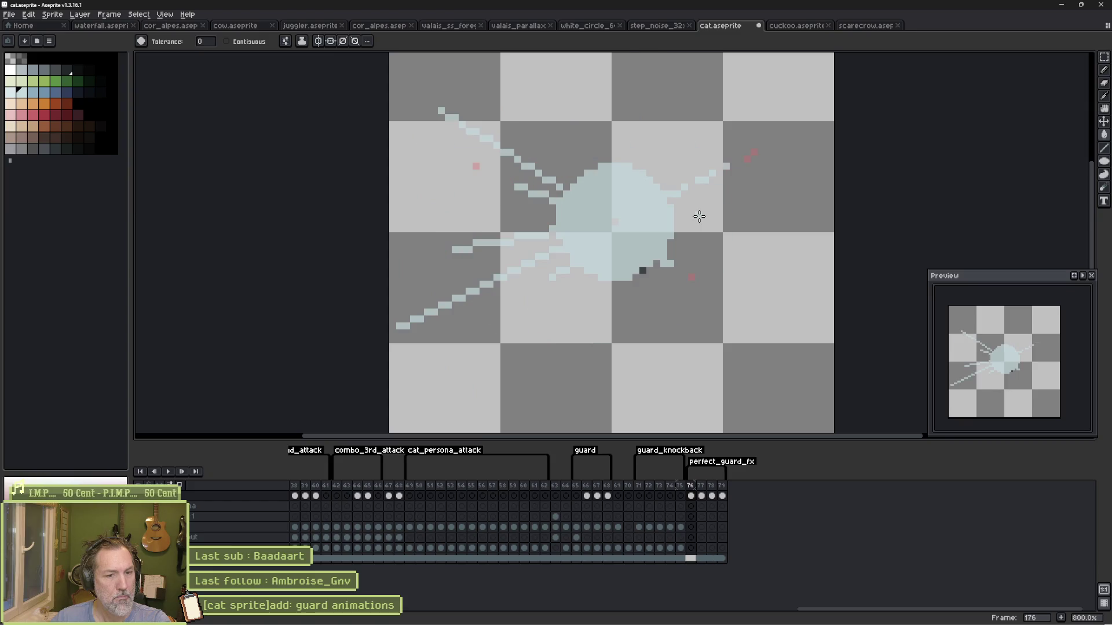
# Save the sprite and recolour the stray dark pixel beside the burst on frame 76
pyautogui.hotkey('ctrl', 'a')
pyautogui.hotkey('ctrl', 'd')
pyautogui.hotkey('ctrl', 's')
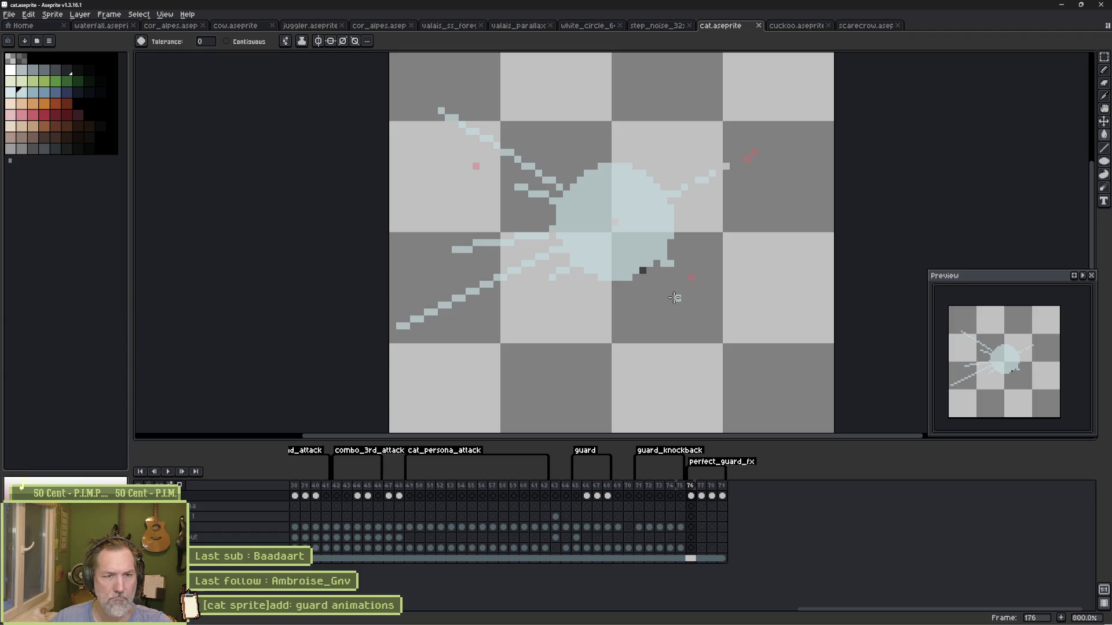
pyautogui.press('b')
pyautogui.click(643, 271)
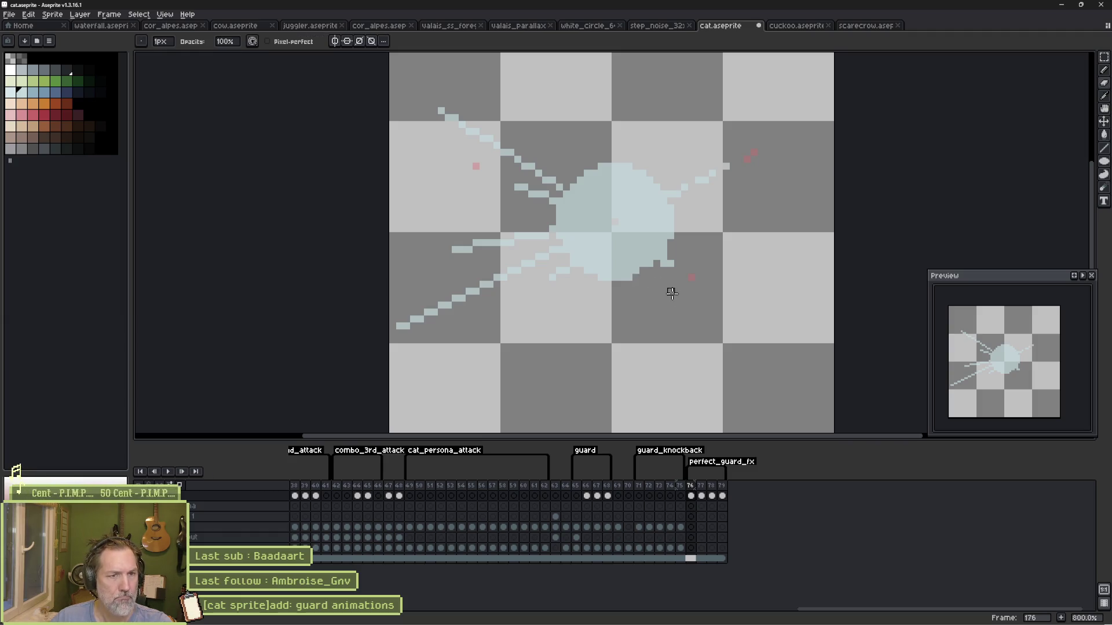
pyautogui.press('e')
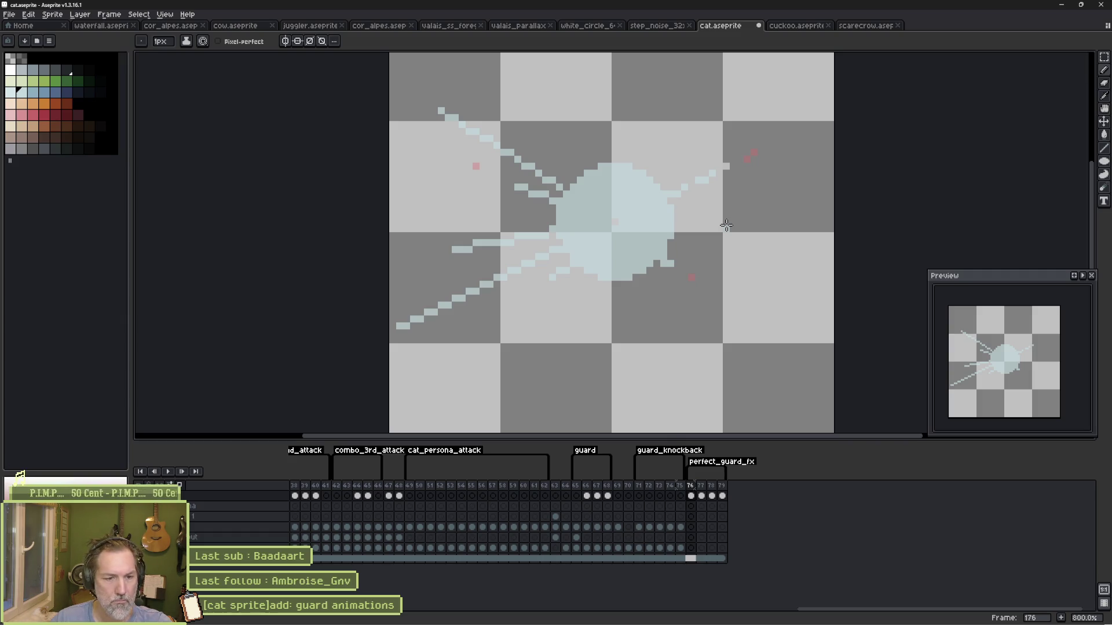
pyautogui.press('Right')
pyautogui.press('Left')
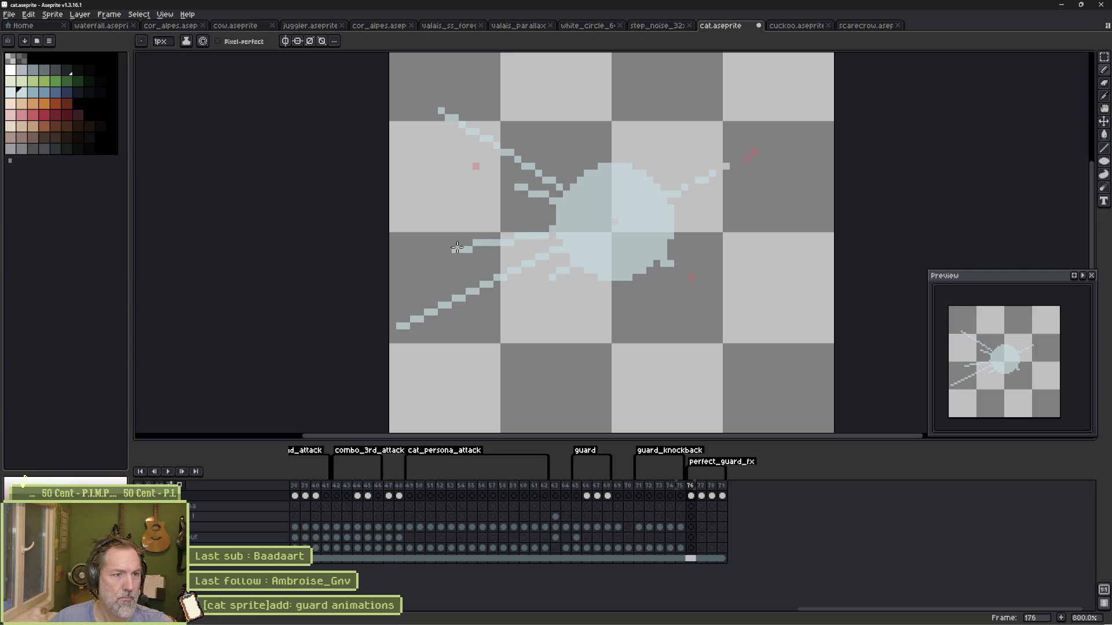
# Draw light slash lines into the circle, preview the effect, then undo the last two strokes
pyautogui.moveTo(453, 249); pyautogui.dragTo(583, 216)
pyautogui.moveTo(467, 248)
pyautogui.mouseDown()
pyautogui.moveTo(568, 235)
pyautogui.moveTo(449, 114)
pyautogui.moveTo(578, 187)
pyautogui.moveTo(518, 165)
pyautogui.moveTo(552, 187)
pyautogui.mouseUp()
pyautogui.press('e')
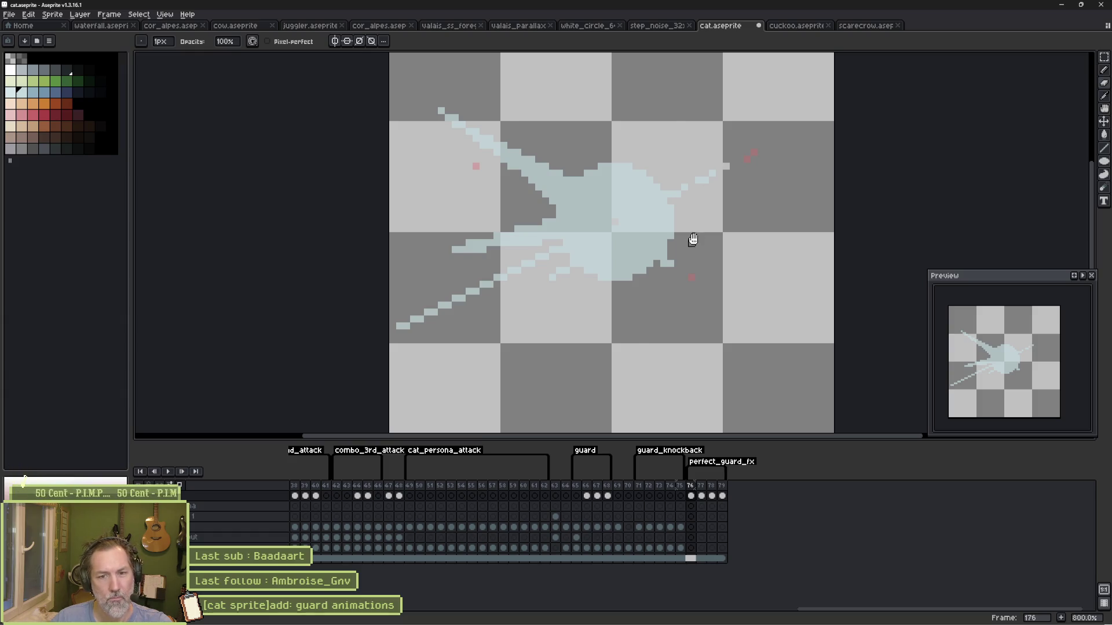
pyautogui.press('Return')
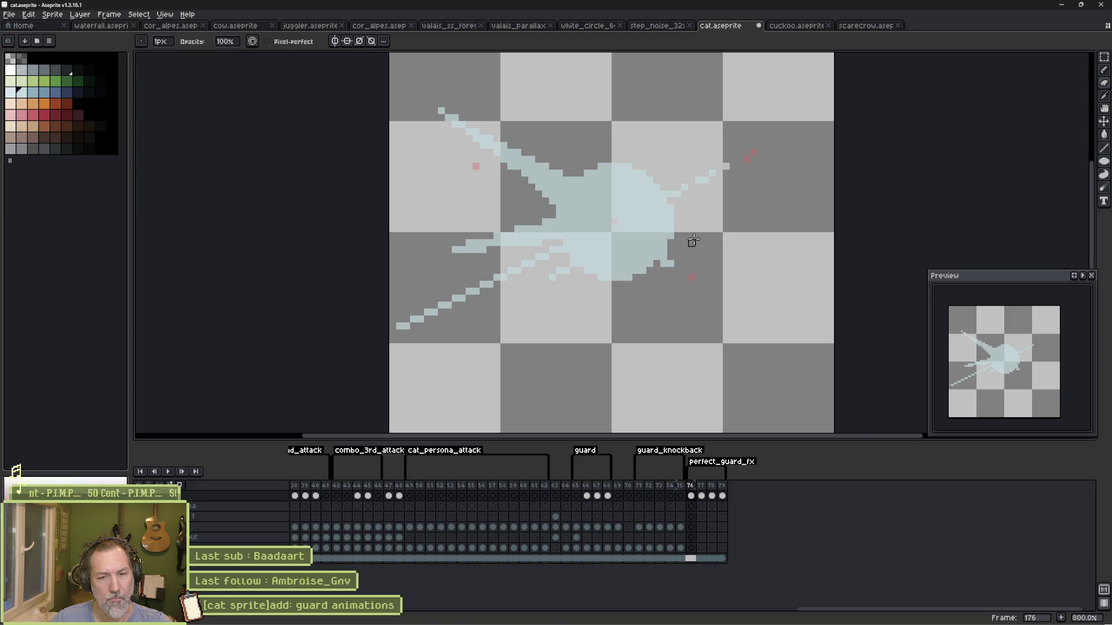
pyautogui.hotkey('ctrl', 'z')
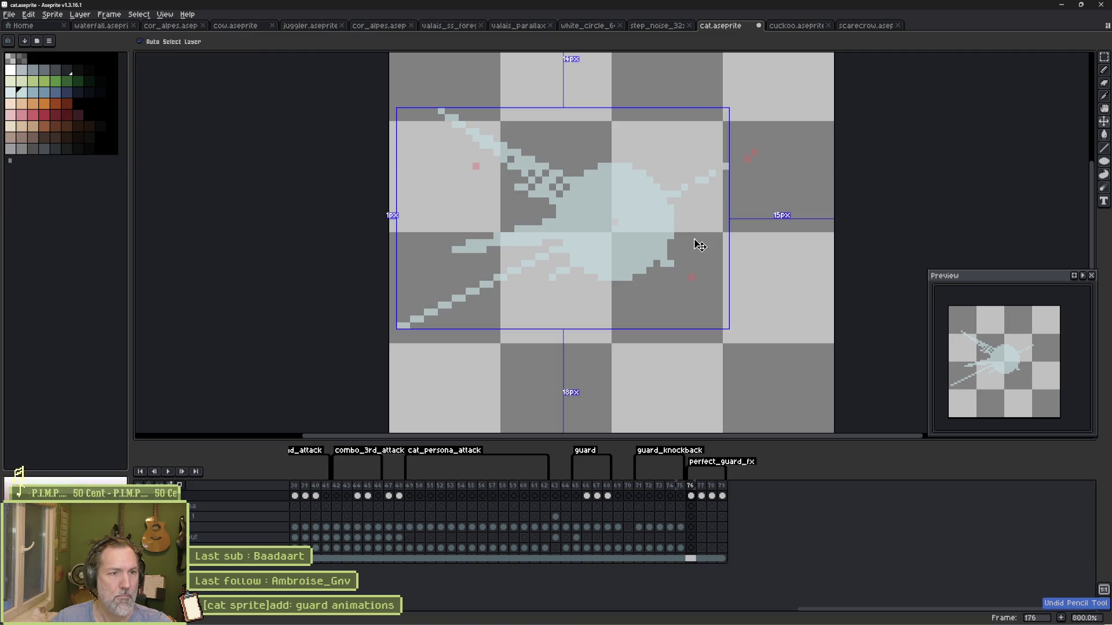
pyautogui.hotkey('ctrl', 'z')
pyautogui.hotkey('ctrl', 'z')
pyautogui.hotkey('ctrl', 'z')
pyautogui.hotkey('ctrl', 'z')
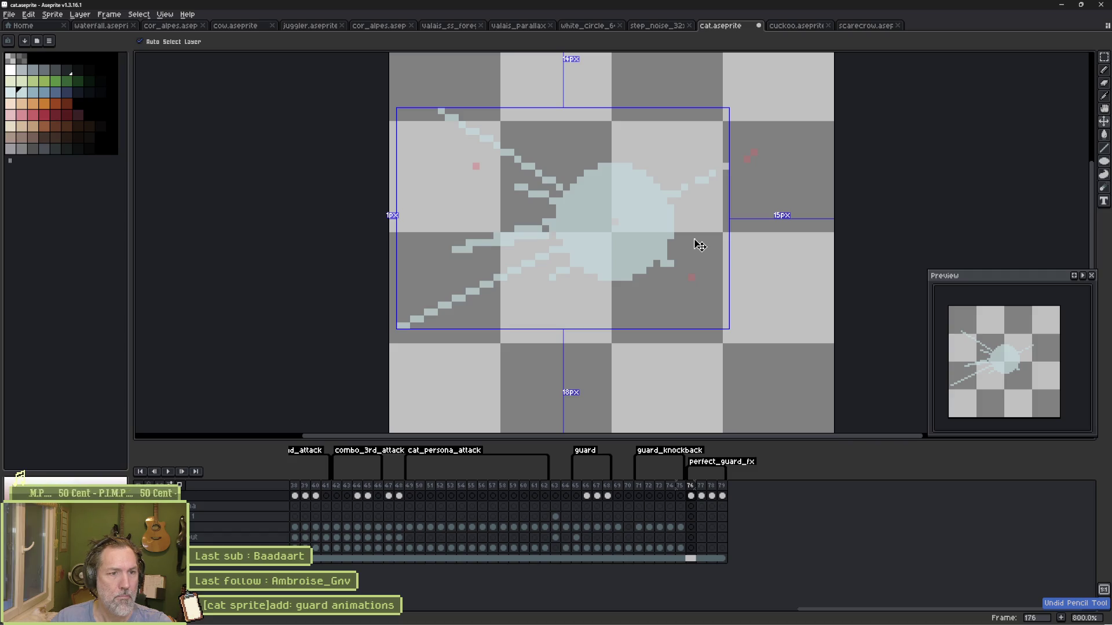
pyautogui.press('b')
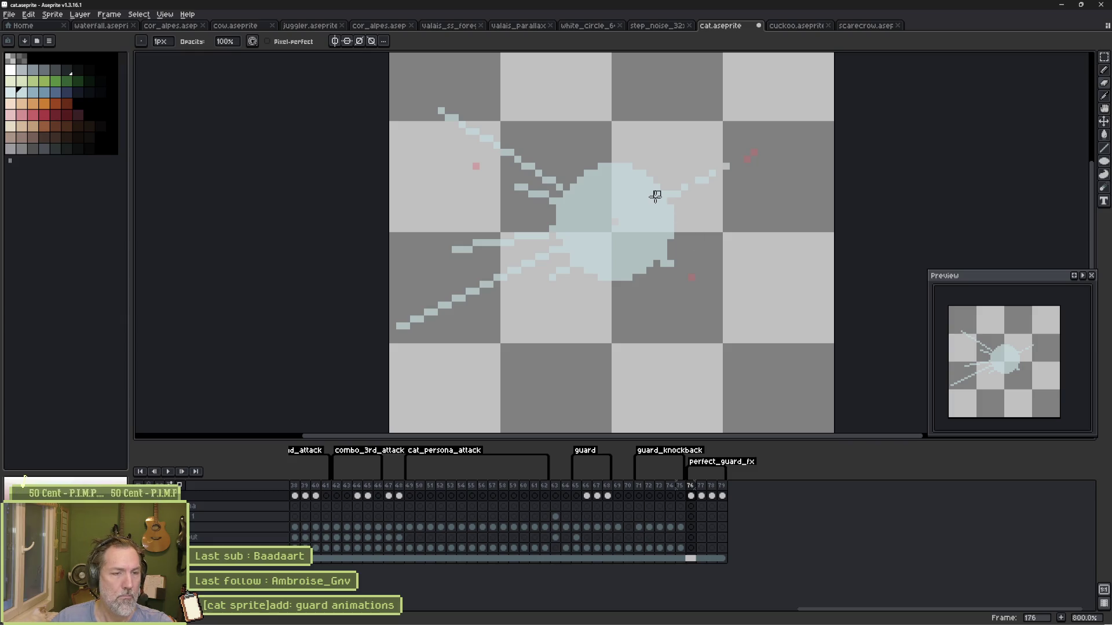
# Flick between frames 176 and 177 to compare the new strokes
pyautogui.press('Right')
pyautogui.press('Right')
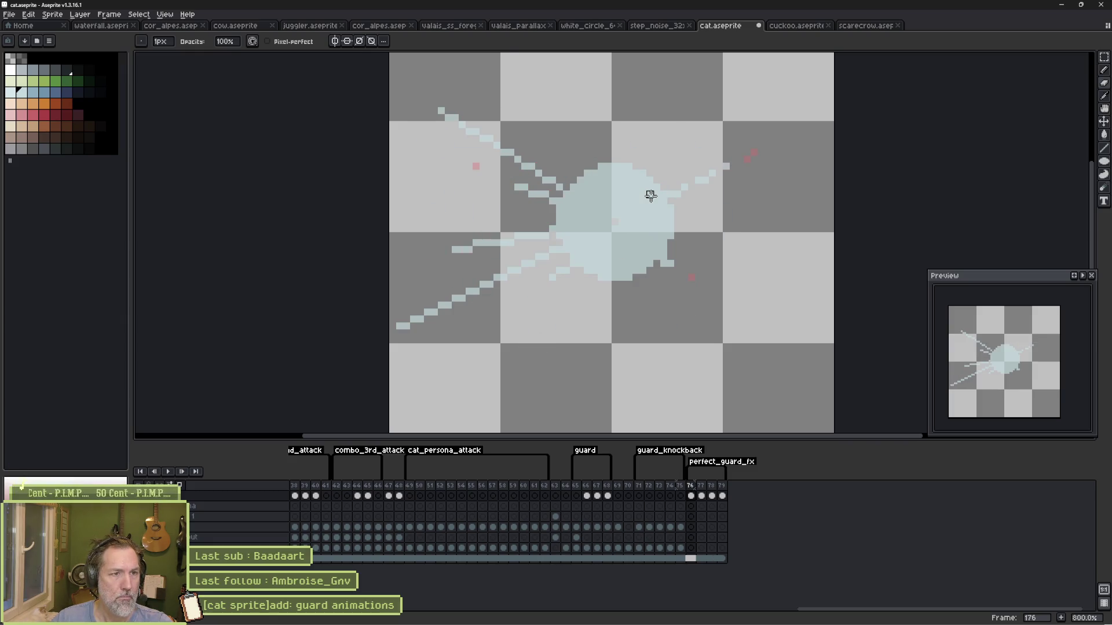
pyautogui.press('Left')
pyautogui.press('Left')
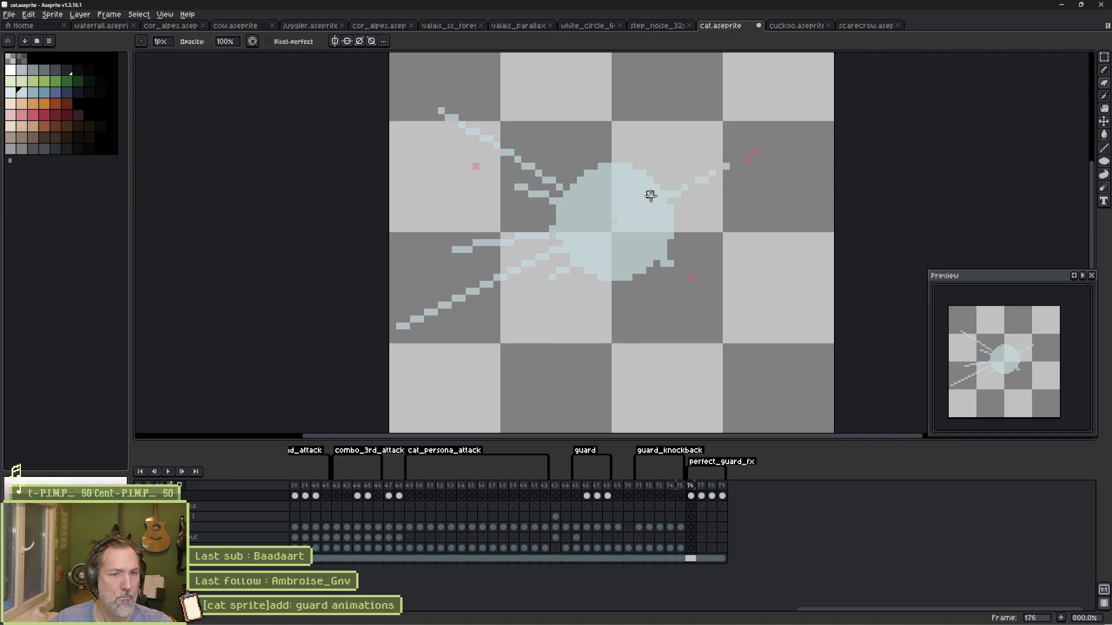
pyautogui.press('Right')
pyautogui.press('Left')
pyautogui.press('Right')
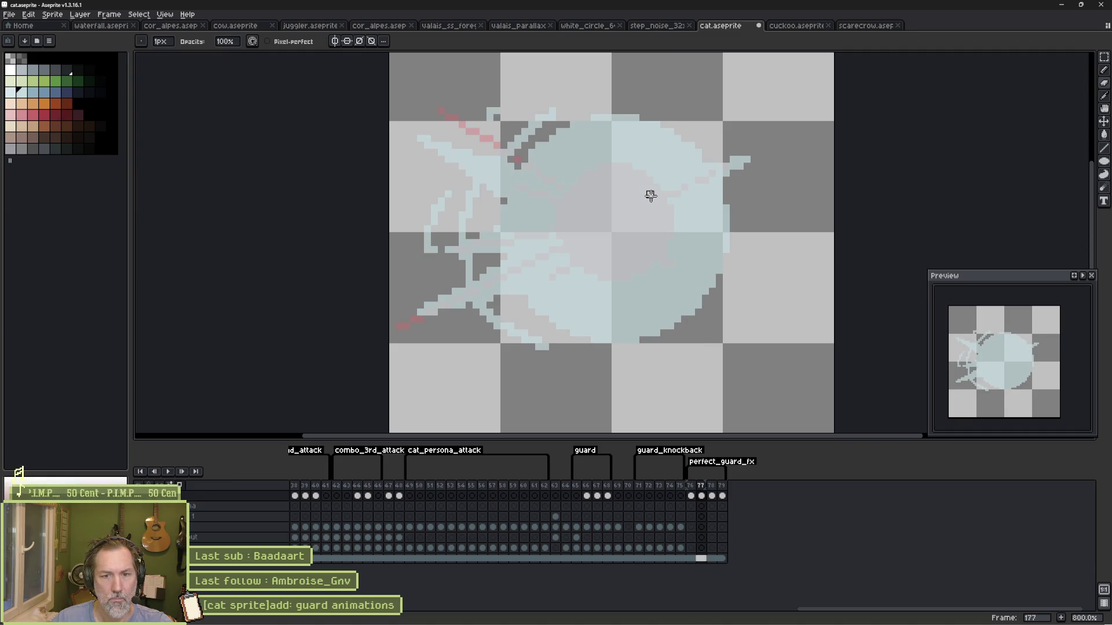
pyautogui.press('Left')
pyautogui.press('Right')
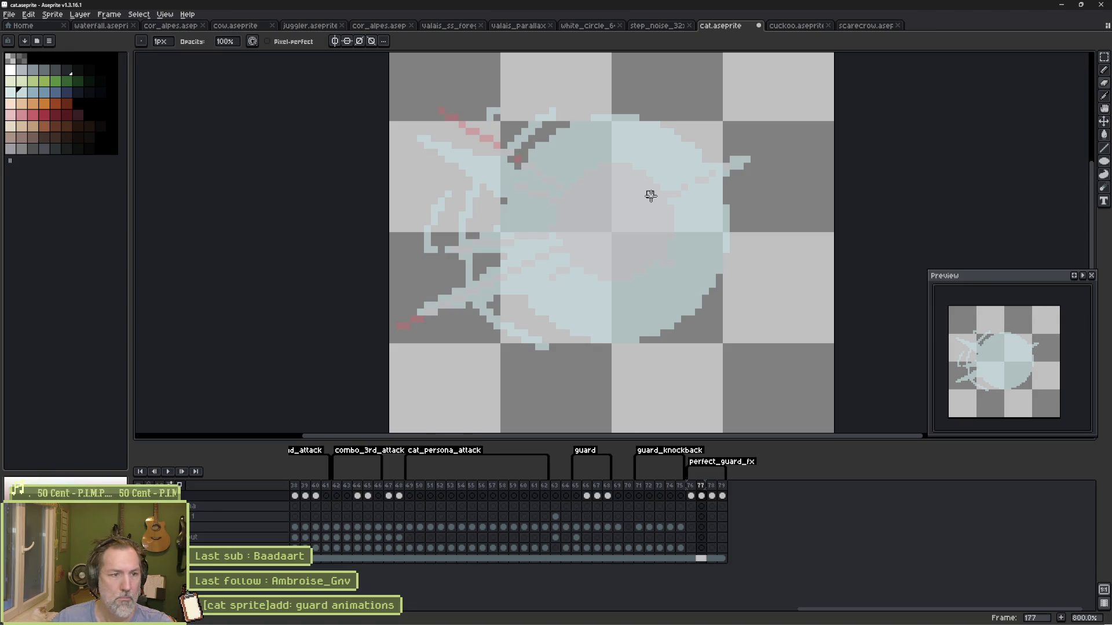
# Compare frames 176 and 177 once more, then advance to frame 178
pyautogui.press('e')
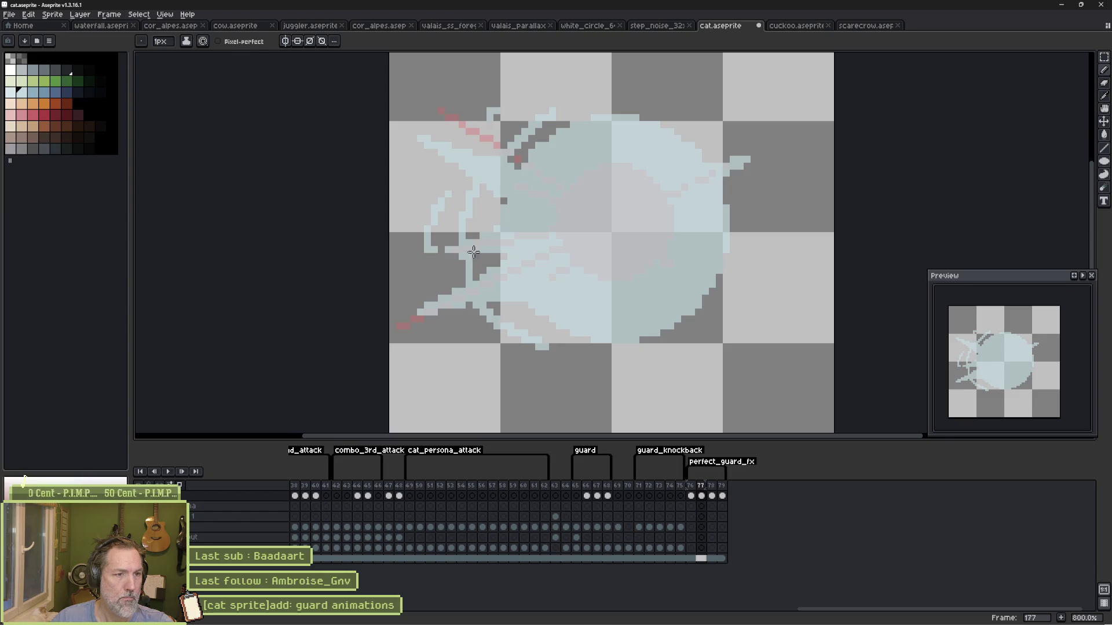
pyautogui.press('b')
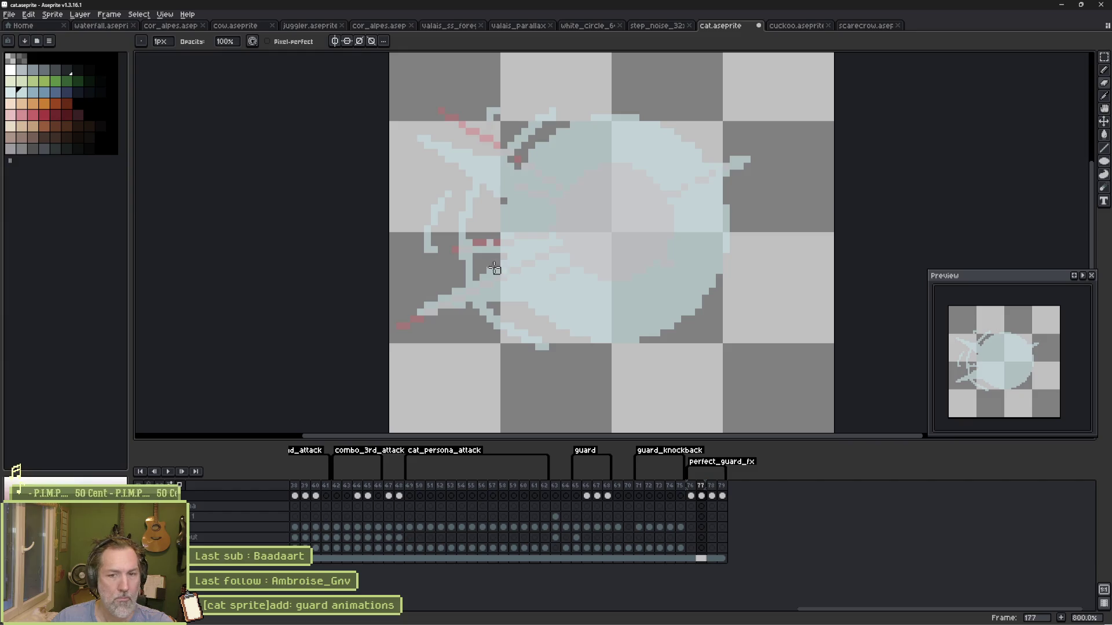
pyautogui.press(',')
pyautogui.press('.')
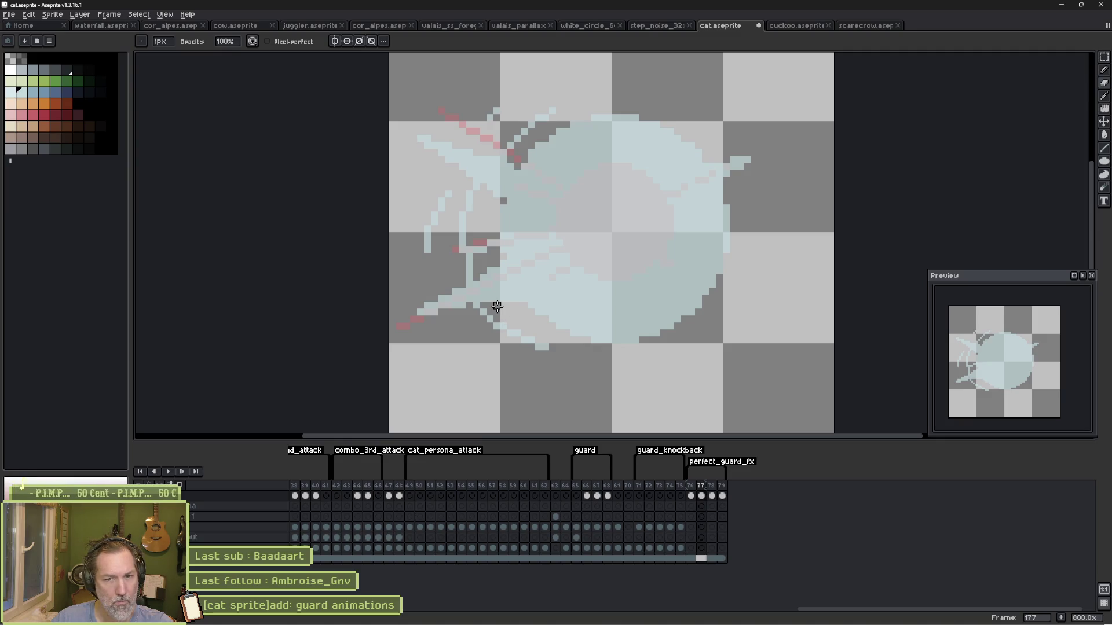
pyautogui.press('e')
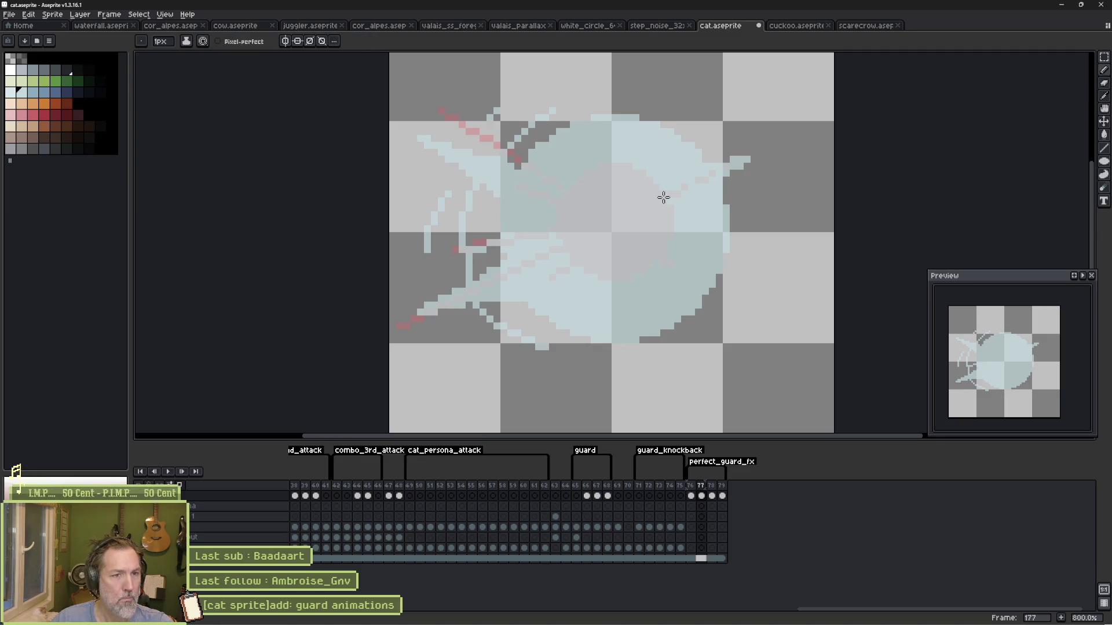
pyautogui.press('Left')
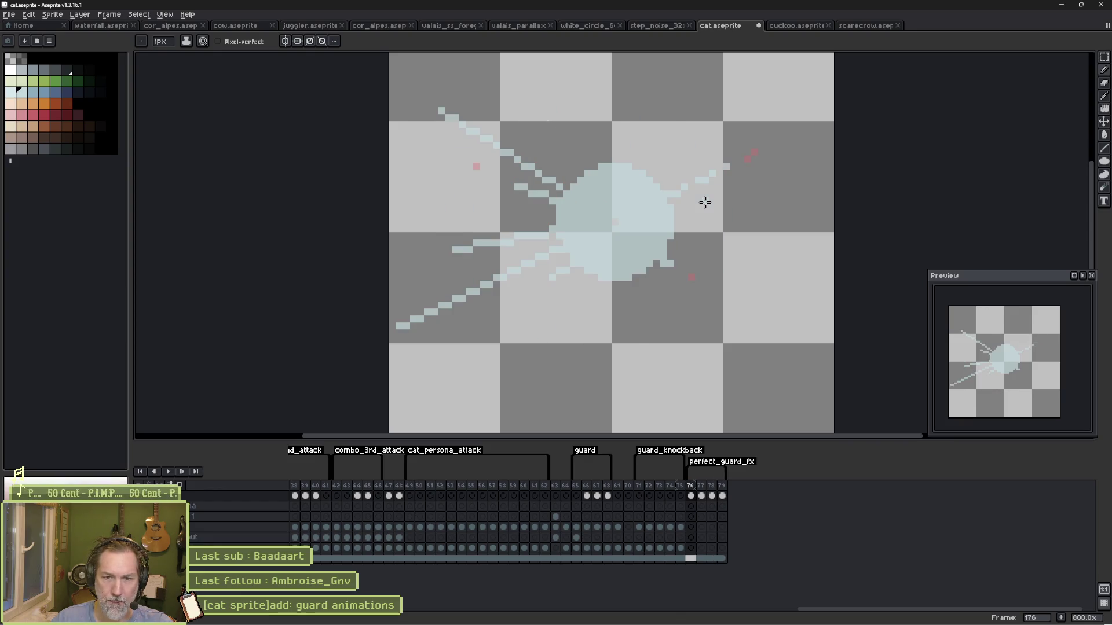
pyautogui.press('Right')
pyautogui.press('Right')
pyautogui.press('Left')
pyautogui.press('Left')
pyautogui.press('Right')
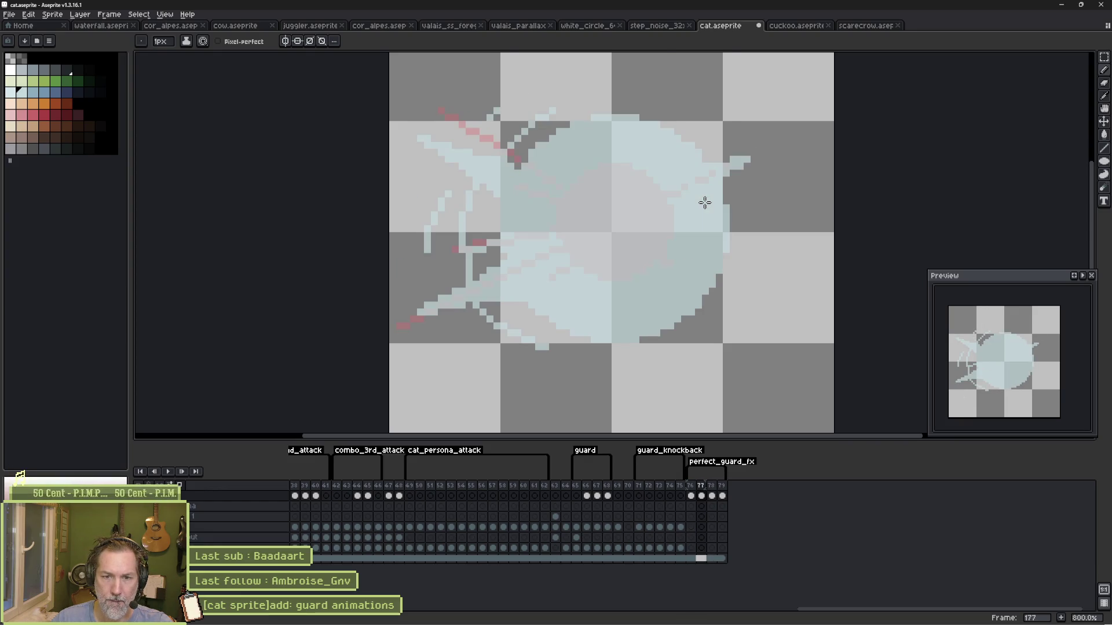
pyautogui.press('Right')
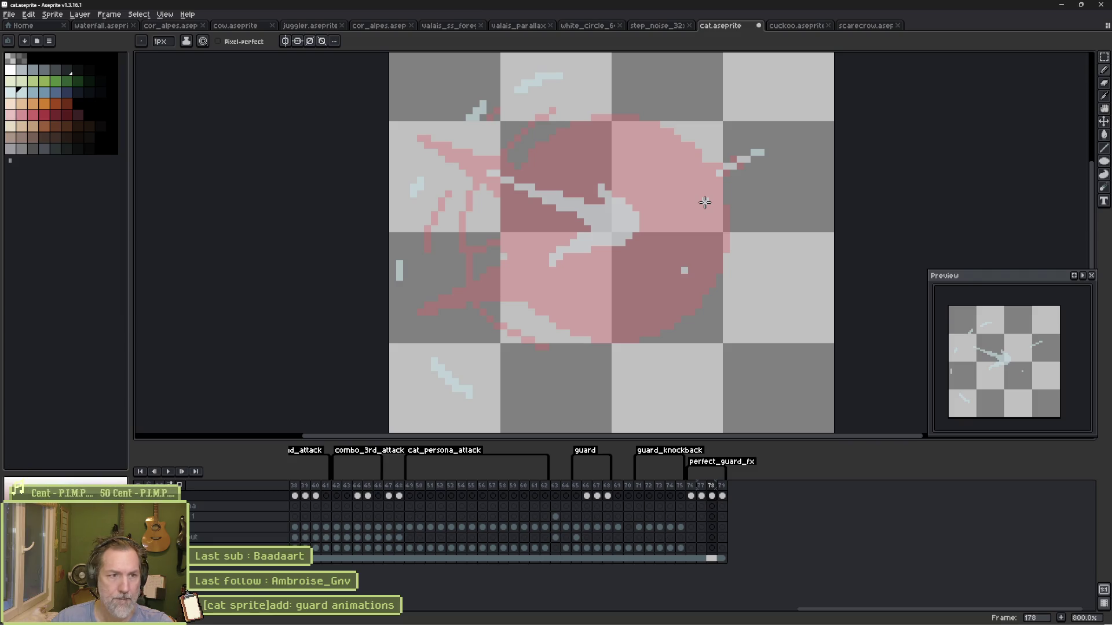
# On frame 178, erase the stray left streak and paint a light dot over the centre blob, shrinking the brush to 1 px
pyautogui.press('e')
pyautogui.moveTo(505, 180)
pyautogui.mouseDown()
pyautogui.moveTo(585, 201)
pyautogui.moveTo(561, 211)
pyautogui.moveTo(558, 254)
pyautogui.moveTo(574, 240)
pyautogui.moveTo(580, 249)
pyautogui.mouseUp()
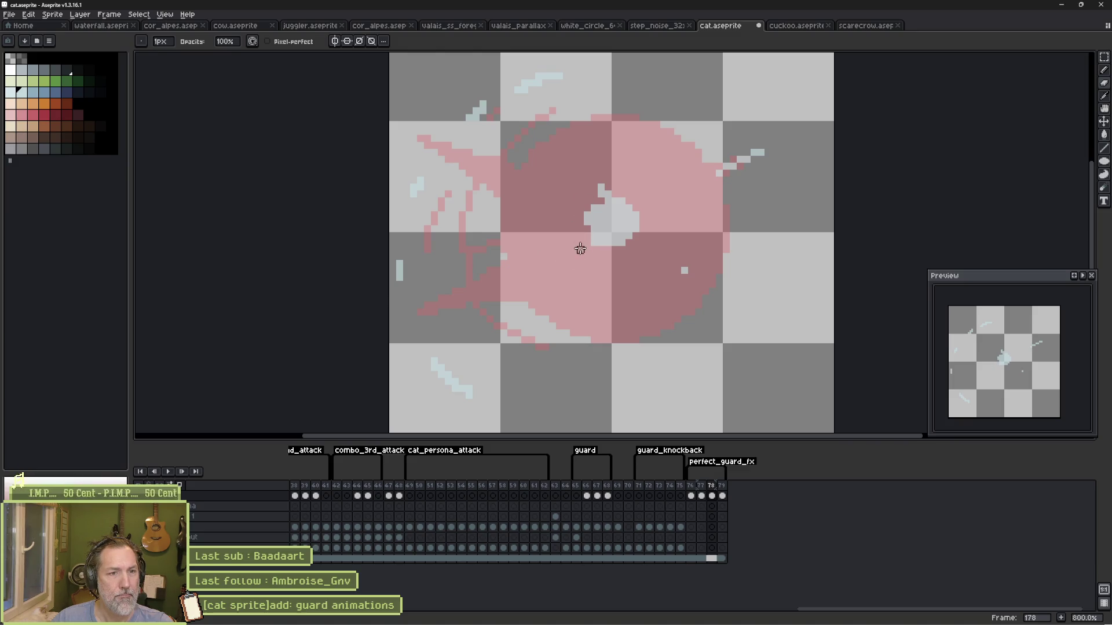
pyautogui.press('b')
pyautogui.click(610, 221)
pyautogui.press('-')
pyautogui.press('-')
pyautogui.press('-')
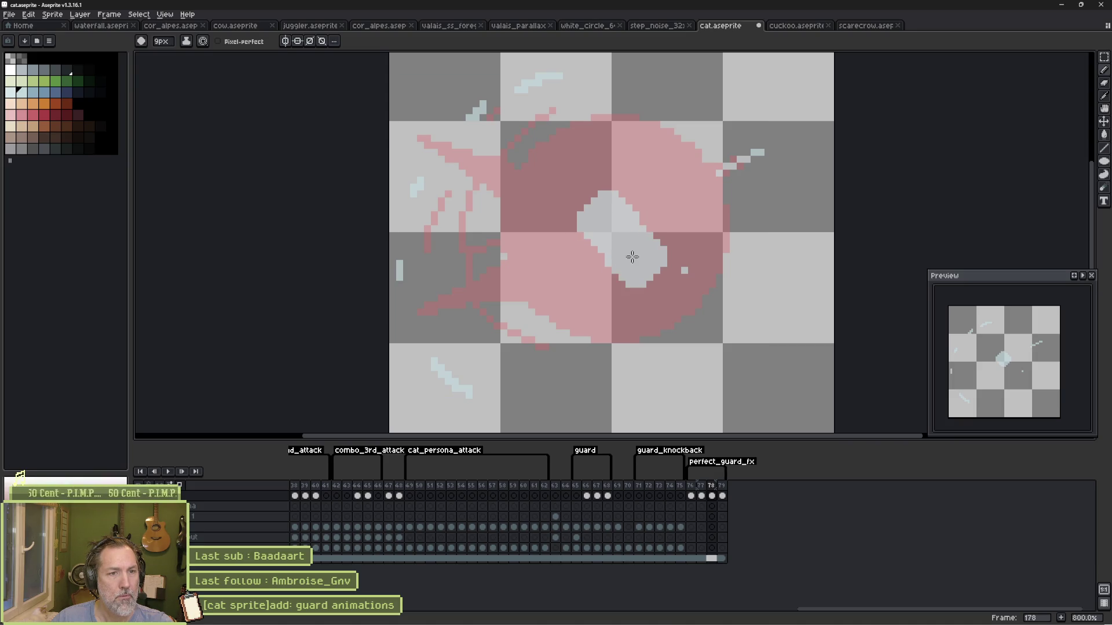
pyautogui.press('-')
pyautogui.press('-')
pyautogui.press('-')
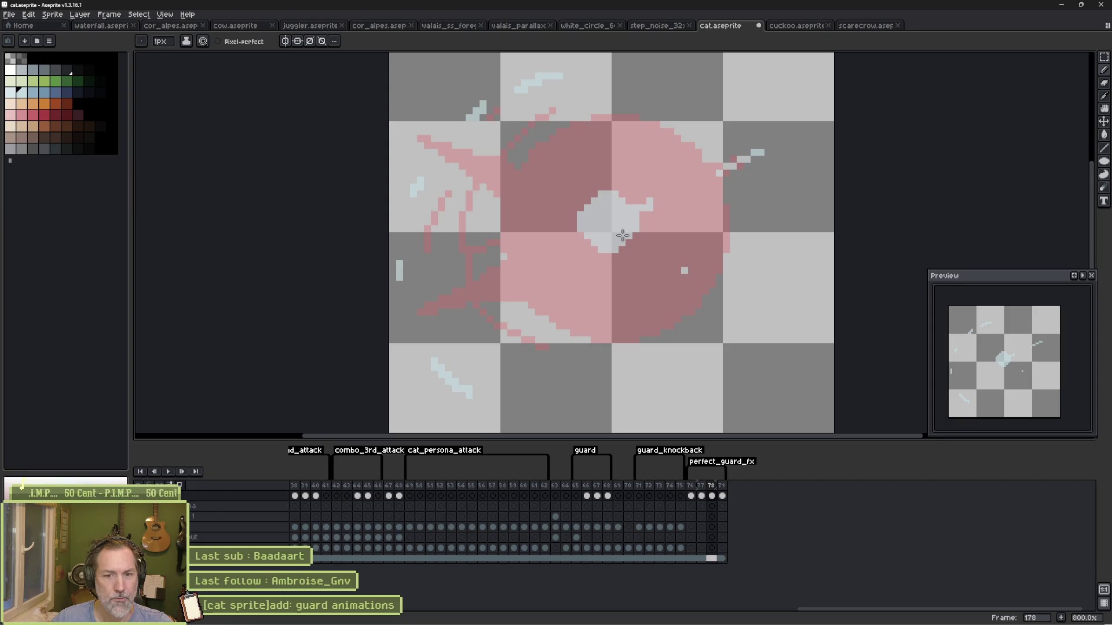
pyautogui.press('e')
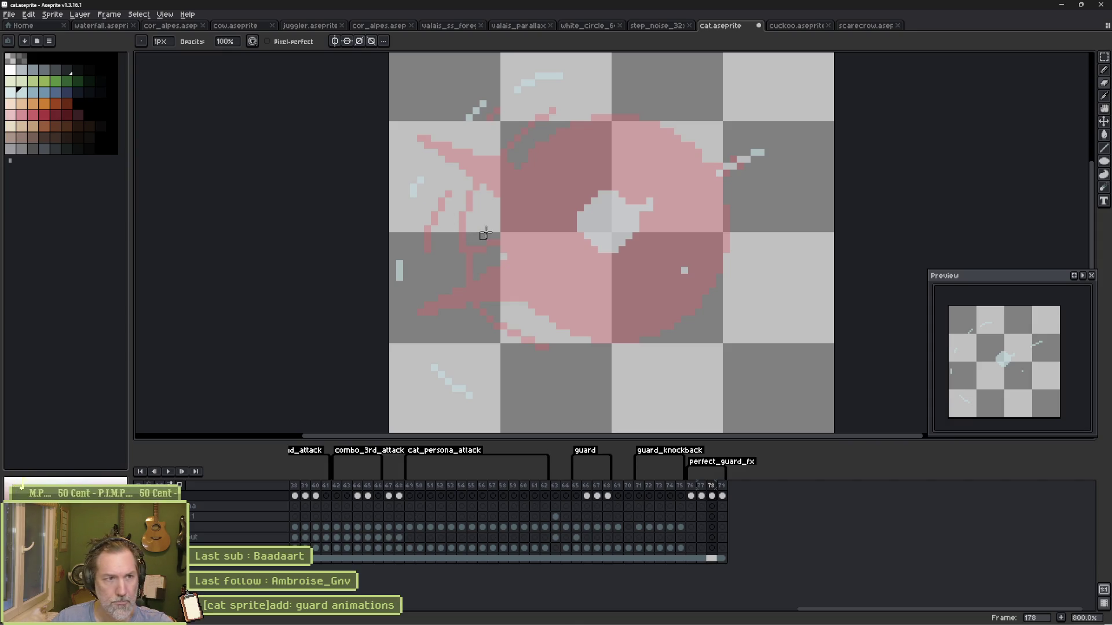
# Preview and compare frames 177 and 178, then add a new layer and select its frame 176 cel
pyautogui.press('Return')
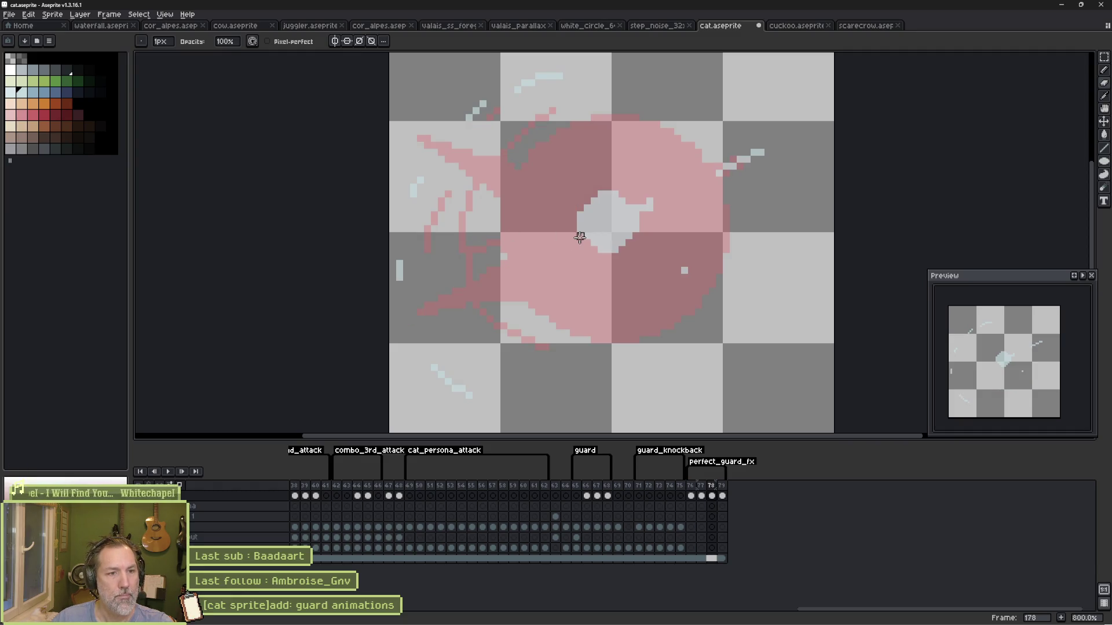
pyautogui.press('Left')
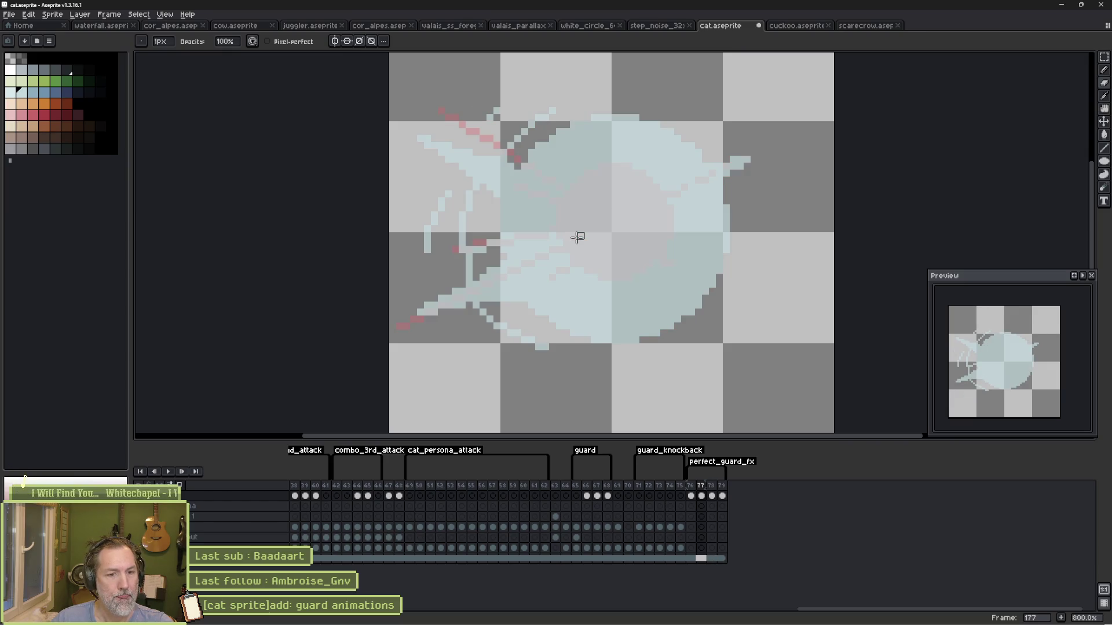
pyautogui.press('Right')
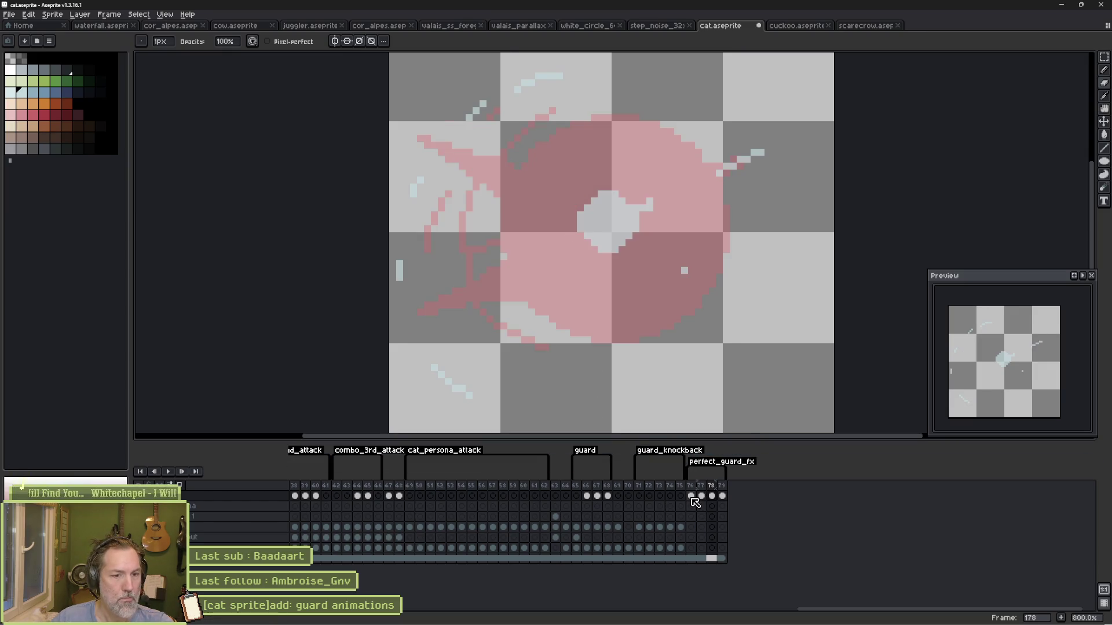
pyautogui.hotkey('shift', 'n')
pyautogui.click(691, 496)
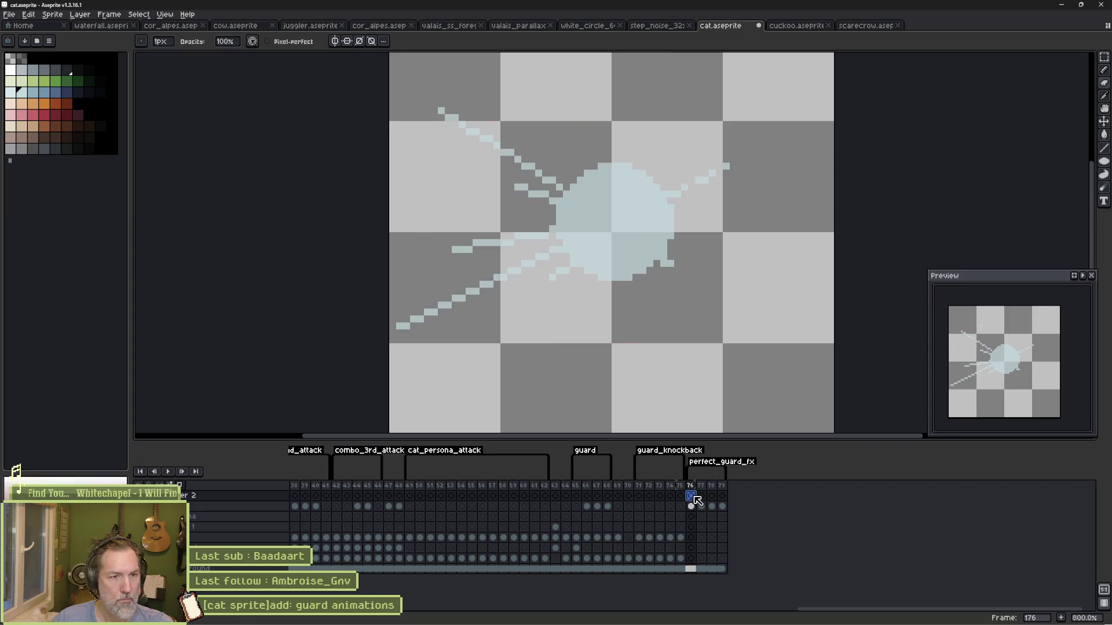
# Pick a pale swatch, draw a tall ellipse outline over the orb and nudge it one pixel right
pyautogui.click(10, 93)
pyautogui.press('e')
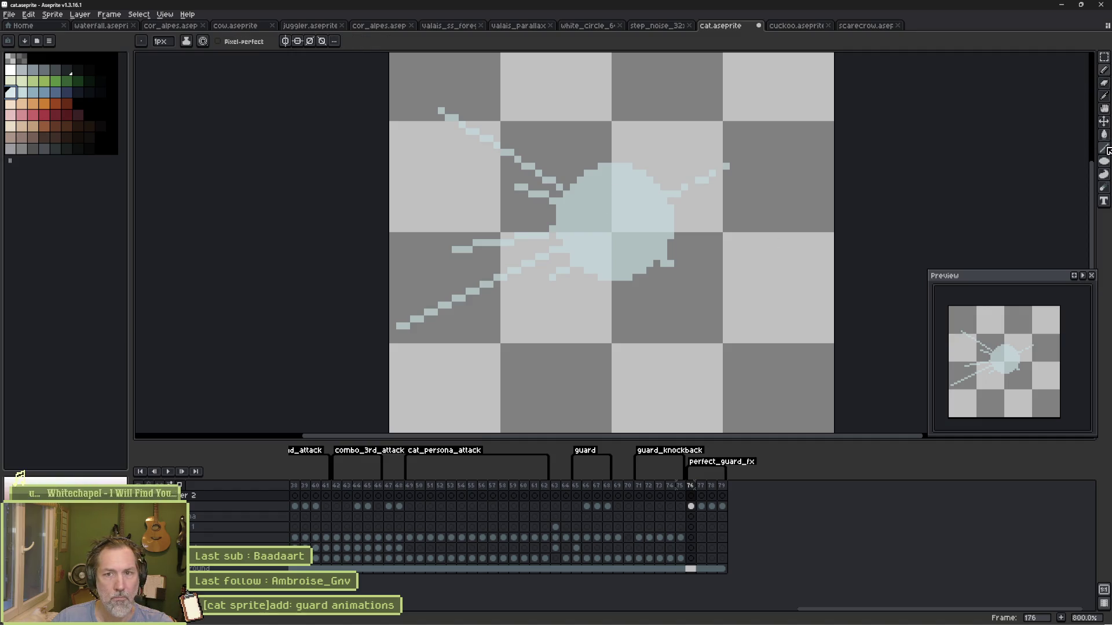
pyautogui.click(1104, 149)
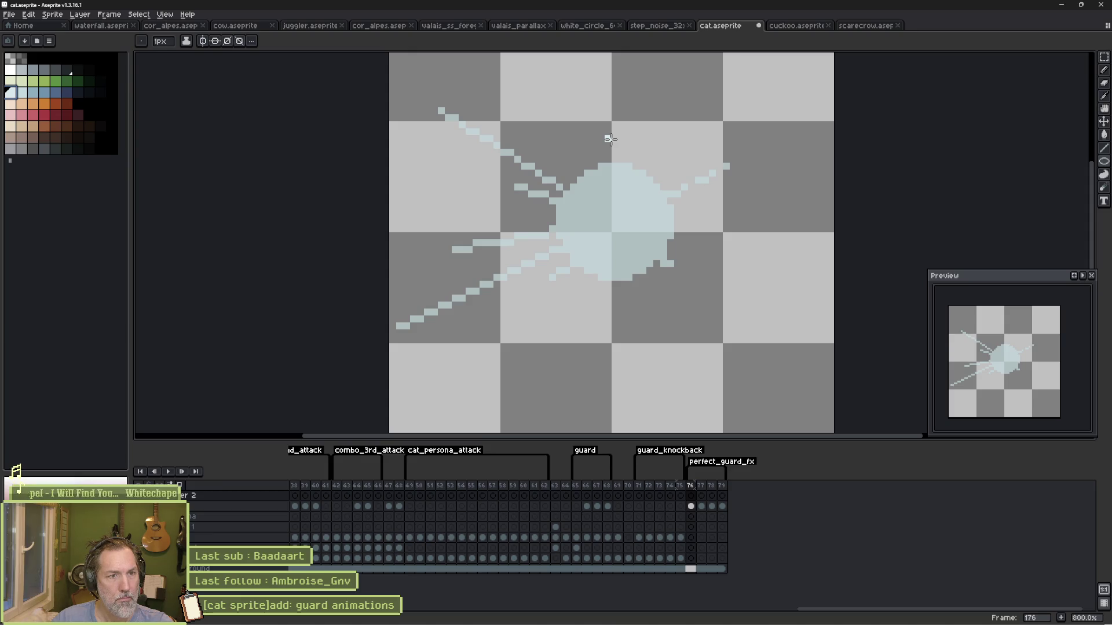
pyautogui.moveTo(575, 119); pyautogui.dragTo(641, 323)
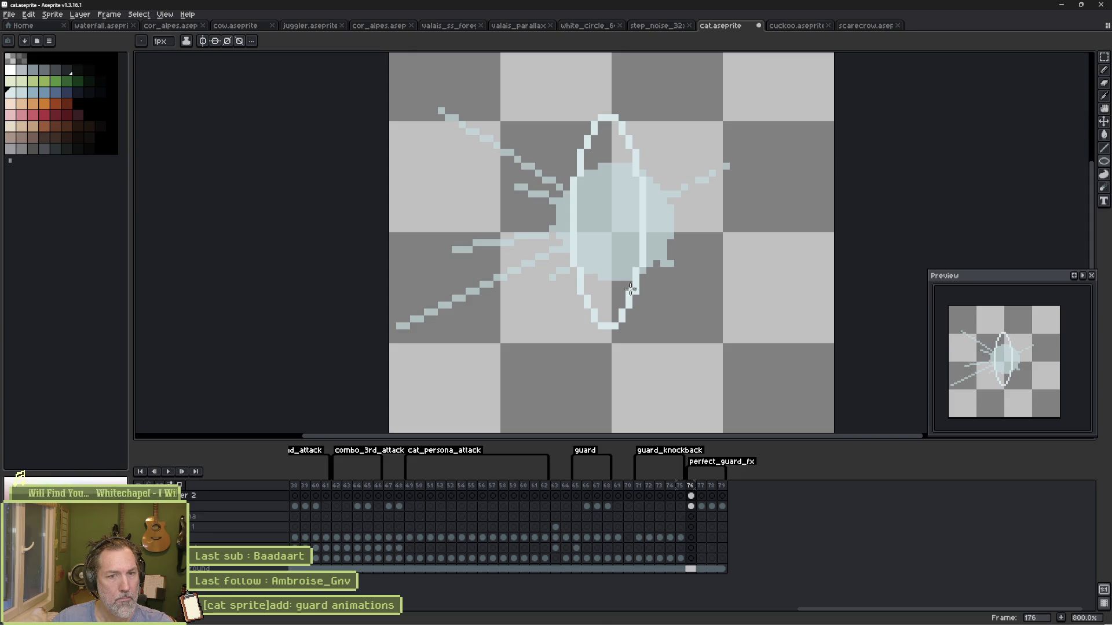
pyautogui.press('v')
pyautogui.moveTo(615, 242); pyautogui.dragTo(621, 244)
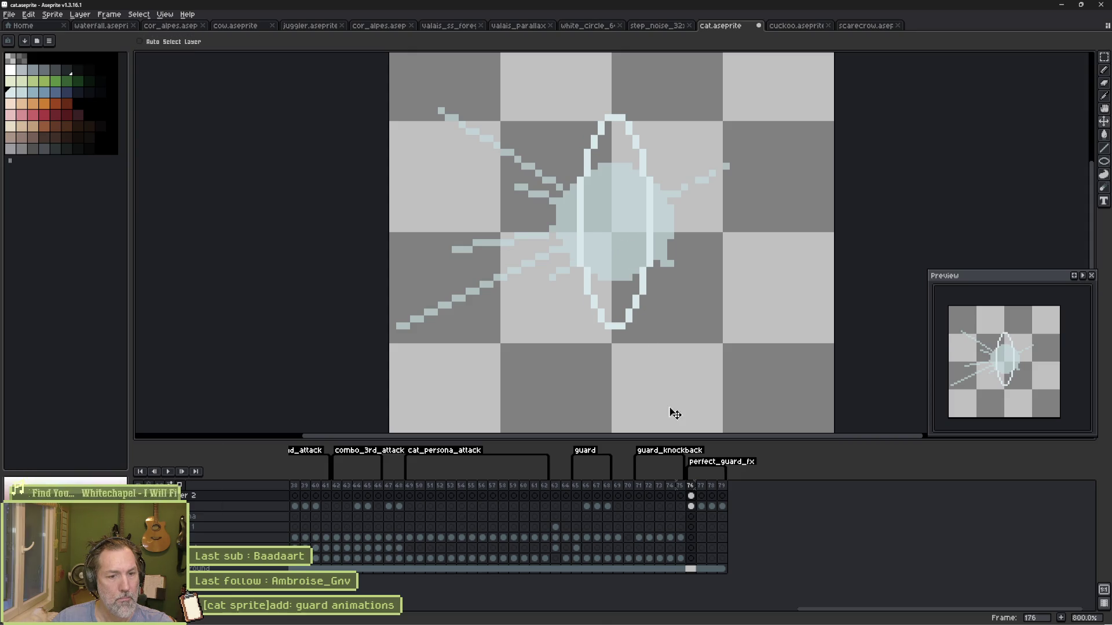
# On frame 177, delete the ellipse cel and draw a taller ellipse outline over the orb
pyautogui.click(701, 496)
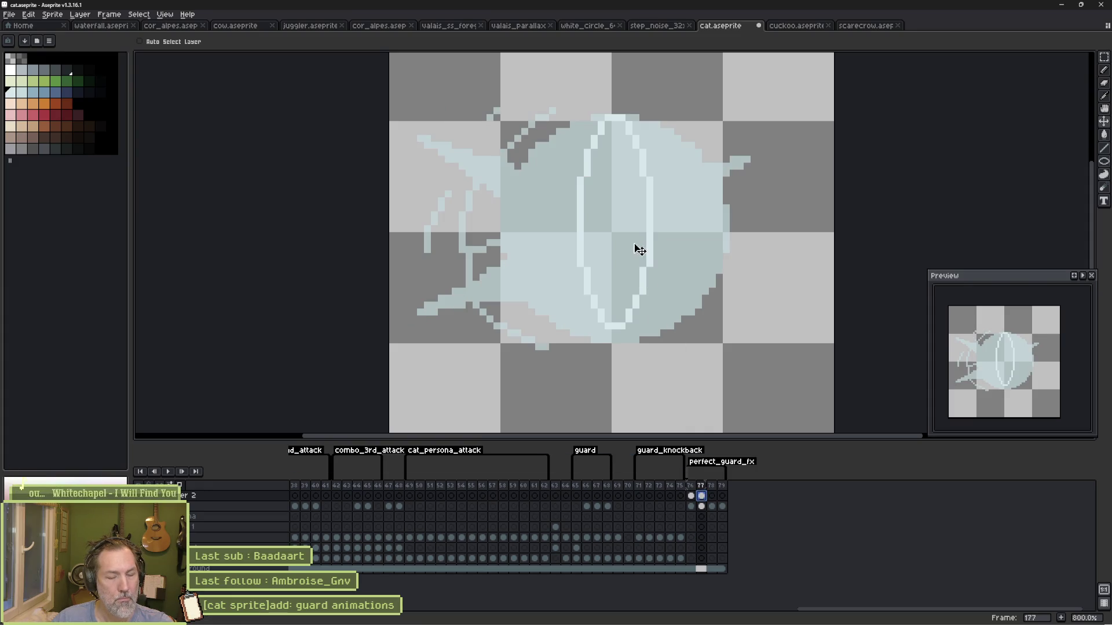
pyautogui.press('Delete')
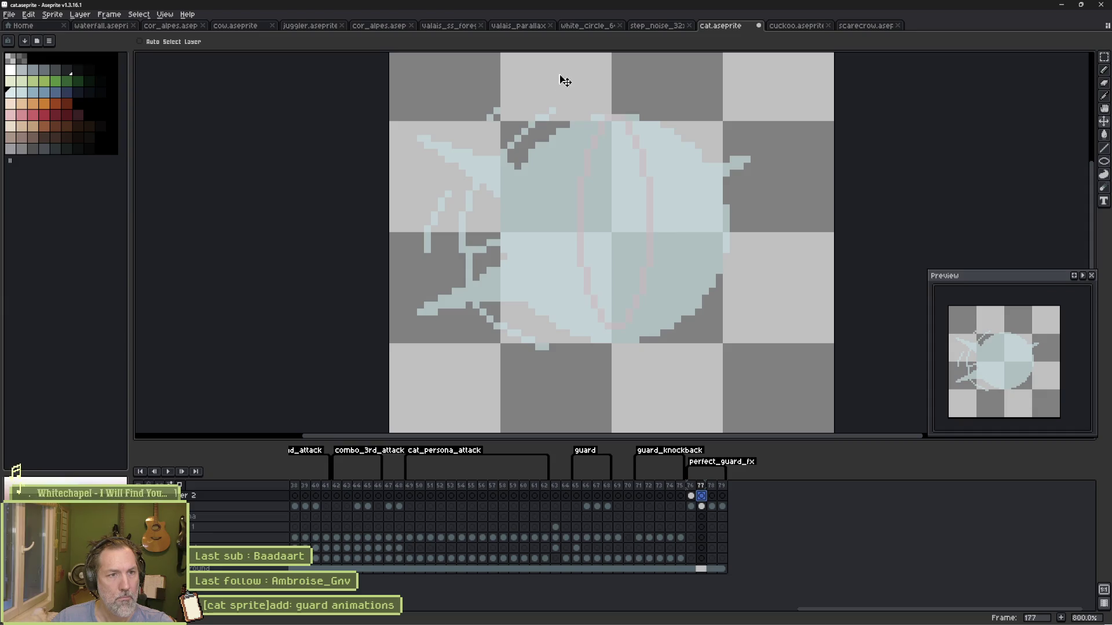
pyautogui.click(1104, 162)
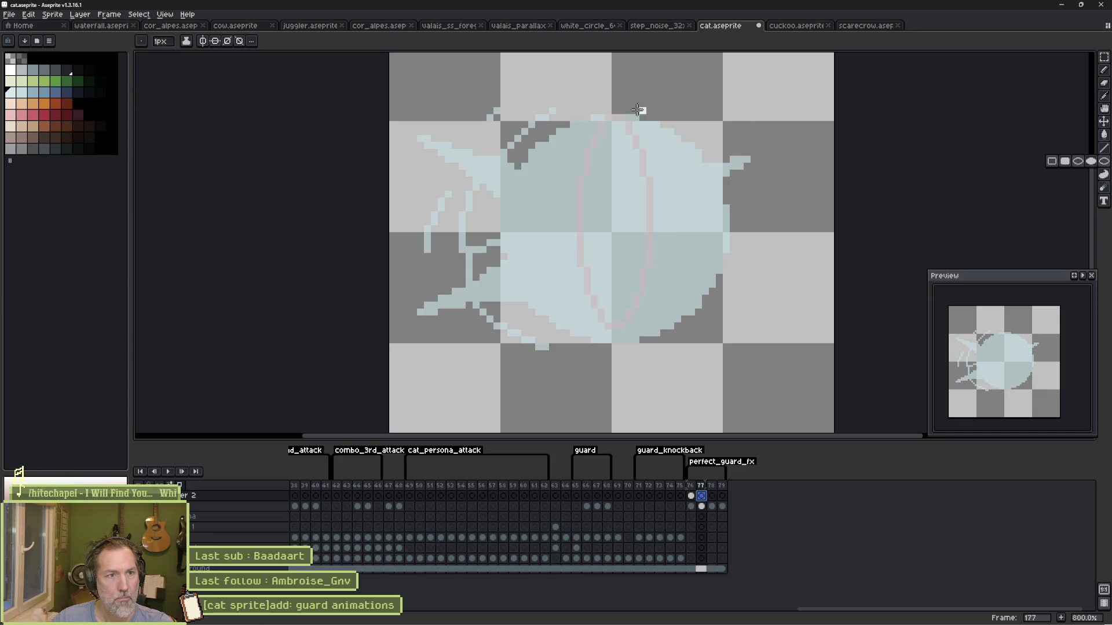
pyautogui.moveTo(553, 70); pyautogui.dragTo(639, 380)
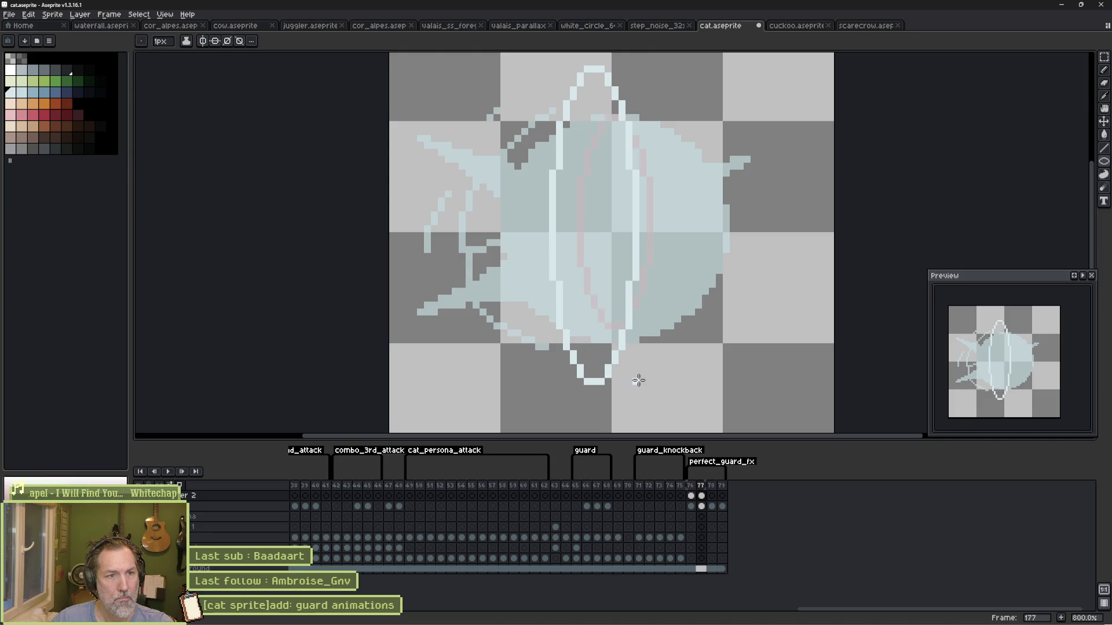
# On frame 178, draw a tall ellipse outline further left and break gaps into it
pyautogui.press('Right')
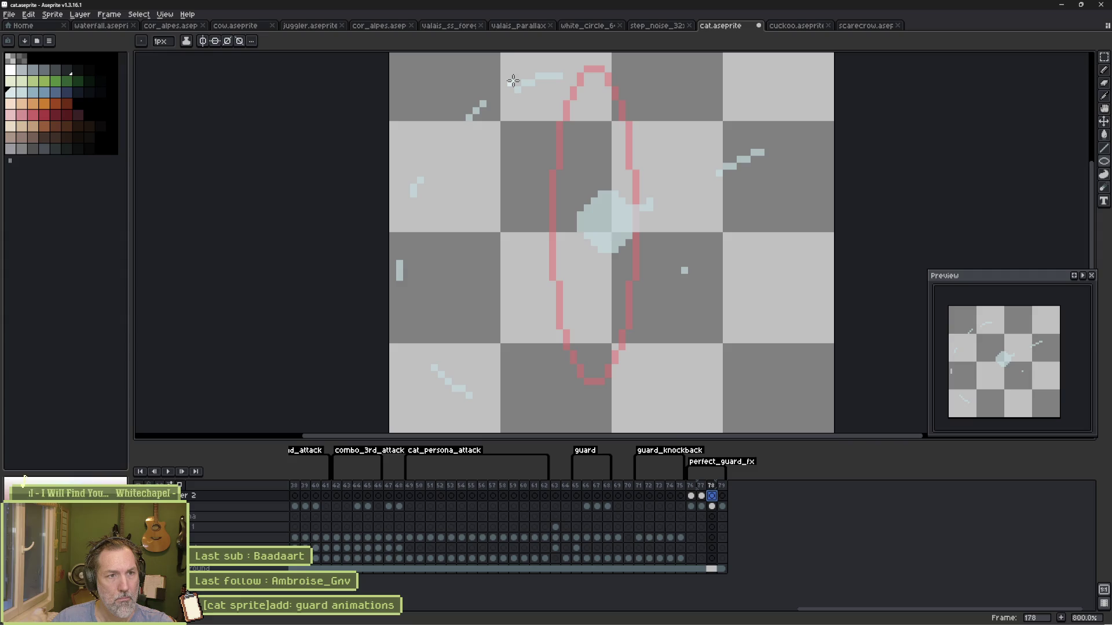
pyautogui.scroll(-1, 521, 102)
pyautogui.scroll(1, 520, 101)
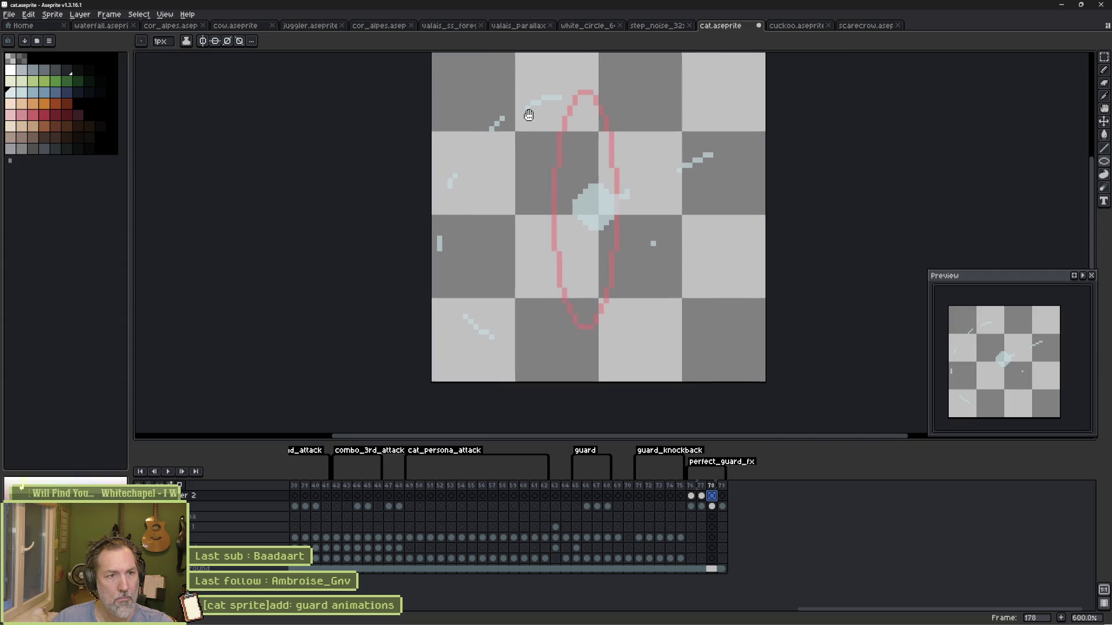
pyautogui.moveTo(515, 67)
pyautogui.mouseDown()
pyautogui.moveTo(582, 395)
pyautogui.moveTo(580, 385)
pyautogui.mouseUp()
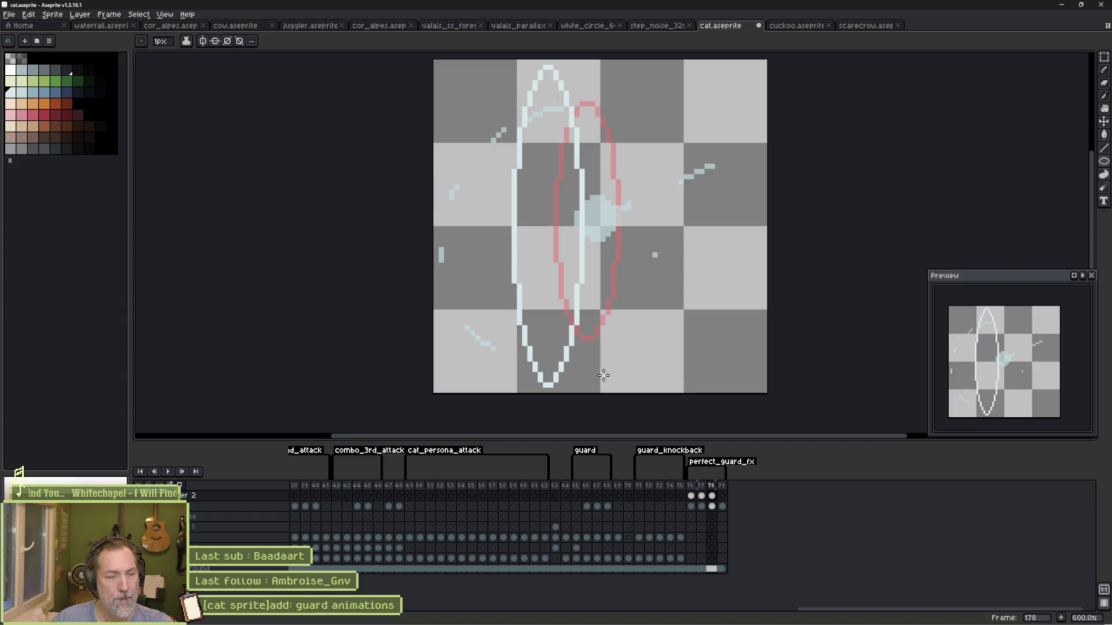
pyautogui.press('b')
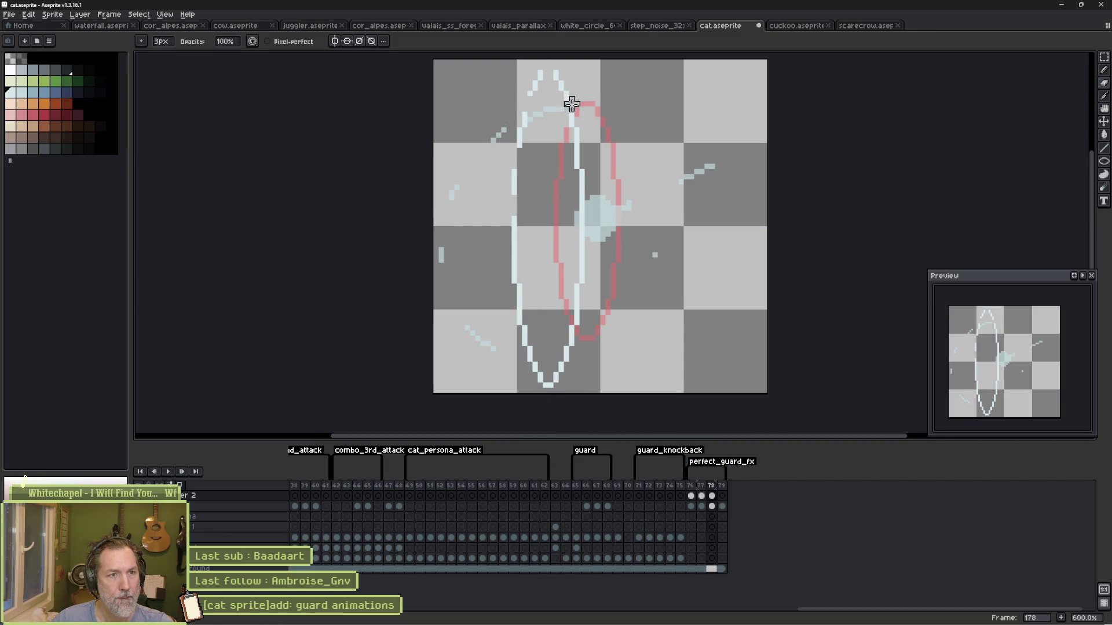
pyautogui.moveTo(587, 244)
pyautogui.mouseDown()
pyautogui.moveTo(518, 253)
pyautogui.moveTo(529, 355)
pyautogui.moveTo(581, 342)
pyautogui.moveTo(556, 364)
pyautogui.moveTo(583, 224)
pyautogui.moveTo(571, 154)
pyautogui.moveTo(593, 211)
pyautogui.mouseUp()
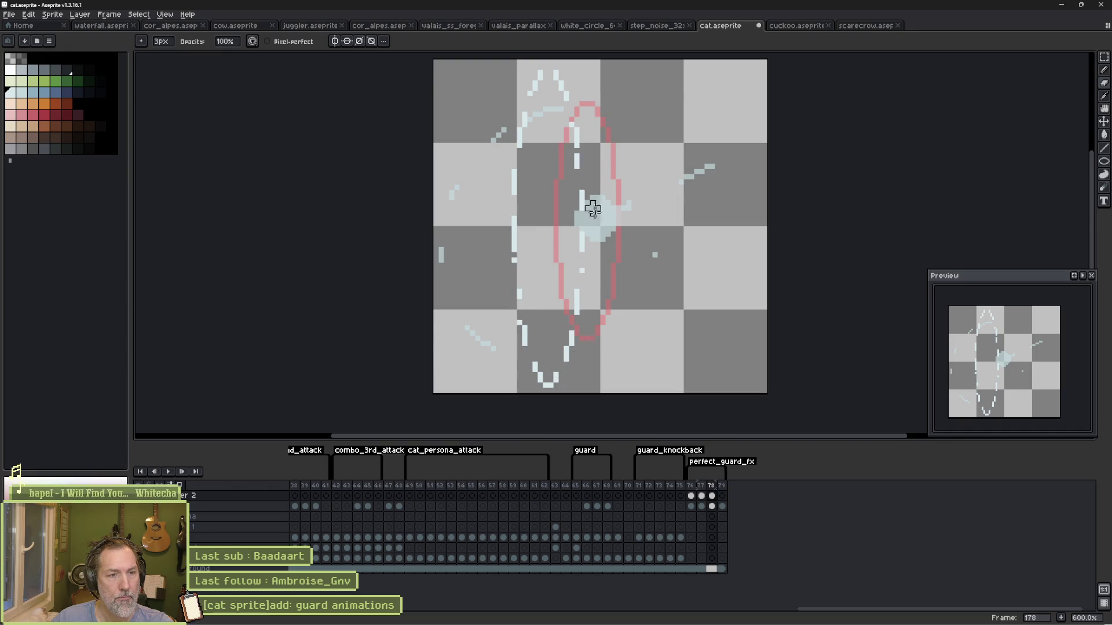
# Erase the inner right line of the ellipse on frame 177, then preview the animation from frame 176
pyautogui.click(701, 485)
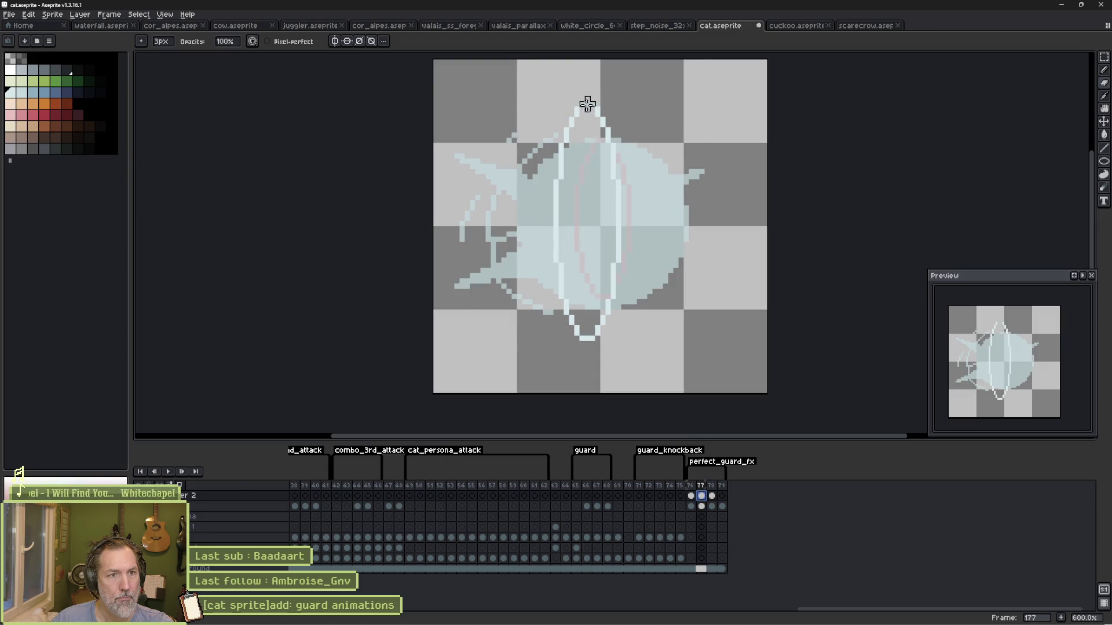
pyautogui.moveTo(602, 135)
pyautogui.mouseDown()
pyautogui.moveTo(613, 302)
pyautogui.moveTo(578, 330)
pyautogui.moveTo(556, 181)
pyautogui.mouseUp()
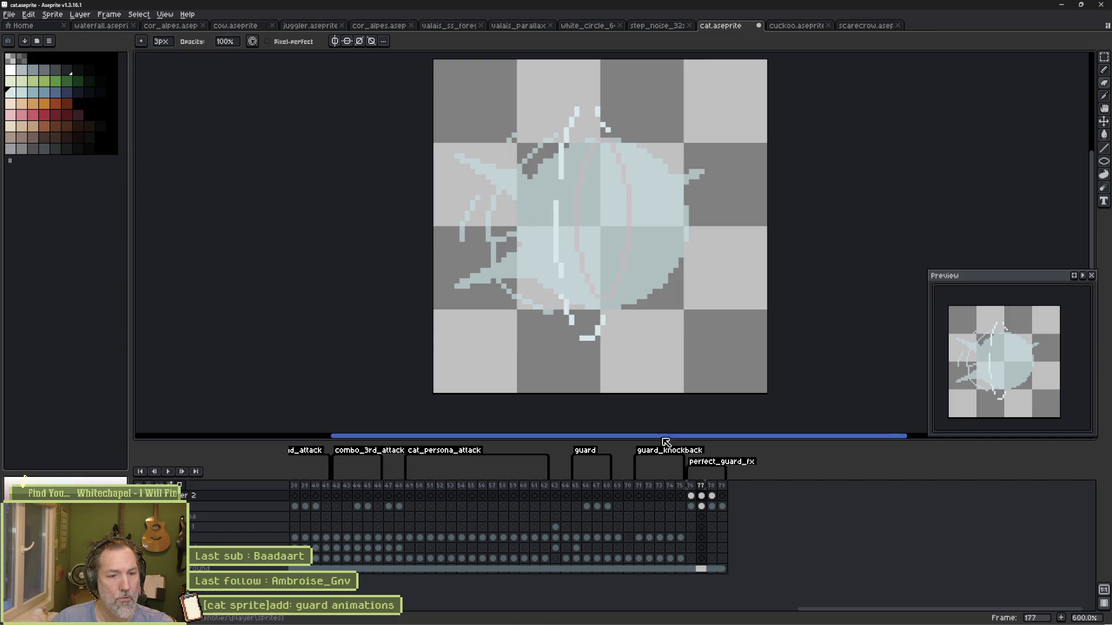
pyautogui.click(695, 498)
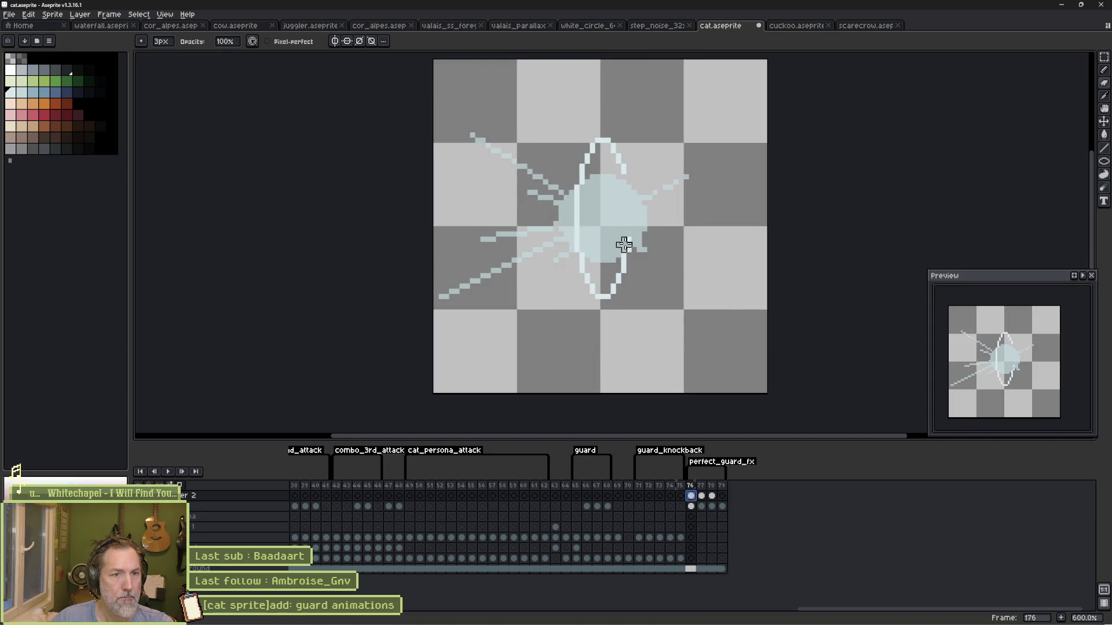
pyautogui.press('Return')
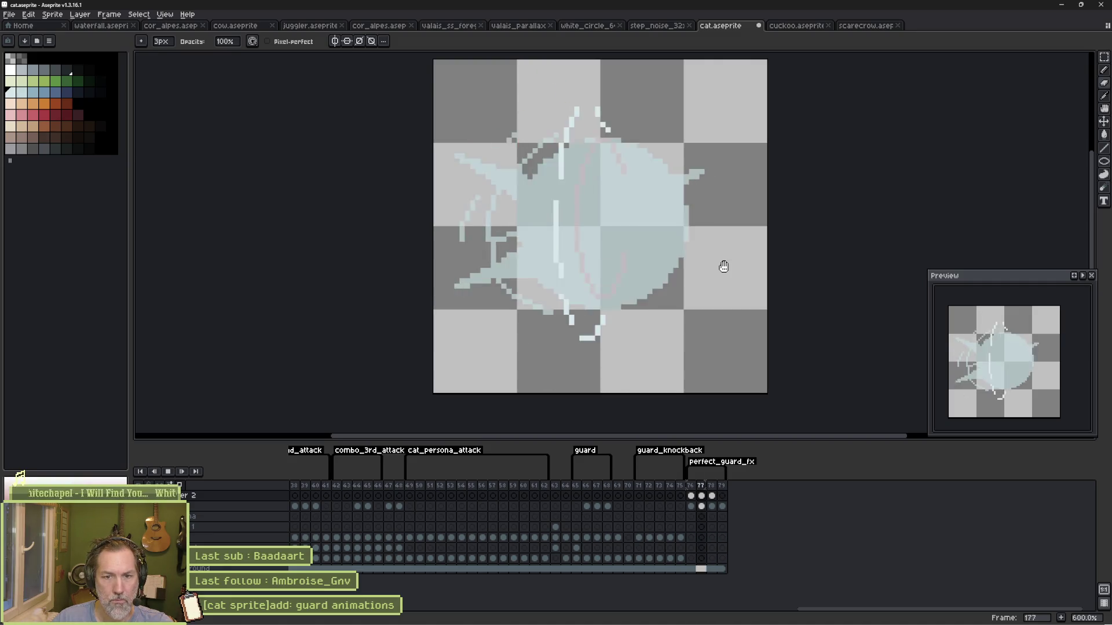
pyautogui.press('Return')
pyautogui.press('Return')
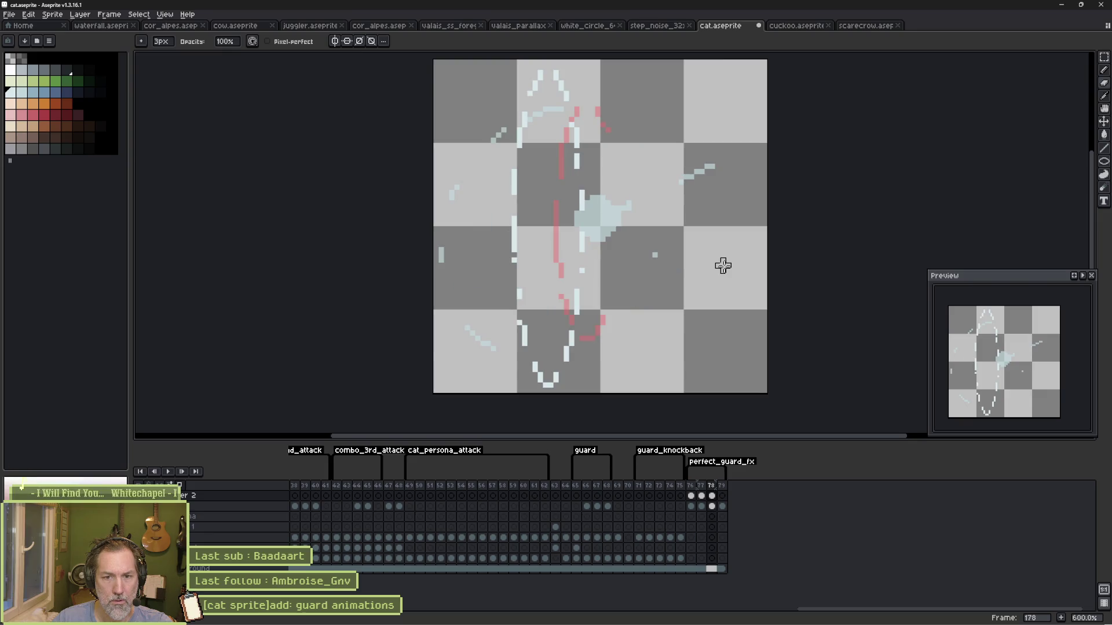
# Pick the centre blob's light blue and draw a streak up-right from it on frame 178
pyautogui.press('e')
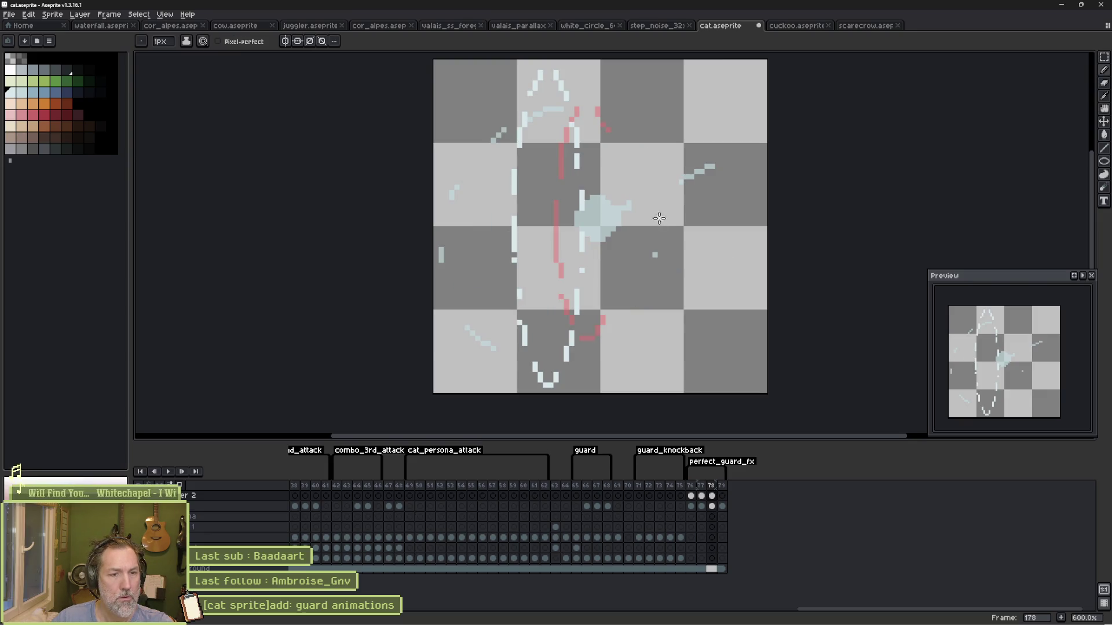
pyautogui.keyDown('ctrl'); pyautogui.click(608, 213); pyautogui.keyUp('ctrl')
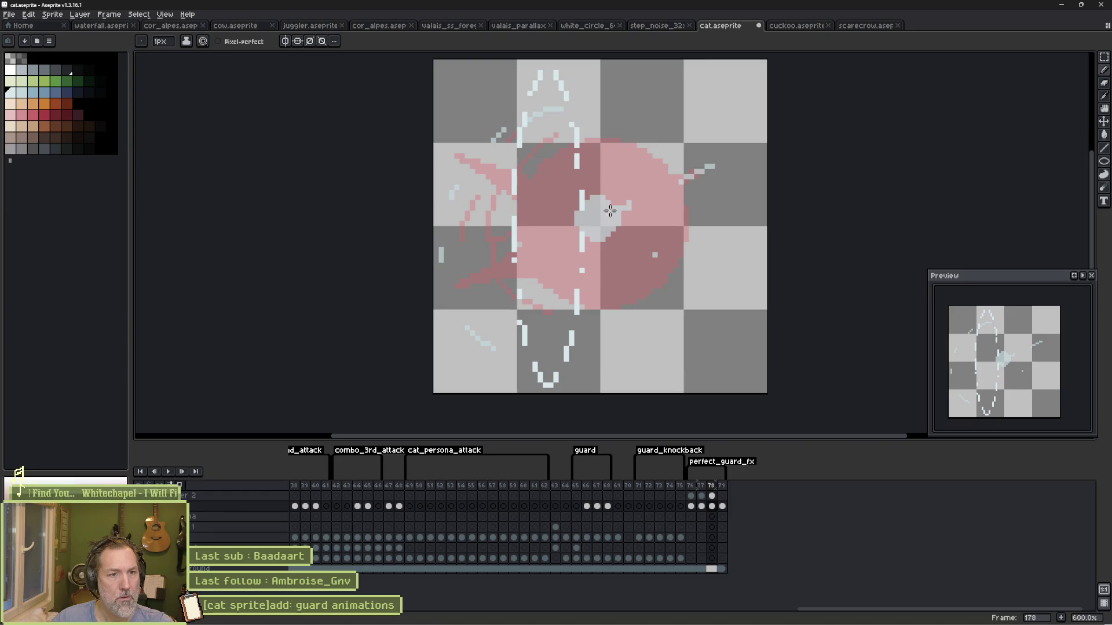
pyautogui.press('i')
pyautogui.press('b')
pyautogui.click(608, 204)
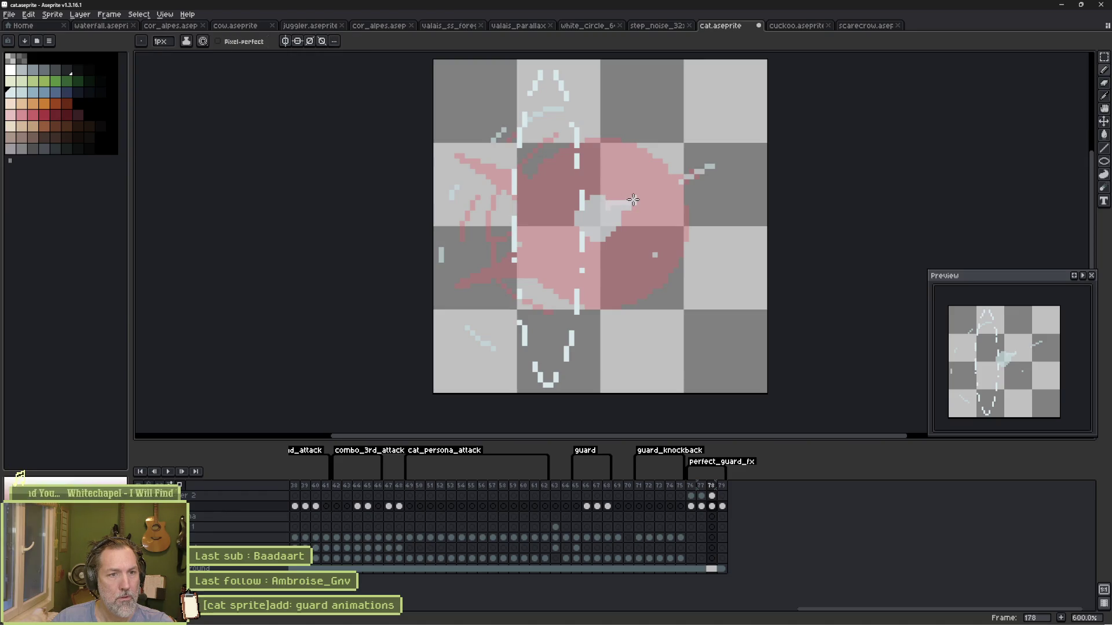
pyautogui.hotkey('ctrl', 'z')
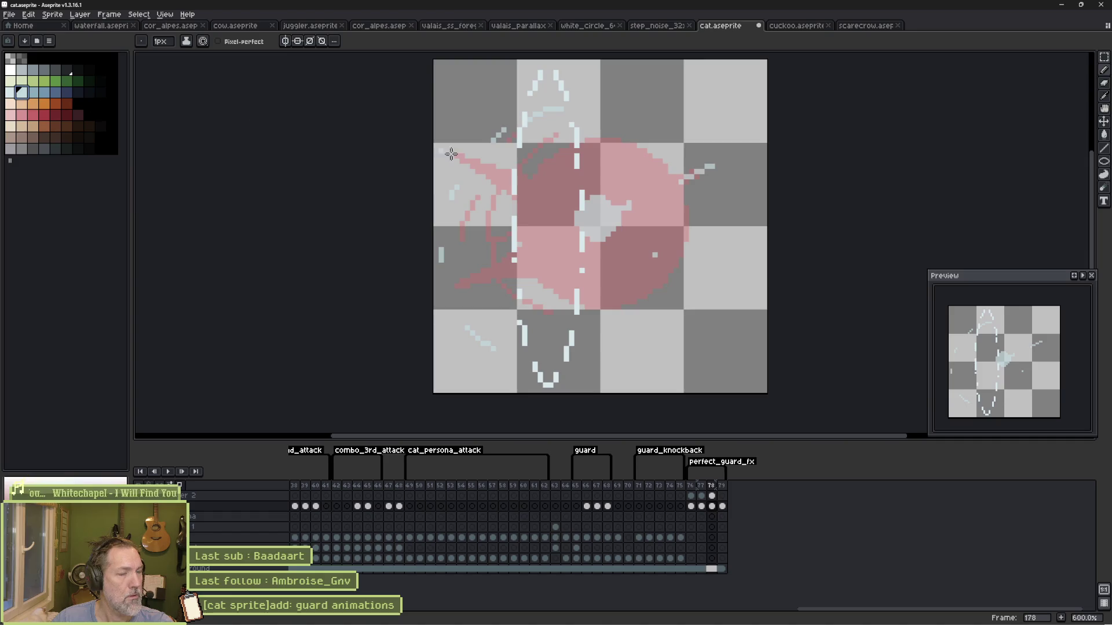
pyautogui.keyDown('alt'); pyautogui.click(608, 206); pyautogui.keyUp('alt')
pyautogui.moveTo(607, 207); pyautogui.dragTo(647, 194)
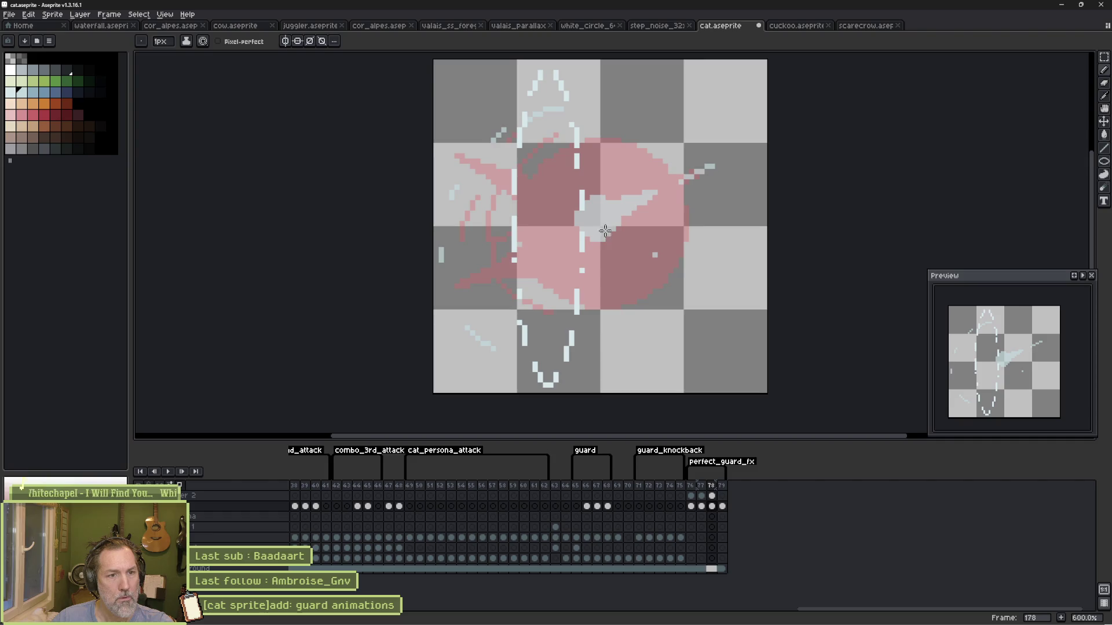
# Paint light-blue pixels over the pink centre blob on frame 179, stop playback, and return to Godot
pyautogui.press('.')
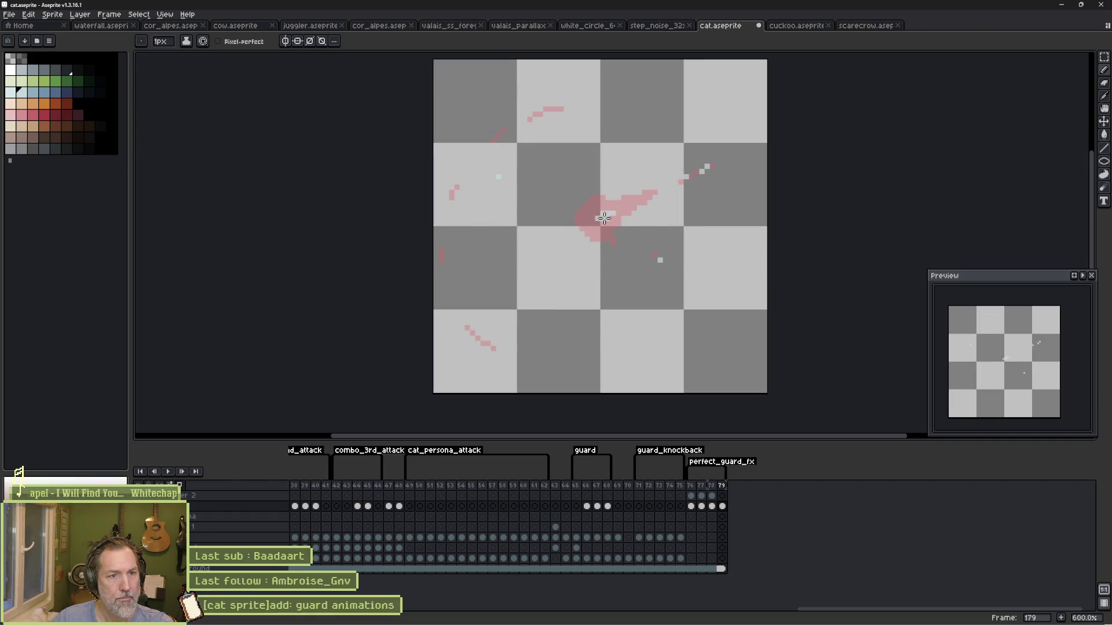
pyautogui.moveTo(605, 215); pyautogui.dragTo(602, 230)
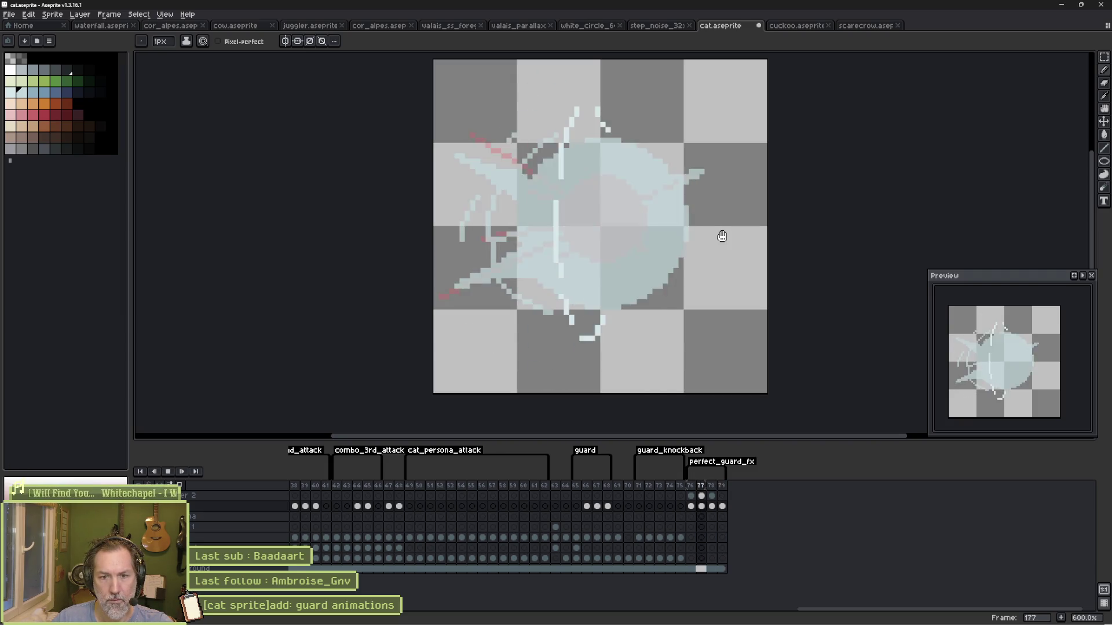
pyautogui.press('Return')
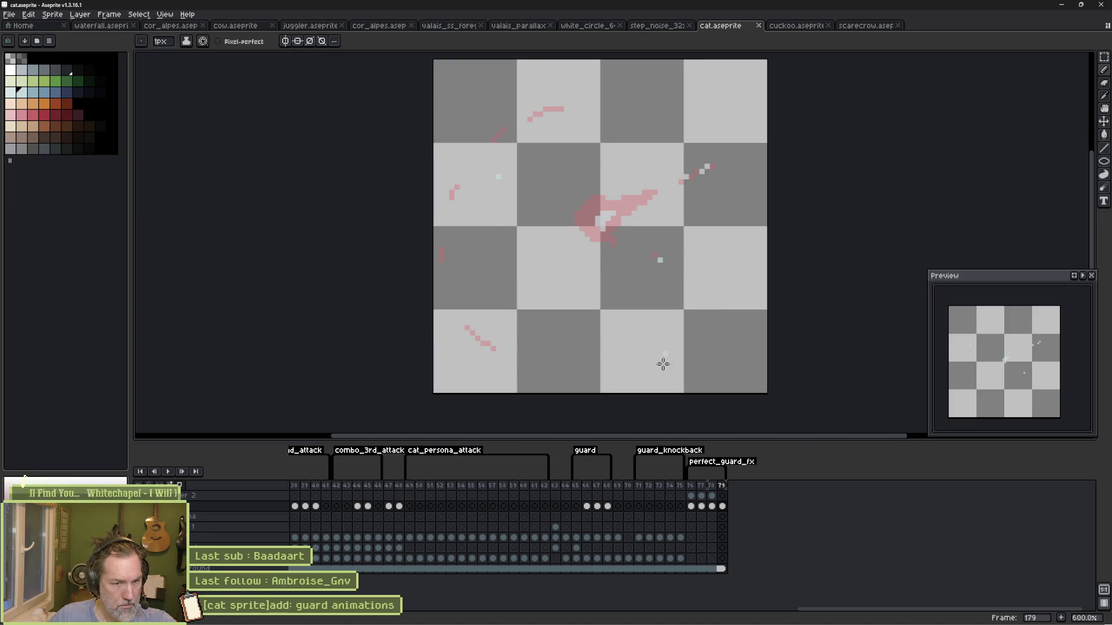
pyautogui.moveTo(621, 622)
pyautogui.click(661, 615)
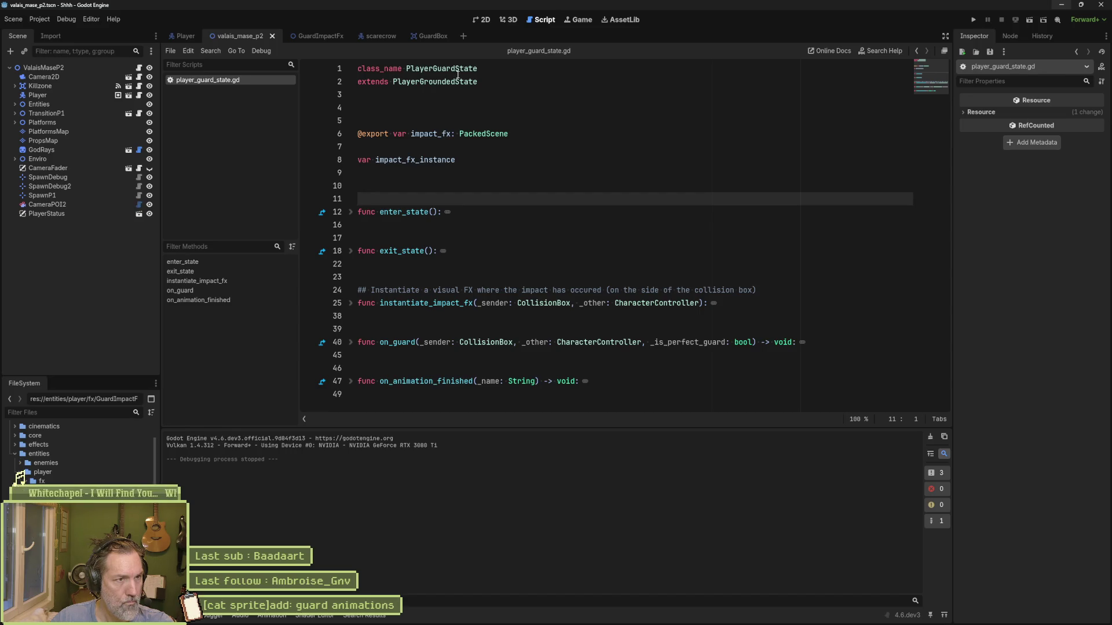
# Open the GuardImpactFx scene, select its sprite and view it in 2D to reimport the new art, then return to scripts
pyautogui.click(322, 35)
pyautogui.click(81, 78)
pyautogui.scroll(-5, 1051, 488)
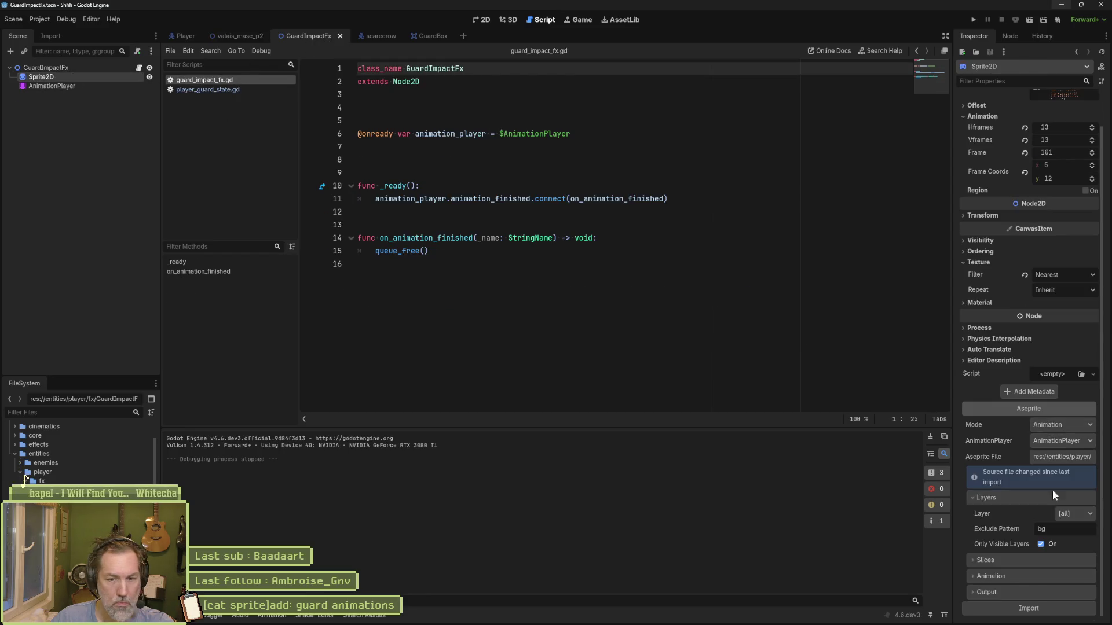
pyautogui.click(479, 21)
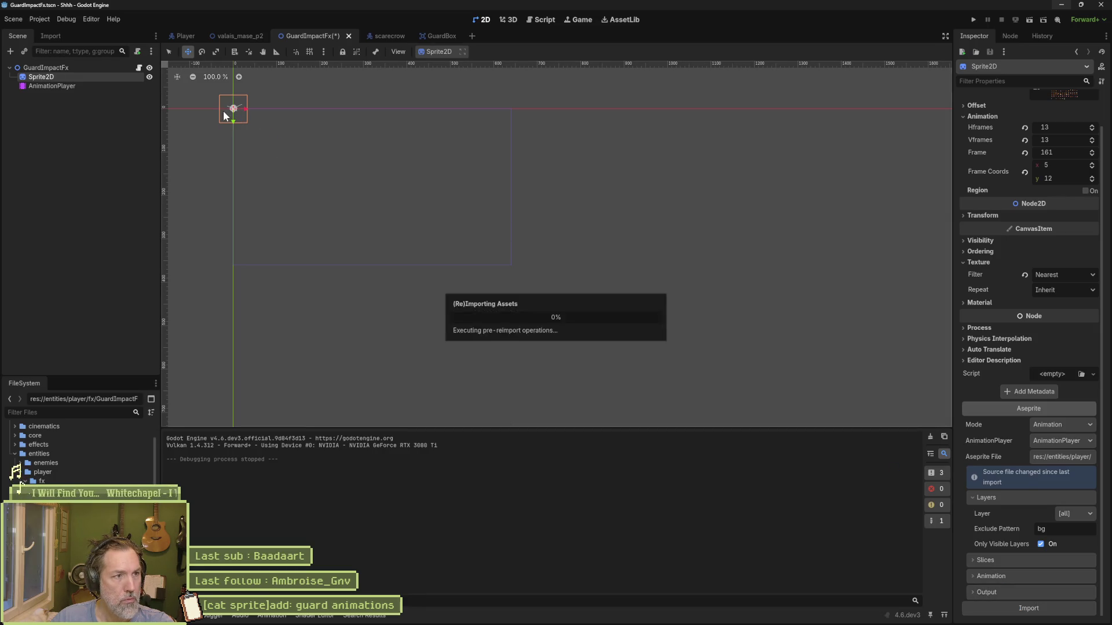
pyautogui.scroll(10, 298, 230)
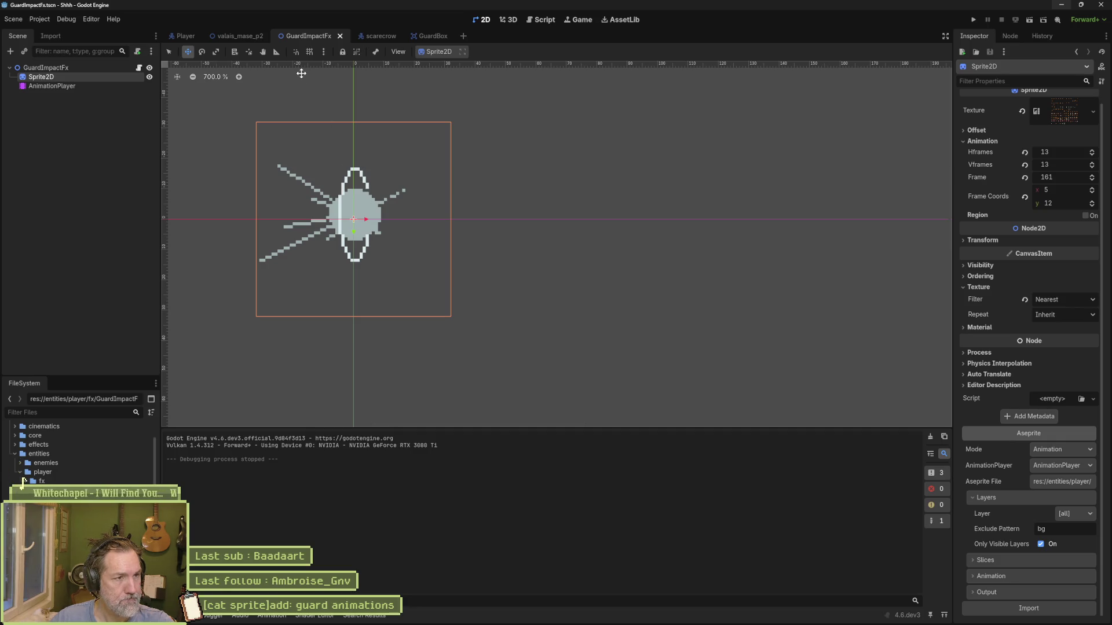
pyautogui.click(533, 23)
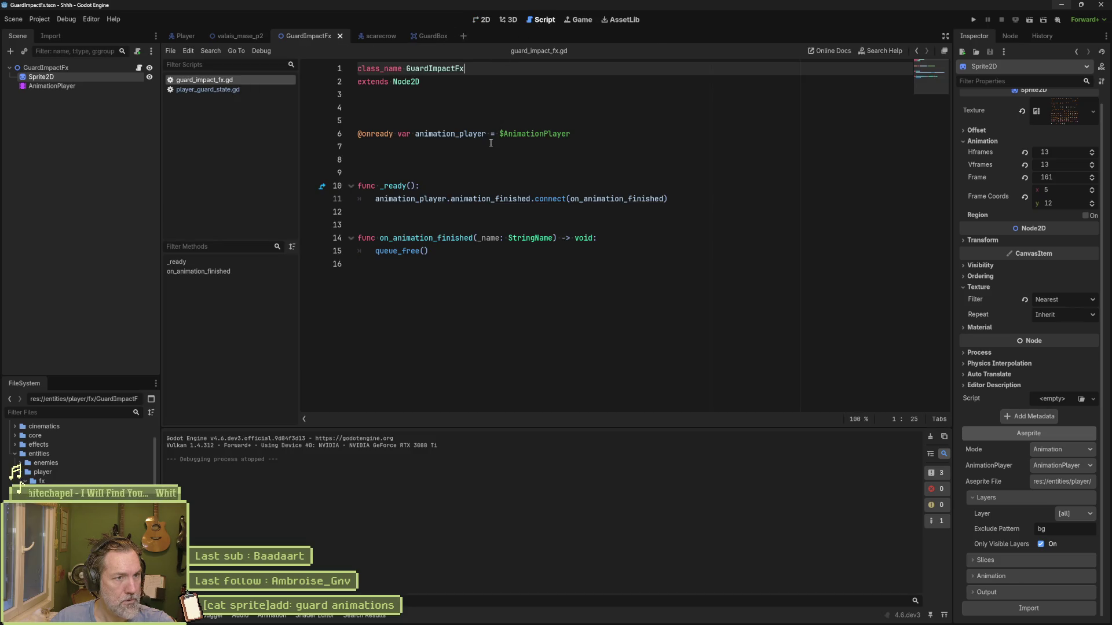
# In player_guard_state.gd, move the impact FX instantiate line to the start of instantiate_impact_fx
pyautogui.click(243, 90)
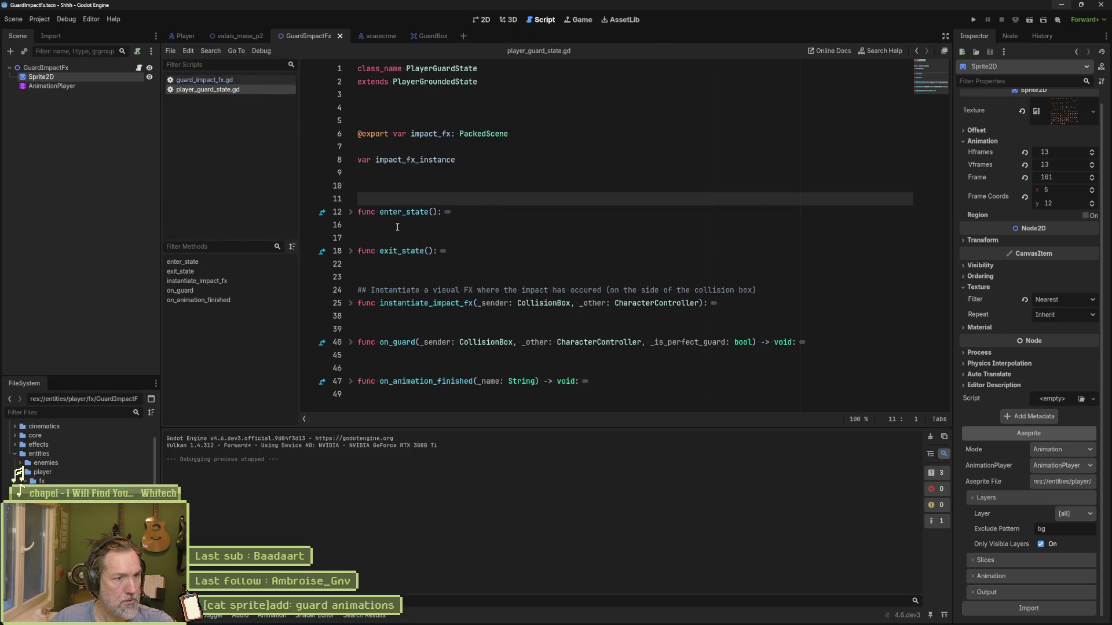
pyautogui.click(351, 303)
pyautogui.scroll(-3, 489, 295)
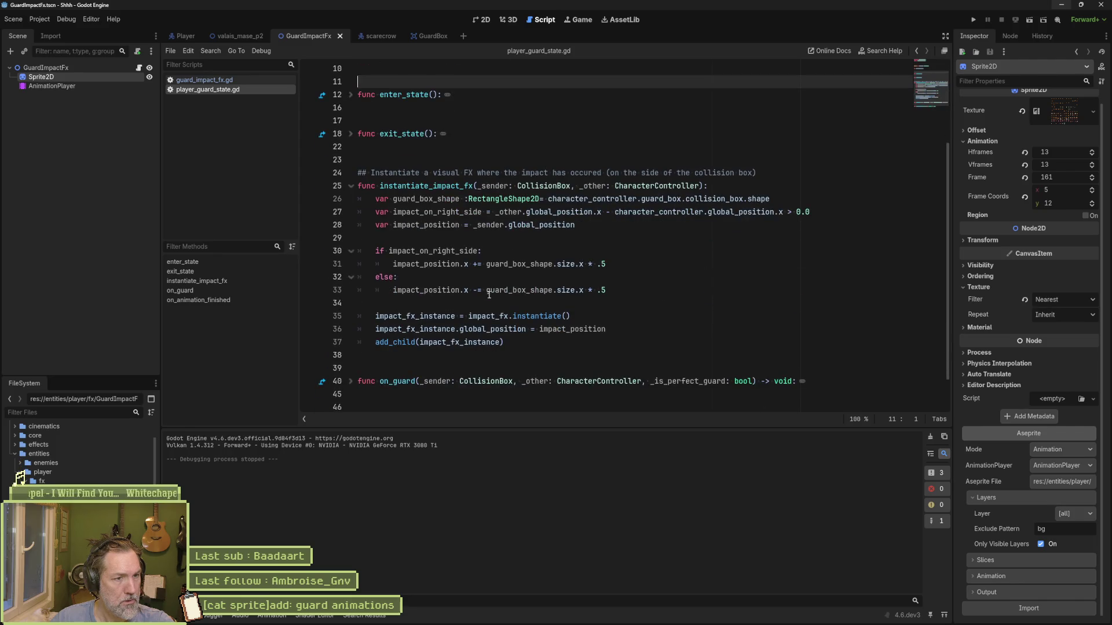
pyautogui.click(612, 291)
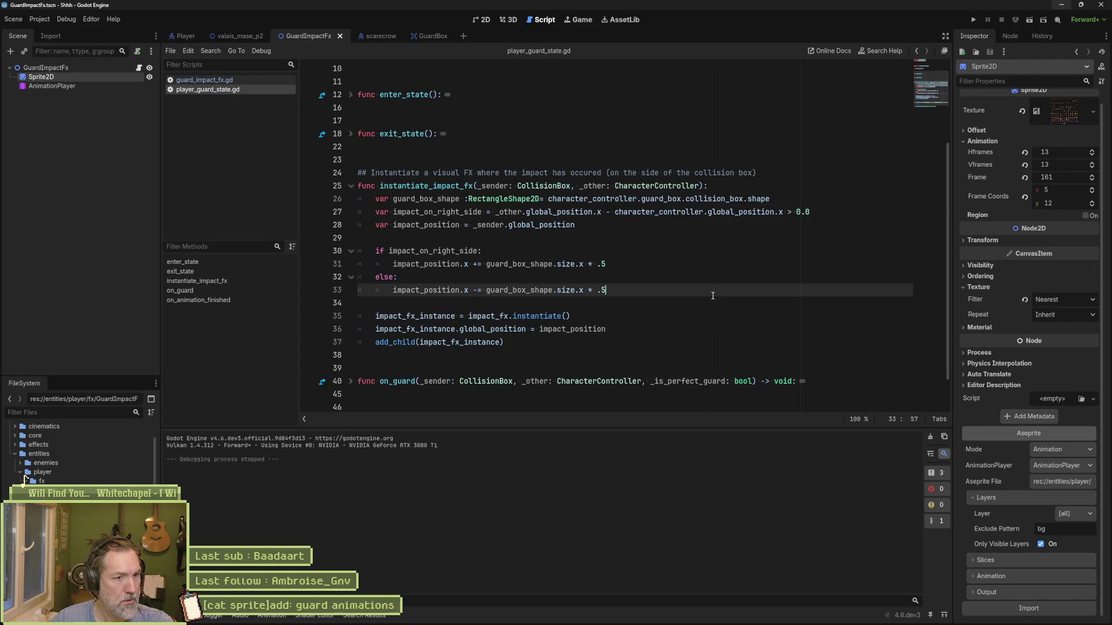
pyautogui.click(603, 317)
pyautogui.hotkey('alt', 'Up')
pyautogui.hotkey('alt', 'Up')
pyautogui.hotkey('alt', 'Up')
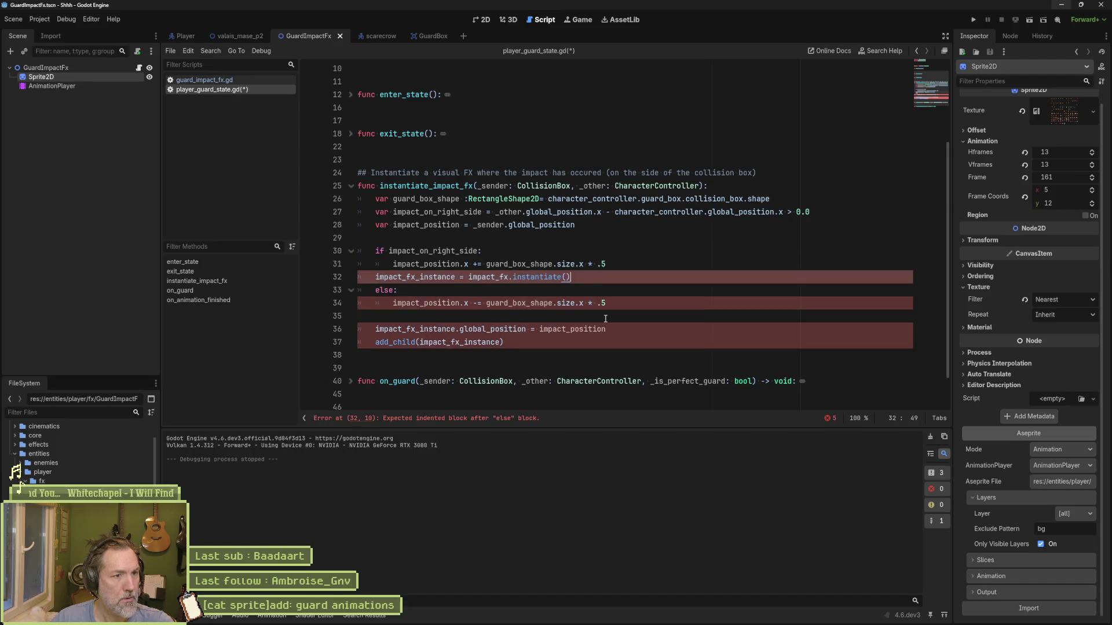
# Flip left-side impacts with impact_fx_instance.scale.x *= -1.0, save, and launch the game
pyautogui.write('impact_fx_instance.tra')
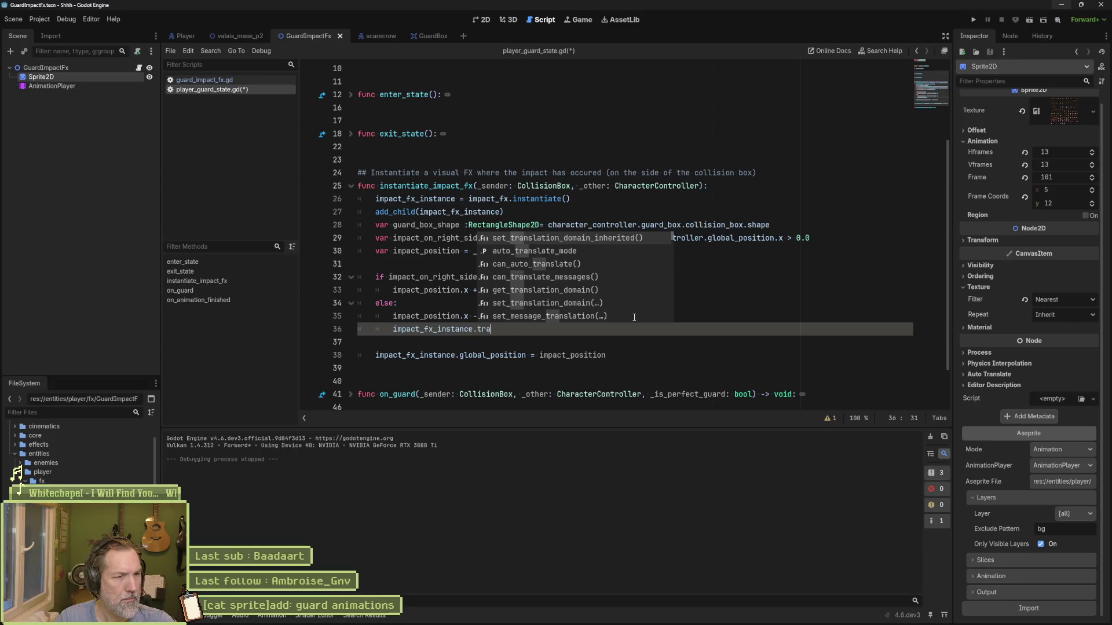
pyautogui.write('nsform')
pyautogui.write('.')
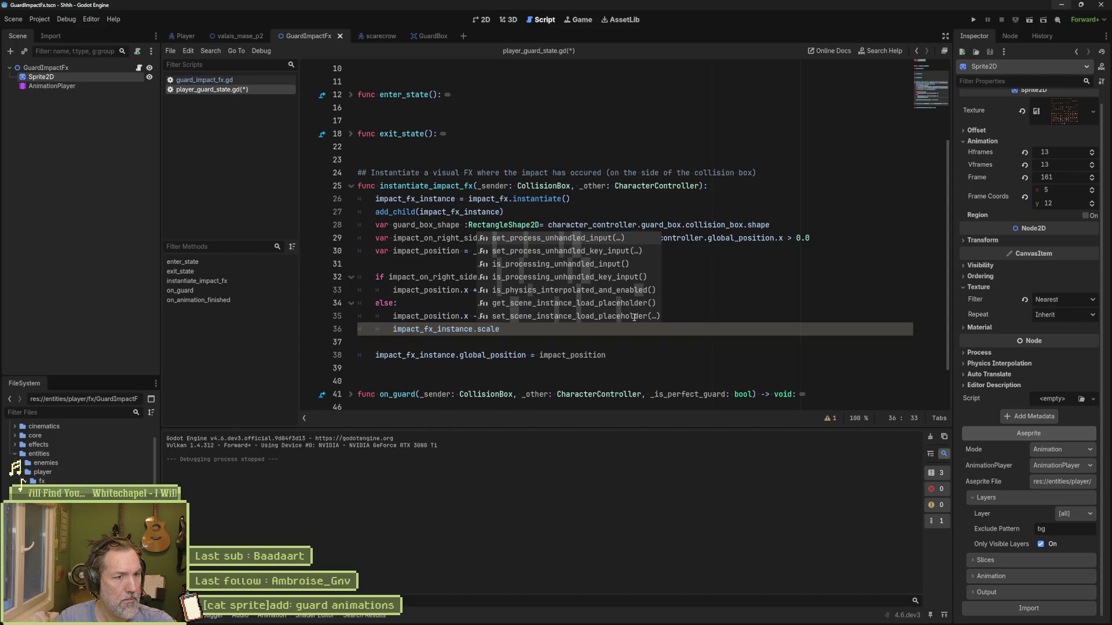
pyautogui.write('*')
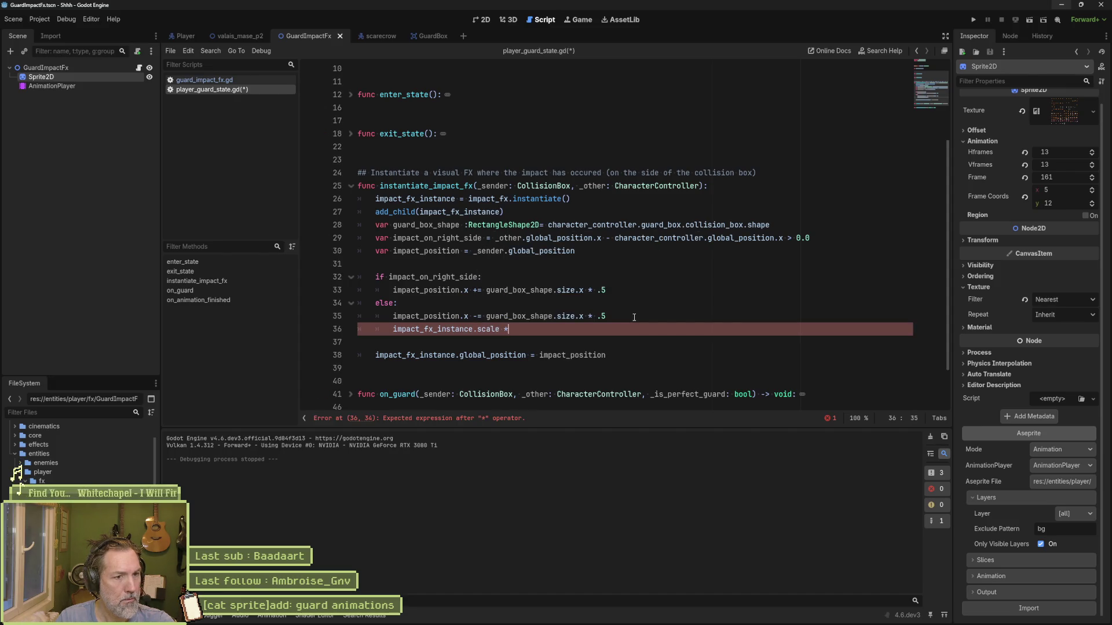
pyautogui.write(' -1.0')
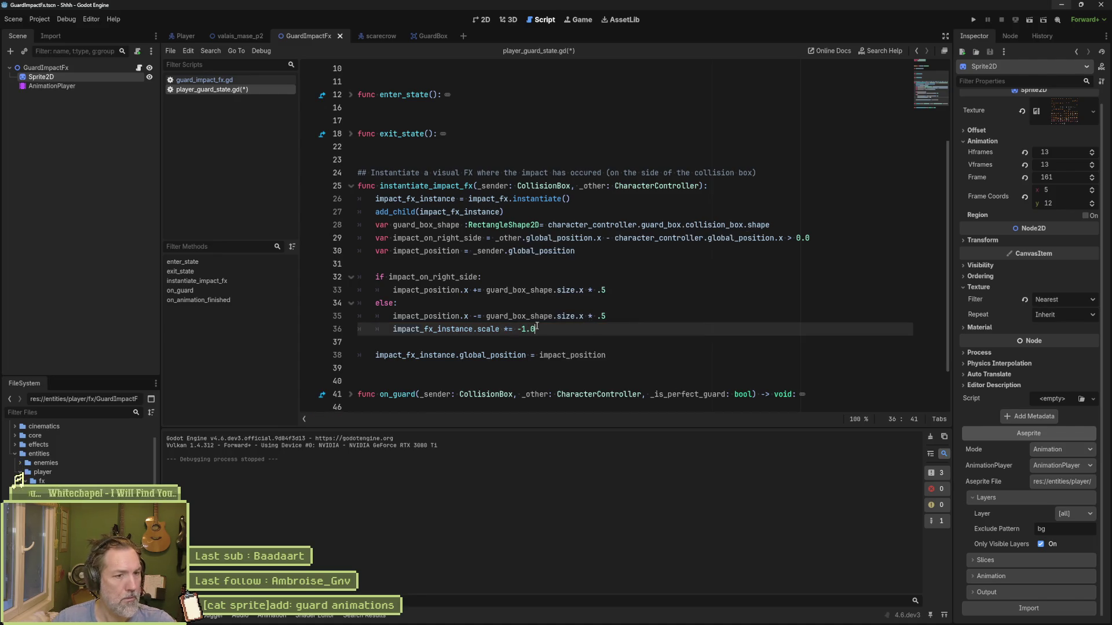
pyautogui.write('.x')
pyautogui.hotkey('ctrl', 's')
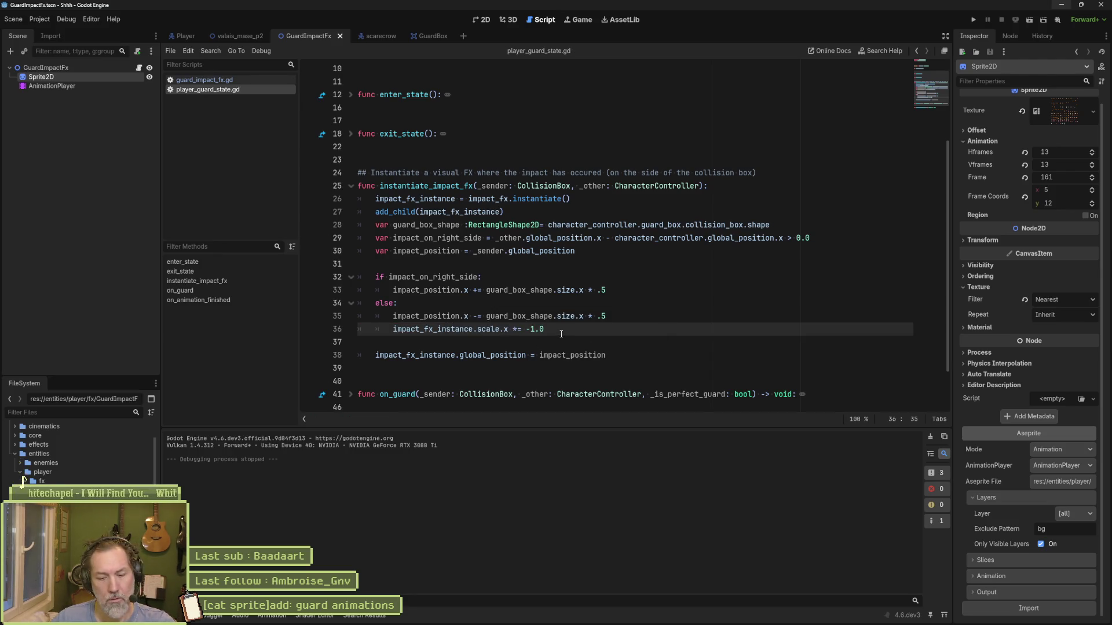
pyautogui.press('F5')
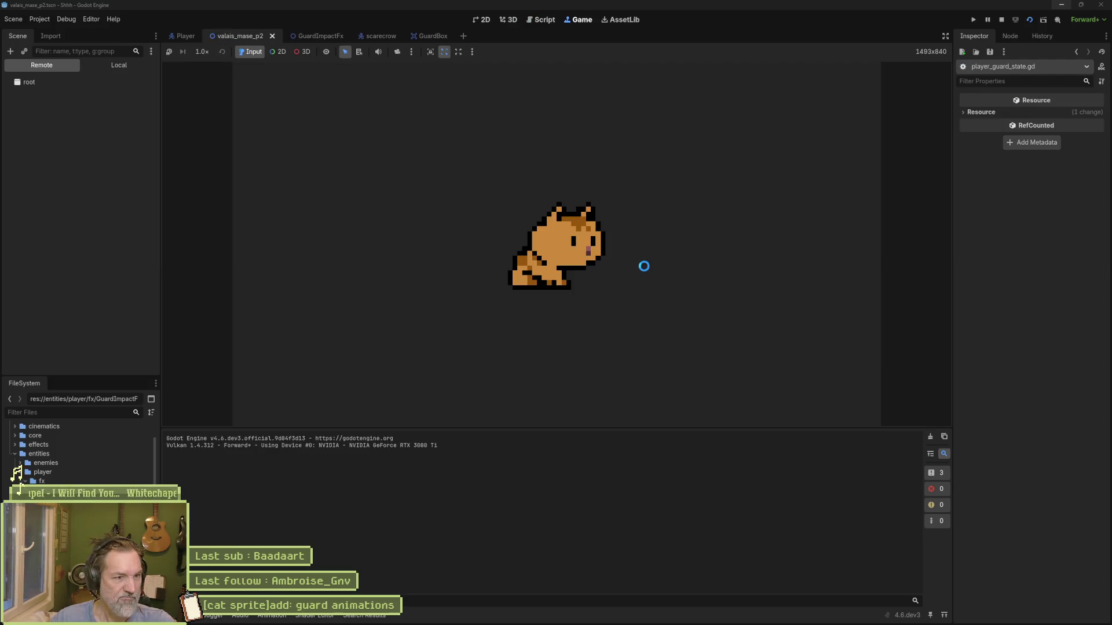
# Walk the cat right into the scarecrow to trigger a guard, then stop the game with F8
pyautogui.press('Right')
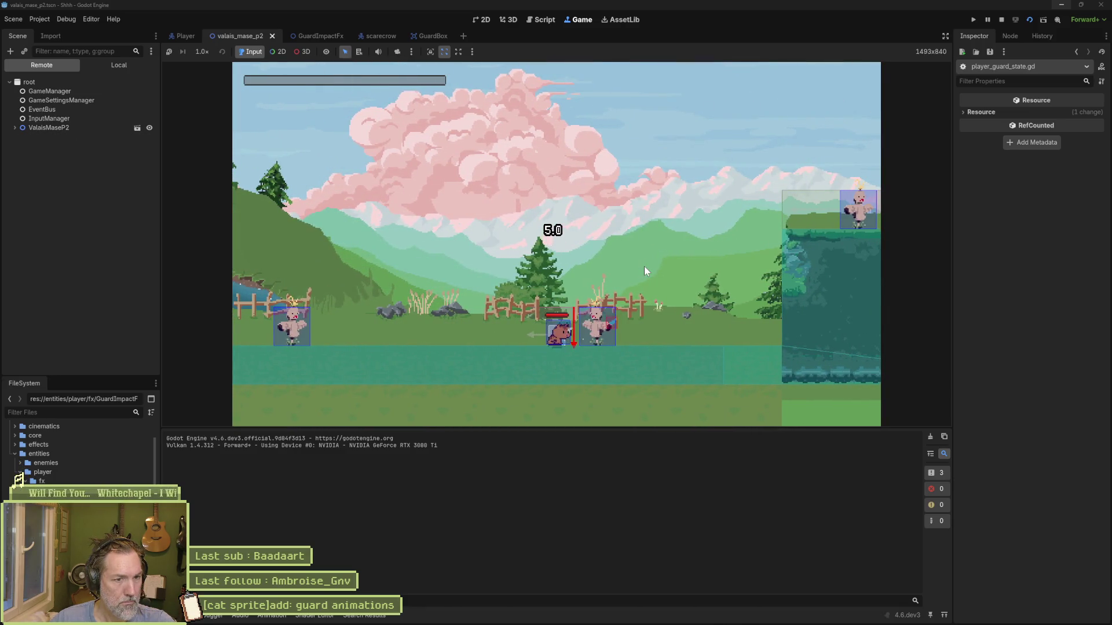
pyautogui.press('F8')
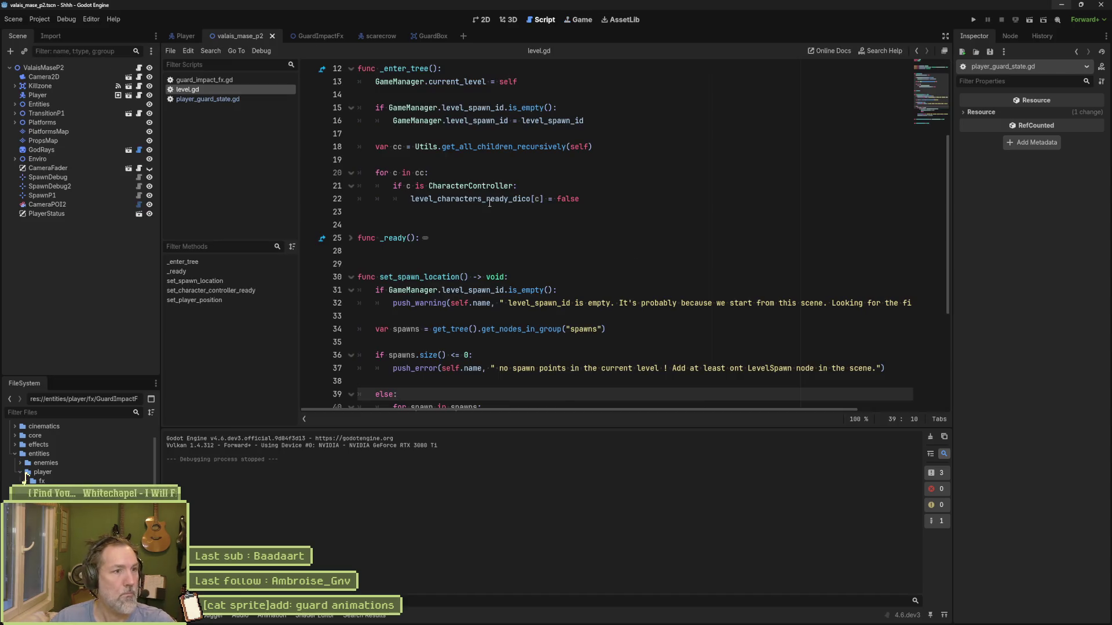
# Open the GuardImpactFx scene and select its animation player to browse the animation list
pyautogui.moveTo(391, 39)
pyautogui.moveTo(432, 42)
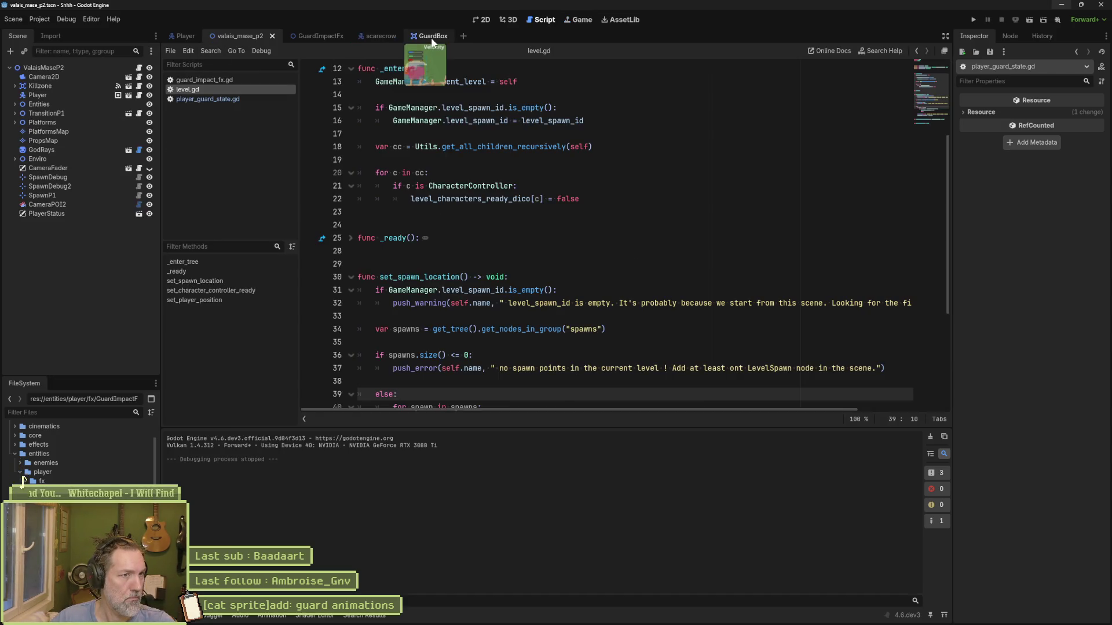
pyautogui.click(313, 36)
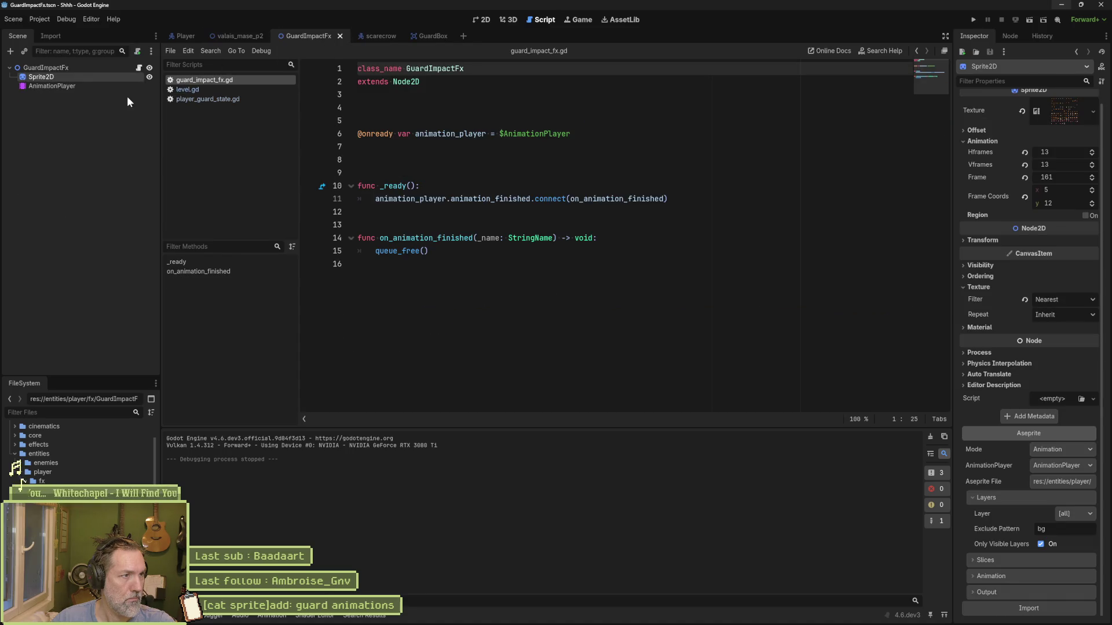
pyautogui.click(91, 87)
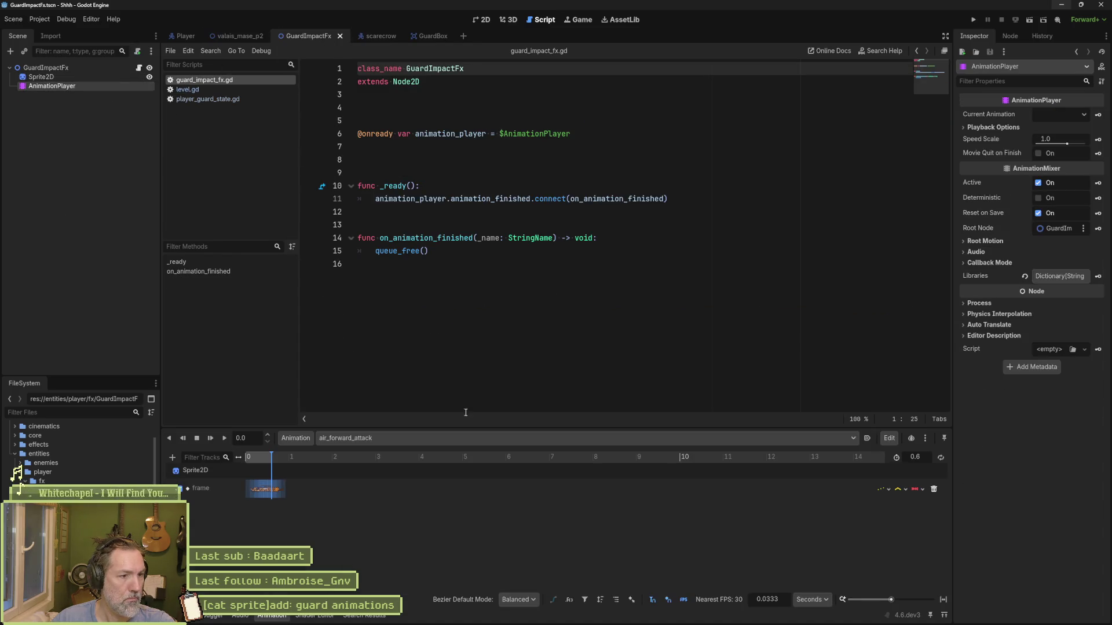
pyautogui.click(509, 438)
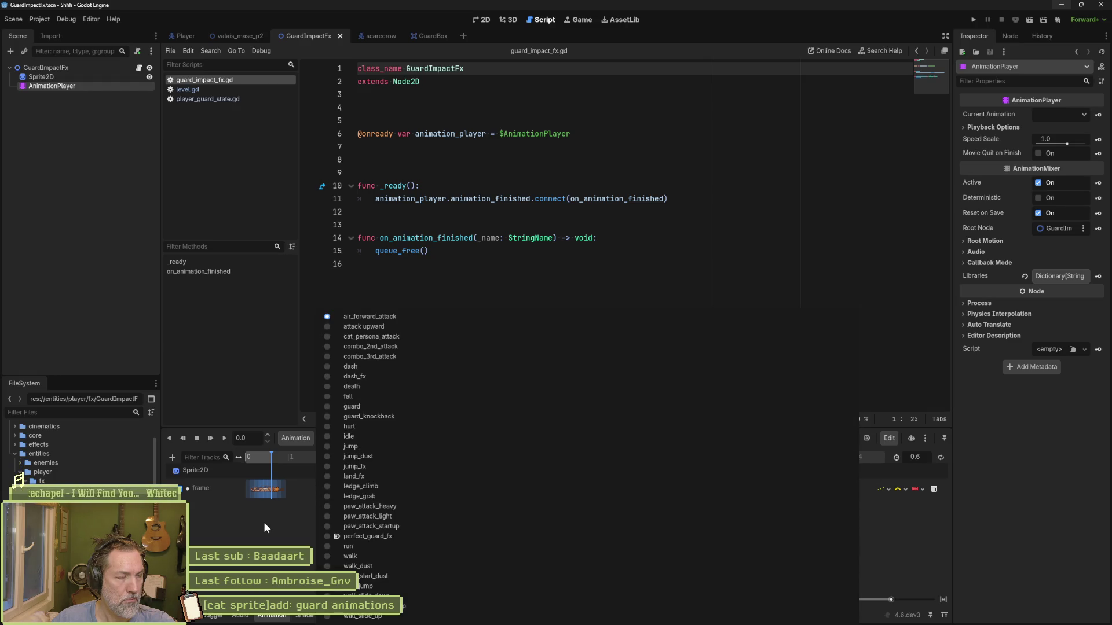
pyautogui.click(264, 527)
pyautogui.click(54, 76)
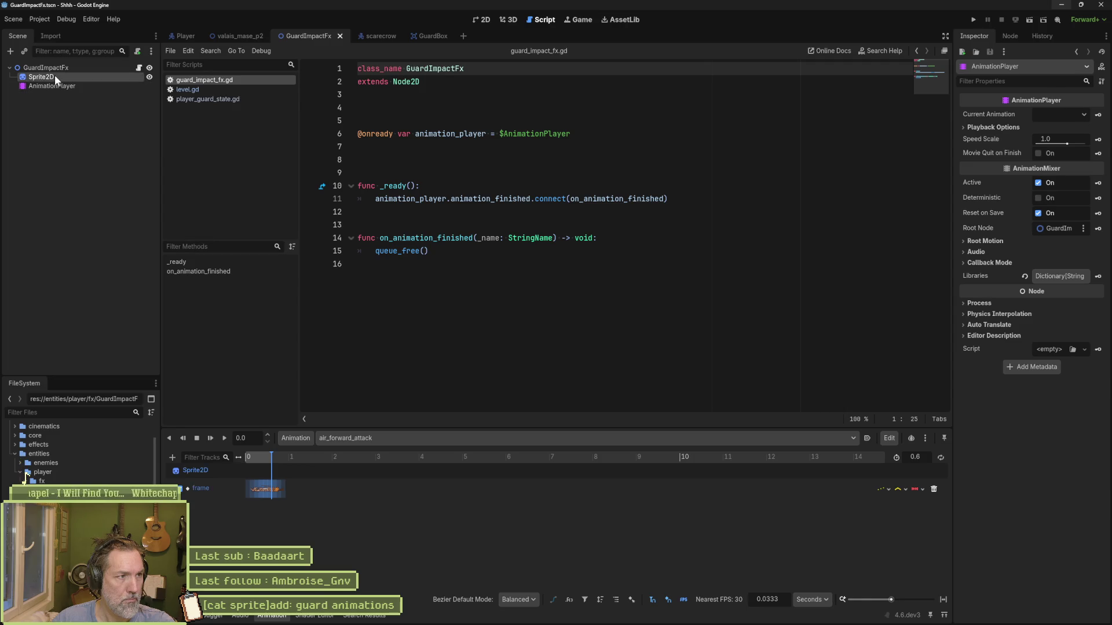
pyautogui.click(63, 86)
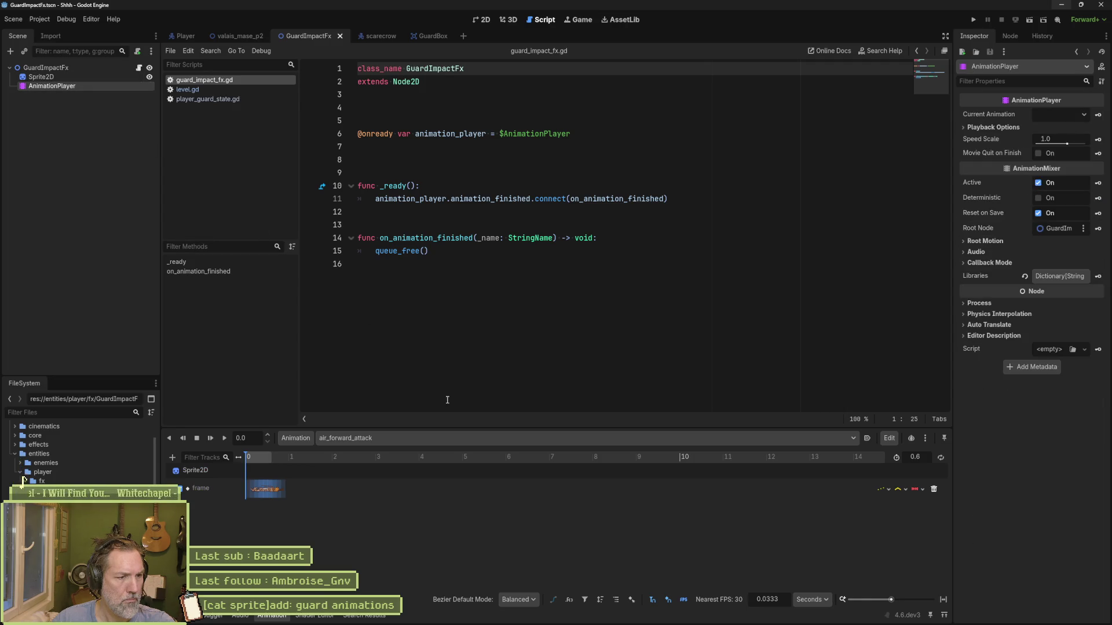
# Switch the animation player to perfect_guard_fx, toggle its looping, save, and run the scene with F6
pyautogui.click(453, 439)
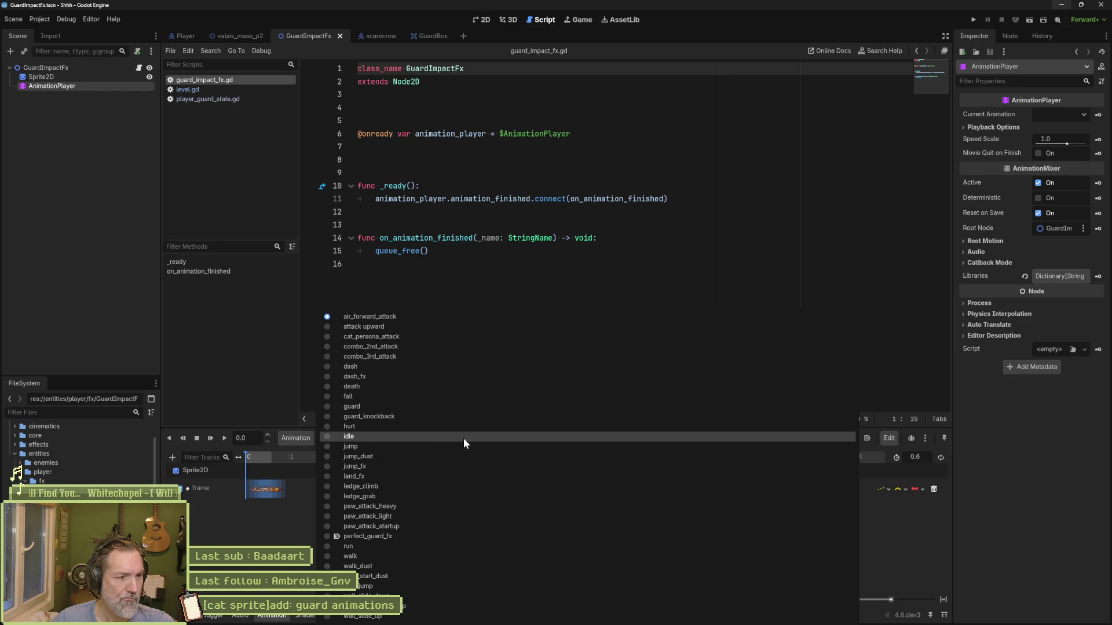
pyautogui.click(452, 406)
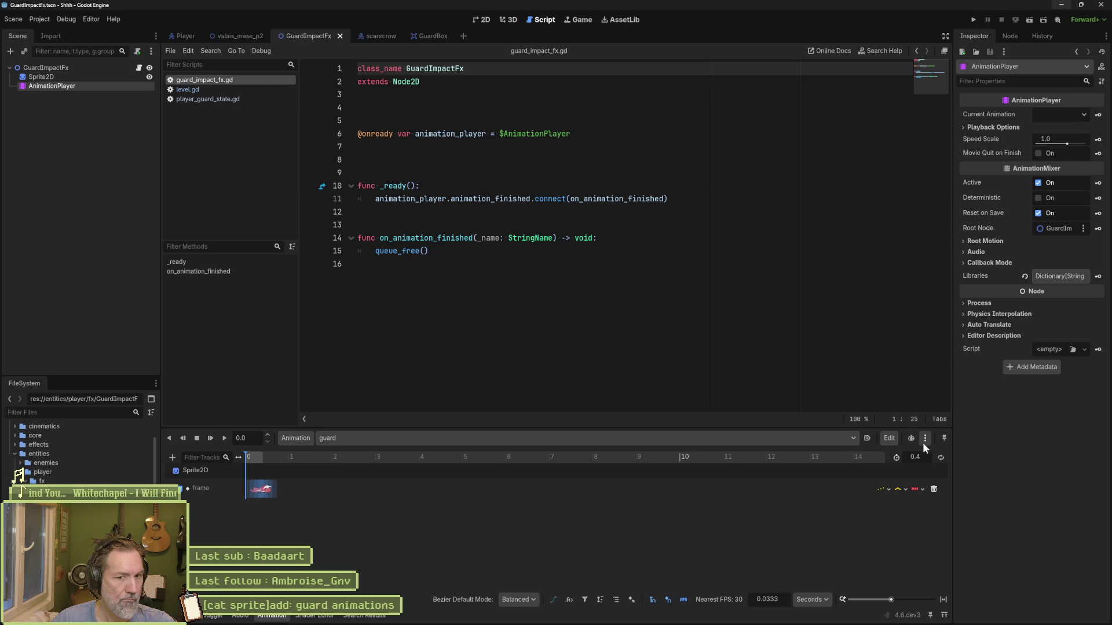
pyautogui.click(453, 439)
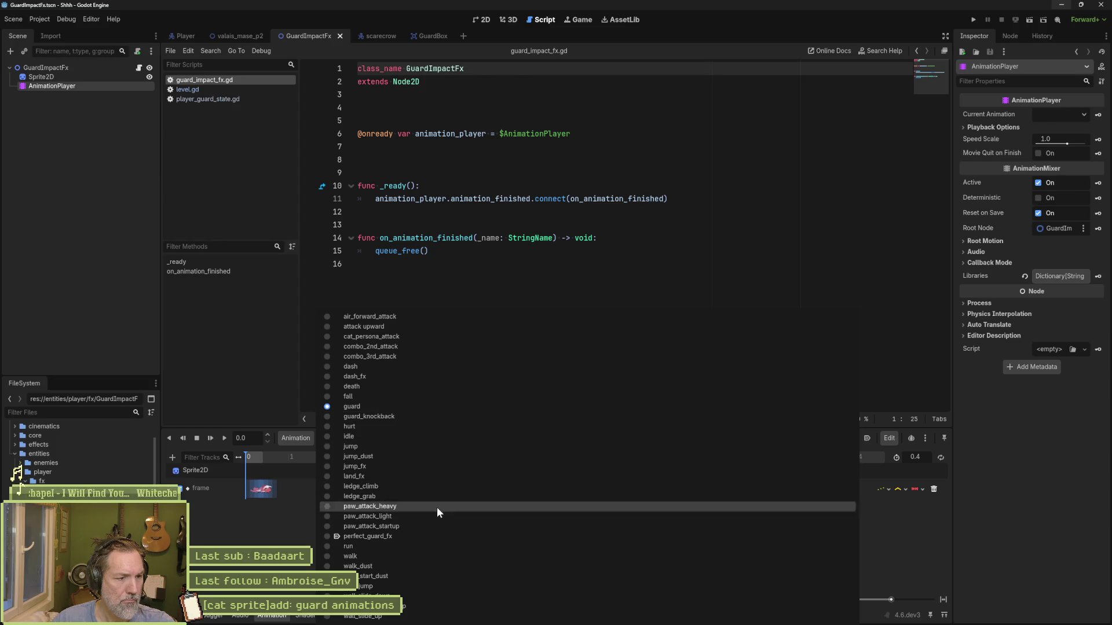
pyautogui.click(439, 538)
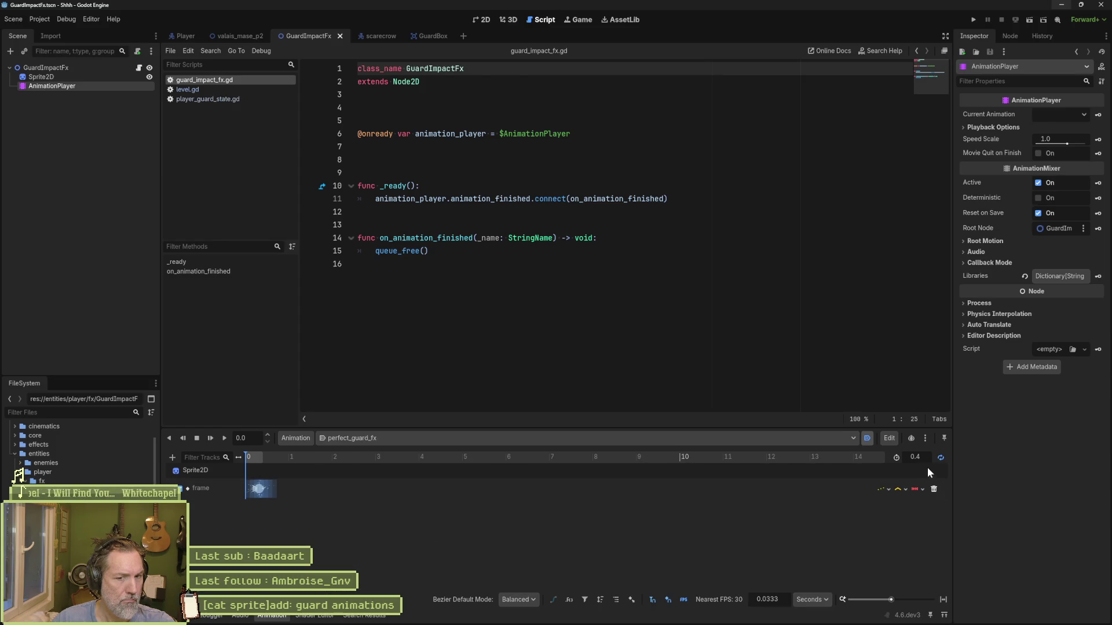
pyautogui.click(939, 458)
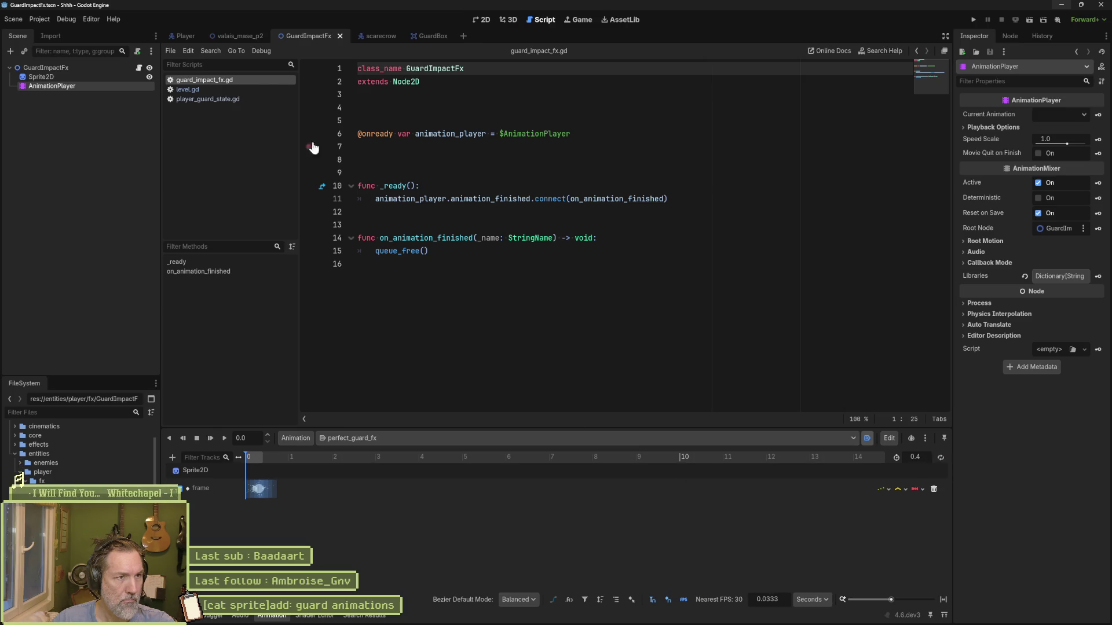
pyautogui.click(237, 36)
pyautogui.press('F6')
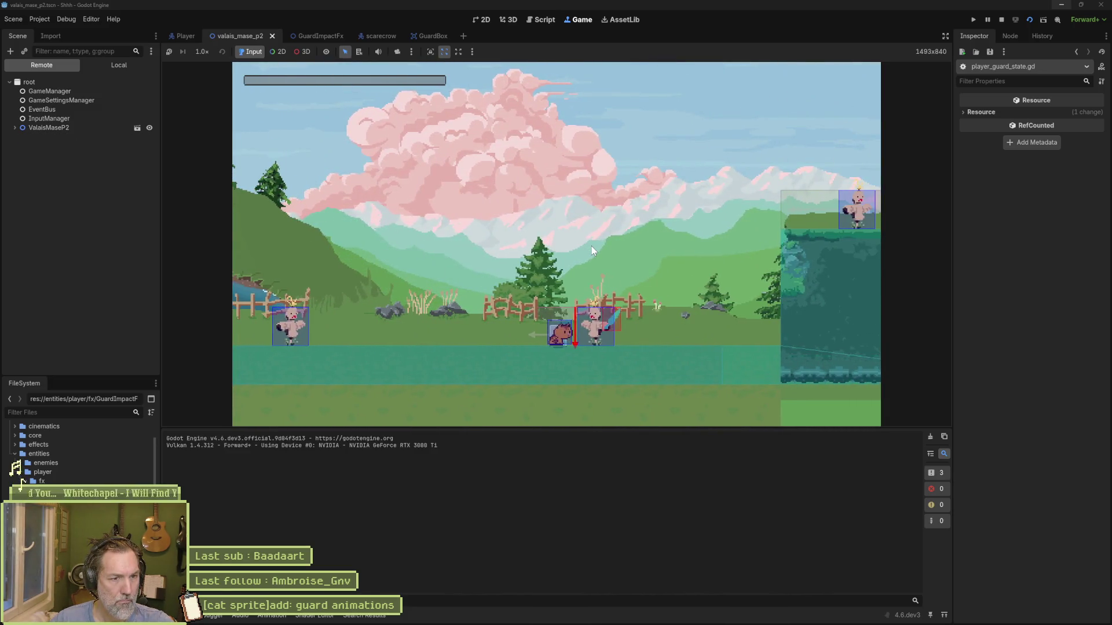
pyautogui.press('space')
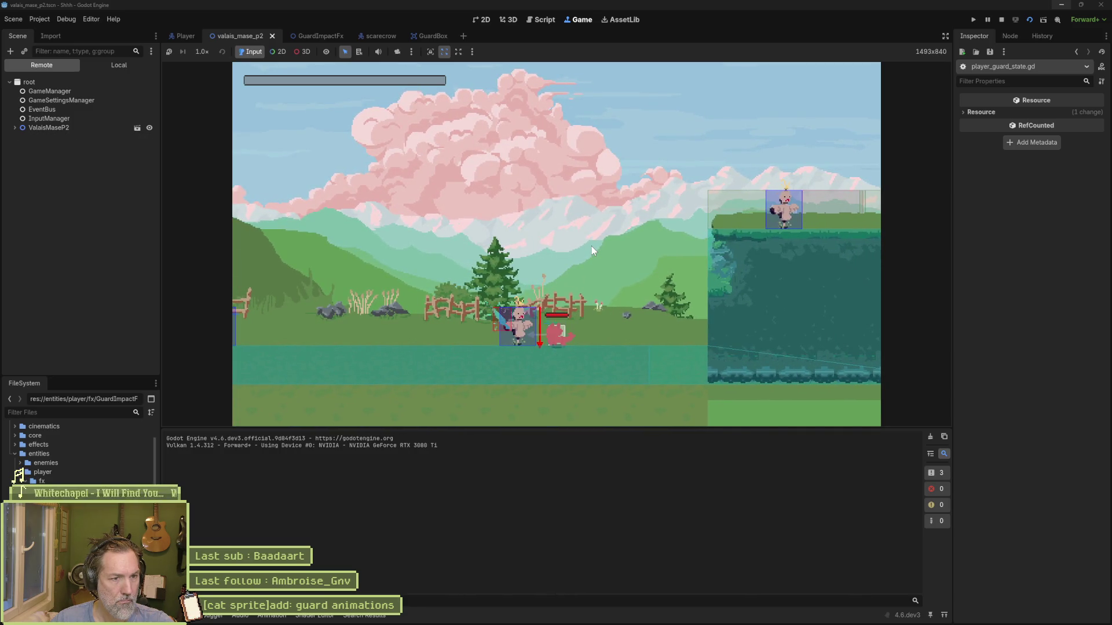
pyautogui.press('shift')
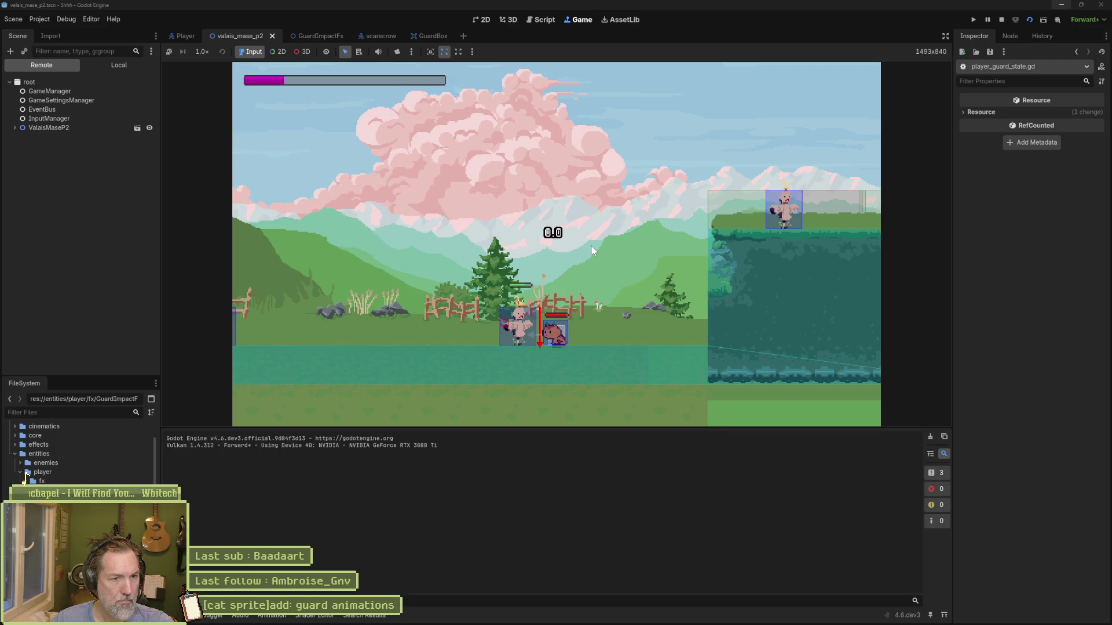
pyautogui.press('space')
pyautogui.press('Left')
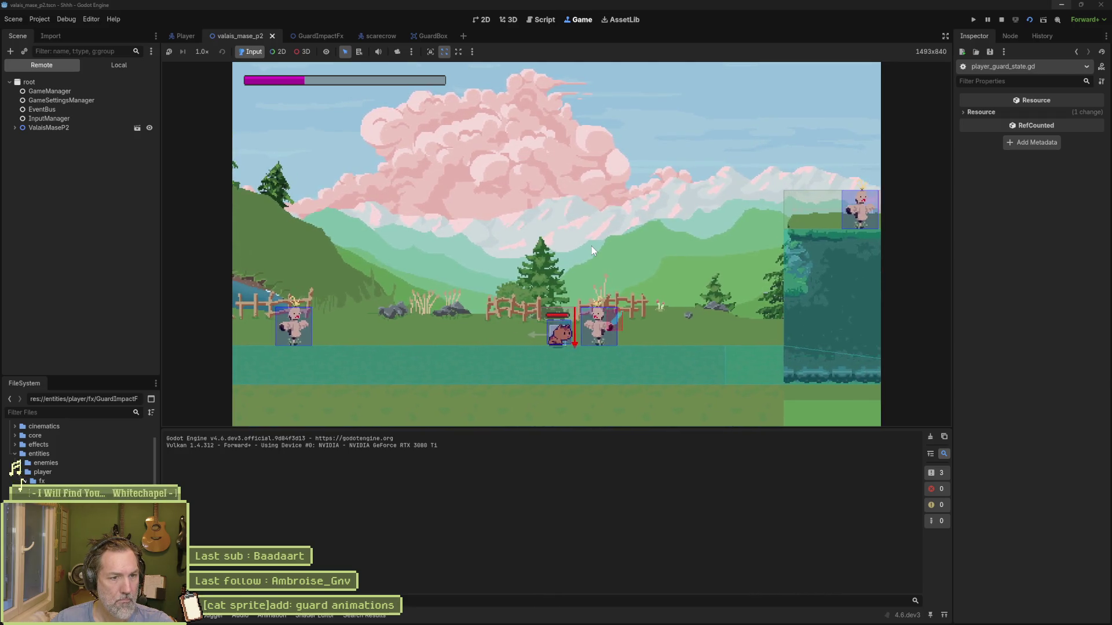
pyautogui.press('j')
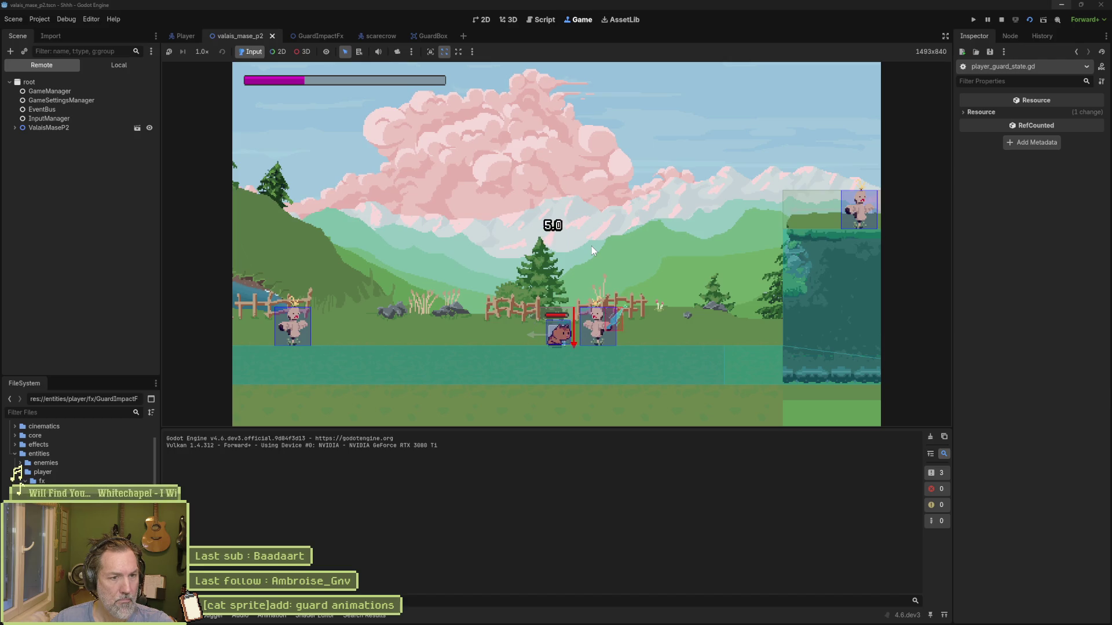
pyautogui.press('F8')
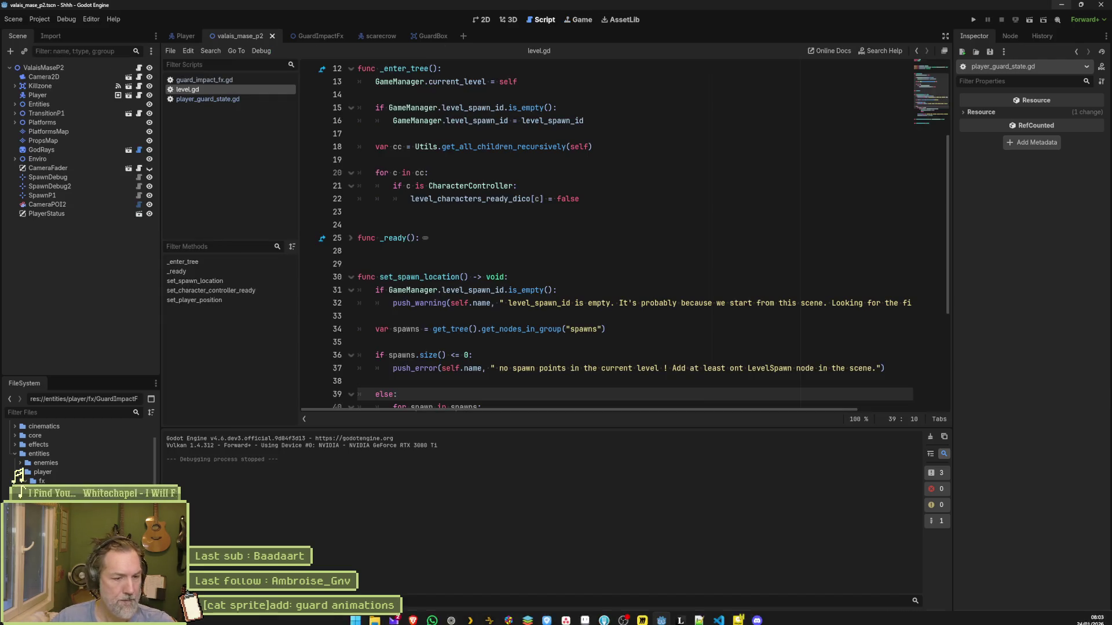
pyautogui.click(585, 620)
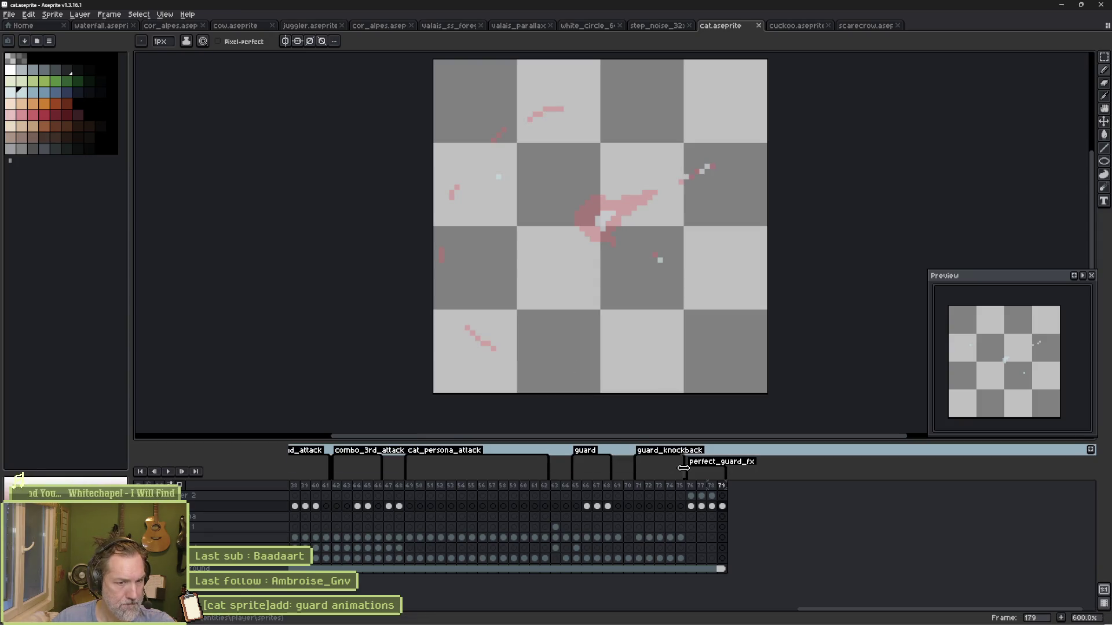
# Compare frames 176 and 177 of perfect_guard_fx, return to 176 zoomed in, and open the layer options
pyautogui.click(692, 487)
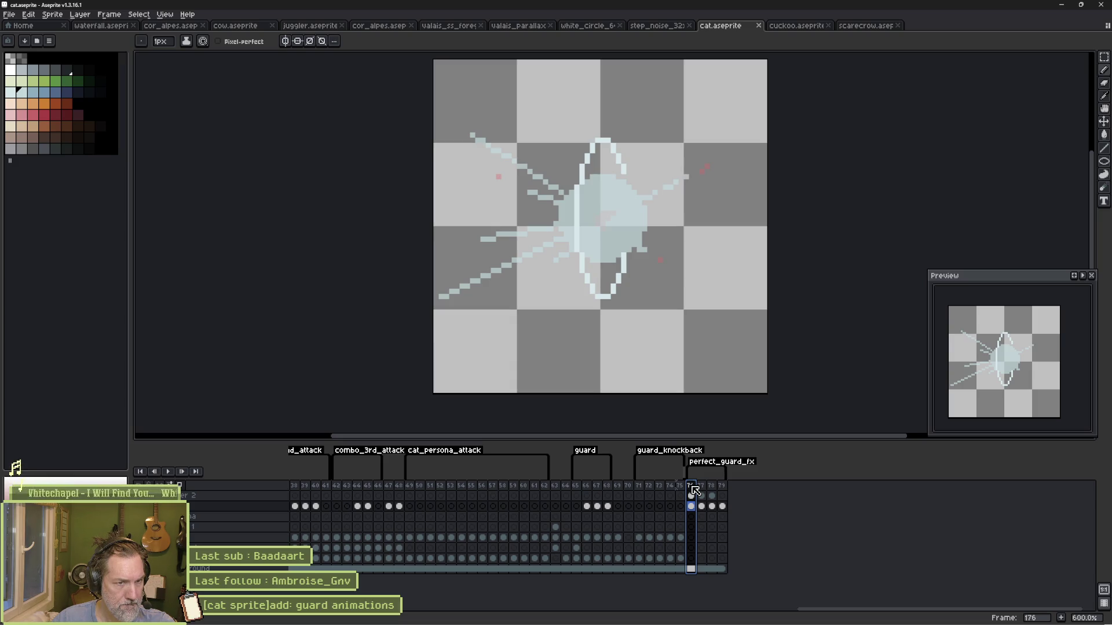
pyautogui.click(701, 488)
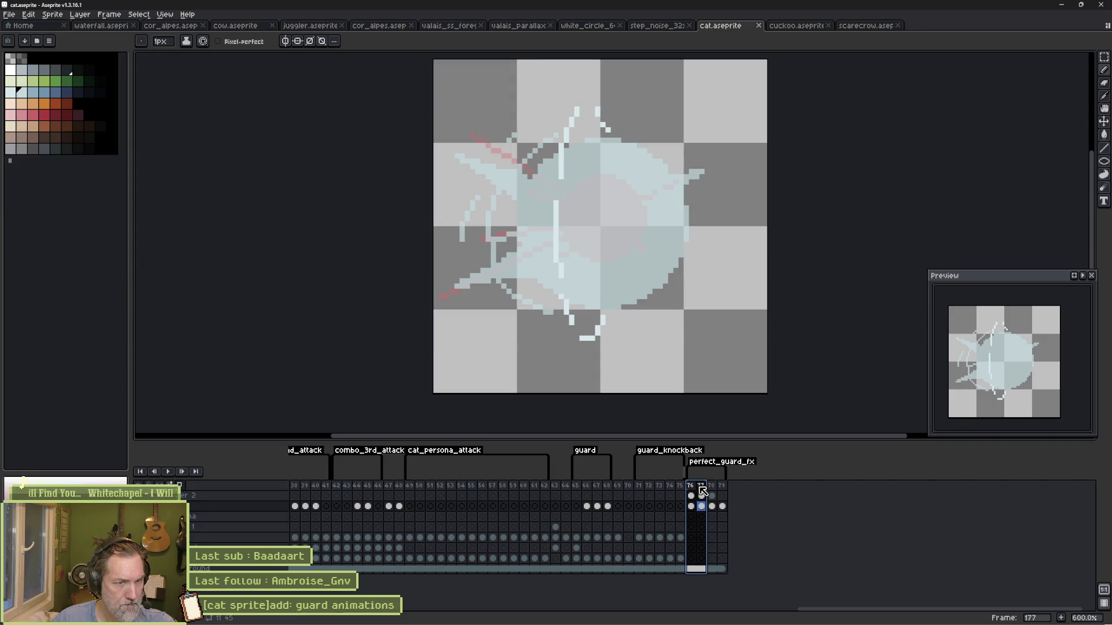
pyautogui.click(692, 486)
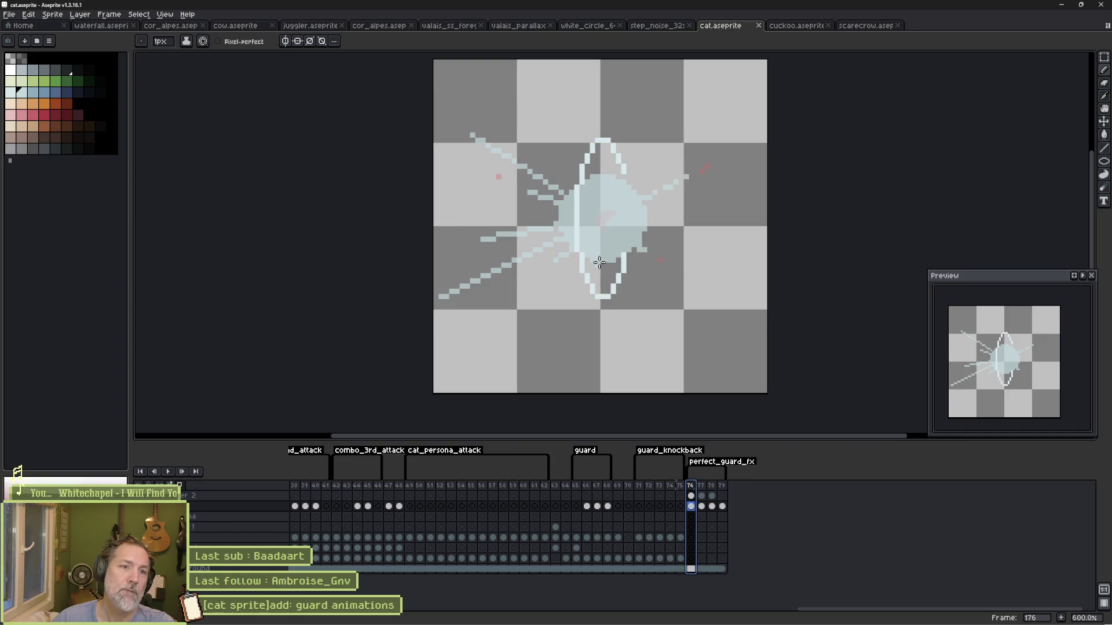
pyautogui.scroll(1, 618, 271)
pyautogui.keyDown('ctrl'); pyautogui.click(628, 181); pyautogui.keyUp('ctrl')
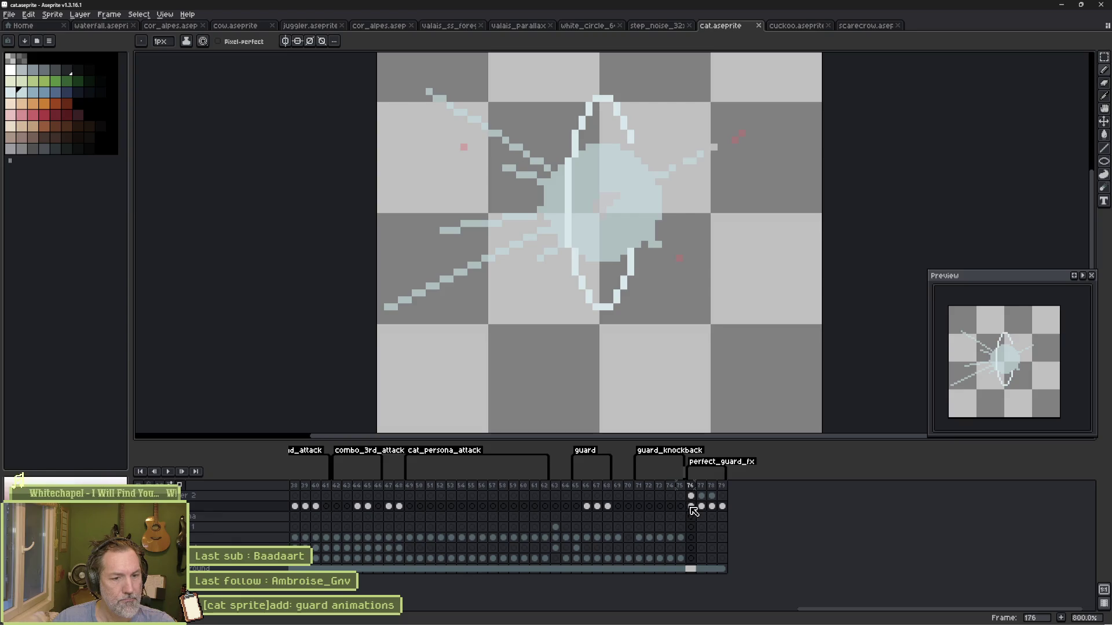
pyautogui.rightClick(201, 512)
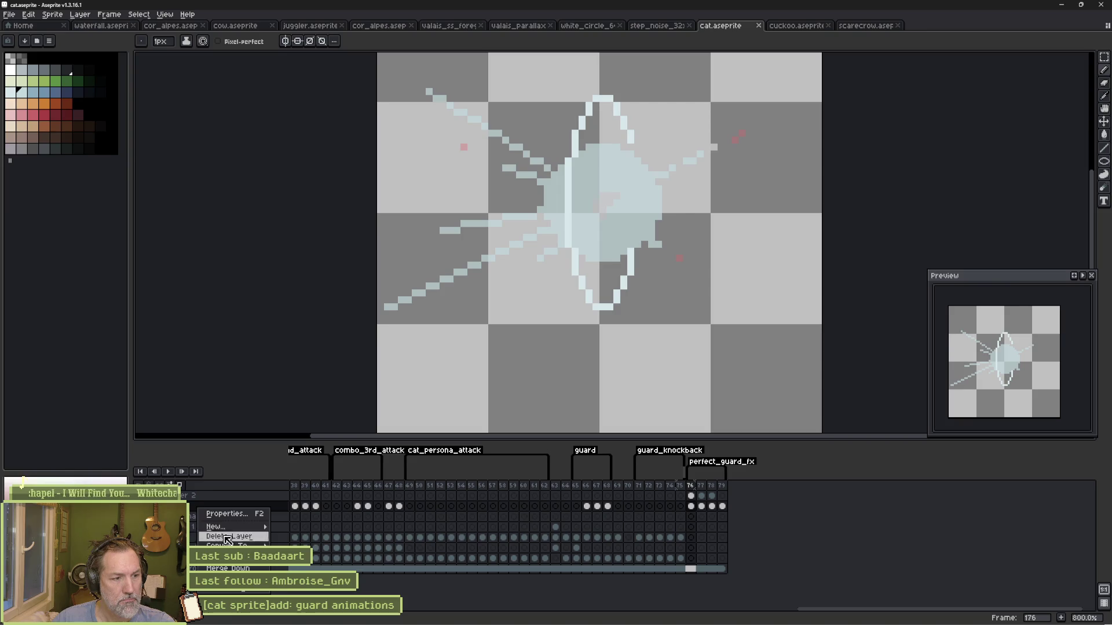
# Duplicate the layer with its cels and erase patches from frame 176's pale blob
pyautogui.click(243, 567)
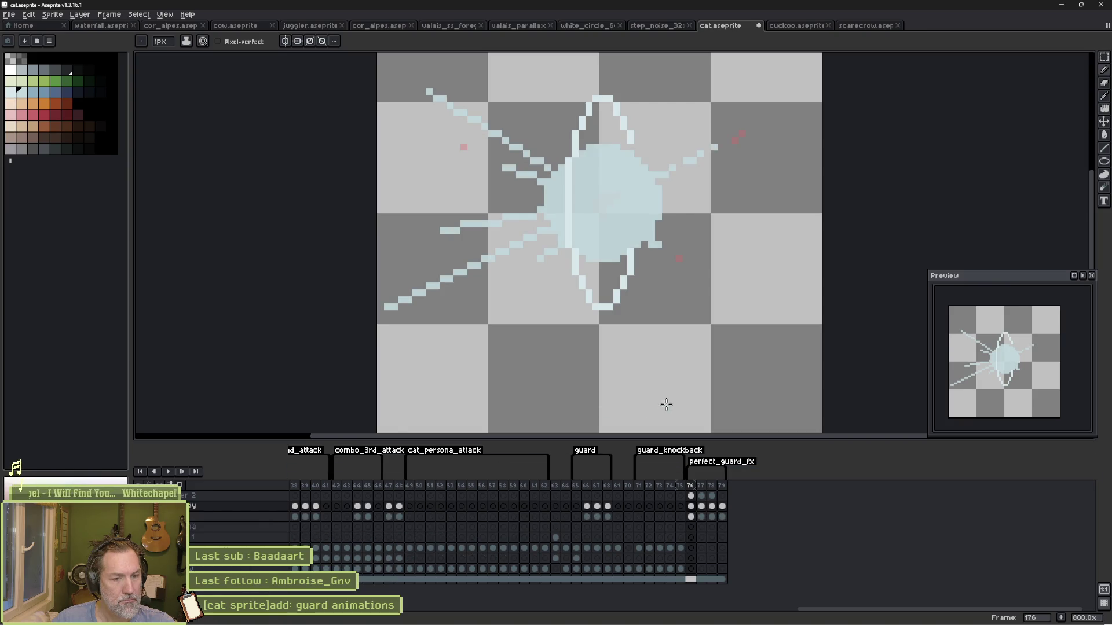
pyautogui.press('e')
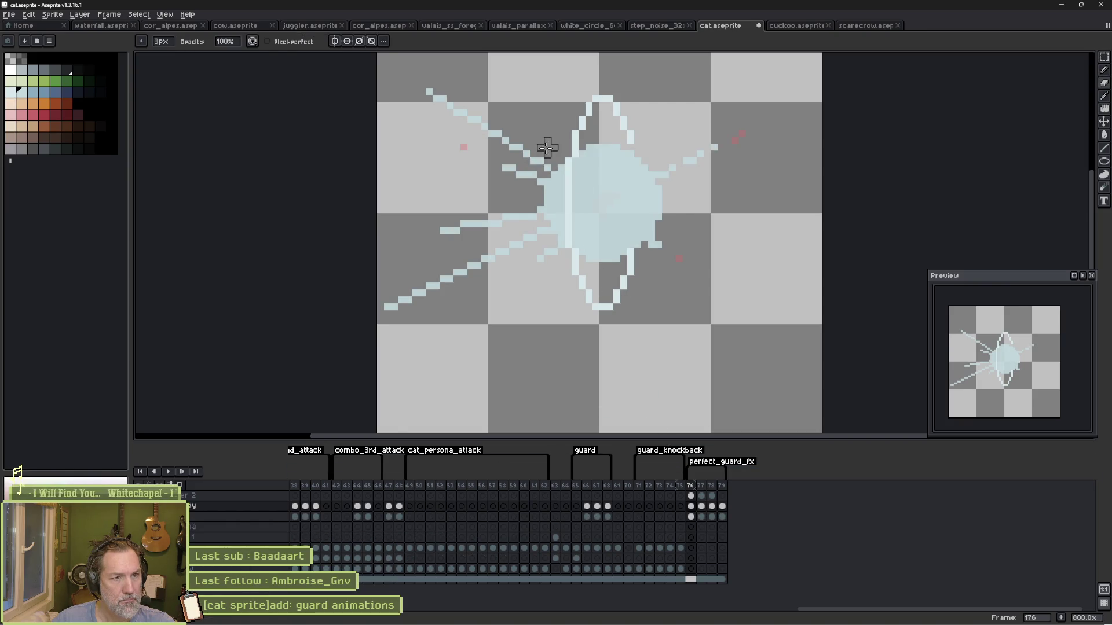
pyautogui.moveTo(568, 154)
pyautogui.mouseDown()
pyautogui.moveTo(615, 189)
pyautogui.moveTo(608, 223)
pyautogui.moveTo(568, 259)
pyautogui.moveTo(571, 168)
pyautogui.moveTo(551, 164)
pyautogui.moveTo(561, 223)
pyautogui.mouseUp()
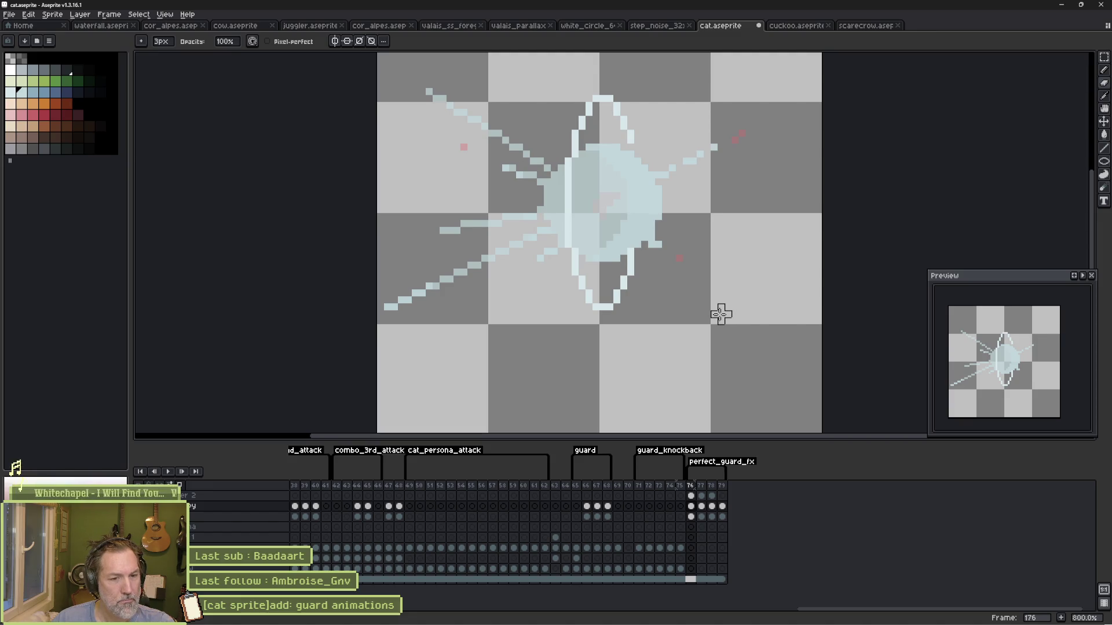
# On frame 177, shade the burst circle's top, upper-left and right edge darker blue
pyautogui.press('Right')
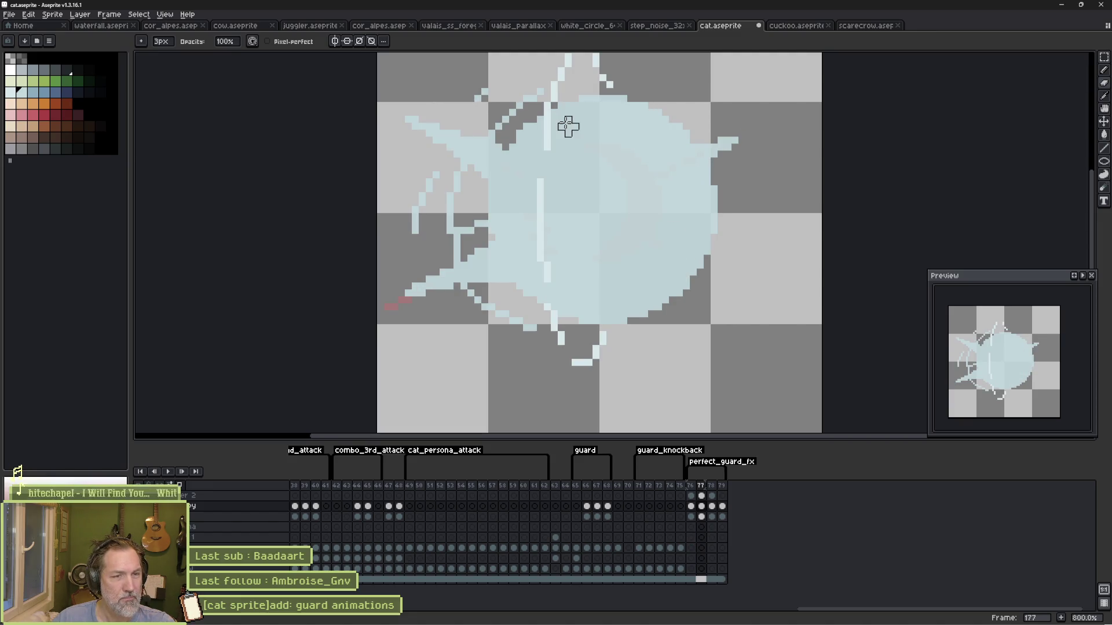
pyautogui.moveTo(526, 120)
pyautogui.mouseDown()
pyautogui.moveTo(566, 116)
pyautogui.moveTo(589, 216)
pyautogui.mouseUp()
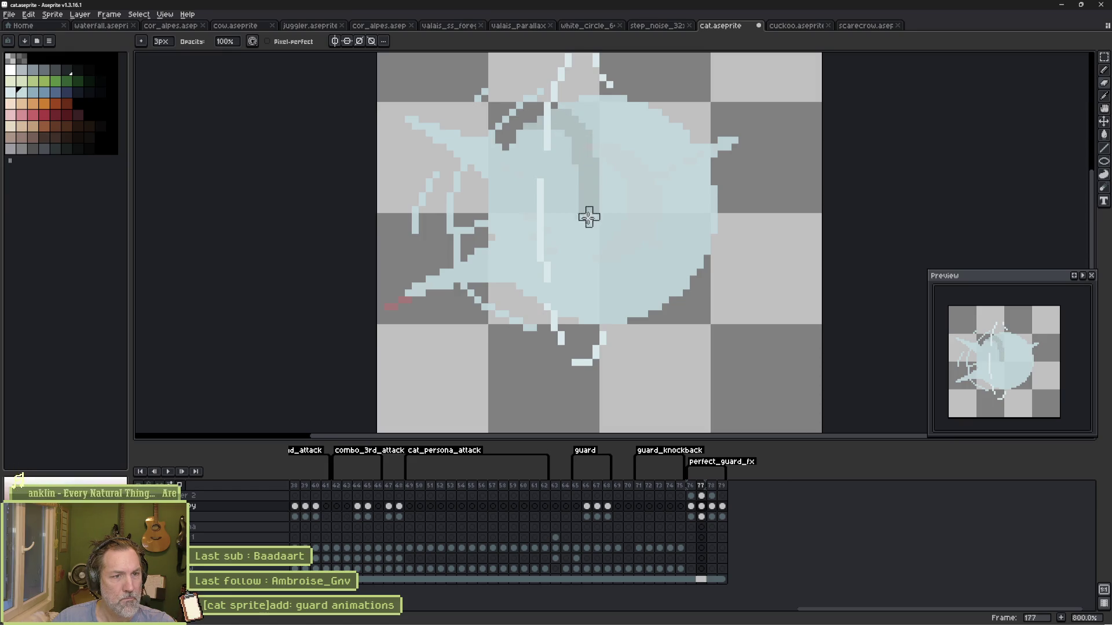
pyautogui.moveTo(504, 249)
pyautogui.mouseDown()
pyautogui.moveTo(546, 119)
pyautogui.moveTo(561, 268)
pyautogui.moveTo(554, 203)
pyautogui.mouseUp()
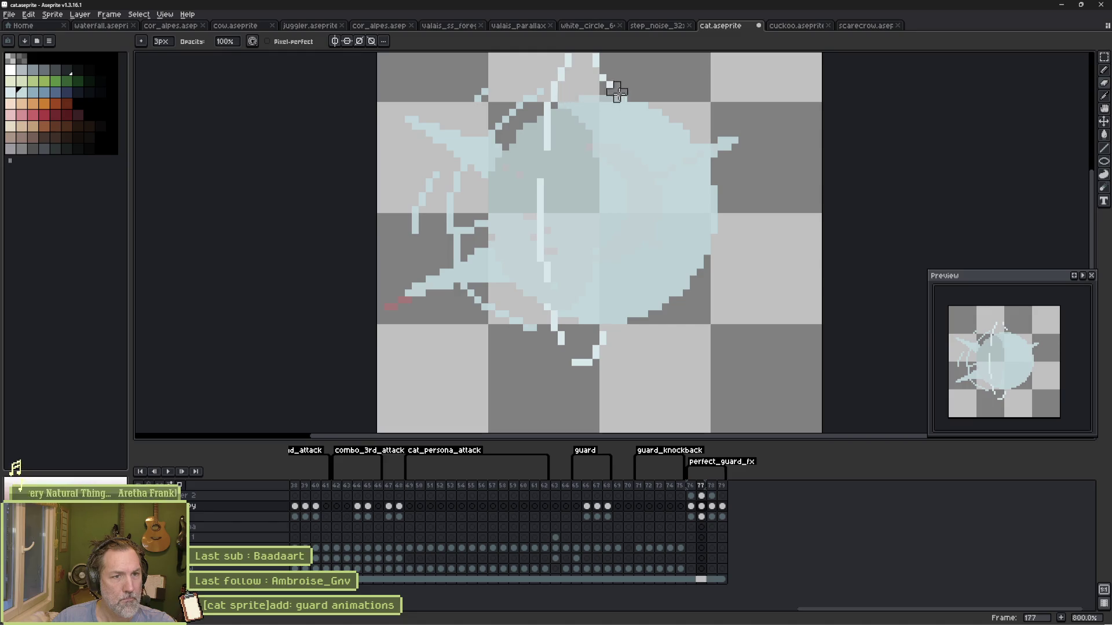
pyautogui.moveTo(670, 209); pyautogui.dragTo(659, 294)
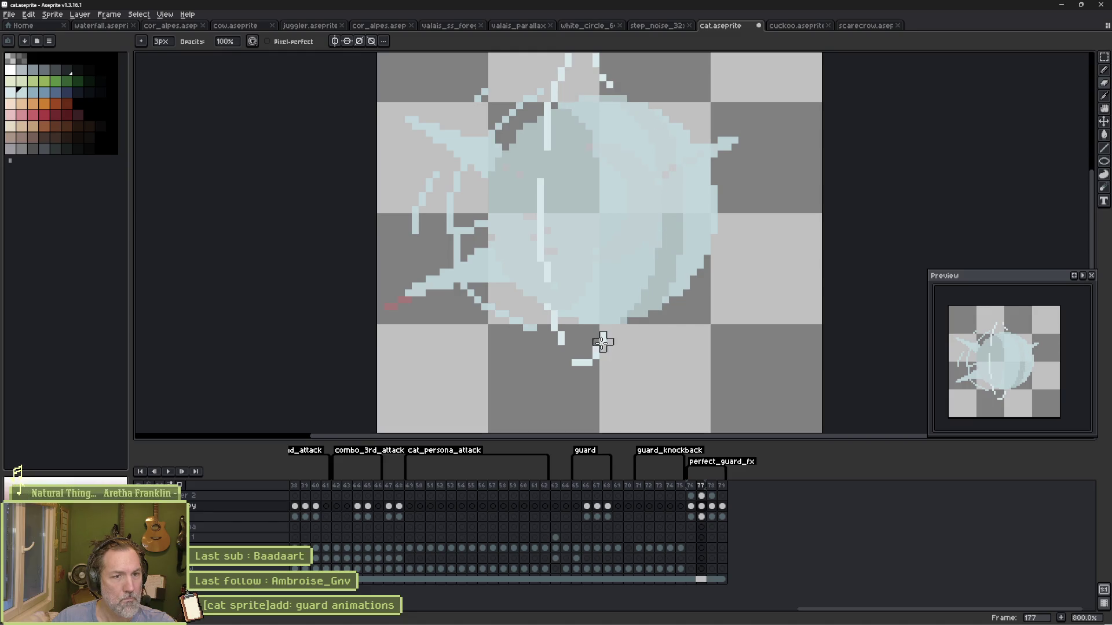
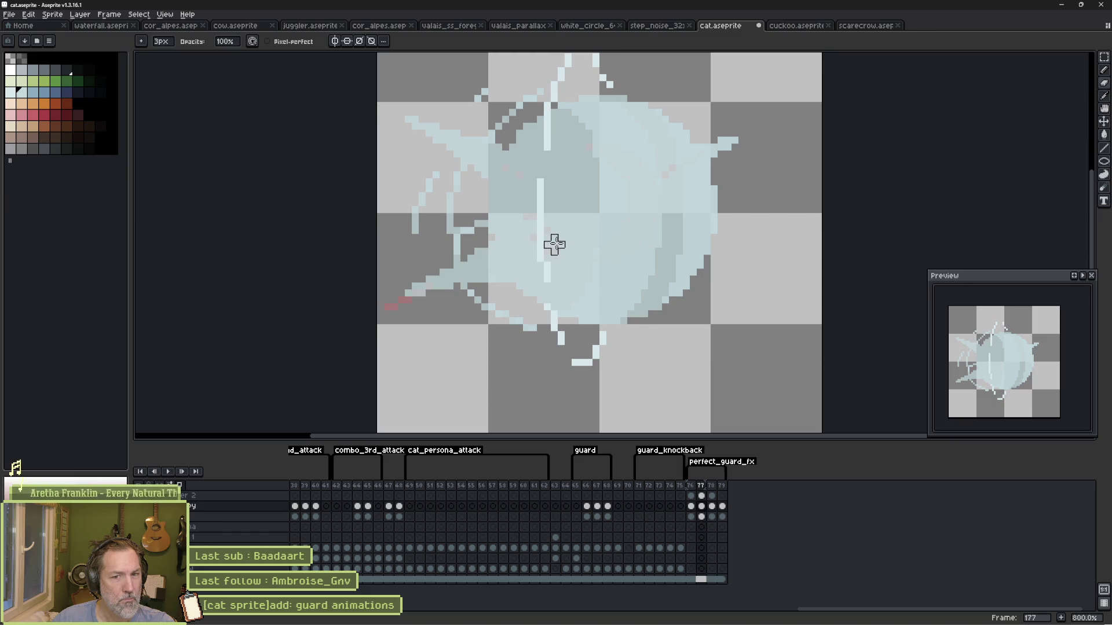
# Draw a pale curved 1px stroke down the left side of frame 178
pyautogui.click(712, 507)
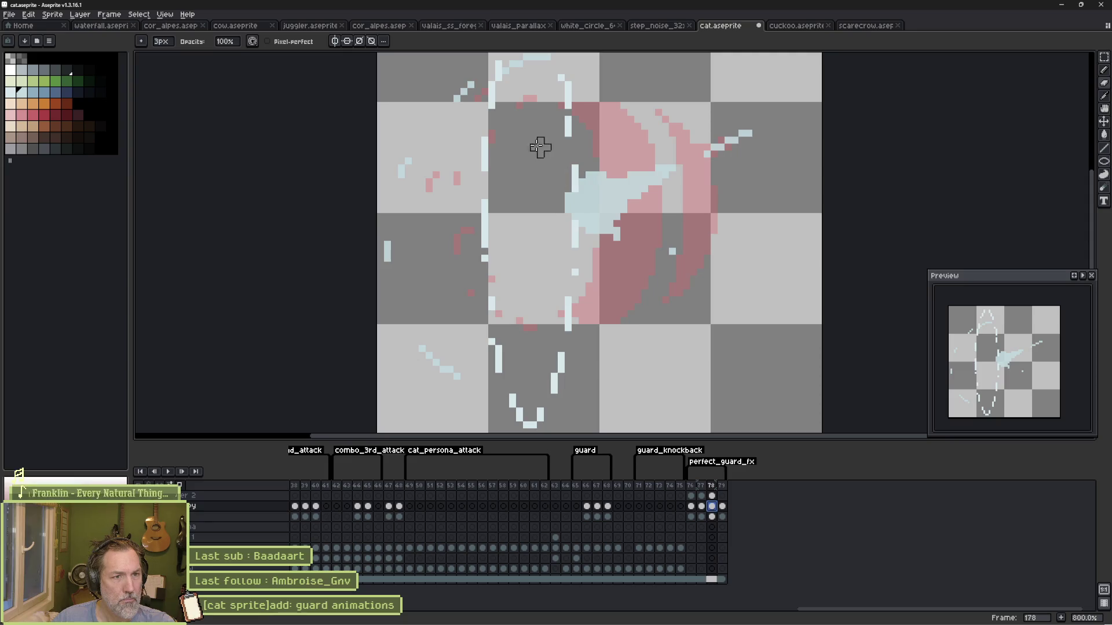
pyautogui.press('e')
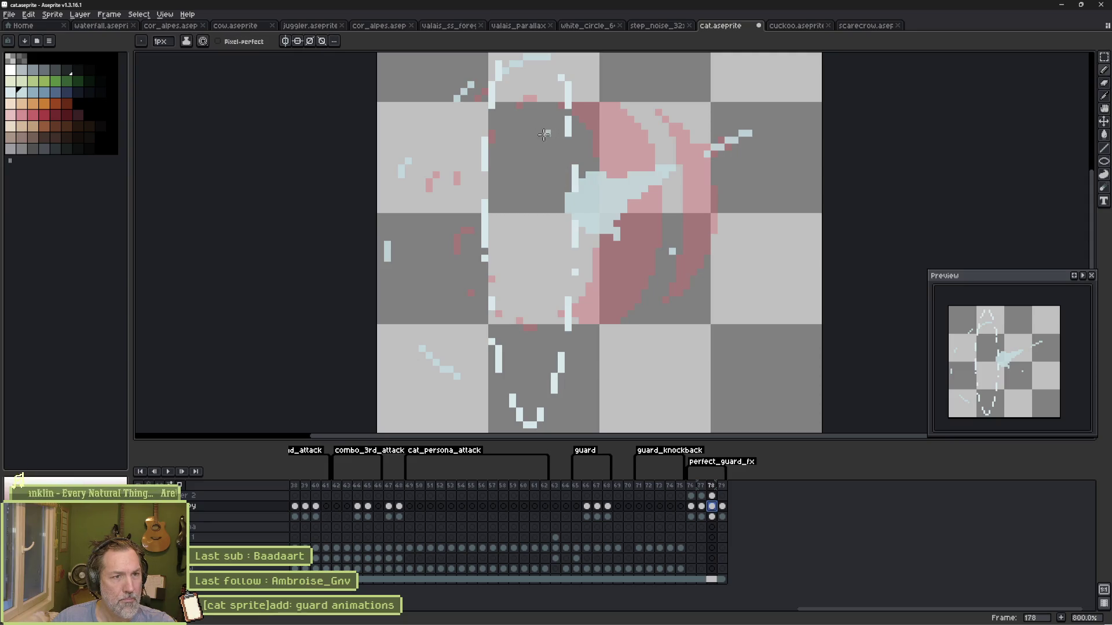
pyautogui.moveTo(530, 103)
pyautogui.mouseDown()
pyautogui.moveTo(513, 132)
pyautogui.moveTo(512, 209)
pyautogui.moveTo(535, 297)
pyautogui.moveTo(544, 125)
pyautogui.moveTo(525, 133)
pyautogui.mouseUp()
# Undo the accidental pale blue bucket fill and select frames 176–179 in the timeline
pyautogui.press('g')
pyautogui.click(523, 181)
pyautogui.hotkey('ctrl', 'z')
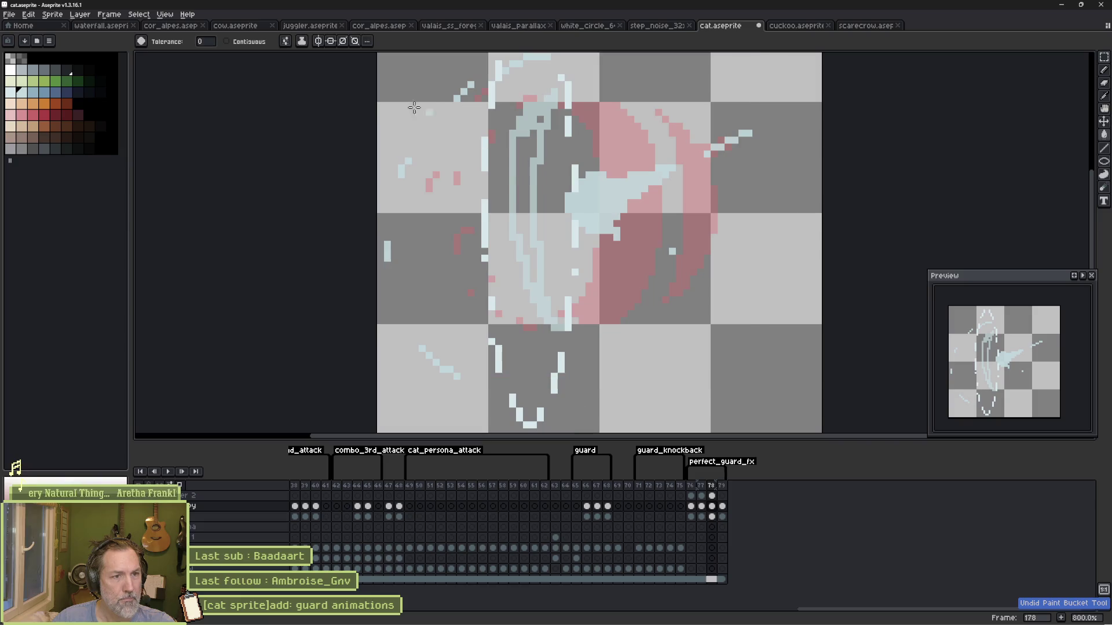
pyautogui.click(249, 42)
pyautogui.hotkey('ctrl', 'z')
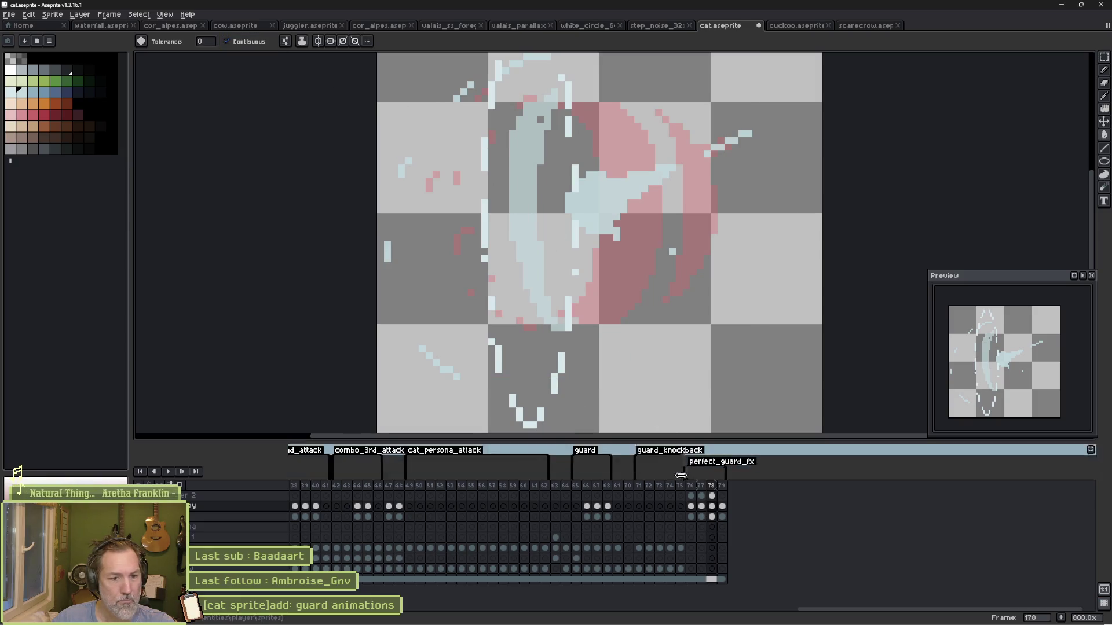
pyautogui.moveTo(690, 486); pyautogui.dragTo(724, 490)
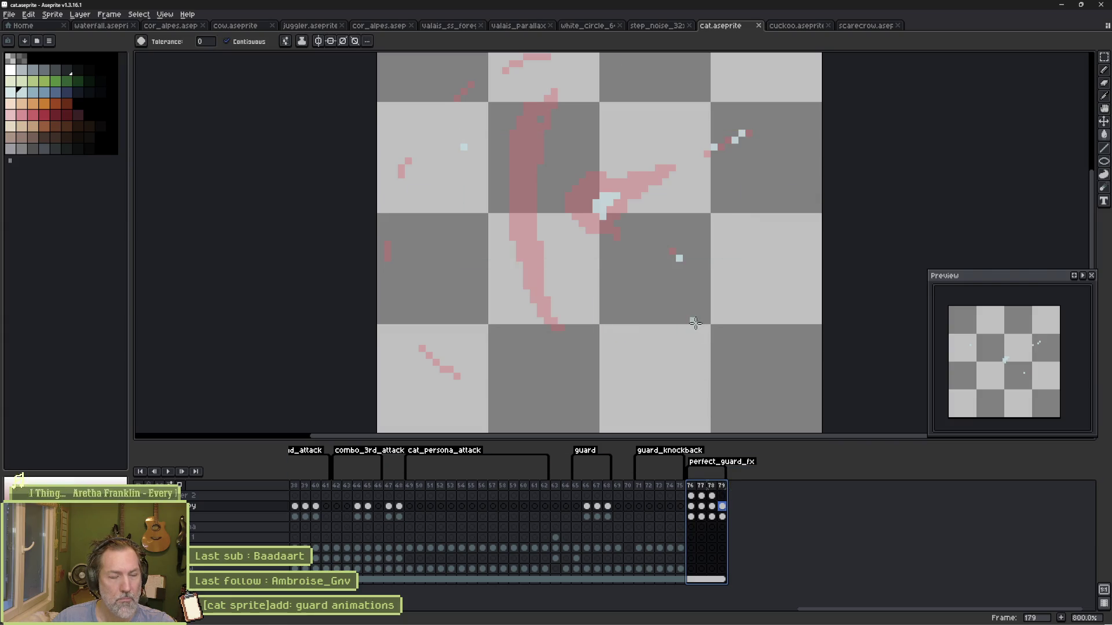
# Set the perfect_guard_fx tag (frames 176–179) to Repeat 1, preview playback, and reconfirm the tag settings
pyautogui.doubleClick(699, 462)
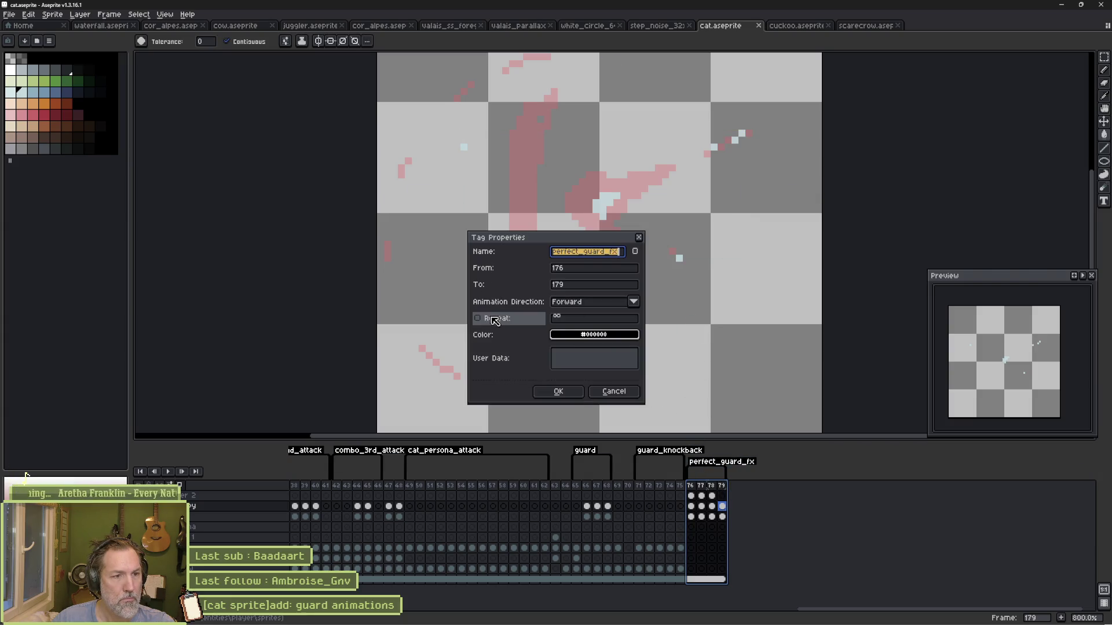
pyautogui.click(558, 391)
pyautogui.press('Return')
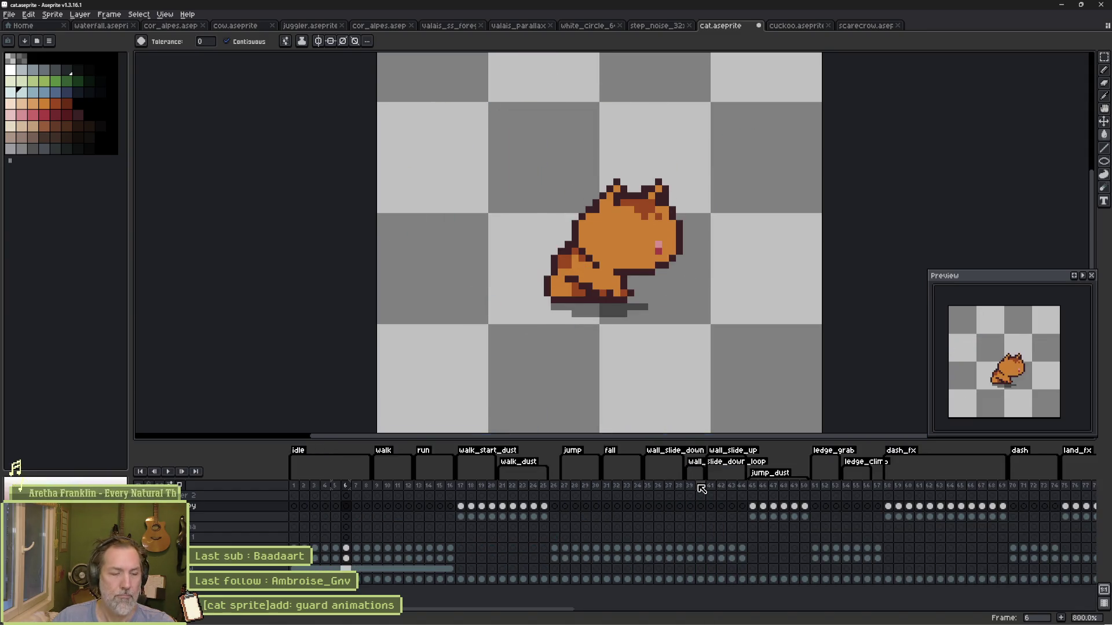
pyautogui.hscroll(5, 999, 588)
pyautogui.hscroll(3, 1000, 588)
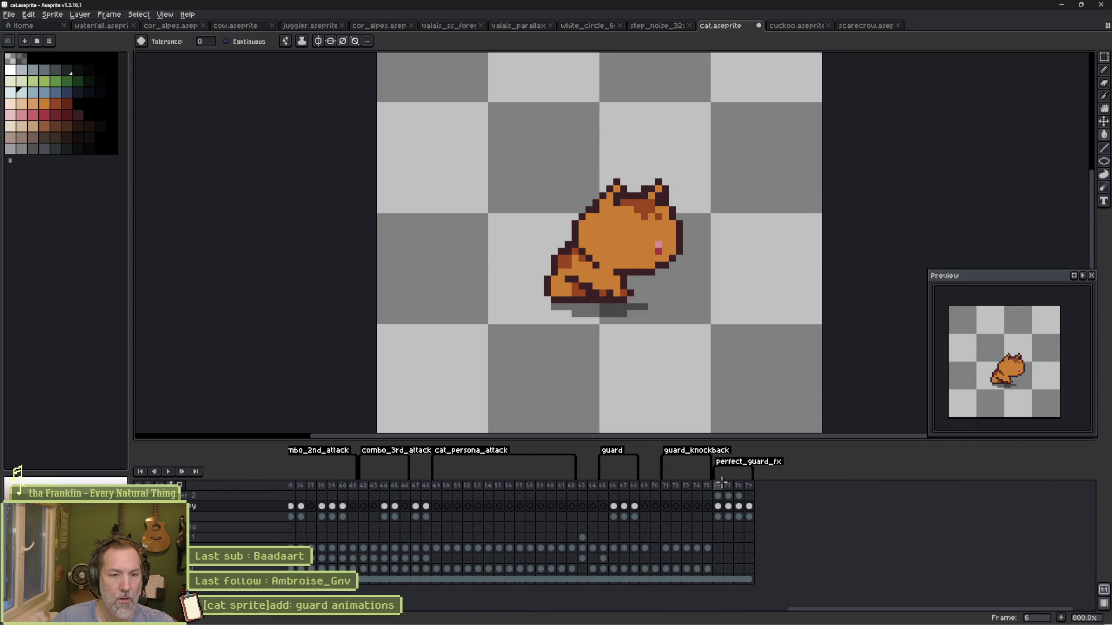
pyautogui.doubleClick(731, 464)
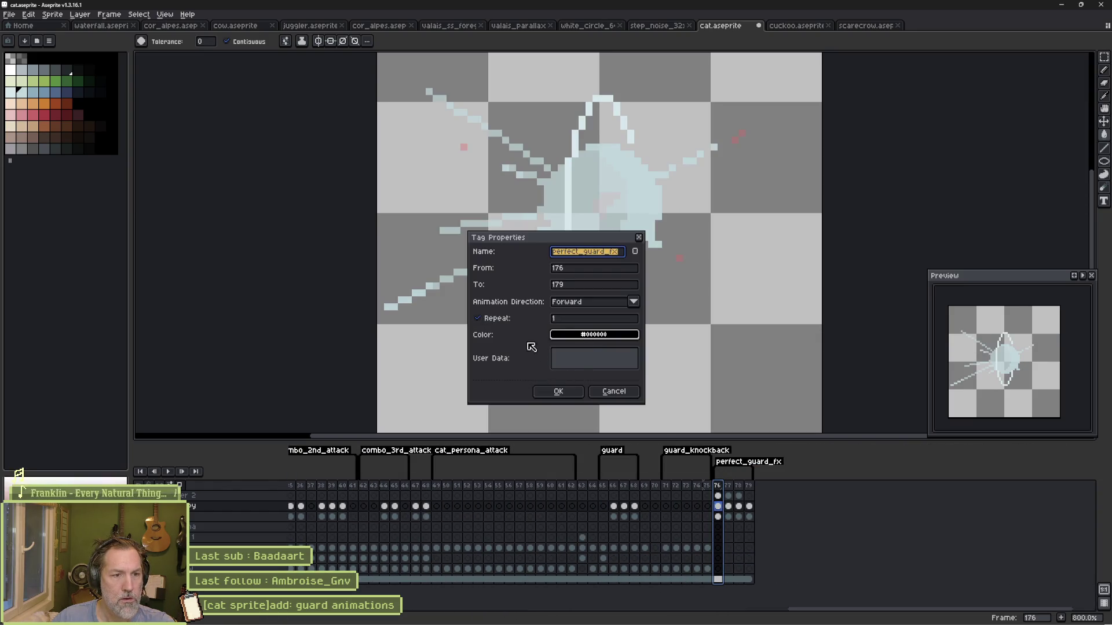
pyautogui.click(558, 391)
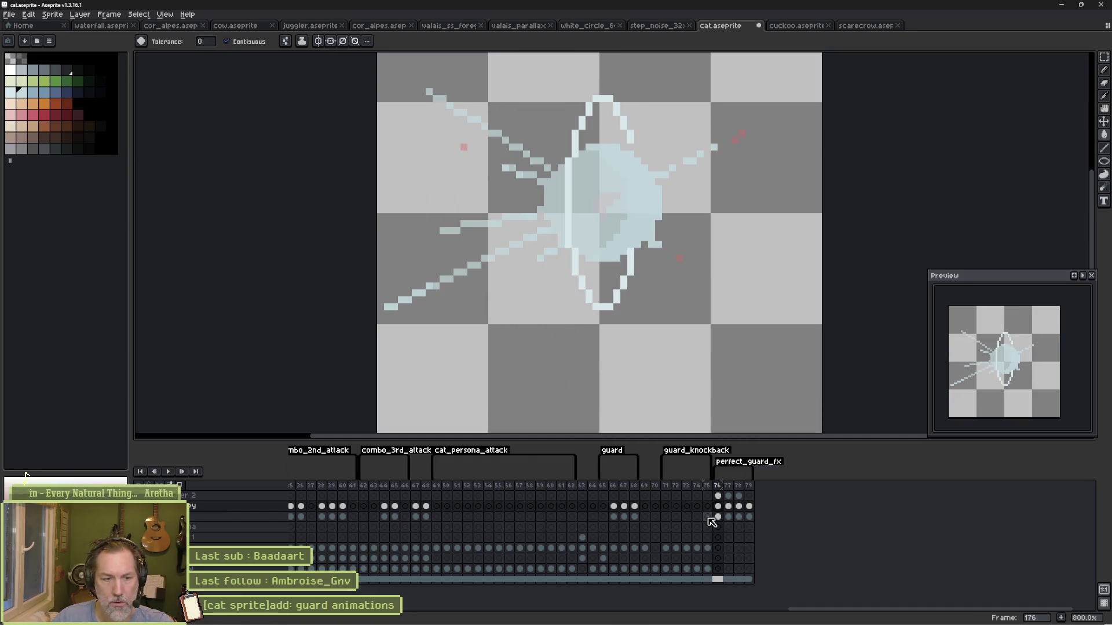
# Show the green background and select the upper layer's cel at frame 177 with a 3px brush
pyautogui.click(717, 496)
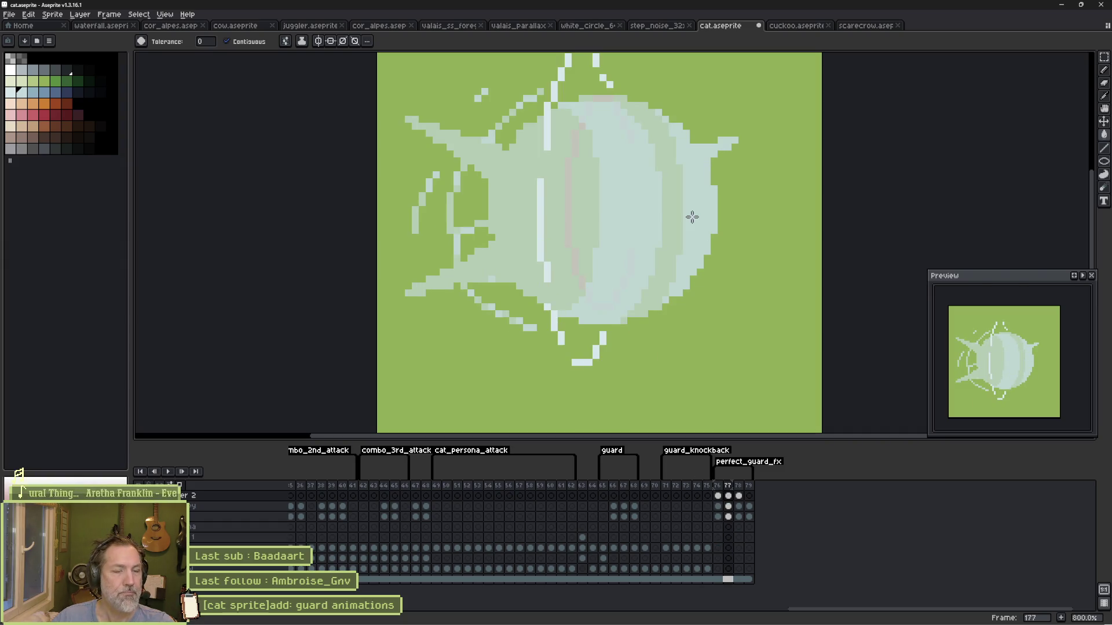
pyautogui.press('b')
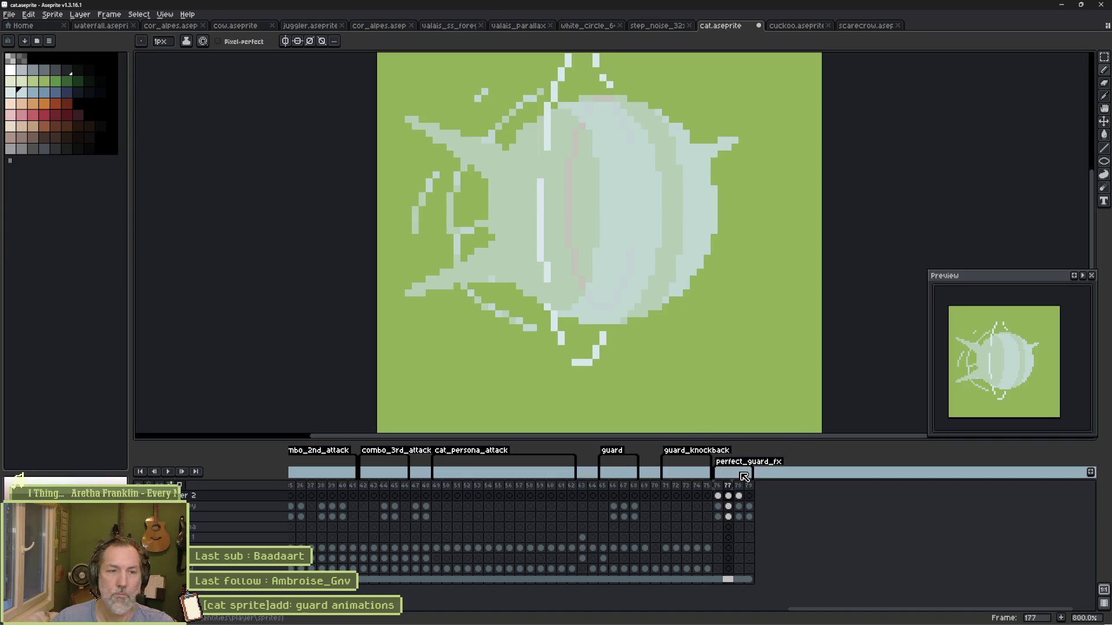
pyautogui.click(729, 507)
pyautogui.press('e')
# Paint darker and lighter vertical bands into the guard circle and reshade the lower-left spike
pyautogui.moveTo(616, 106)
pyautogui.mouseDown()
pyautogui.moveTo(596, 104)
pyautogui.moveTo(568, 147)
pyautogui.moveTo(561, 209)
pyautogui.moveTo(582, 280)
pyautogui.moveTo(615, 310)
pyautogui.mouseUp()
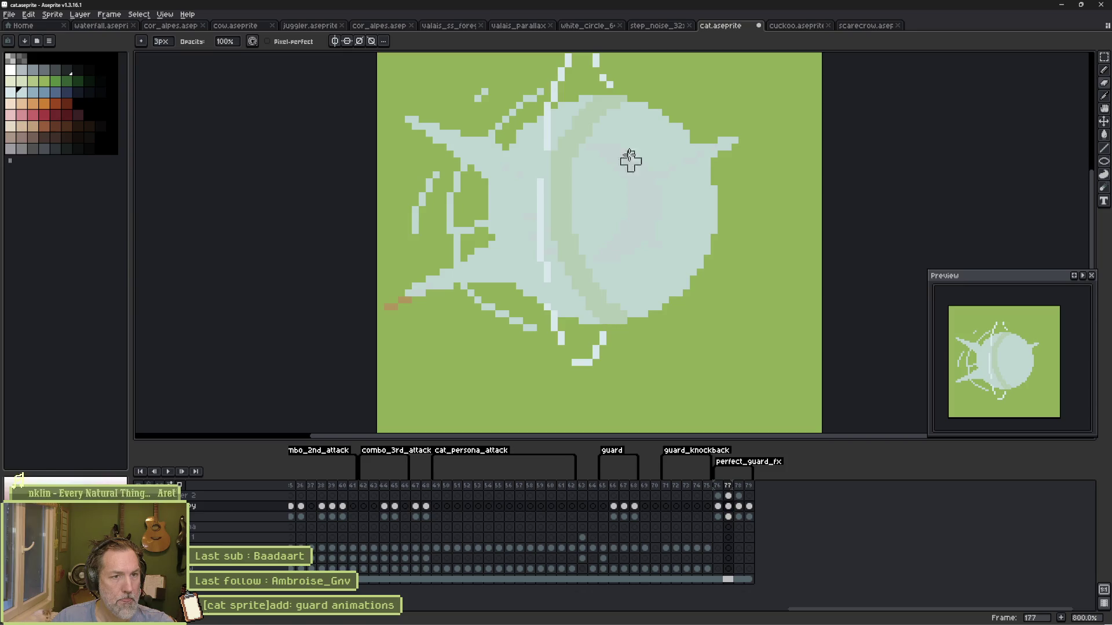
pyautogui.moveTo(624, 120)
pyautogui.mouseDown()
pyautogui.moveTo(631, 199)
pyautogui.moveTo(608, 285)
pyautogui.mouseUp()
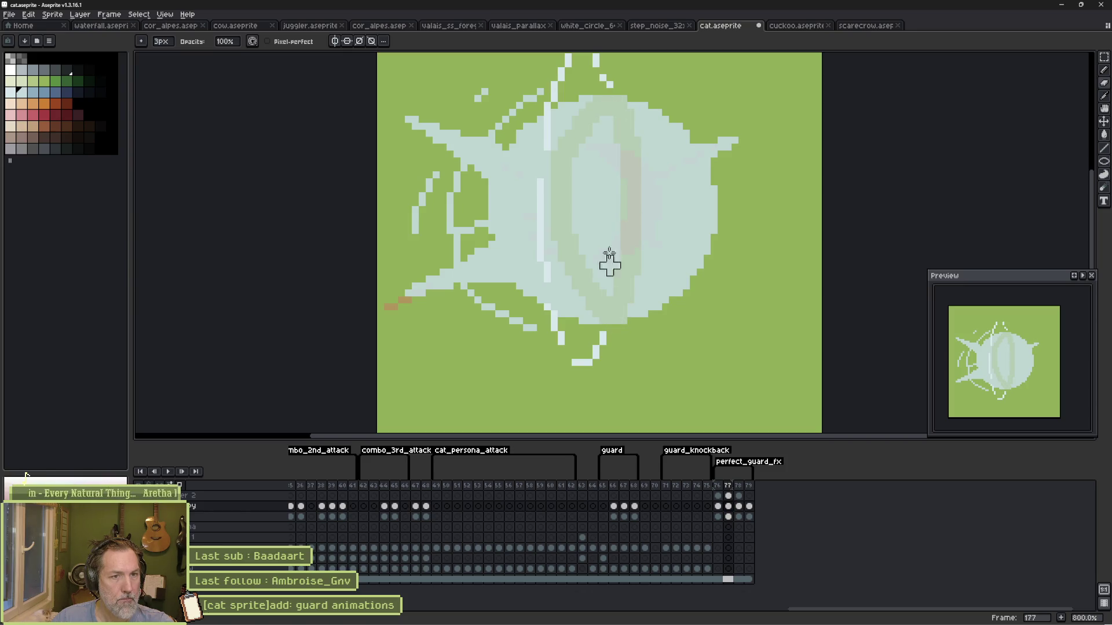
pyautogui.moveTo(672, 134)
pyautogui.mouseDown()
pyautogui.moveTo(685, 216)
pyautogui.moveTo(633, 332)
pyautogui.moveTo(707, 194)
pyautogui.mouseUp()
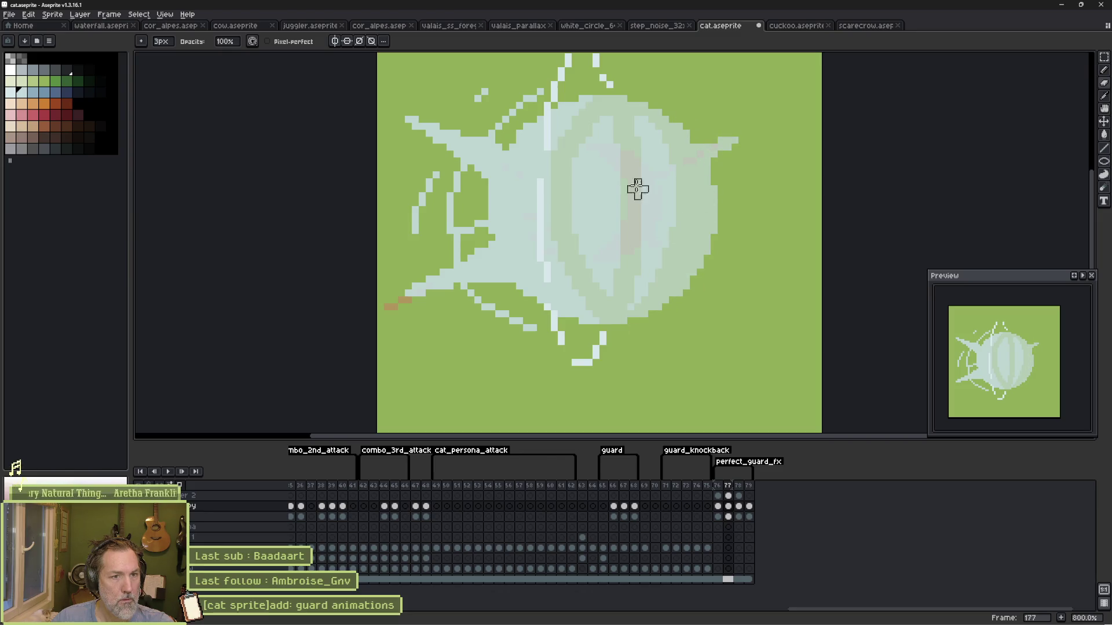
pyautogui.moveTo(631, 127)
pyautogui.mouseDown()
pyautogui.moveTo(642, 209)
pyautogui.moveTo(616, 307)
pyautogui.moveTo(566, 181)
pyautogui.moveTo(608, 166)
pyautogui.moveTo(588, 124)
pyautogui.moveTo(609, 251)
pyautogui.moveTo(596, 199)
pyautogui.mouseUp()
pyautogui.moveTo(526, 120)
pyautogui.mouseDown()
pyautogui.moveTo(503, 204)
pyautogui.moveTo(511, 263)
pyautogui.moveTo(547, 307)
pyautogui.mouseUp()
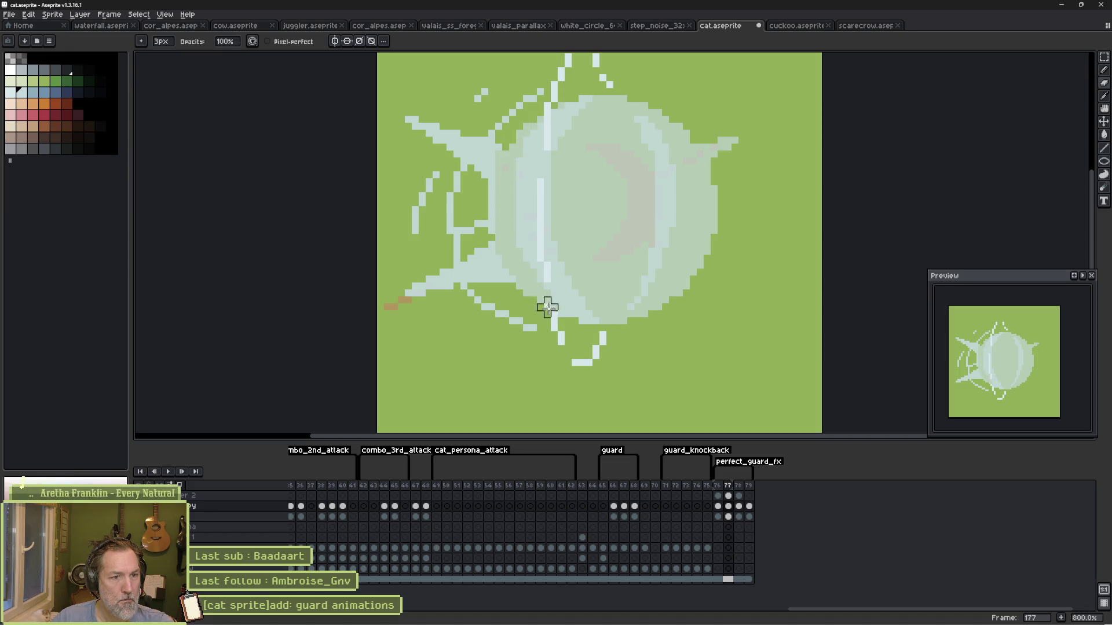
pyautogui.moveTo(498, 278)
pyautogui.mouseDown()
pyautogui.moveTo(449, 263)
pyautogui.moveTo(479, 287)
pyautogui.mouseUp()
pyautogui.moveTo(478, 175); pyautogui.dragTo(489, 157)
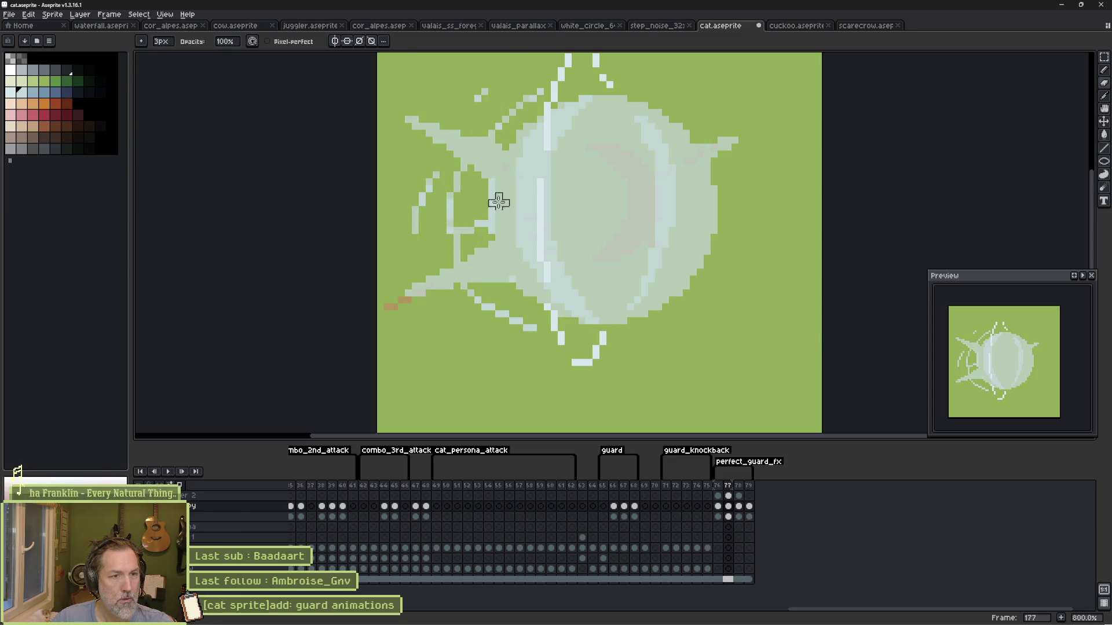
# Play the guard effect and step through frames 177–179 to review them
pyautogui.press('.')
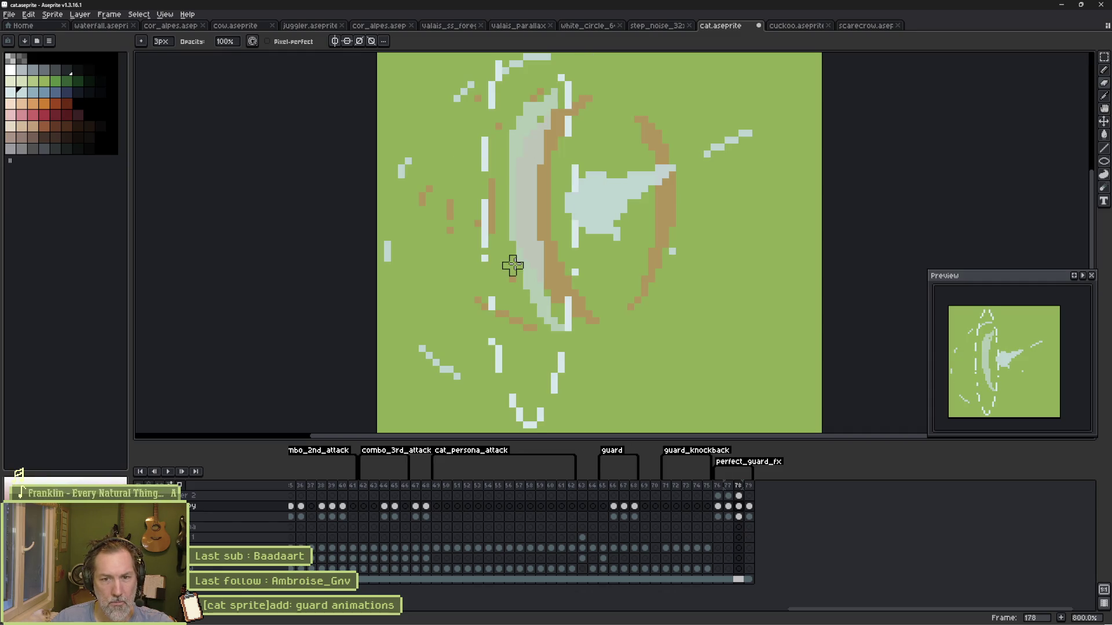
pyautogui.press('Return')
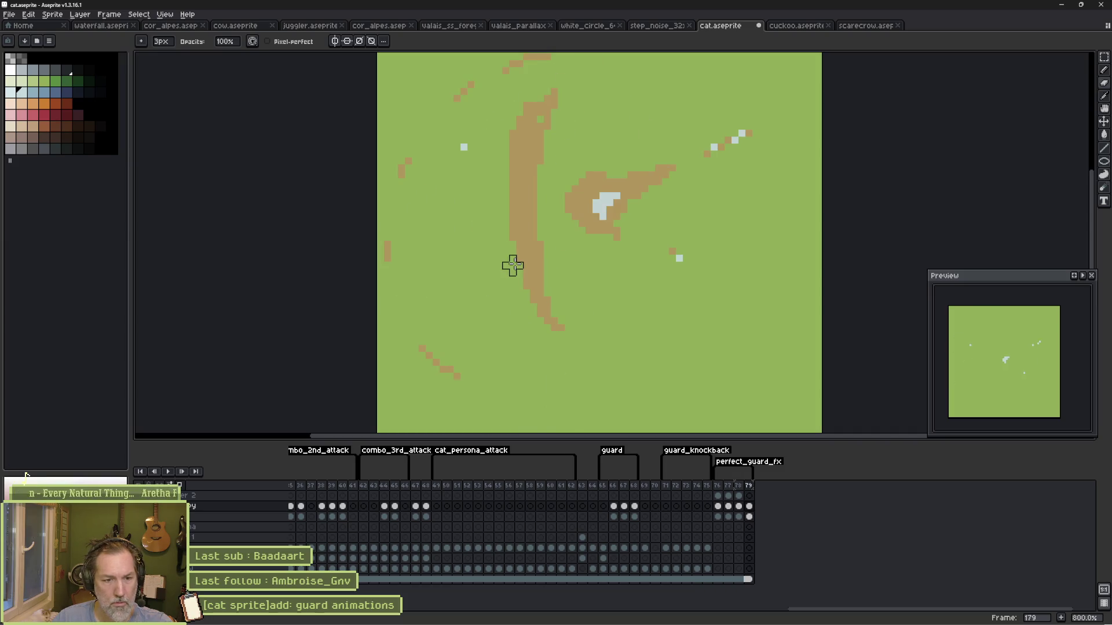
pyautogui.press('Return')
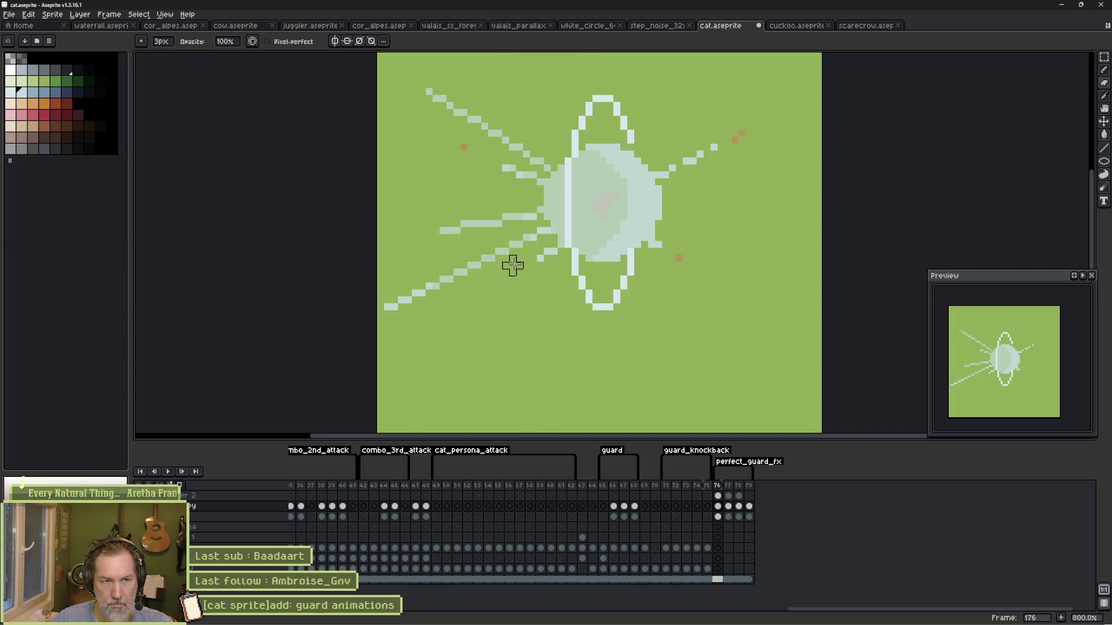
pyautogui.press('Right')
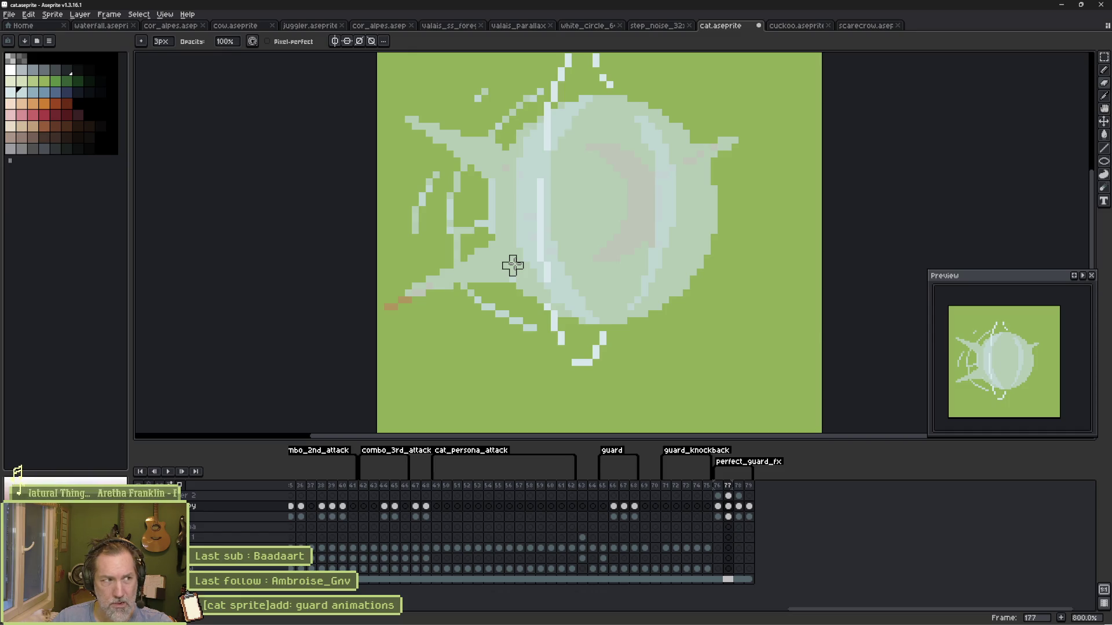
pyautogui.press('Right')
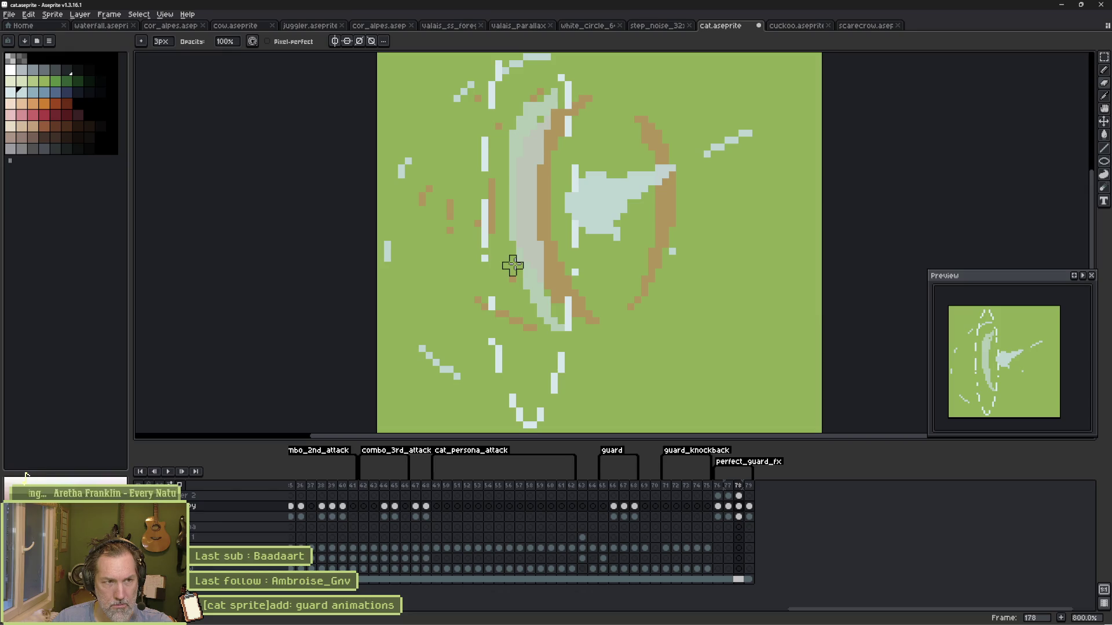
pyautogui.press('Right')
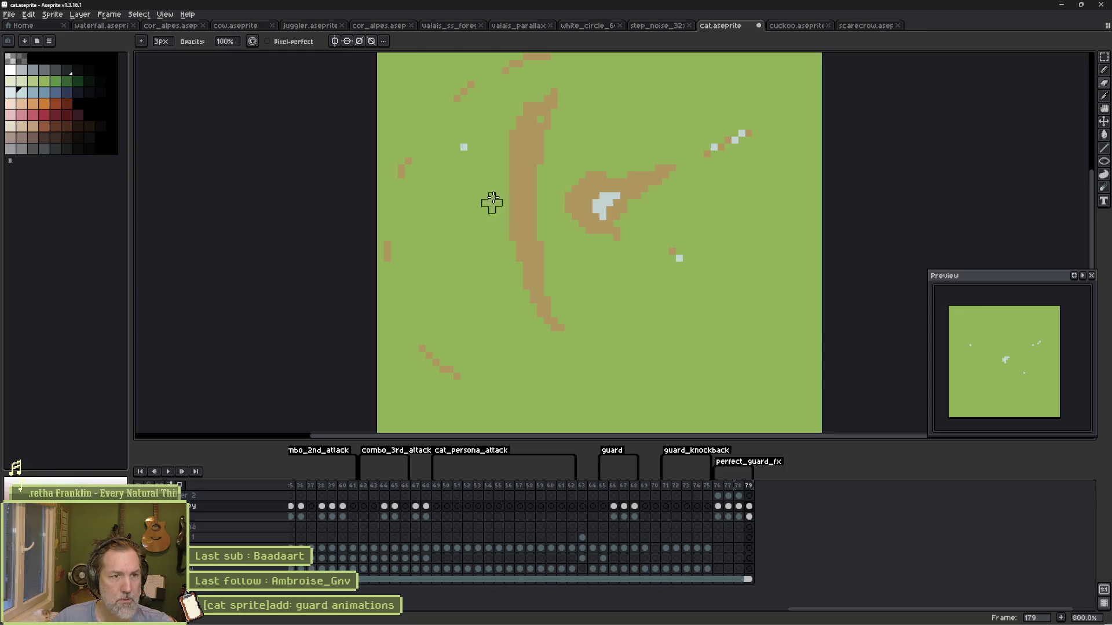
# Add a light-blue curved stroke on frame 179, save cat.aseprite, and create Layer 3
pyautogui.press('e')
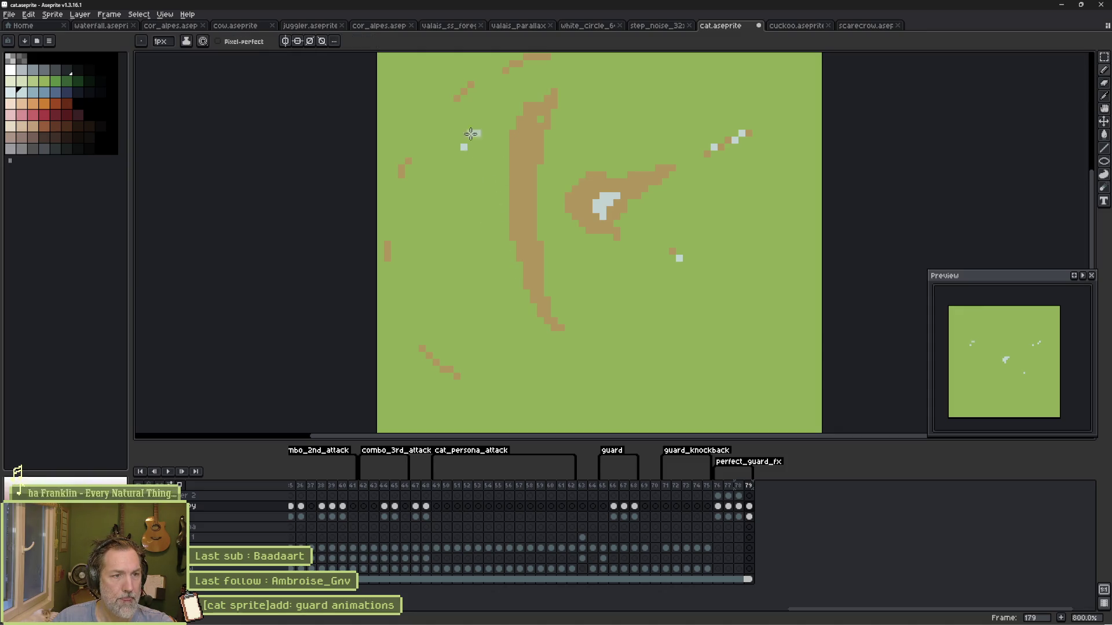
pyautogui.moveTo(472, 133); pyautogui.dragTo(437, 187)
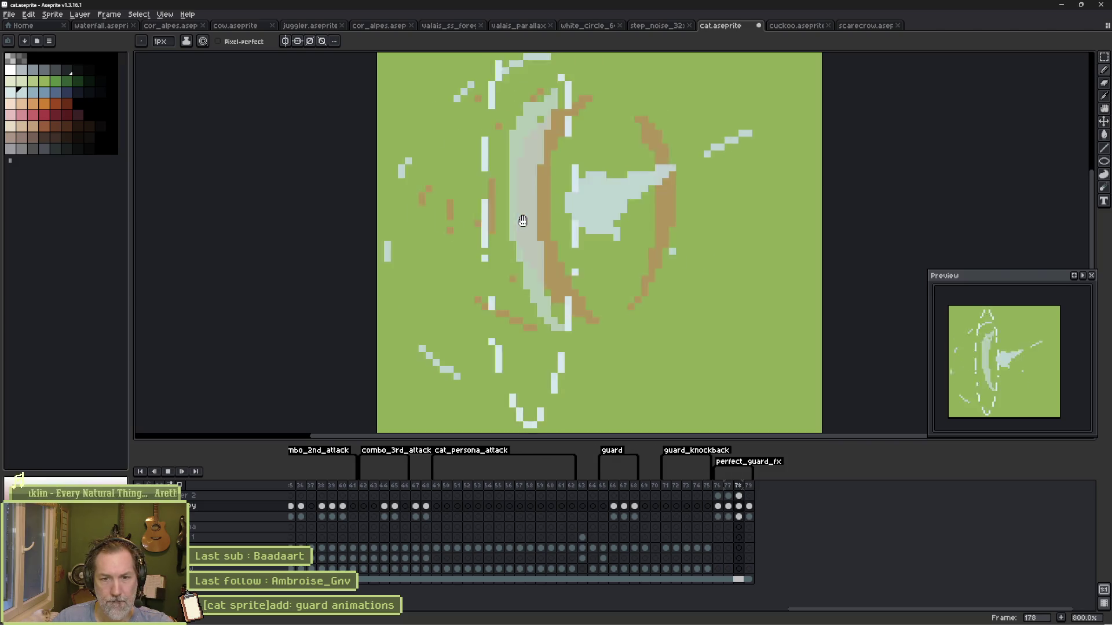
pyautogui.press('Return')
pyautogui.hotkey('ctrl', 's')
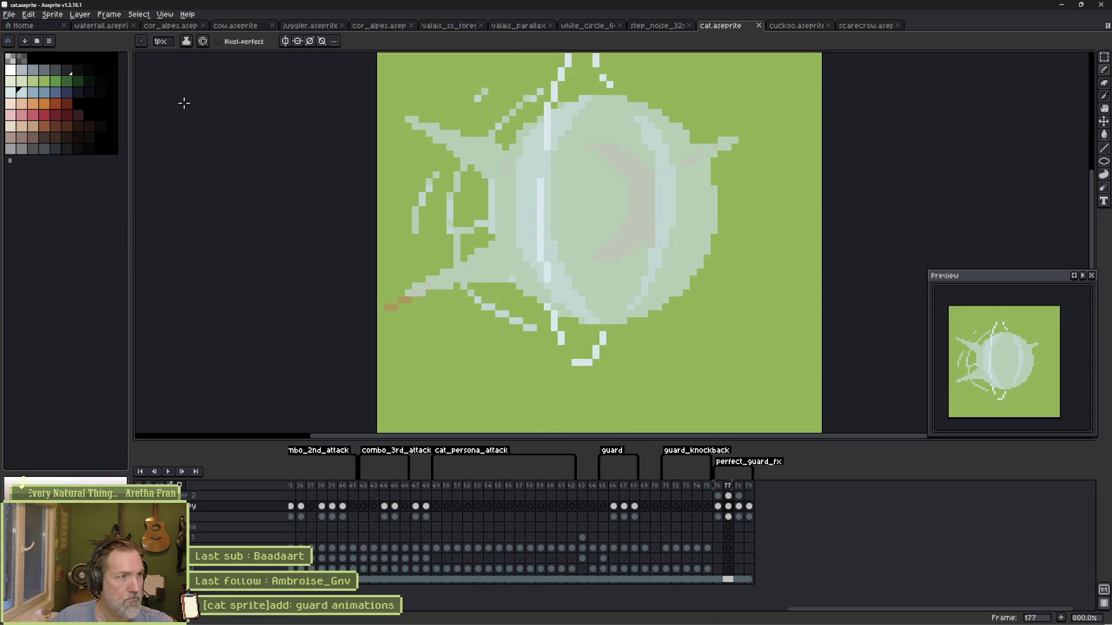
pyautogui.hotkey('shift', 'n')
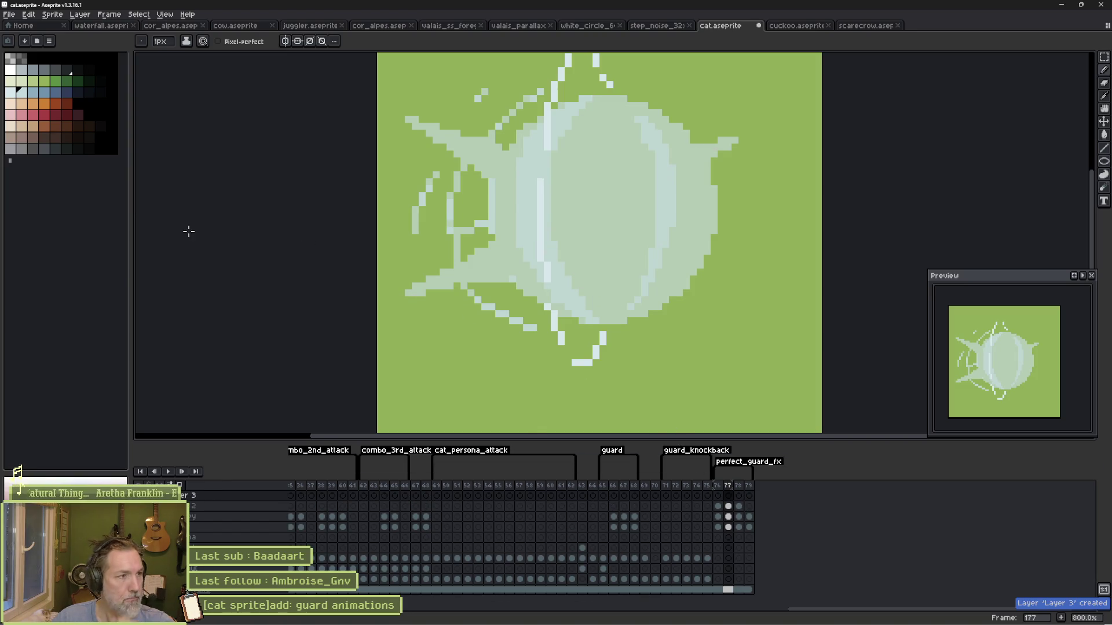
# On frame 177, outline an orange zigzag streak across the ring and fill it solid orange
pyautogui.click(33, 104)
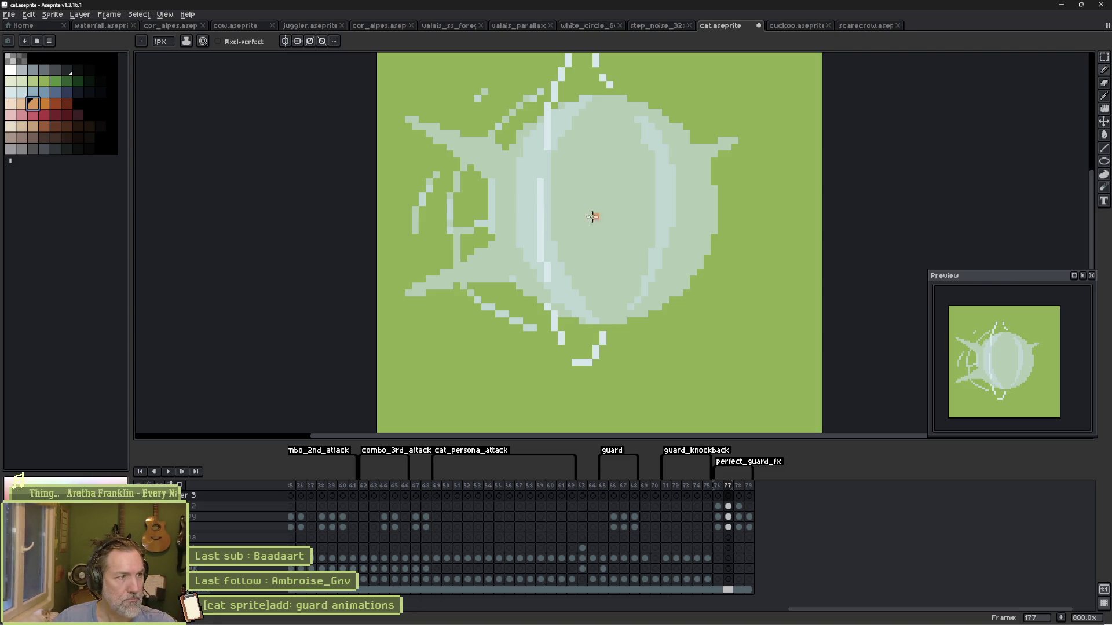
pyautogui.click(719, 506)
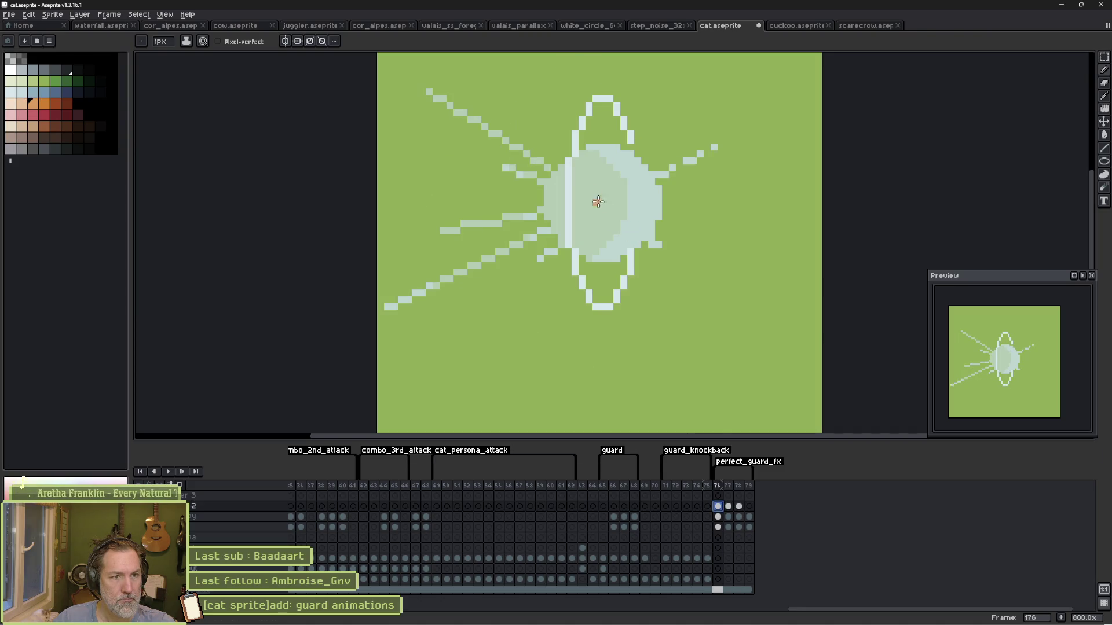
pyautogui.press('Right')
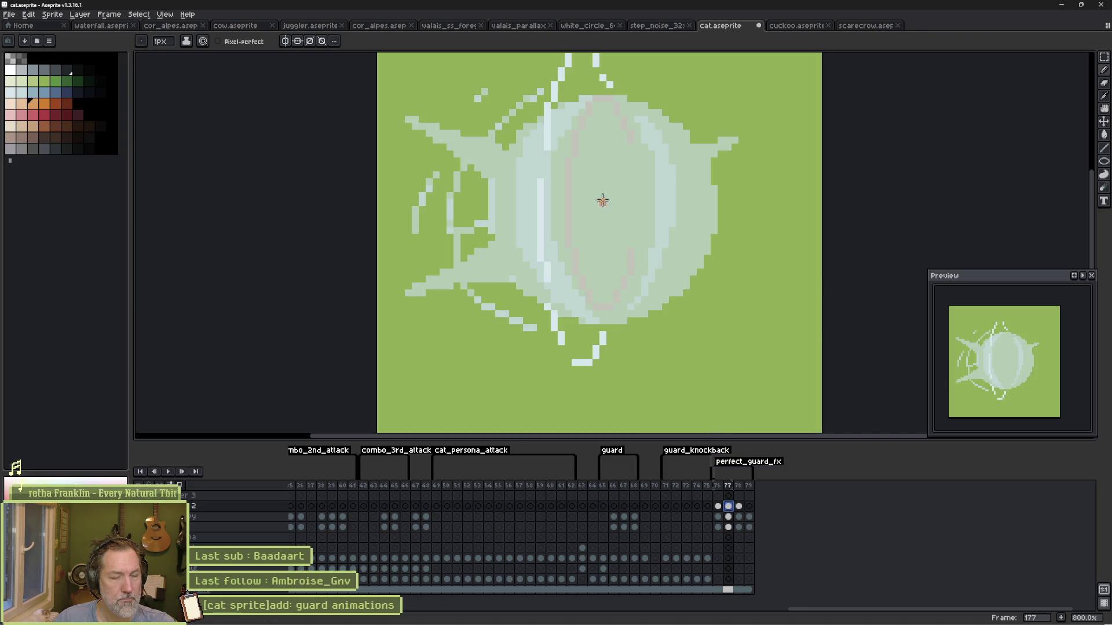
pyautogui.moveTo(600, 197)
pyautogui.mouseDown()
pyautogui.moveTo(492, 124)
pyautogui.moveTo(584, 207)
pyautogui.mouseUp()
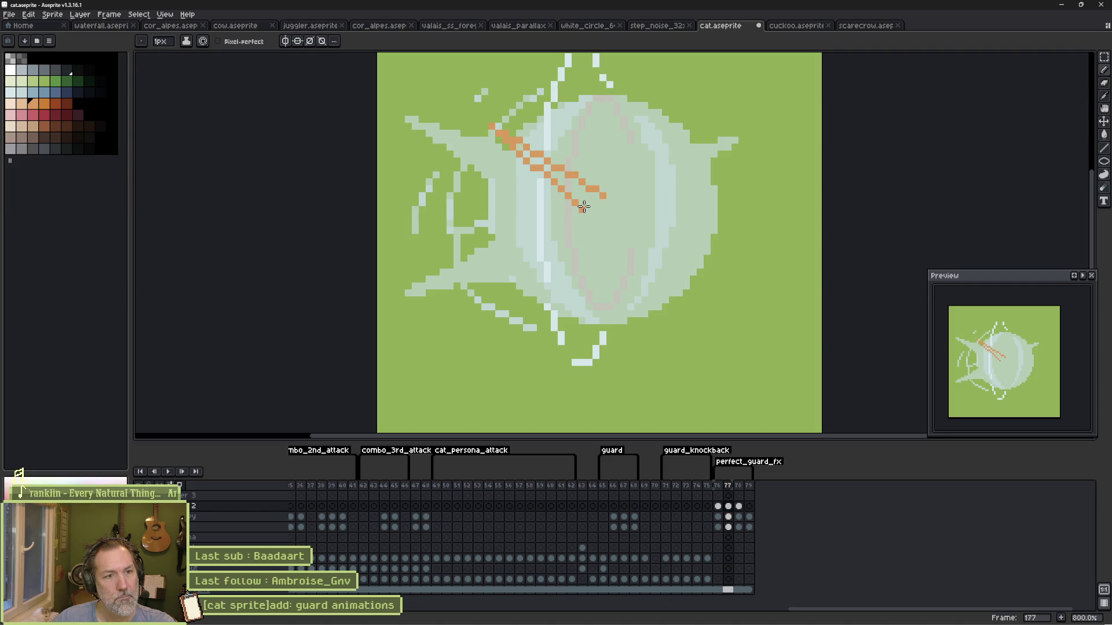
pyautogui.keyDown('shift'); pyautogui.click(530, 222); pyautogui.keyUp('shift')
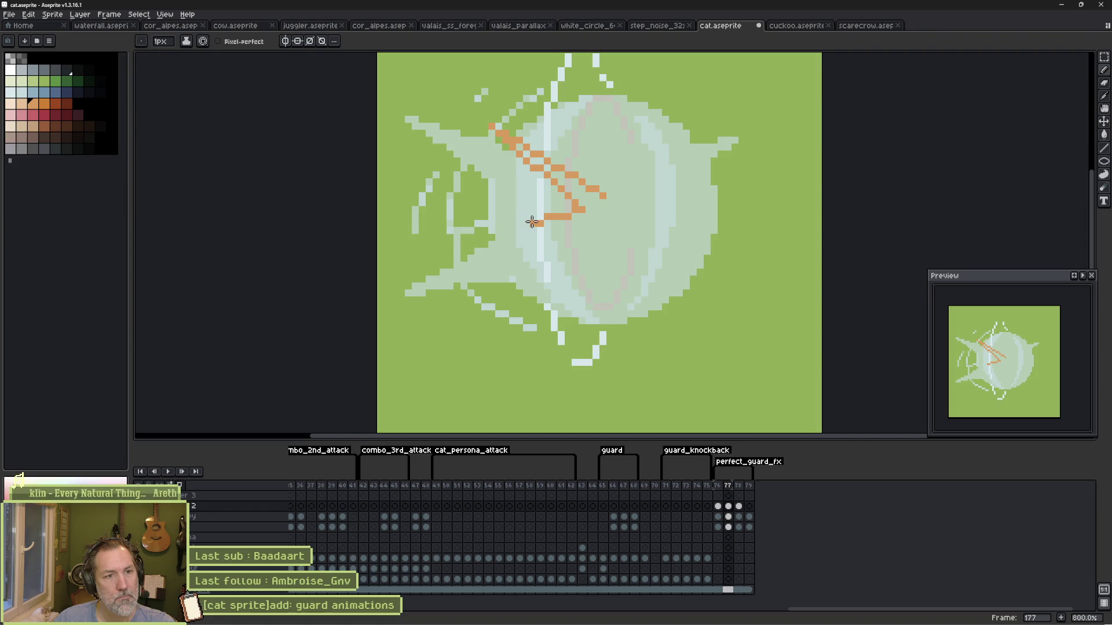
pyautogui.keyDown('shift'); pyautogui.click(610, 250); pyautogui.keyUp('shift')
pyautogui.moveTo(609, 221); pyautogui.dragTo(652, 216)
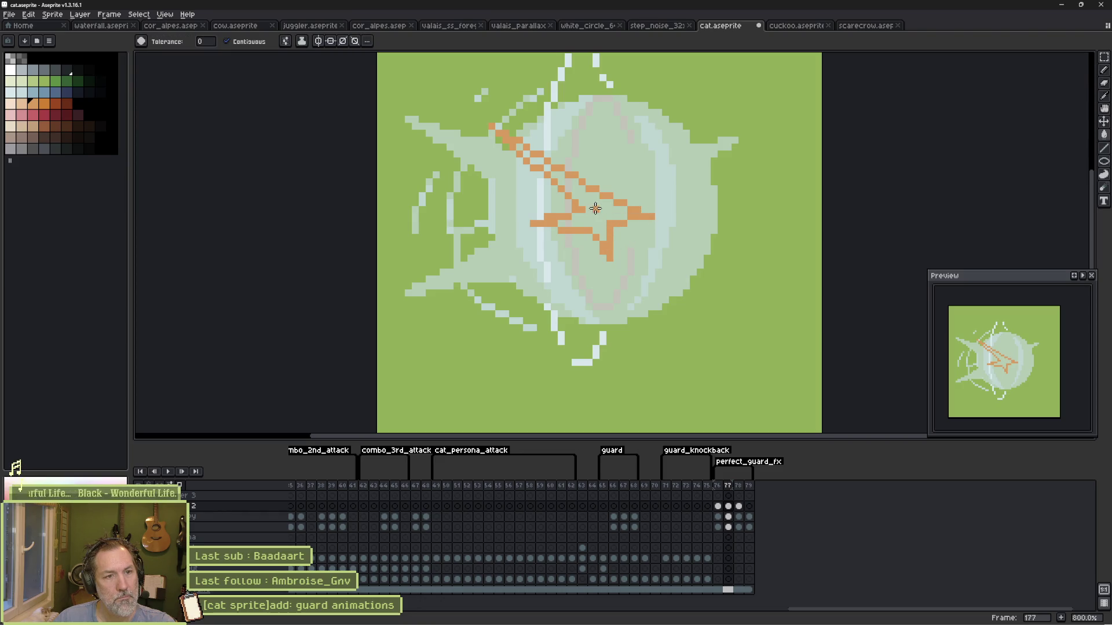
pyautogui.click(602, 201)
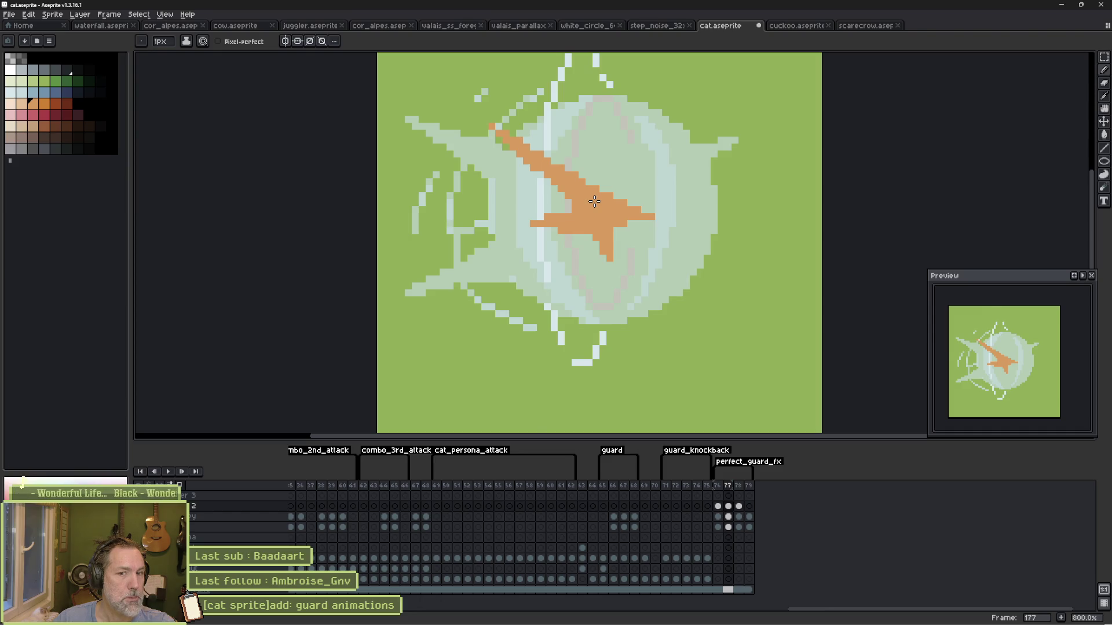
# Paint orange streaks across the light-blue wing on frame 178 and preview the animation
pyautogui.press('Right')
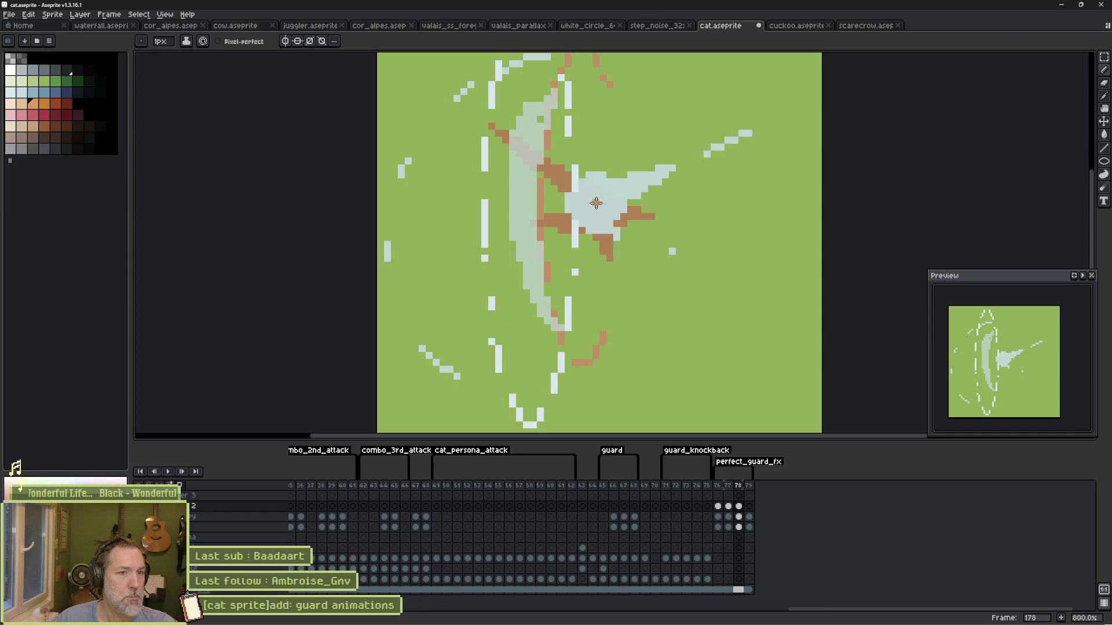
pyautogui.moveTo(644, 174)
pyautogui.mouseDown()
pyautogui.moveTo(597, 202)
pyautogui.moveTo(635, 211)
pyautogui.mouseUp()
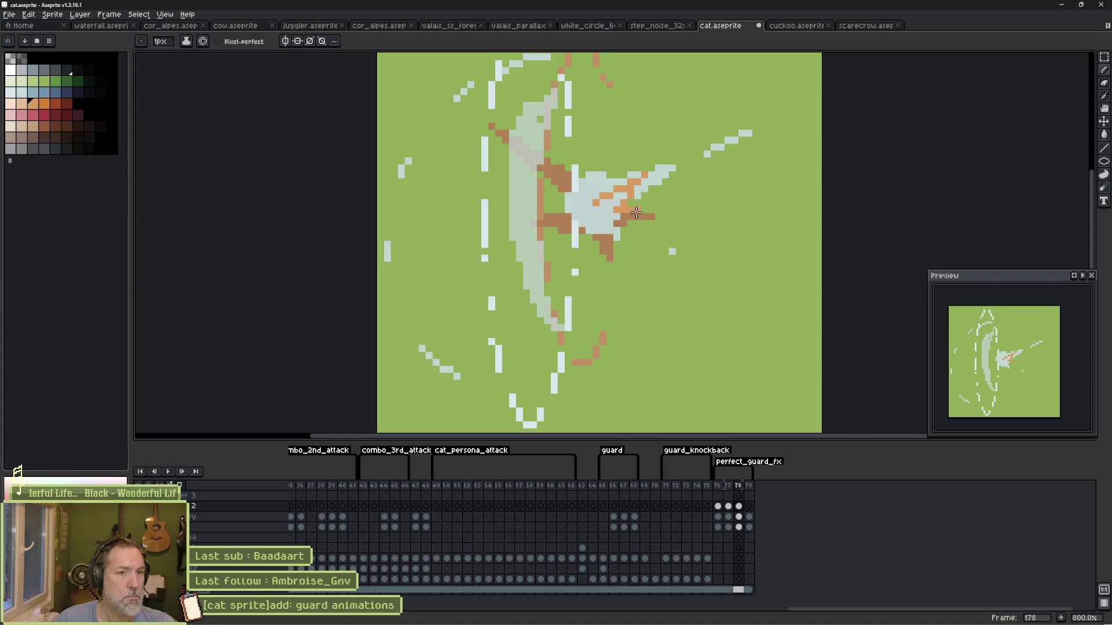
pyautogui.moveTo(599, 267); pyautogui.dragTo(568, 308)
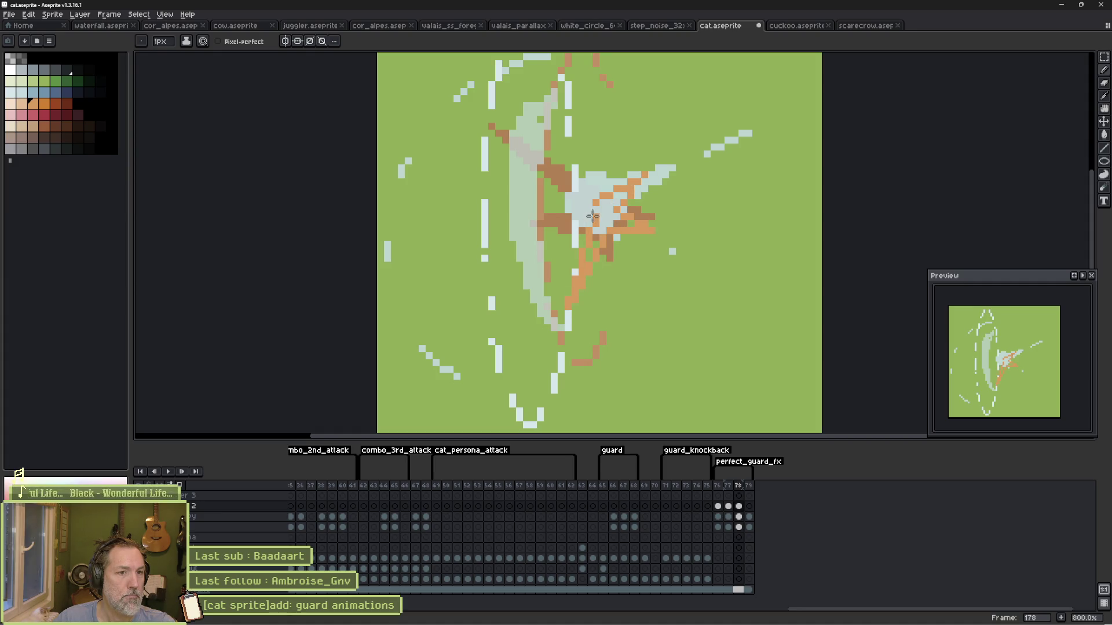
pyautogui.moveTo(596, 207)
pyautogui.mouseDown()
pyautogui.moveTo(605, 234)
pyautogui.moveTo(580, 272)
pyautogui.mouseUp()
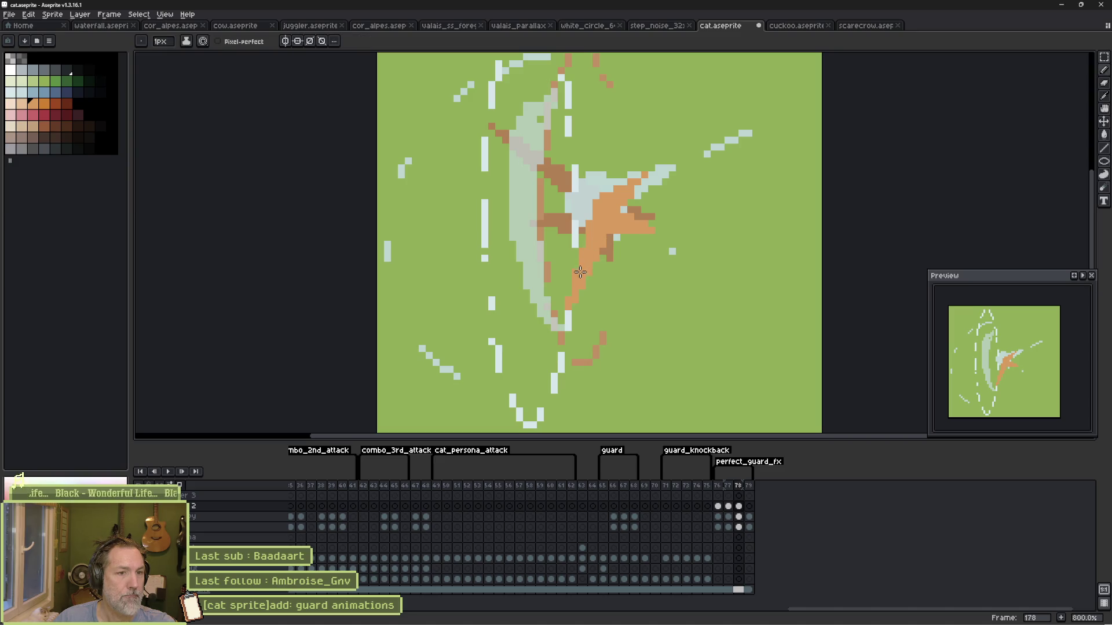
pyautogui.press('Return')
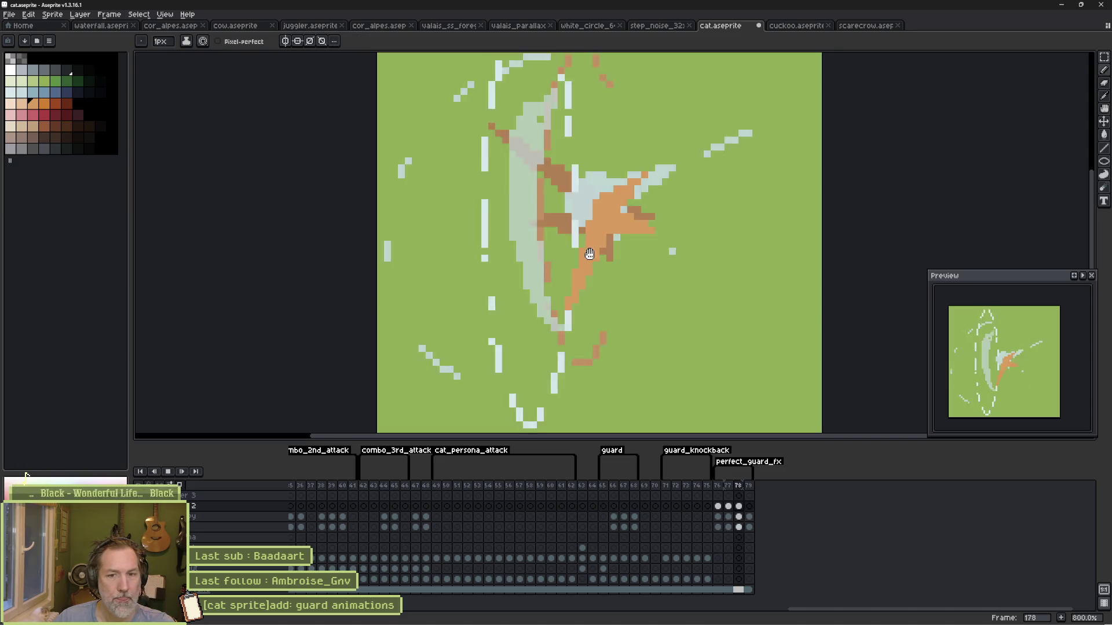
pyautogui.press('Return')
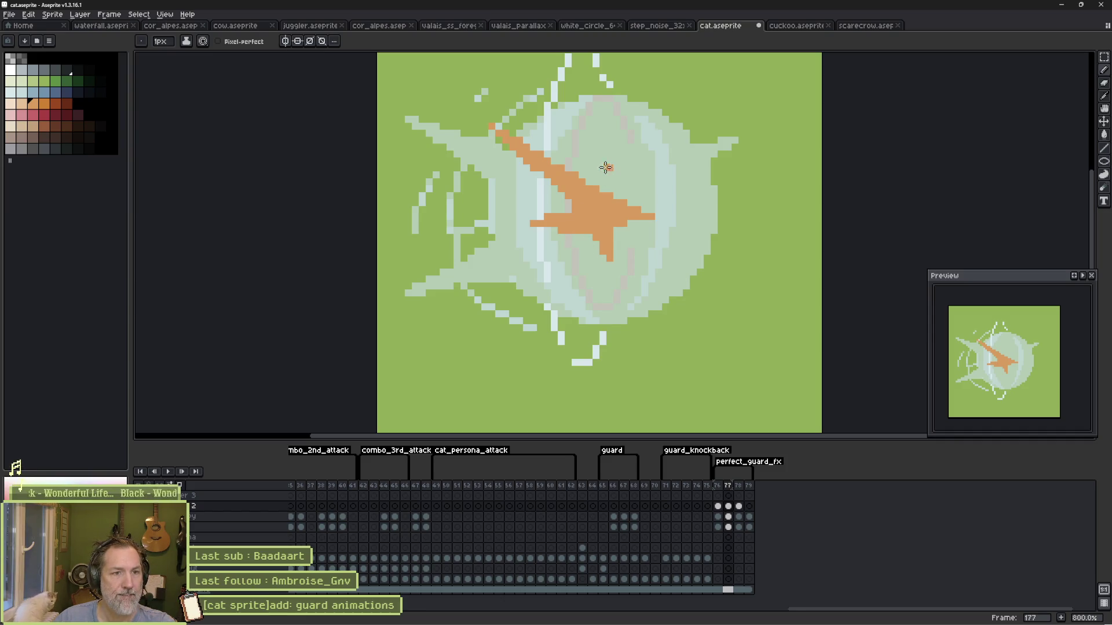
# Add light peach highlights along the orange streaks on frames 177 and 178
pyautogui.click(23, 104)
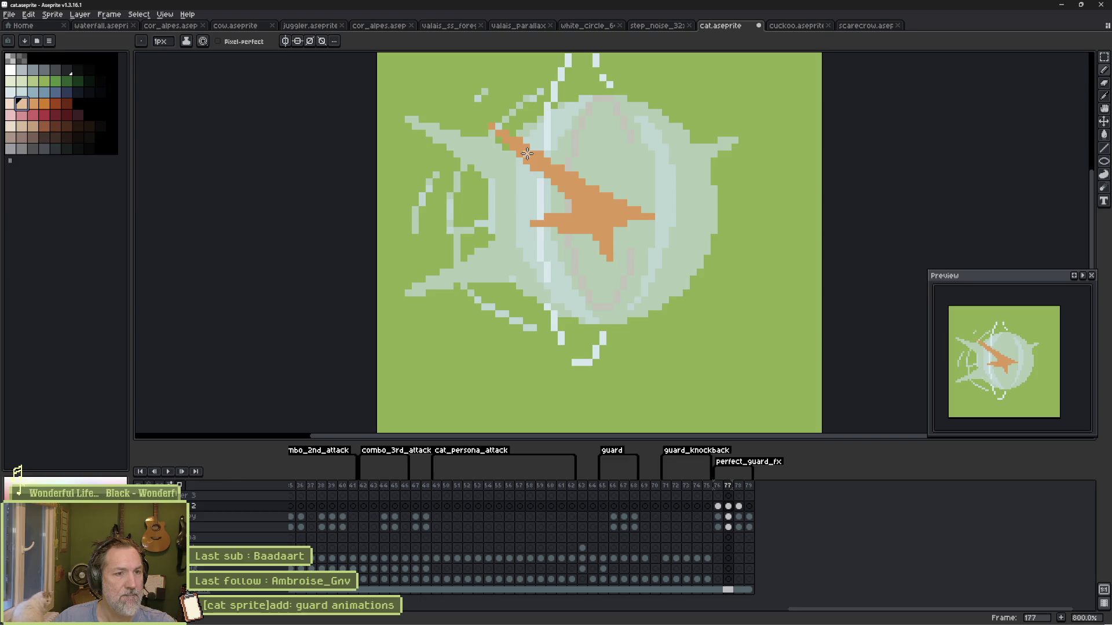
pyautogui.moveTo(492, 128)
pyautogui.mouseDown()
pyautogui.moveTo(602, 195)
pyautogui.moveTo(558, 215)
pyautogui.mouseUp()
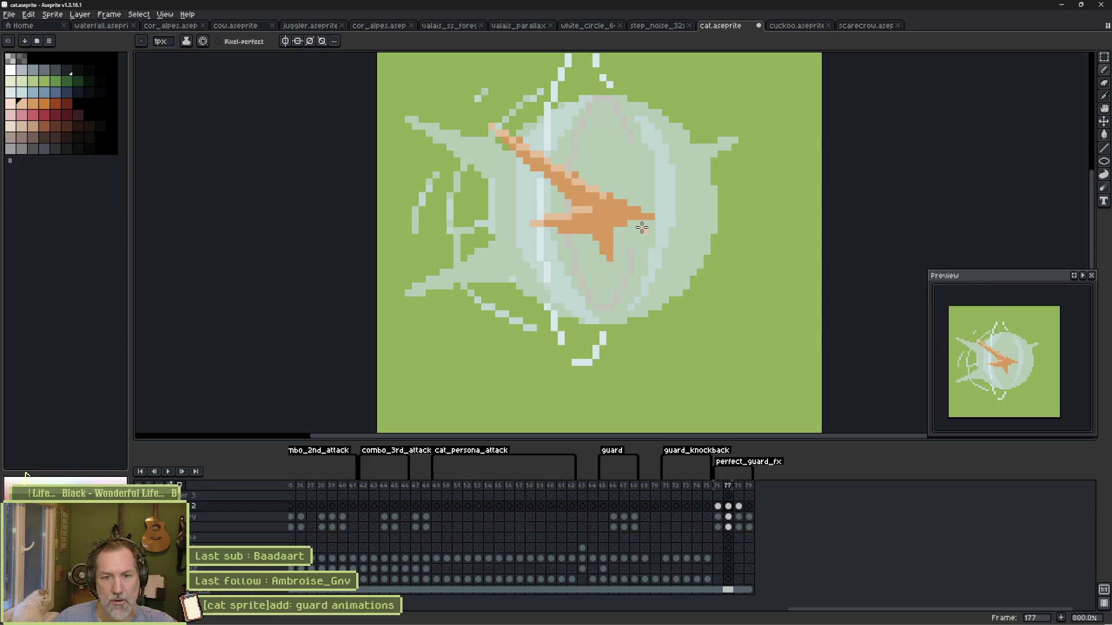
pyautogui.press('Right')
pyautogui.moveTo(612, 211); pyautogui.dragTo(674, 236)
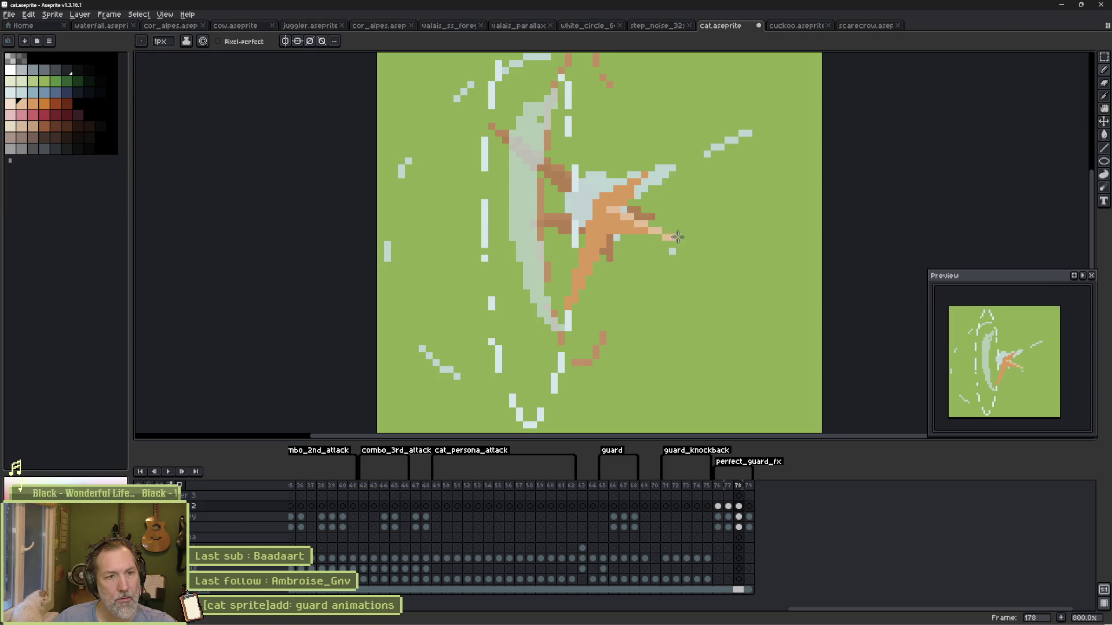
pyautogui.hotkey('ctrl', 'z')
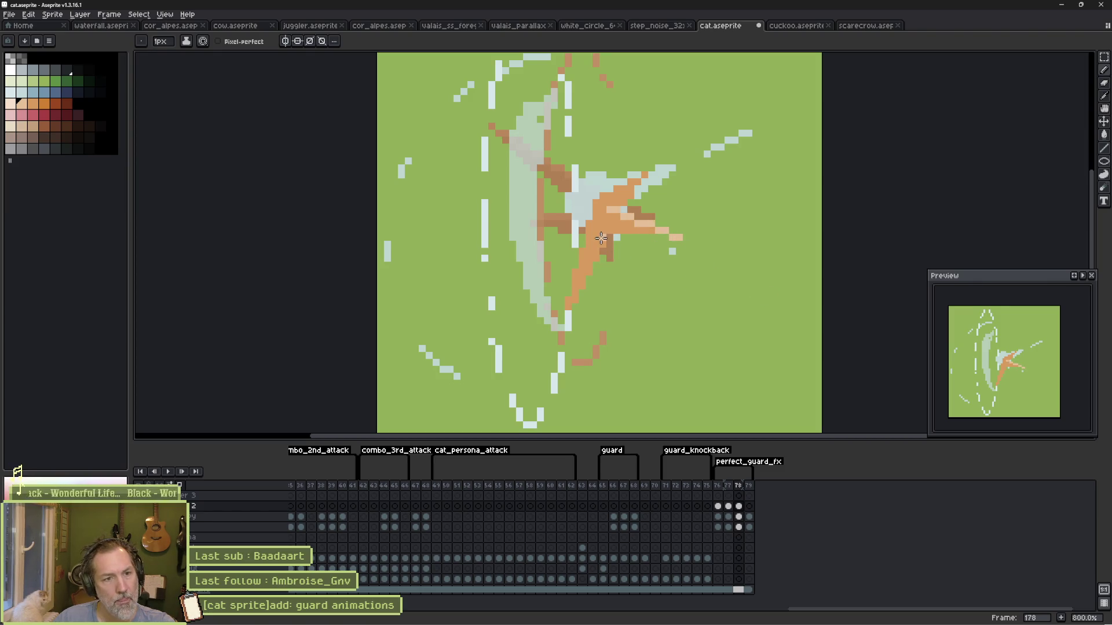
pyautogui.moveTo(605, 240); pyautogui.dragTo(568, 305)
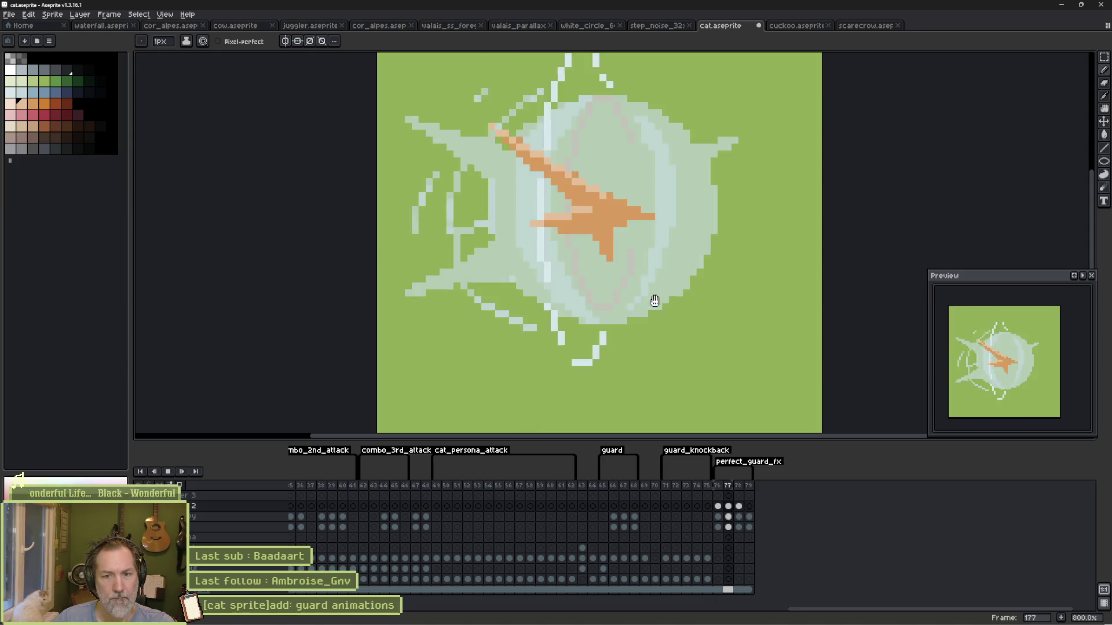
# Preview the effect, save cat.aseprite, and switch to Godot Engine
pyautogui.press('Return')
pyautogui.press('v')
pyautogui.press('b')
pyautogui.hotkey('ctrl', 's')
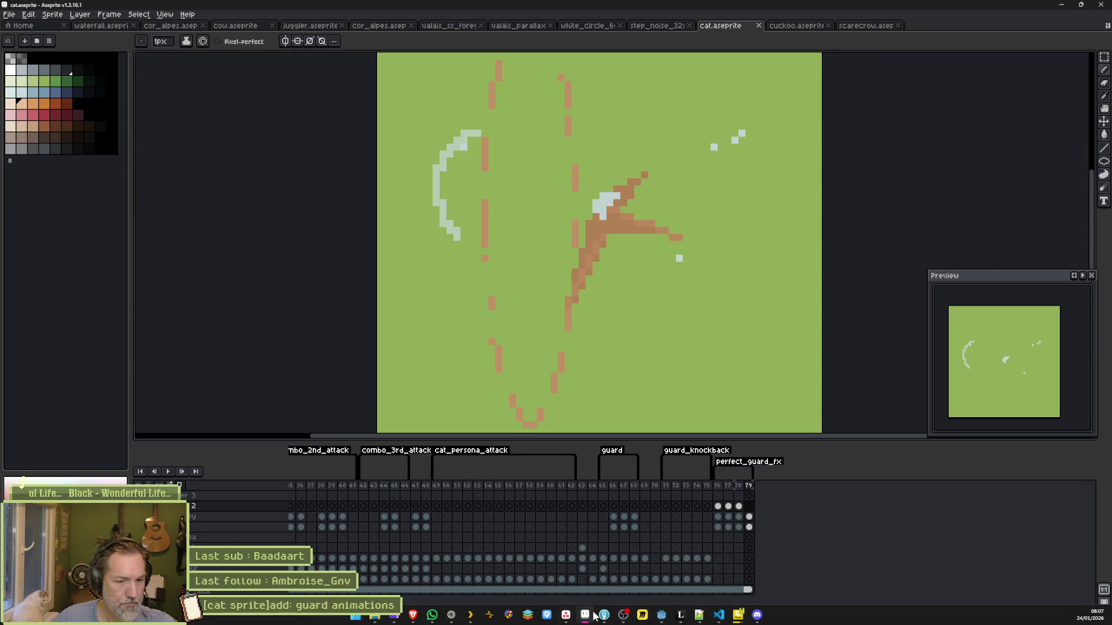
pyautogui.click(661, 615)
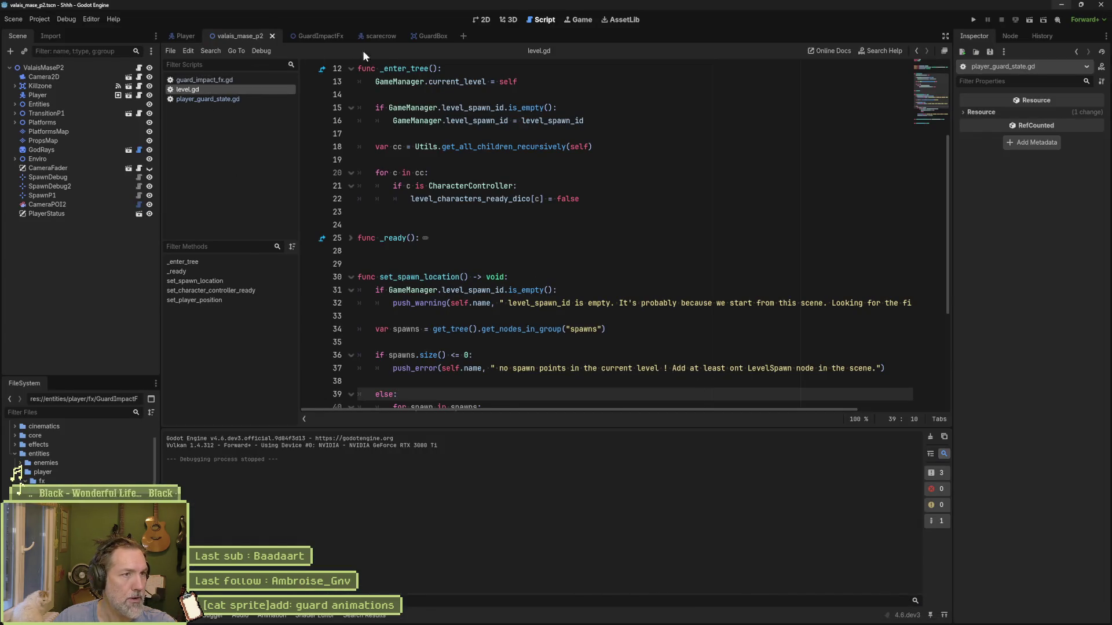
# Reimport GuardImpactFx's Sprite2D from Aseprite with the Exclude Pattern set to Background
pyautogui.click(336, 38)
pyautogui.click(67, 78)
pyautogui.scroll(-1, 1011, 440)
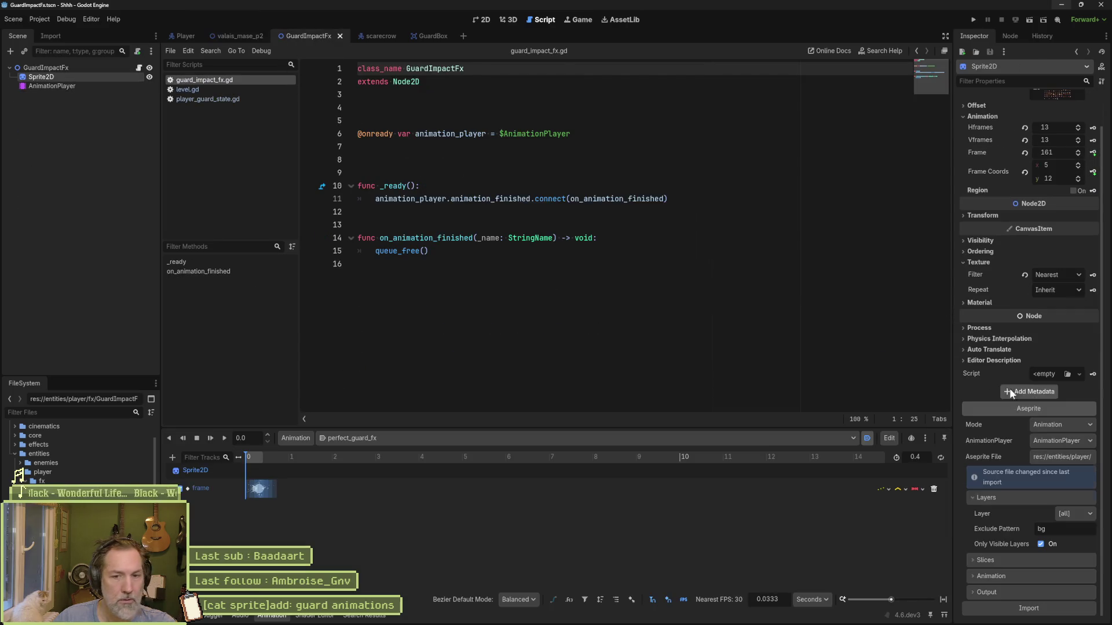
pyautogui.write('Background')
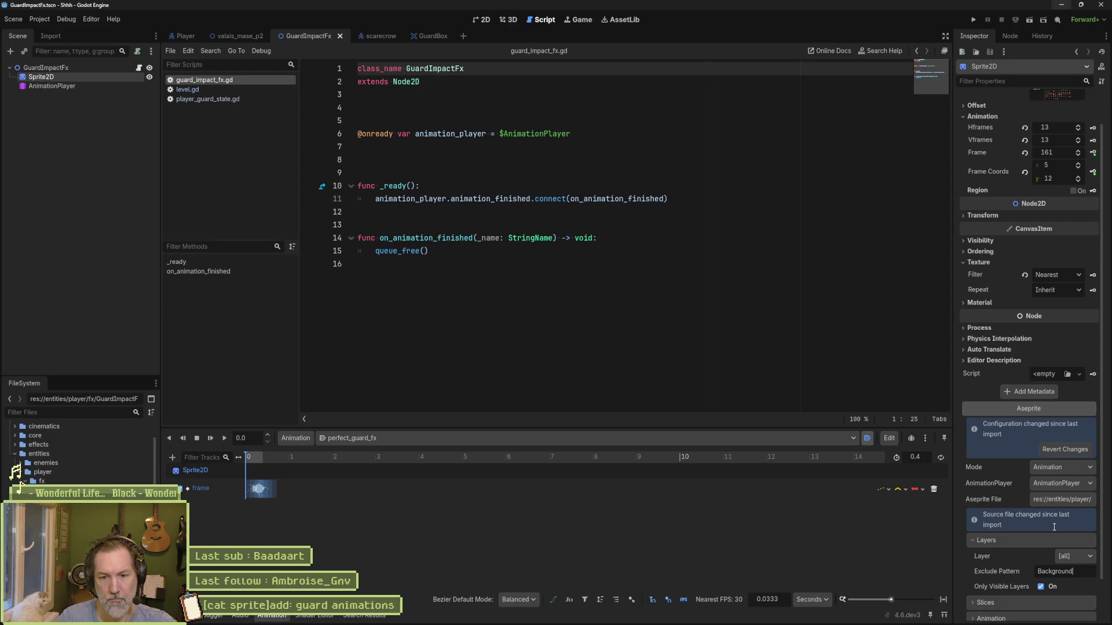
pyautogui.scroll(-2, 992, 492)
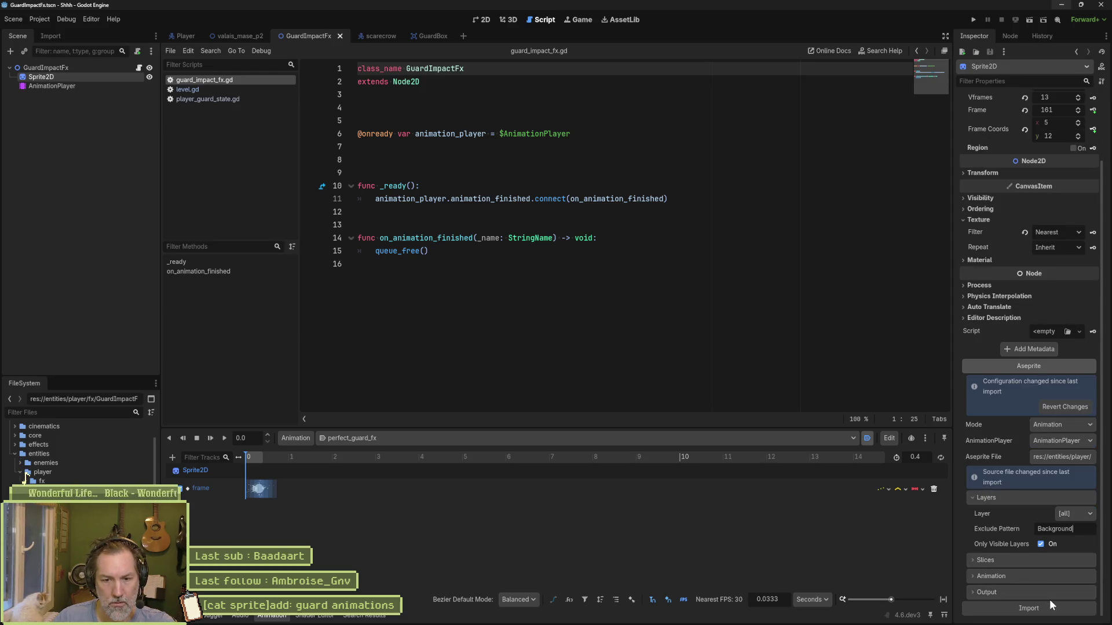
pyautogui.click(486, 19)
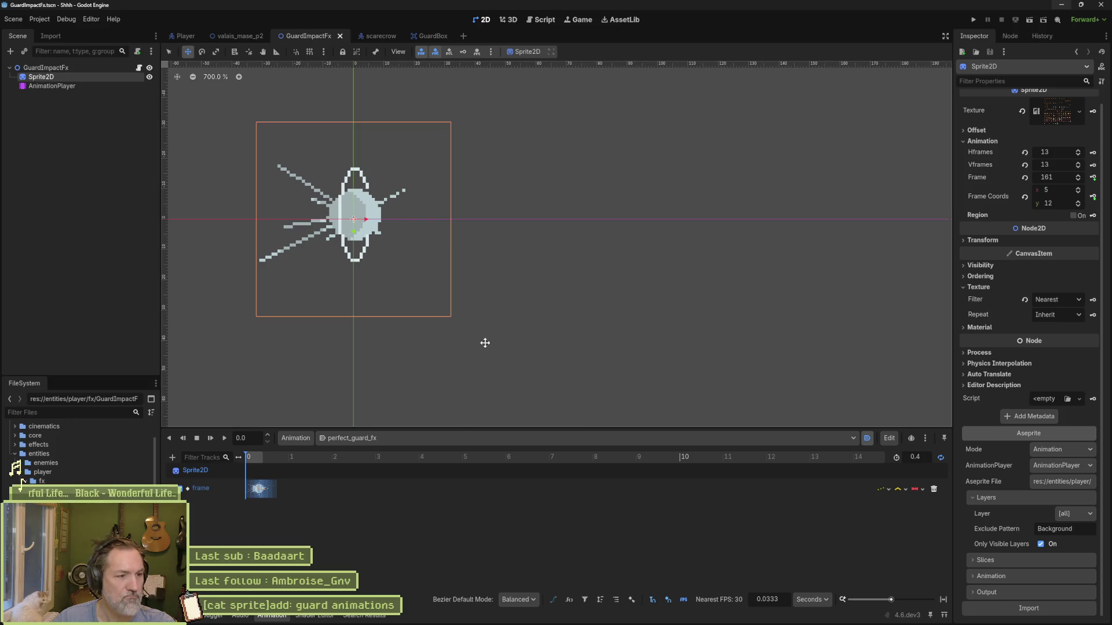
# Run the game with F5, walk the cat right to test the effect, then return to Aseprite
pyautogui.press('F5')
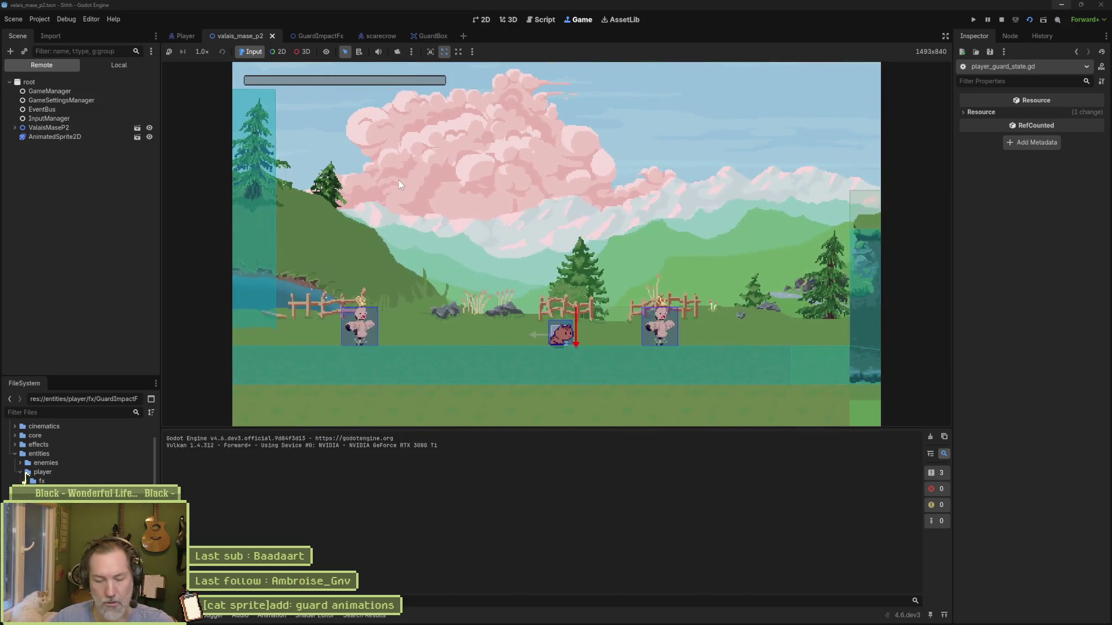
pyautogui.press('d')
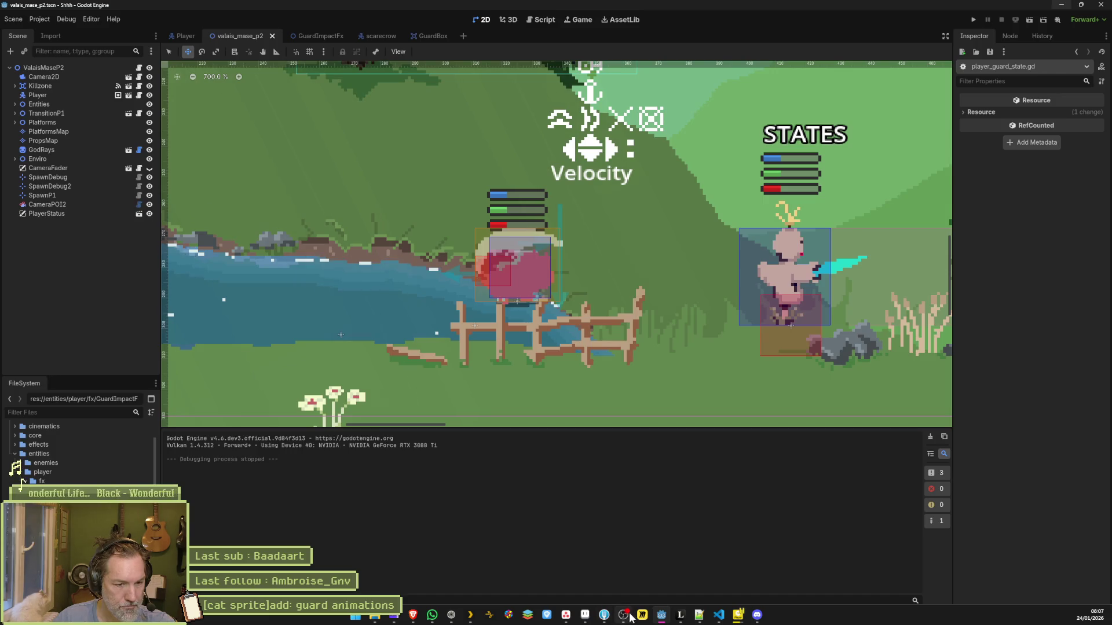
pyautogui.click(585, 615)
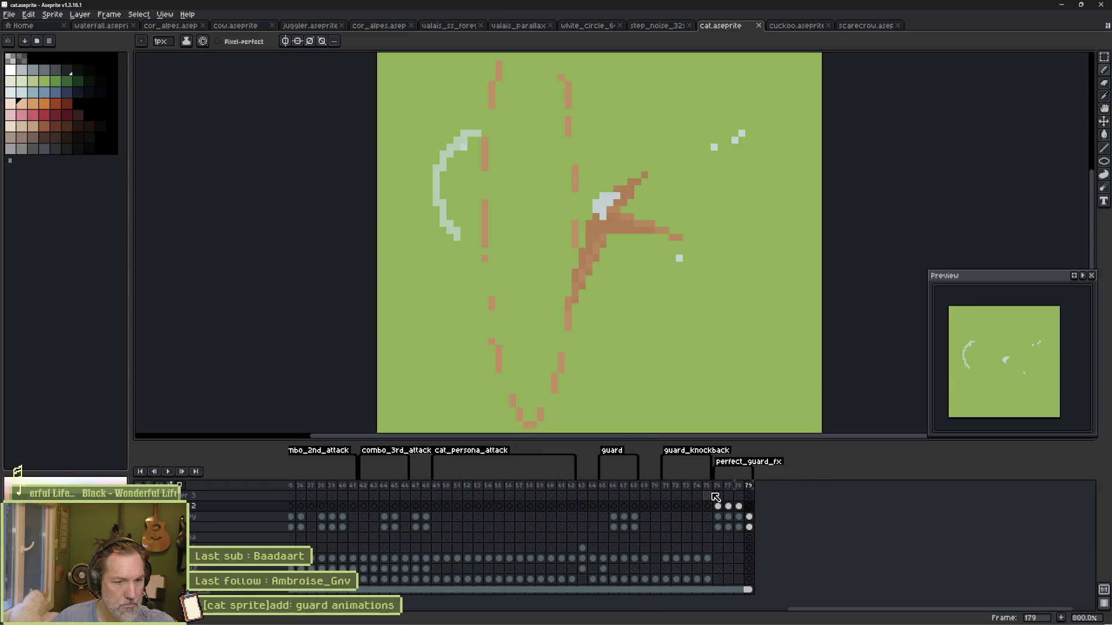
# Select the first two perfect_guard_fx frames and loop-play them
pyautogui.moveTo(719, 486); pyautogui.dragTo(728, 489)
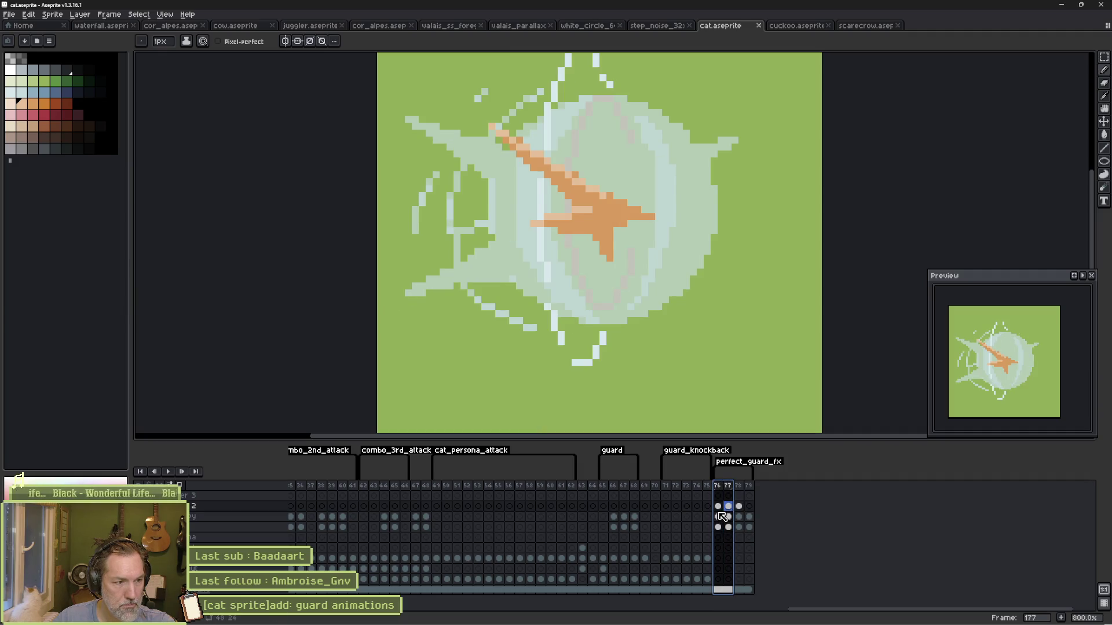
pyautogui.press('Return')
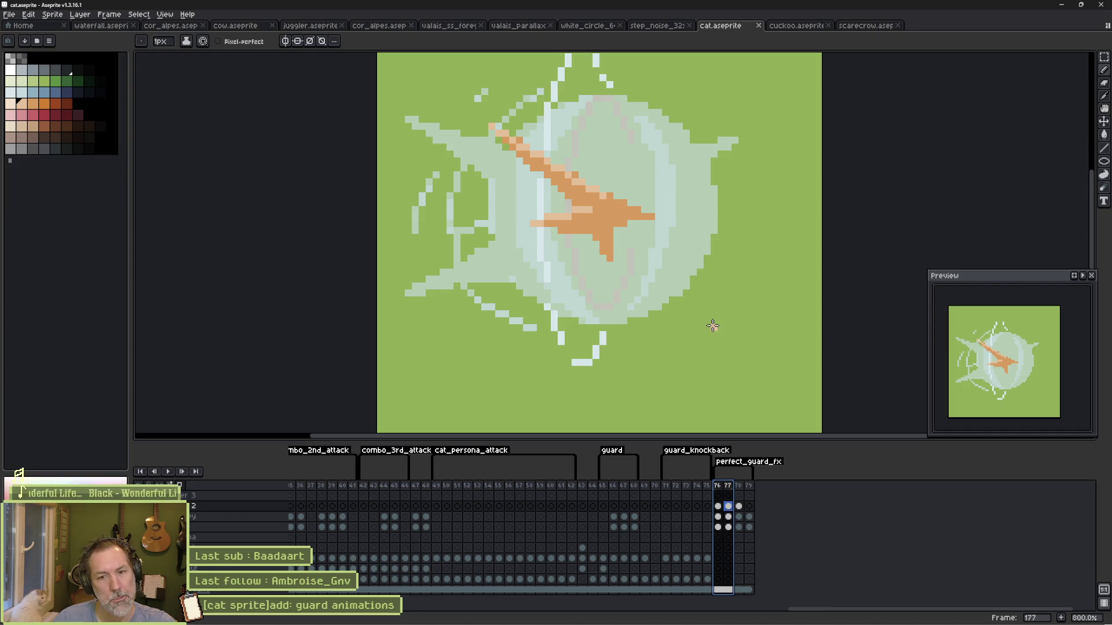
pyautogui.press('ctrl')
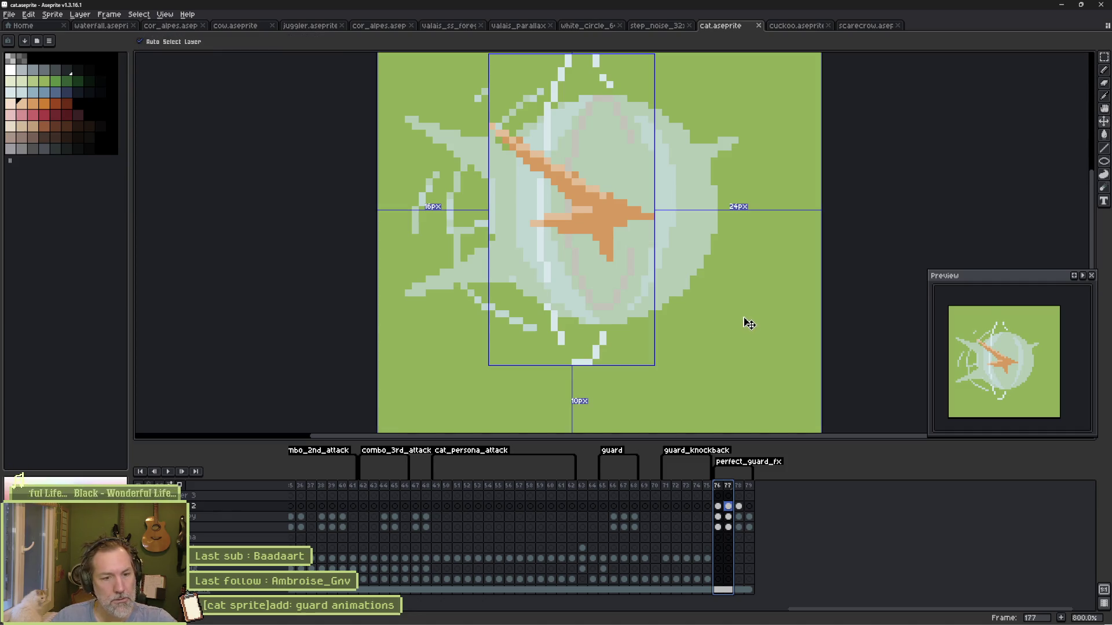
# Undo the peach highlight, bucket fill and orange streak strokes, then select frame 177 on the top layer
pyautogui.hotkey('ctrl', 'z')
pyautogui.hotkey('ctrl', 'z')
pyautogui.press('Right')
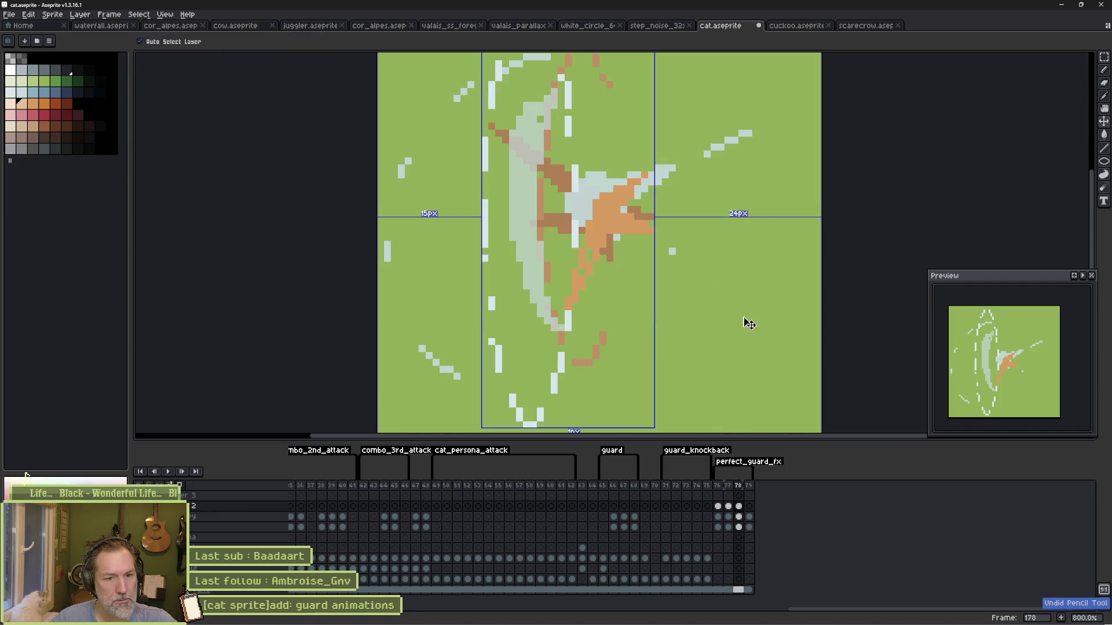
pyautogui.hotkey('ctrl', 'z')
pyautogui.hotkey('ctrl', 'z')
pyautogui.hotkey('ctrl', 'z')
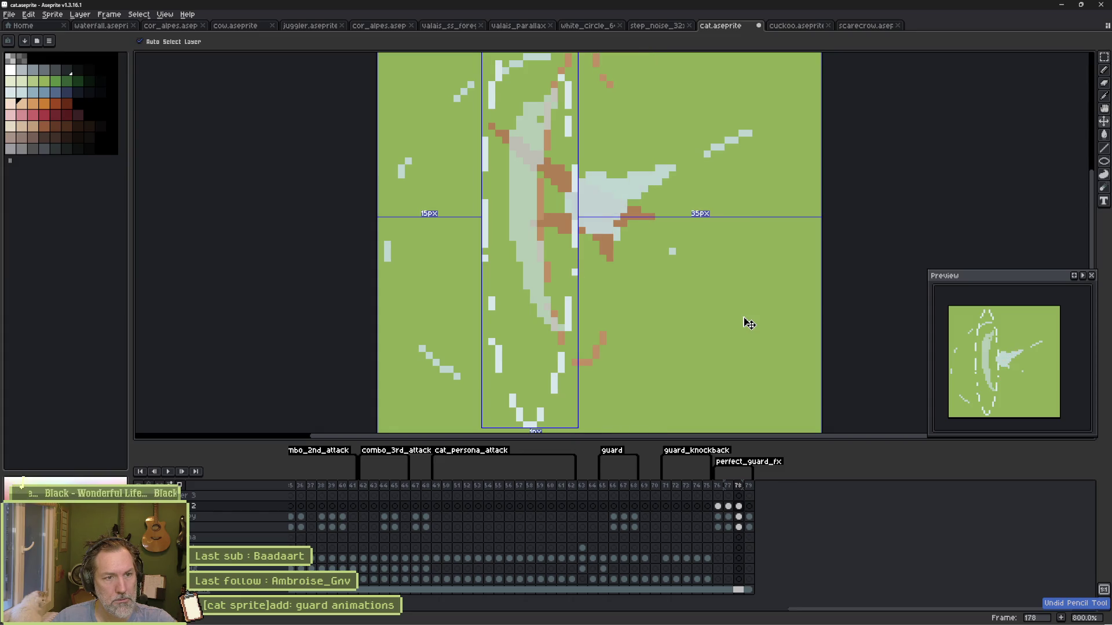
pyautogui.hotkey('ctrl', 'z')
pyautogui.hotkey('ctrl', 'z')
pyautogui.hotkey('ctrl', 'z')
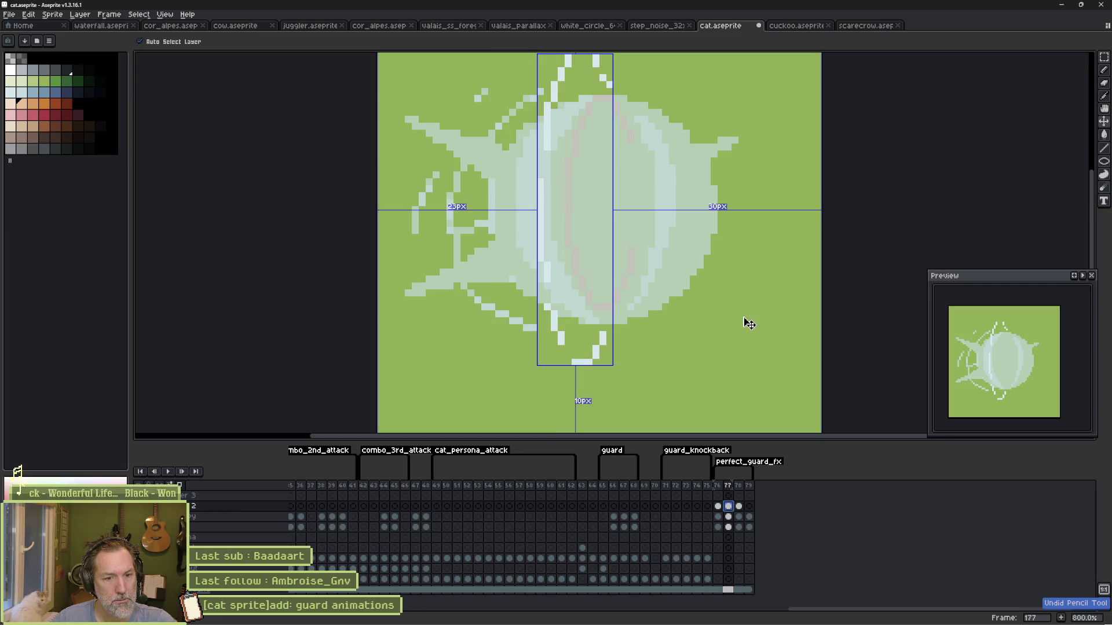
pyautogui.click(718, 508)
pyautogui.click(728, 496)
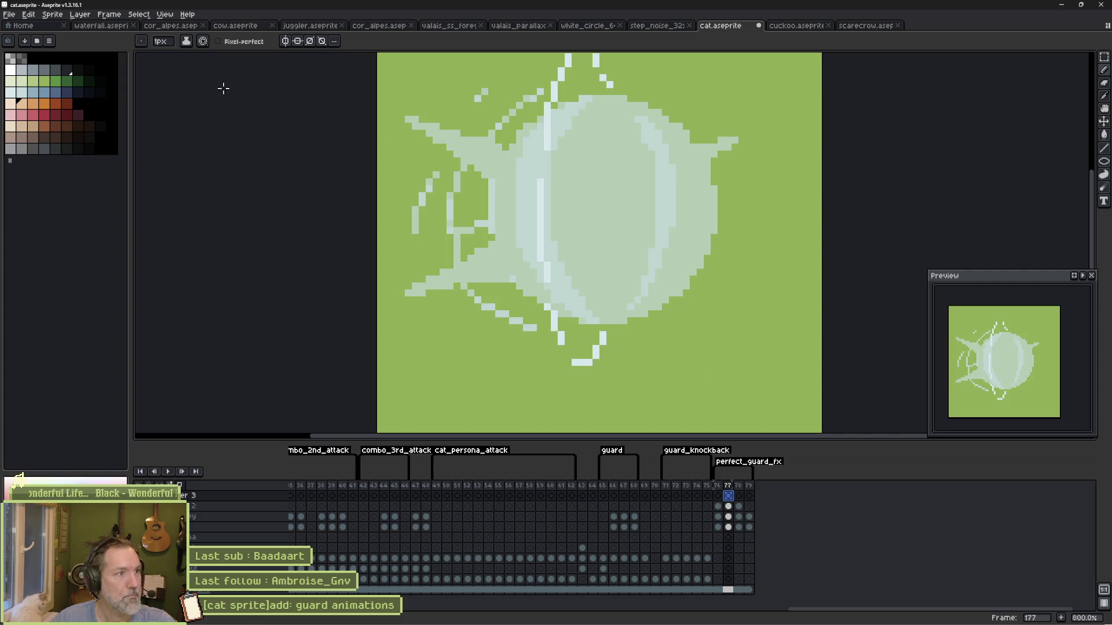
# Redraw a solid orange streak slanting across frame 177's ring, outlined then bucket-filled
pyautogui.click(33, 104)
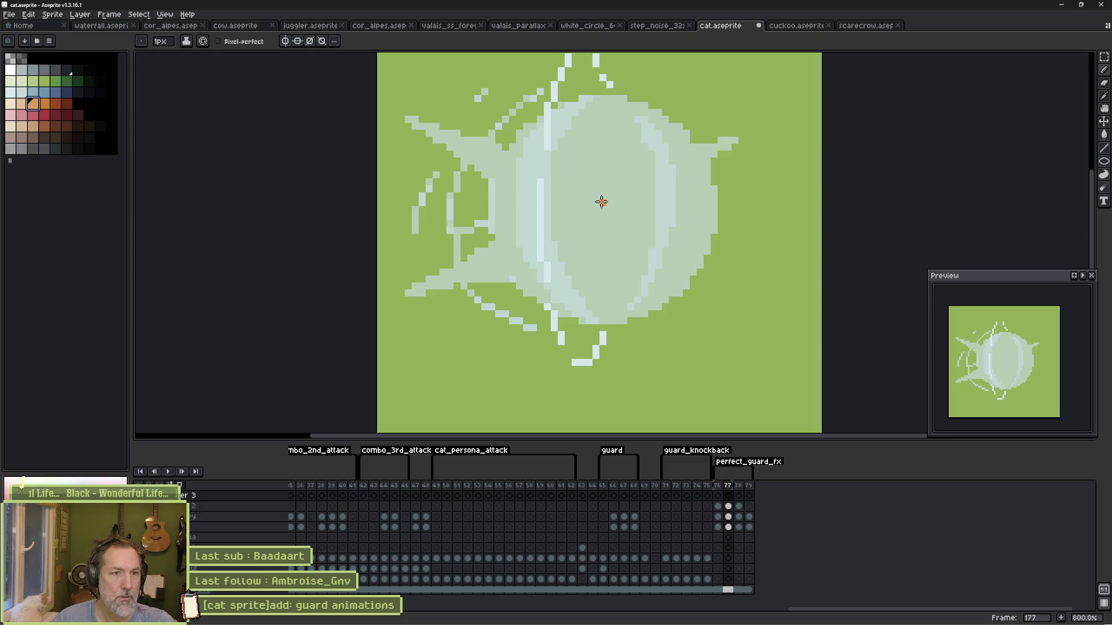
pyautogui.moveTo(602, 202)
pyautogui.mouseDown()
pyautogui.moveTo(512, 133)
pyautogui.moveTo(584, 209)
pyautogui.moveTo(582, 257)
pyautogui.mouseUp()
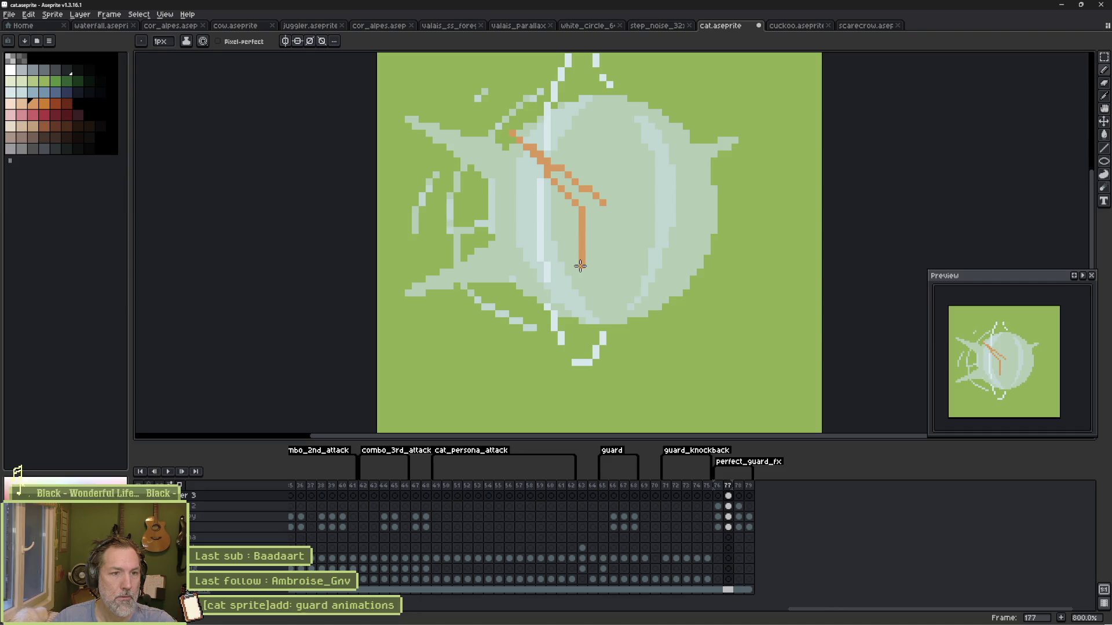
pyautogui.moveTo(628, 224); pyautogui.dragTo(672, 244)
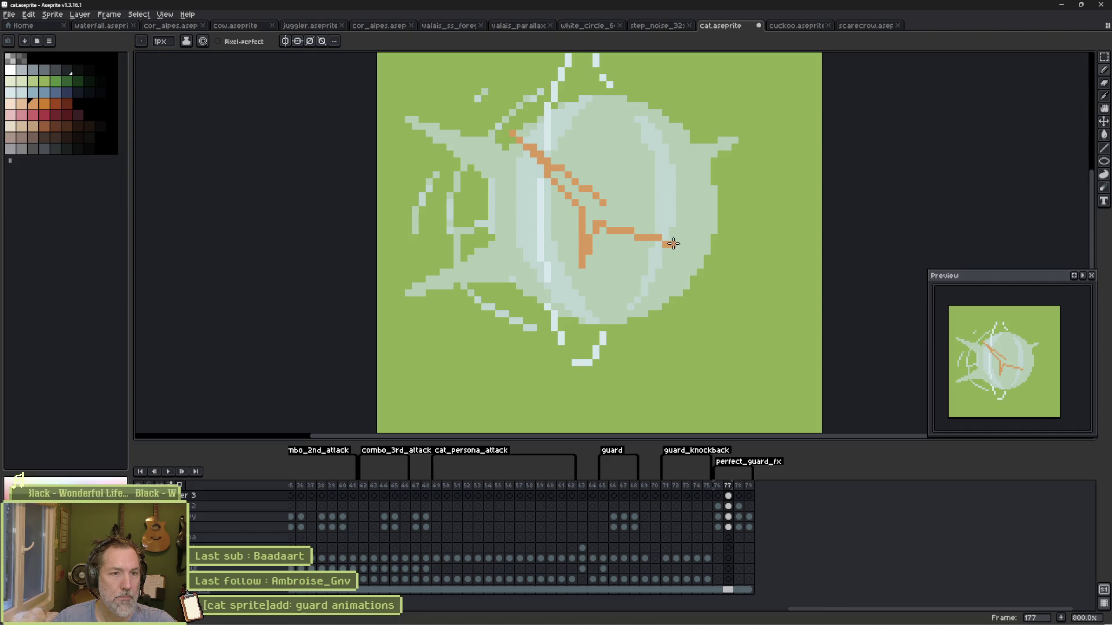
pyautogui.press('g')
pyautogui.click(589, 205)
pyautogui.press('b')
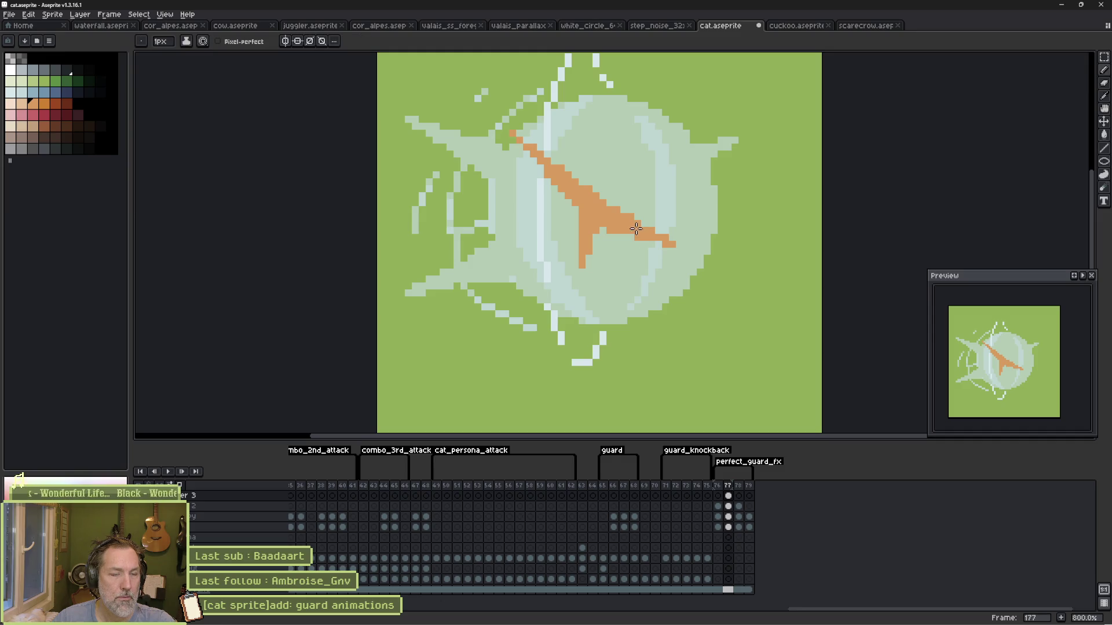
pyautogui.press('.')
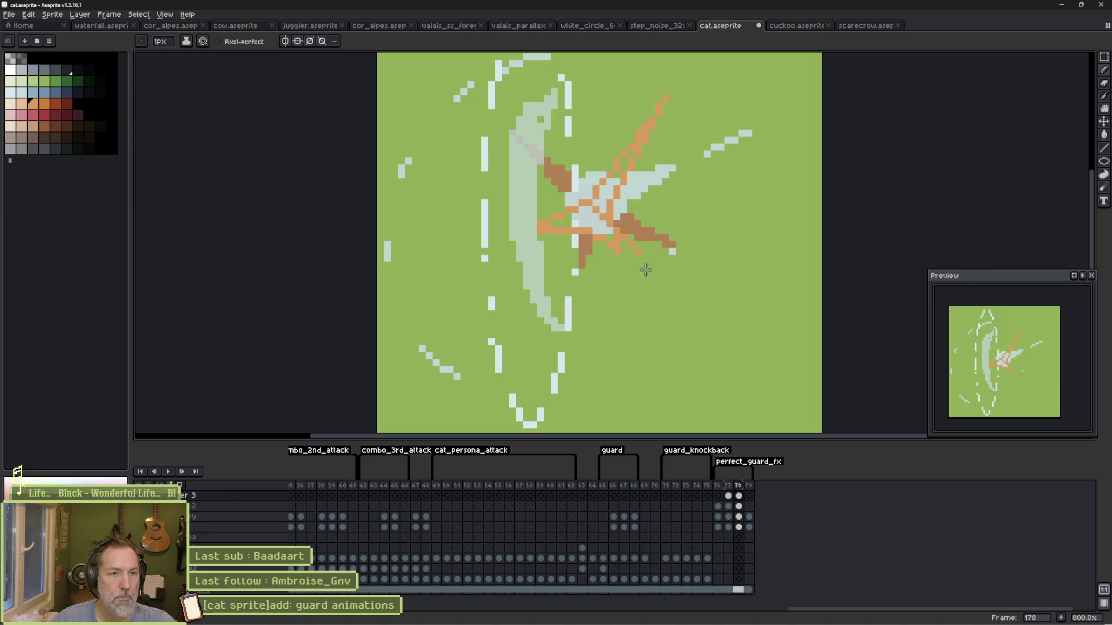
# Fill the star's light centre on frame 178 with orange
pyautogui.press('g')
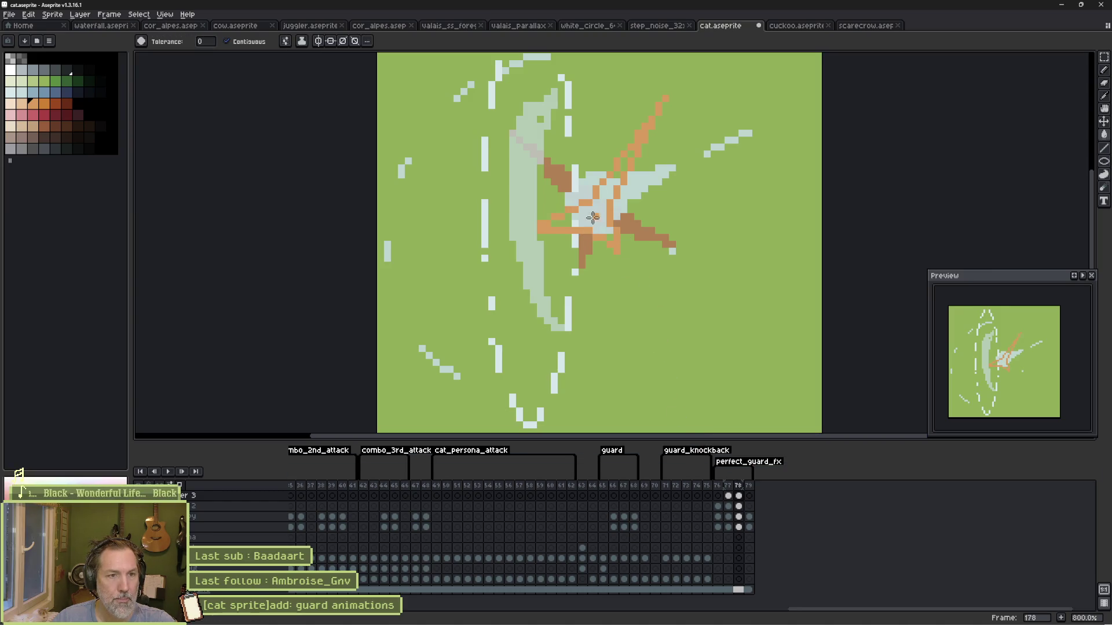
pyautogui.click(608, 206)
pyautogui.press('b')
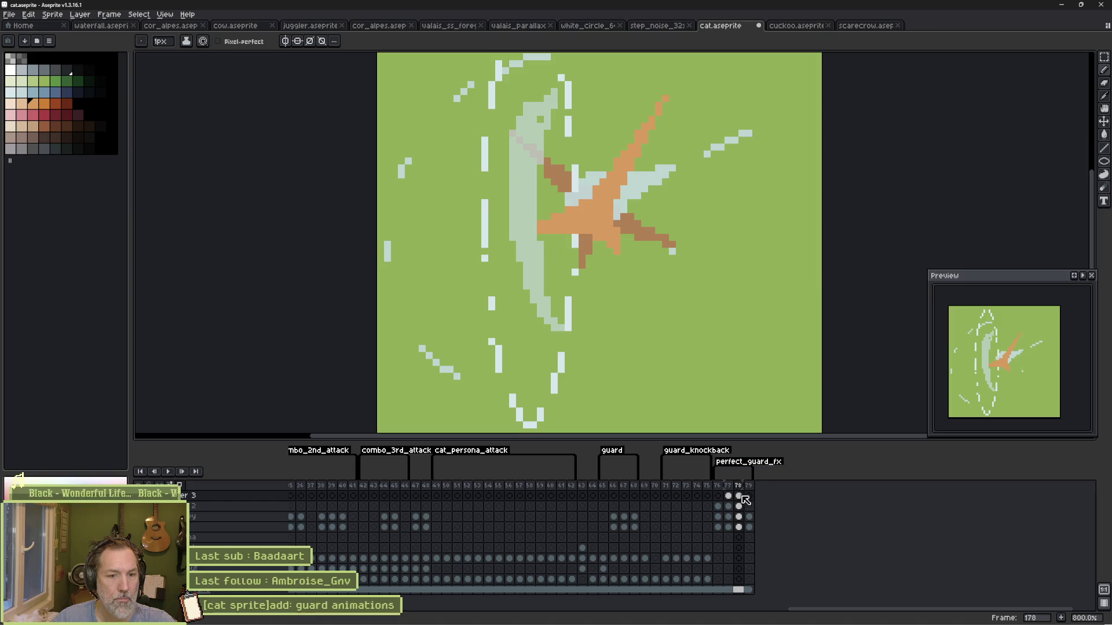
# Add light-orange highlights to frame 179's streak and a lighter orange on frame 178's upper-right arm
pyautogui.click(749, 496)
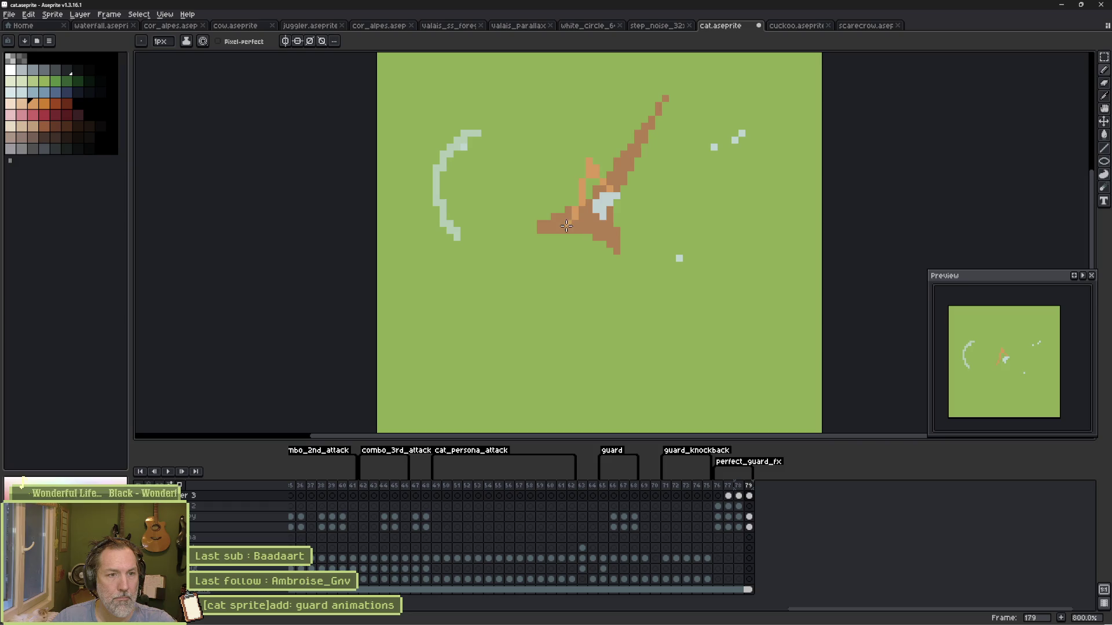
pyautogui.moveTo(611, 198)
pyautogui.mouseDown()
pyautogui.moveTo(591, 192)
pyautogui.moveTo(579, 210)
pyautogui.mouseUp()
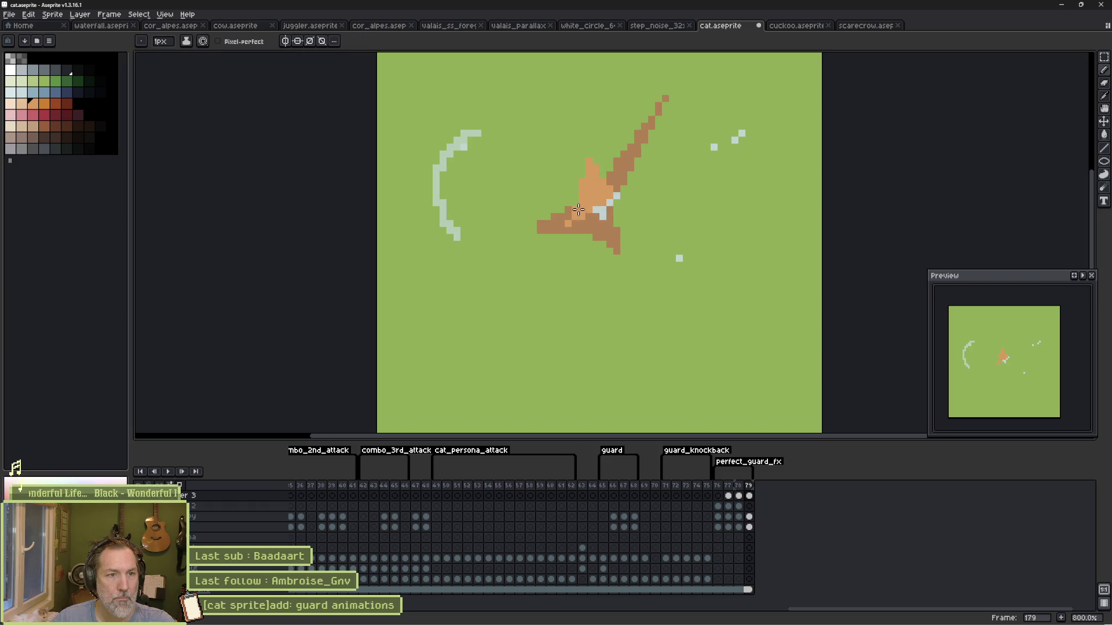
pyautogui.click(35, 106)
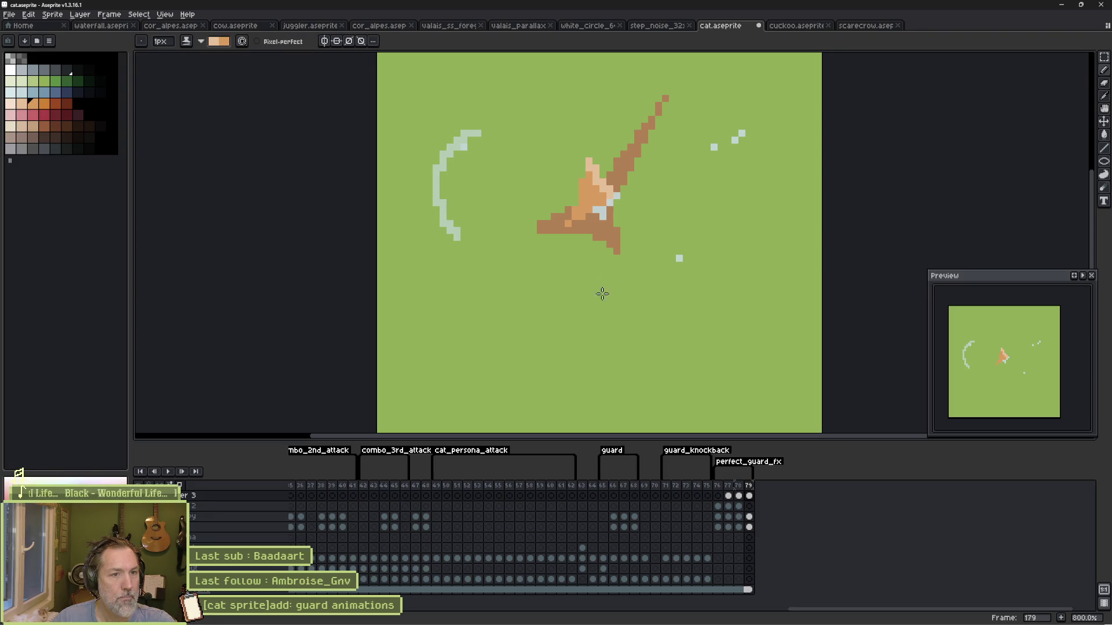
pyautogui.press(',')
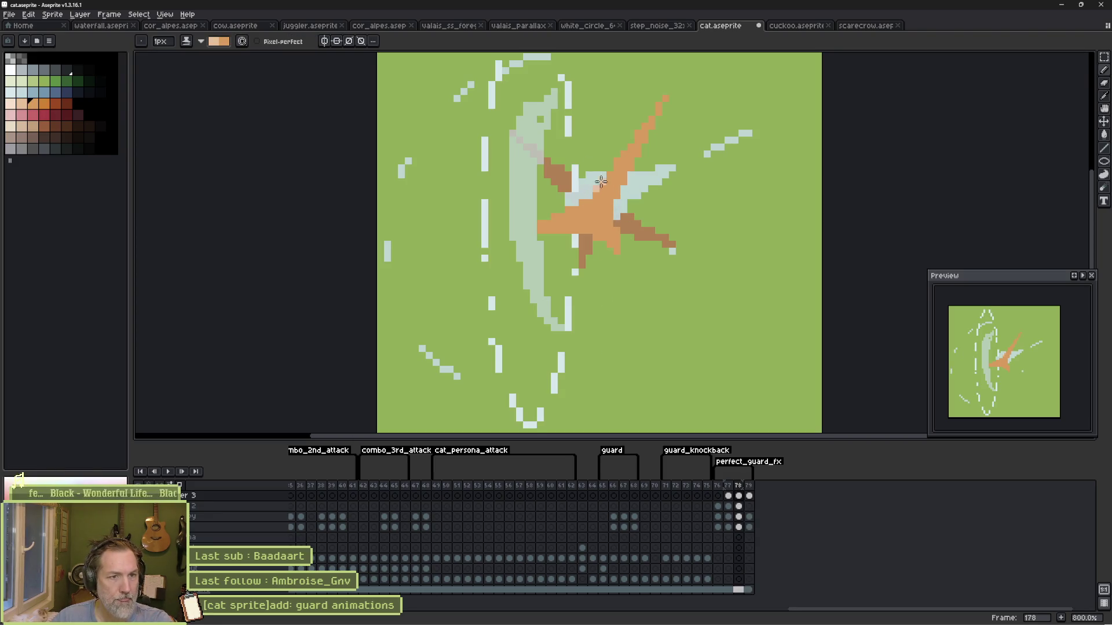
pyautogui.moveTo(598, 184); pyautogui.dragTo(662, 104)
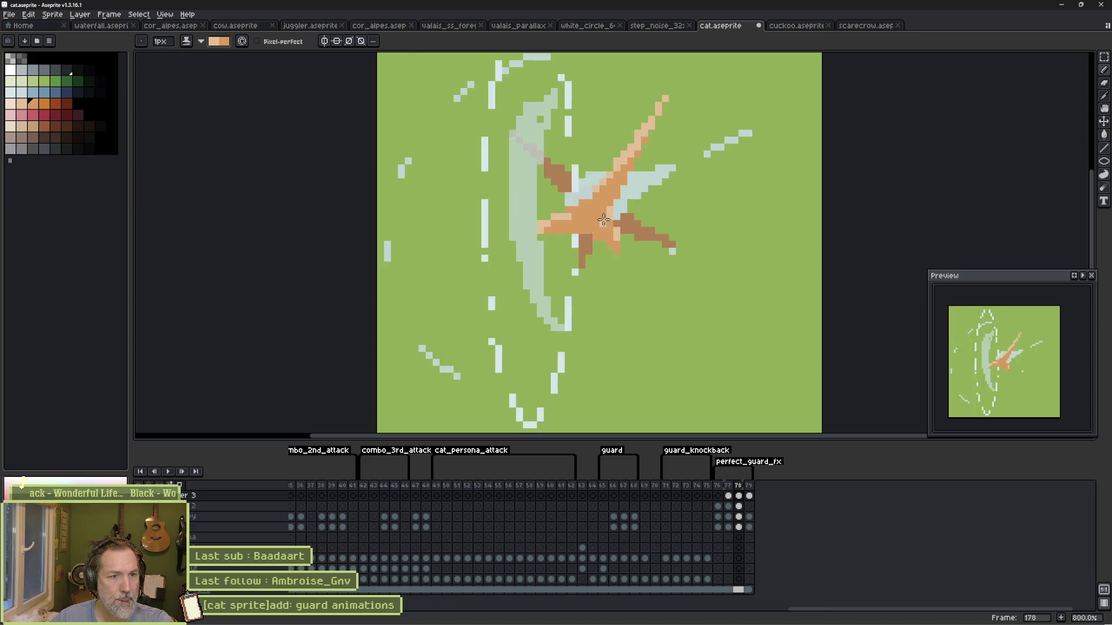
pyautogui.press(',')
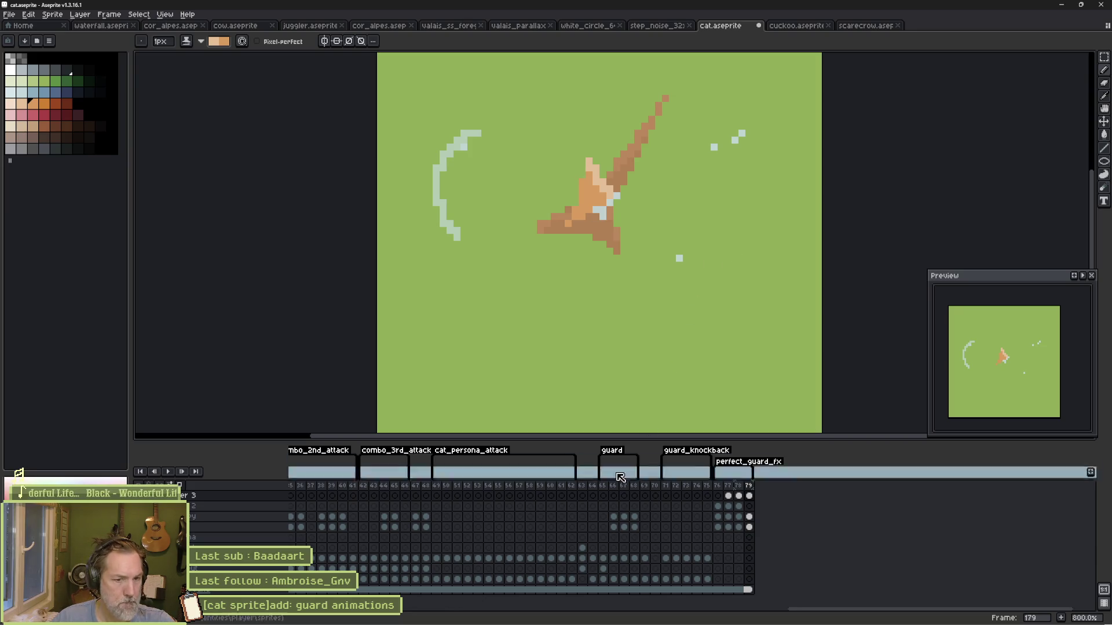
# Set Layer 3 to 73% opacity, preview the guard animation, and bring Godot forward
pyautogui.doubleClick(243, 496)
pyautogui.click(1062, 106)
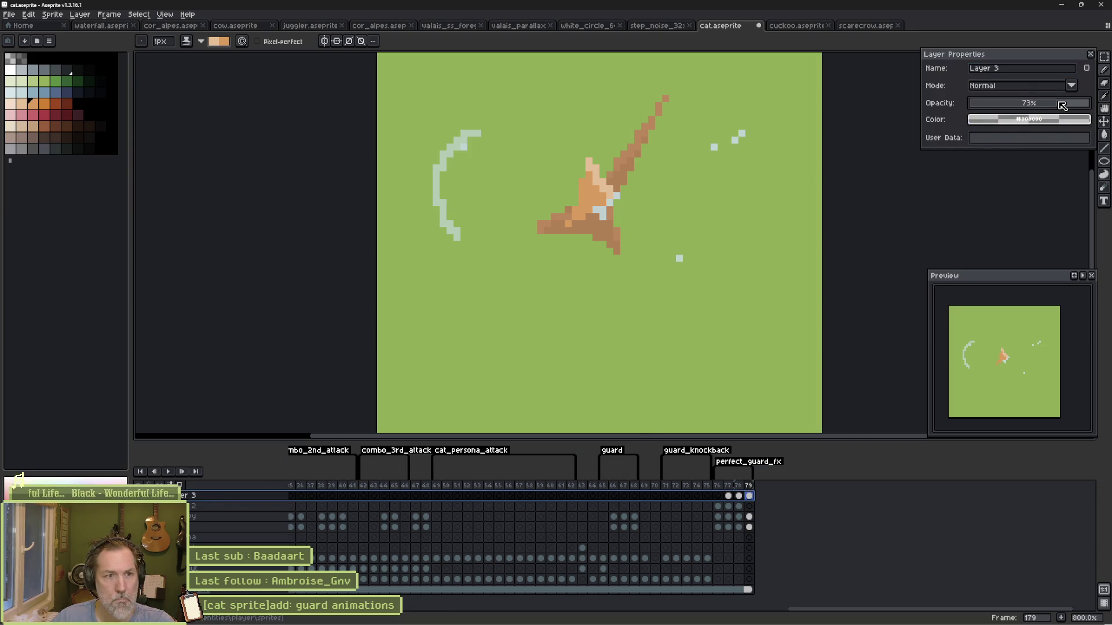
pyautogui.press('Return')
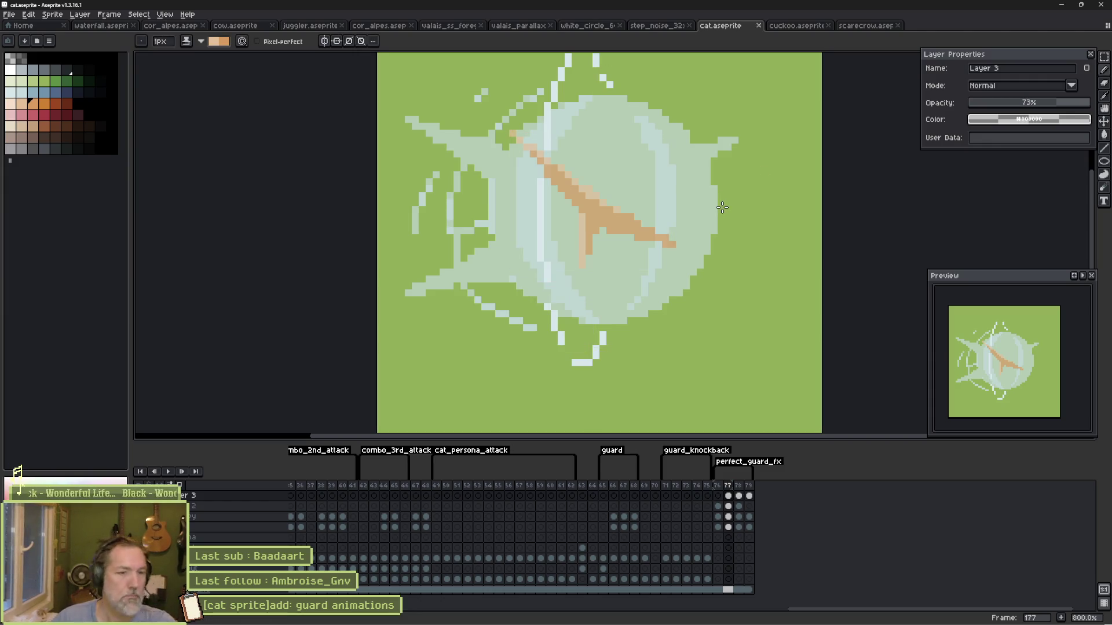
pyautogui.hotkey('alt', 'Tab')
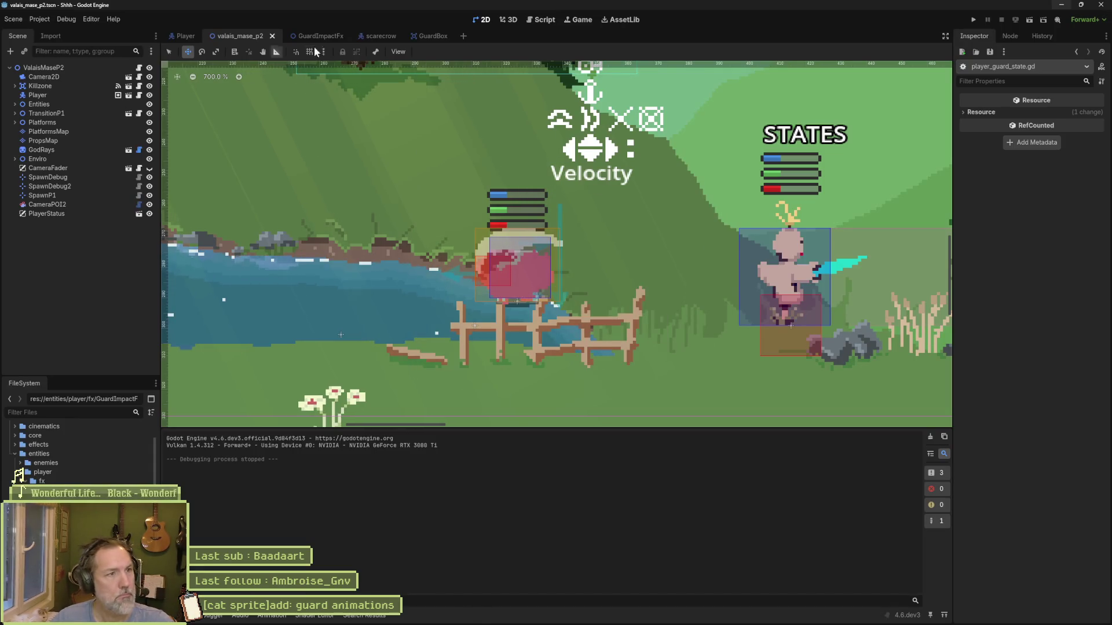
# Check the GuardImpactFx scene, then run the level, walk the cat to the scarecrow, and stop
pyautogui.click(308, 36)
pyautogui.scroll(-1, 995, 452)
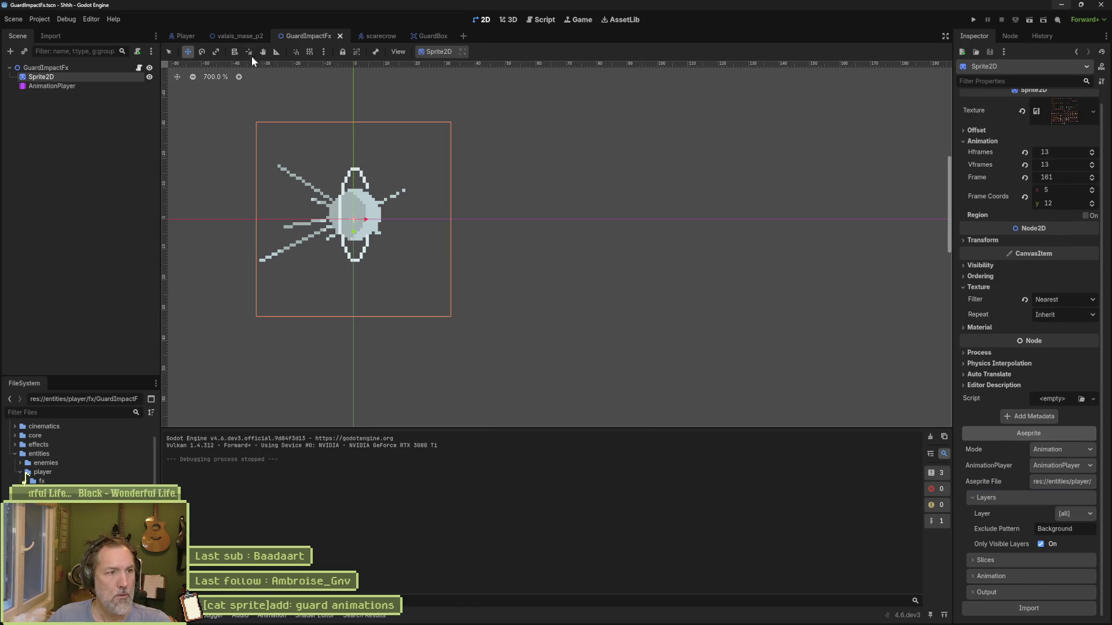
pyautogui.click(252, 36)
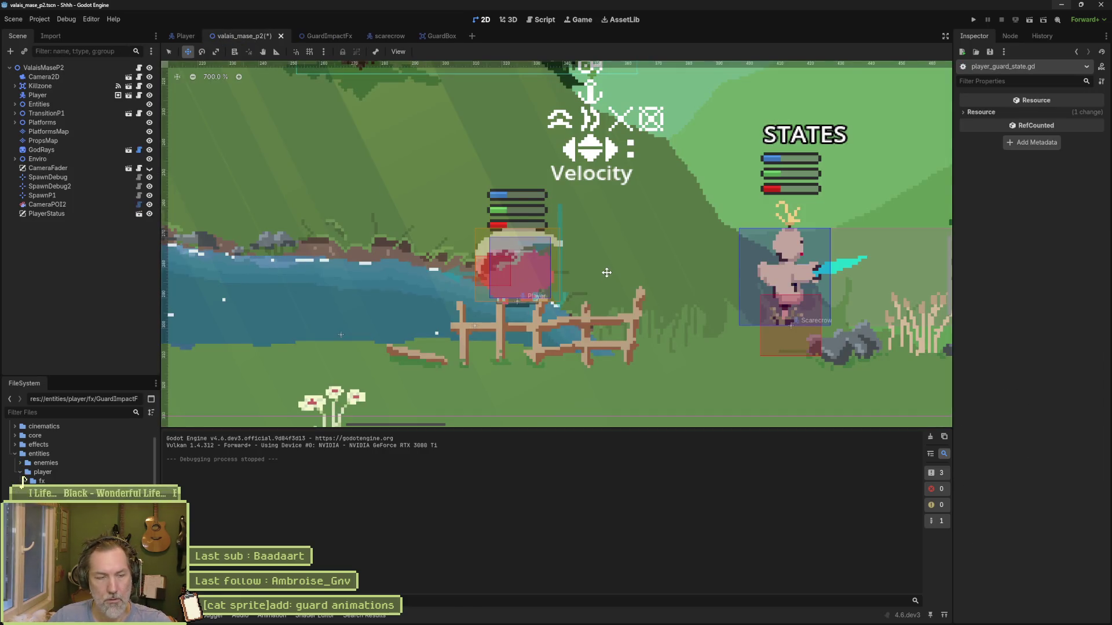
pyautogui.click(66, 19)
pyautogui.press('F5')
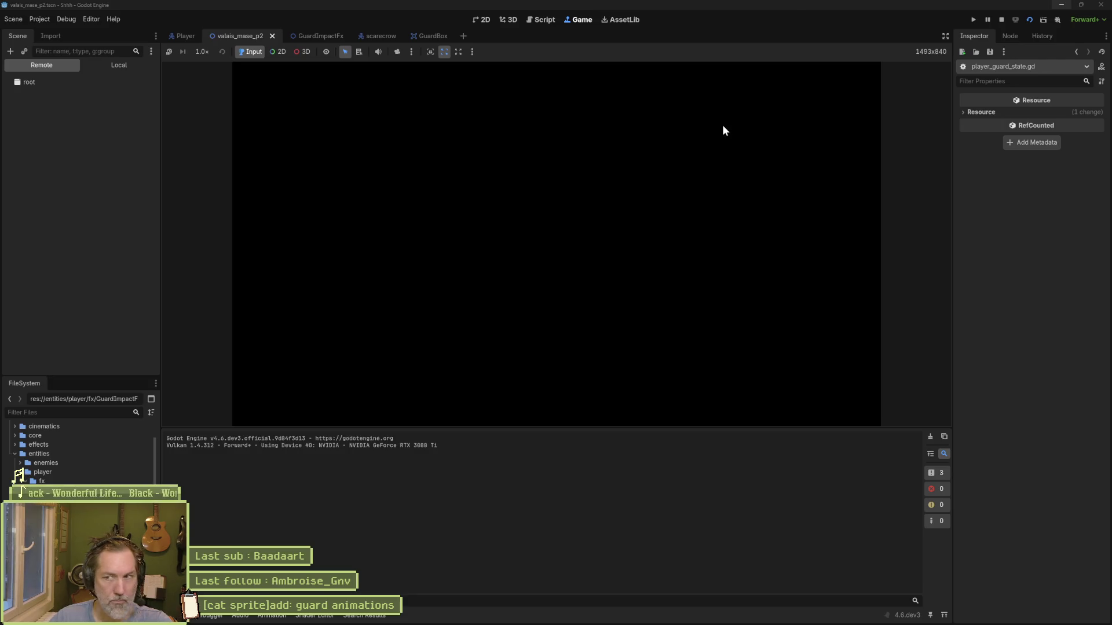
pyautogui.press('d')
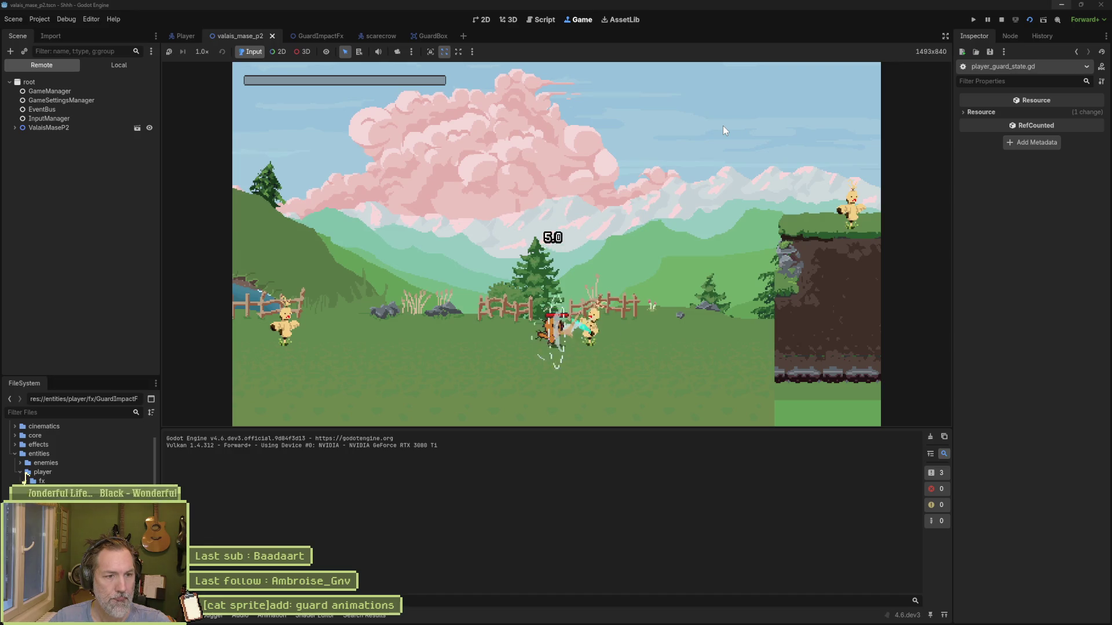
pyautogui.press('F8')
# Confirm the perfect_guard_fx tag properties in Aseprite and return to Godot
pyautogui.moveTo(715, 623)
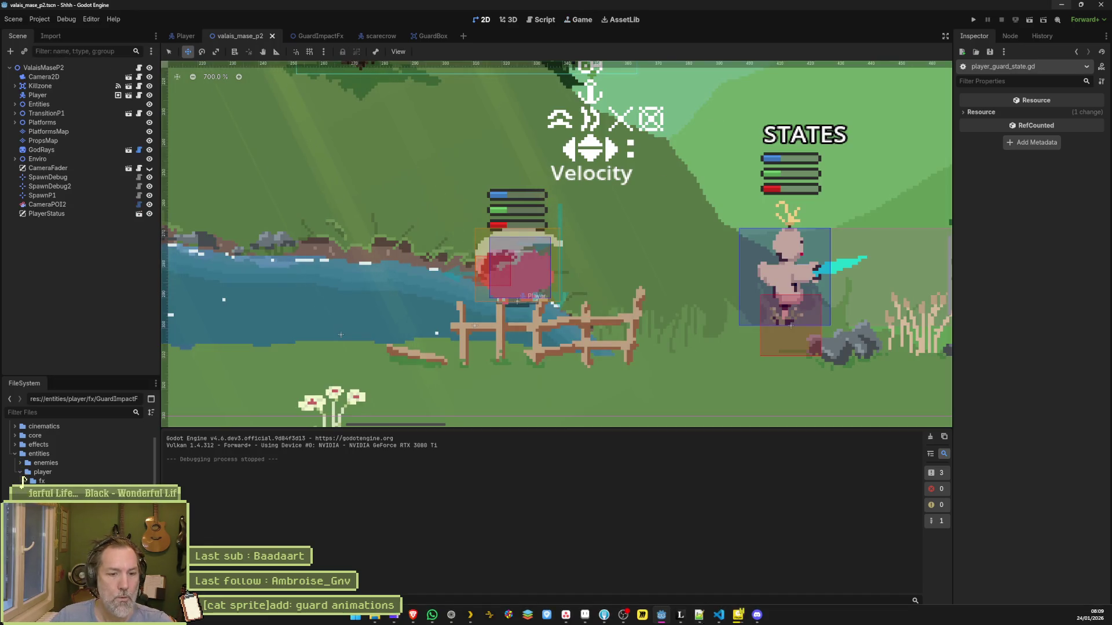
pyautogui.click(617, 620)
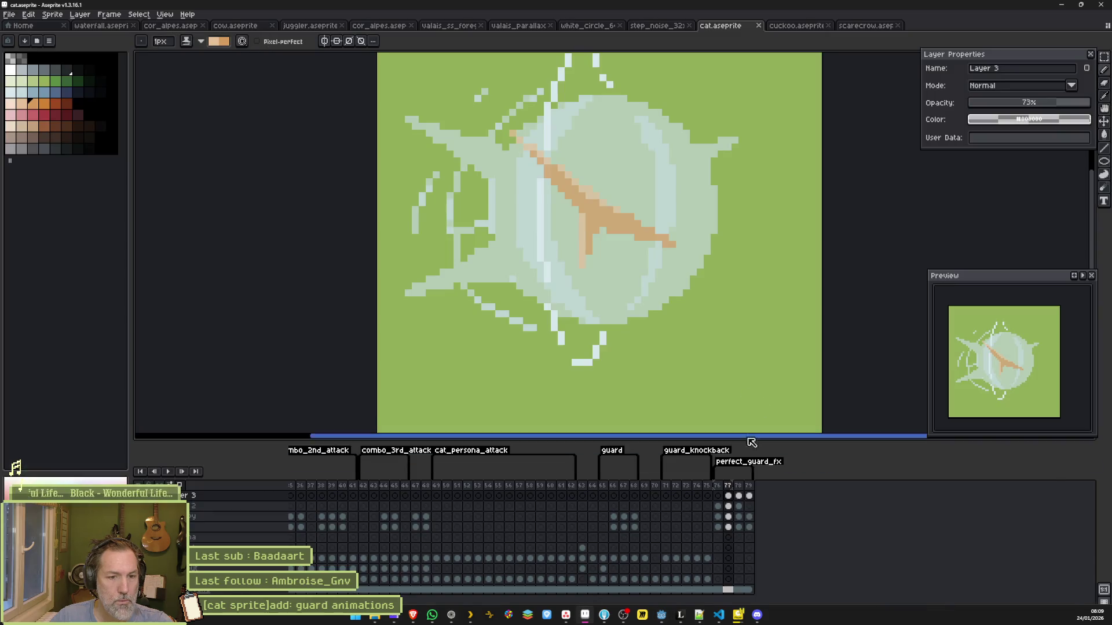
pyautogui.doubleClick(737, 461)
pyautogui.click(558, 391)
pyautogui.hotkey('alt', 'Tab')
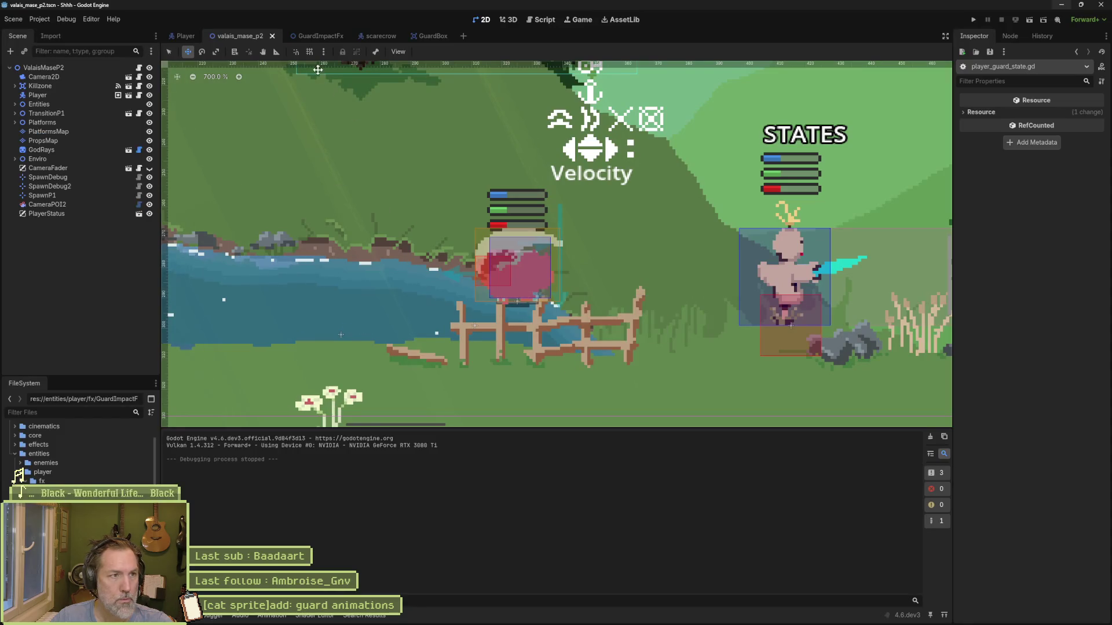
# Reimport the GuardImpactFx effect from the Aseprite file and return to valais_mase_p2
pyautogui.click(326, 35)
pyautogui.click(1040, 608)
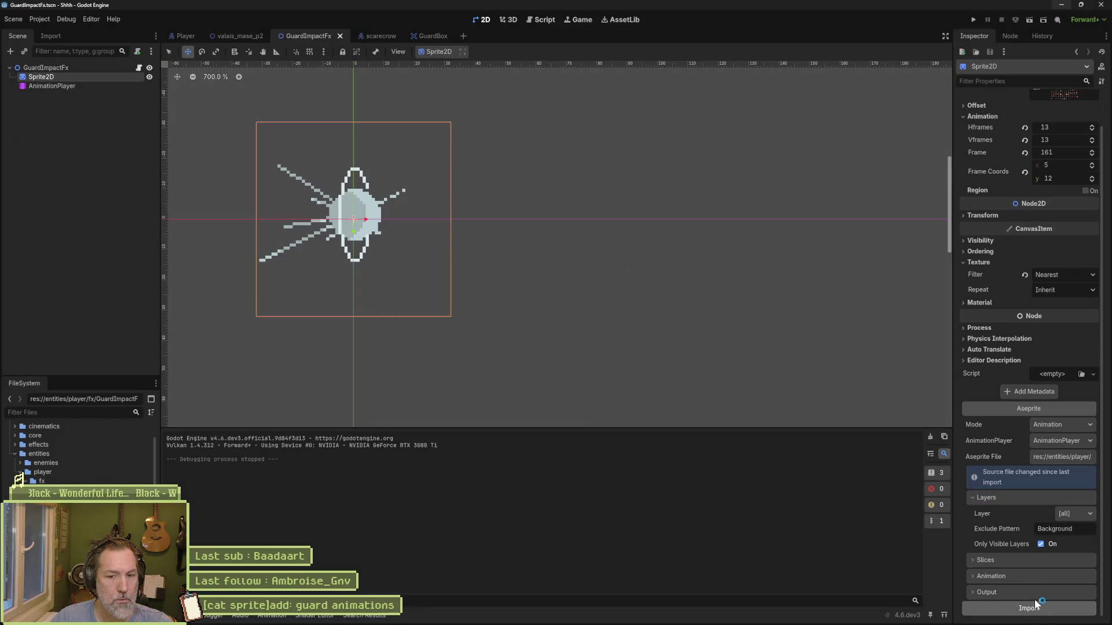
pyautogui.click(236, 36)
# Run the game in an enlarged view, strike the scarecrow, jump past it, then stop play
pyautogui.press('F6')
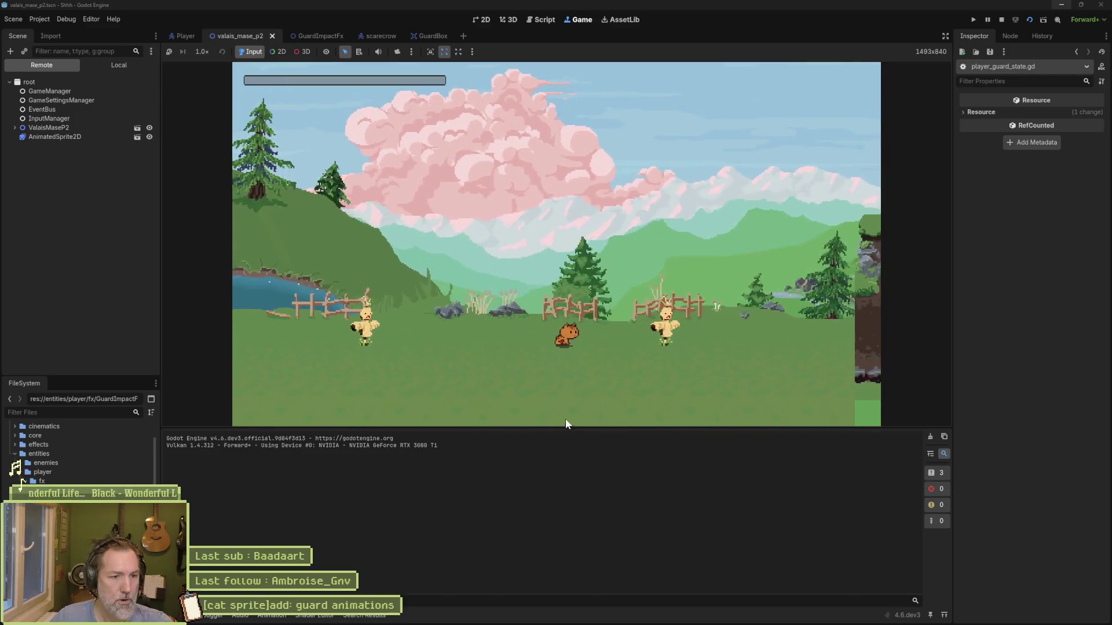
pyautogui.moveTo(572, 429); pyautogui.dragTo(575, 510)
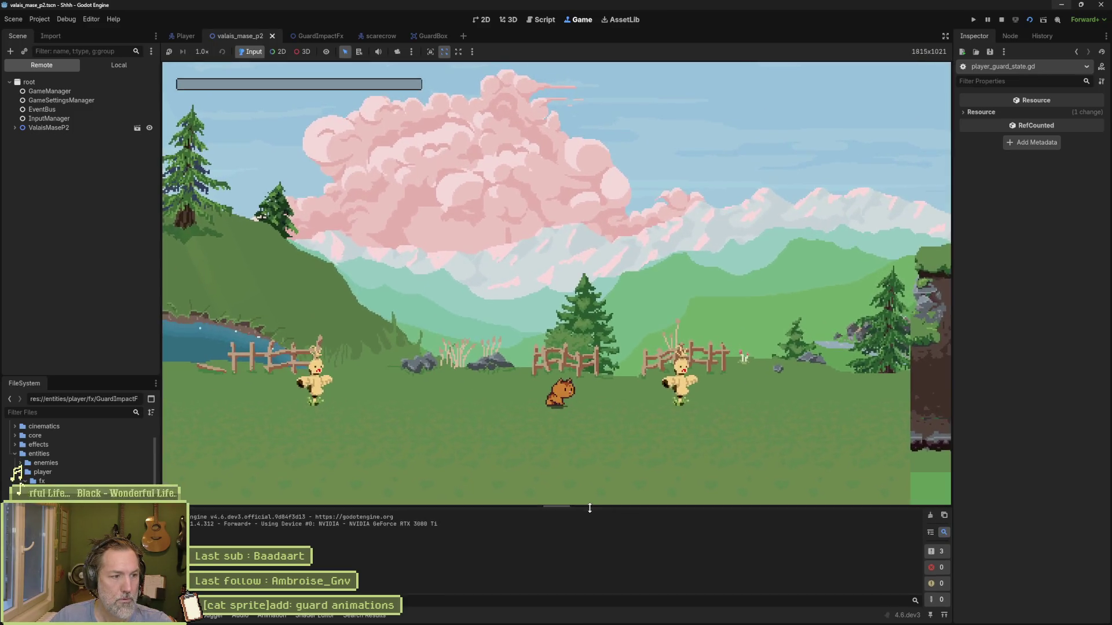
pyautogui.press('Right')
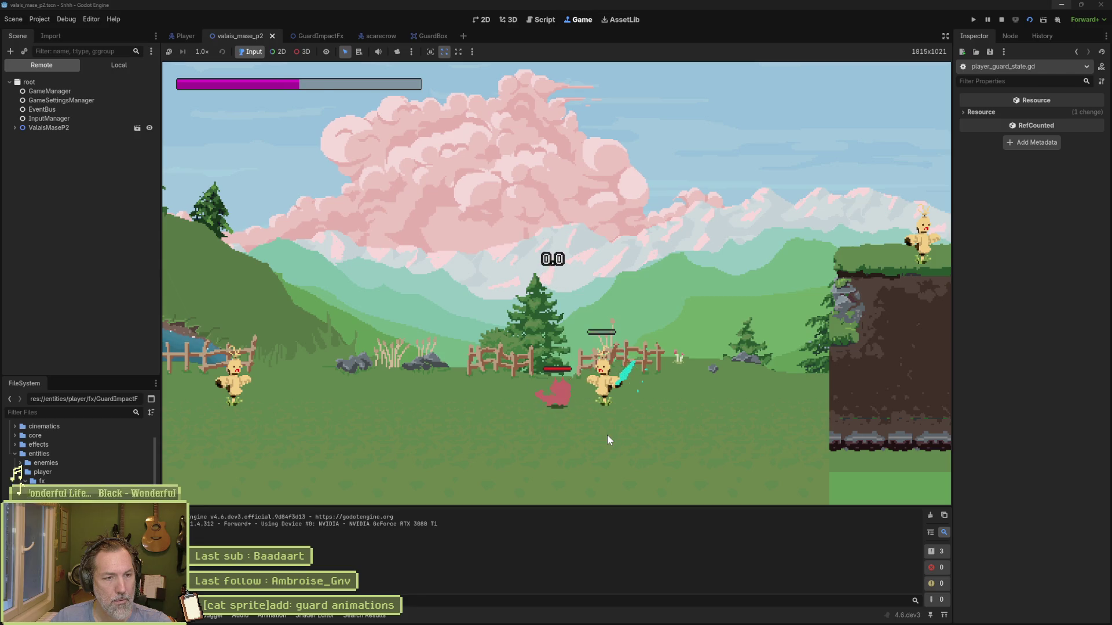
pyautogui.press('space')
pyautogui.press('Left')
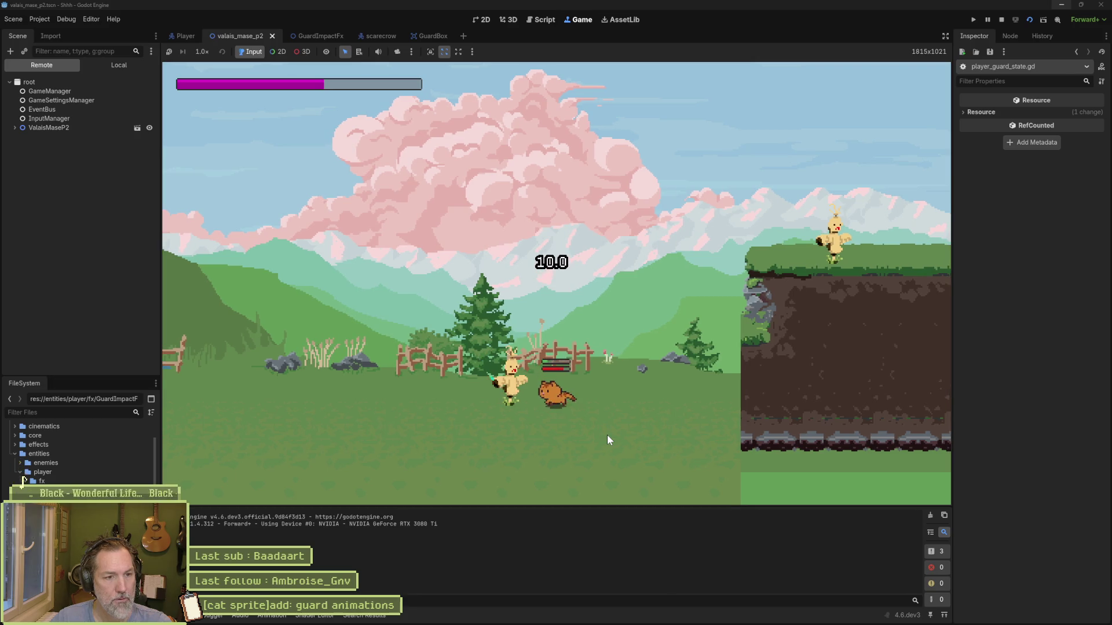
pyautogui.press('F8')
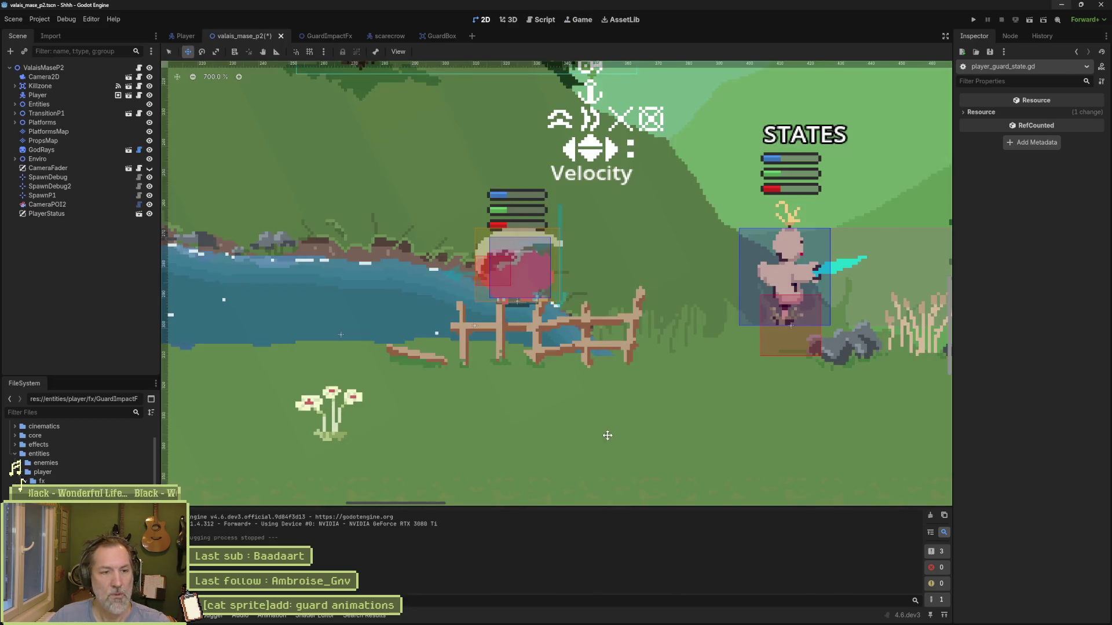
# Drop the fx layer's opacity from 70% to about 45%, then reopen Godot's GuardImpactFx scene
pyautogui.click(579, 618)
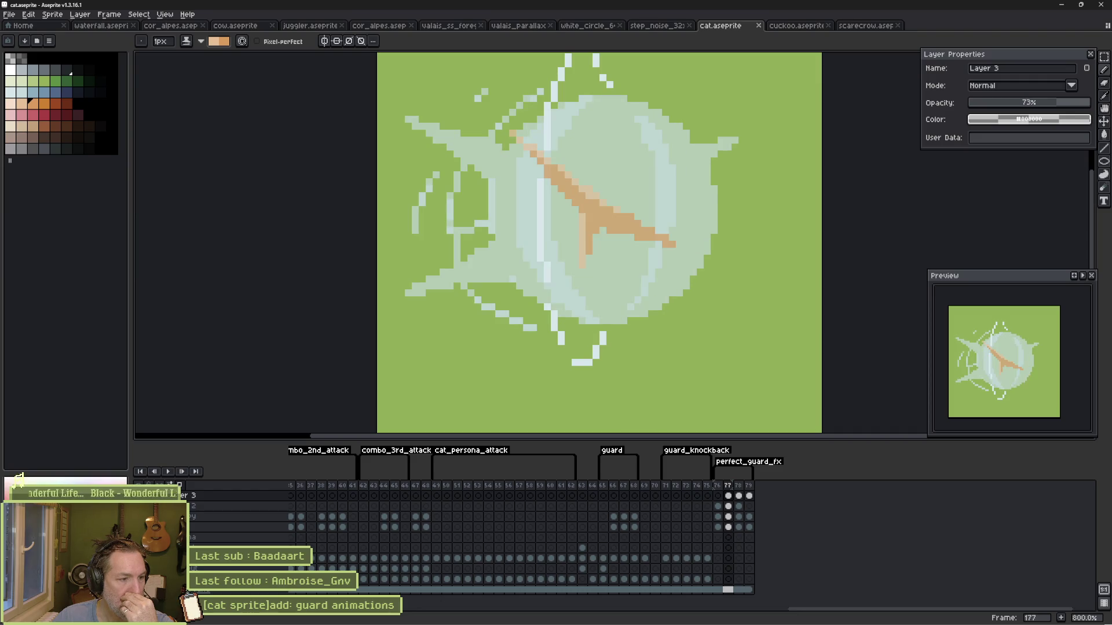
pyautogui.click(244, 527)
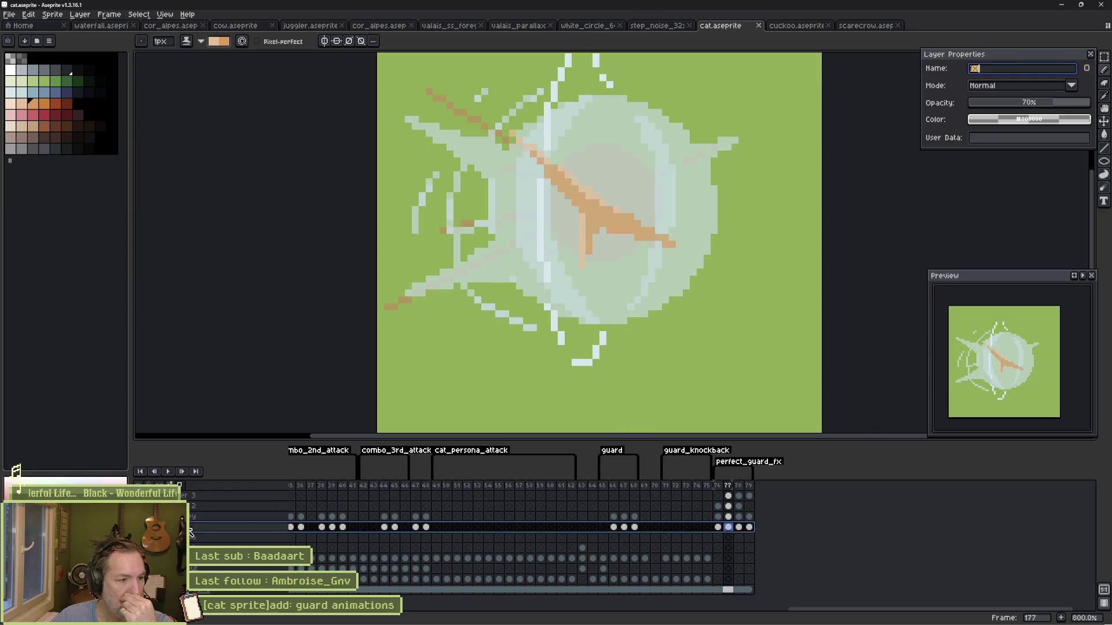
pyautogui.click(1026, 109)
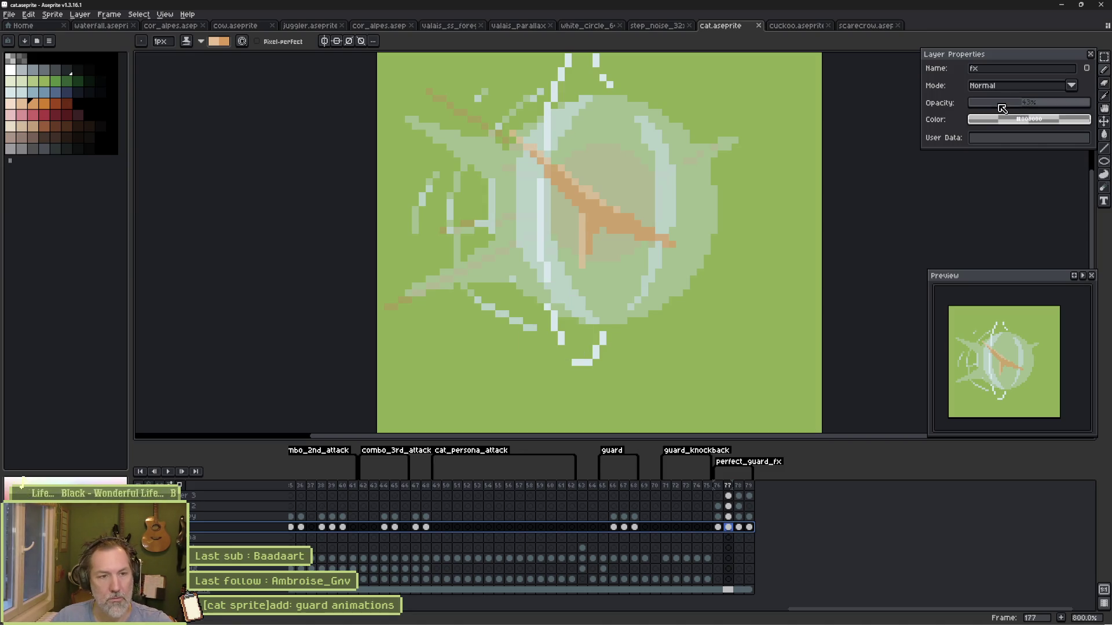
pyautogui.hotkey('alt', 'Tab')
pyautogui.click(322, 35)
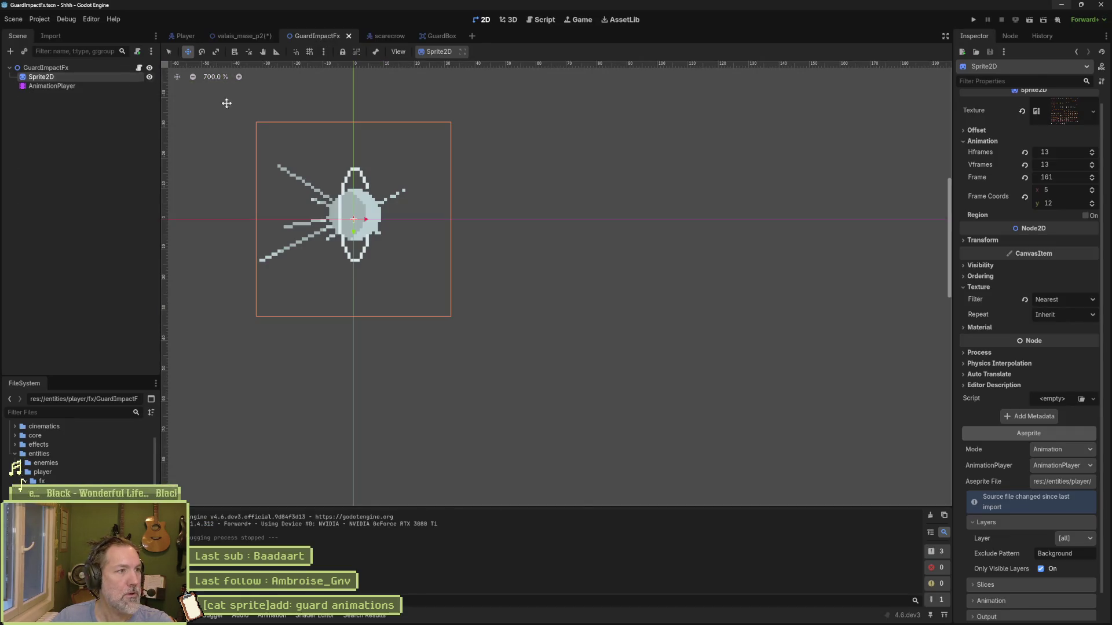
# Run valais_mase_p2, walk the cat into the scarecrow to see the softer flash, then stop
pyautogui.scroll(-2, 1028, 521)
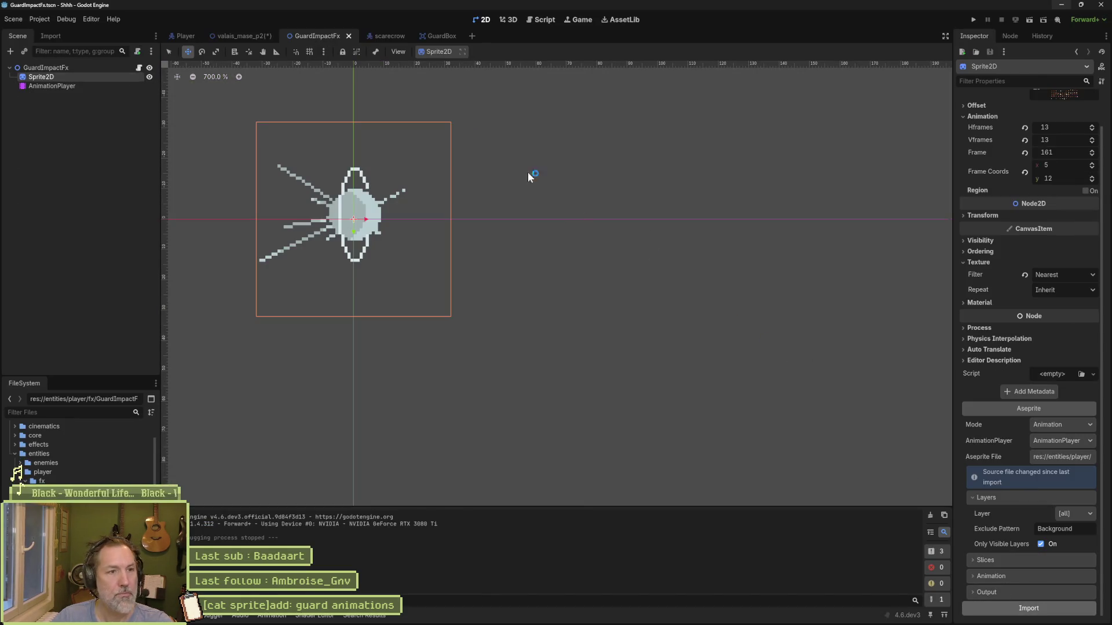
pyautogui.press('F5')
pyautogui.click(237, 36)
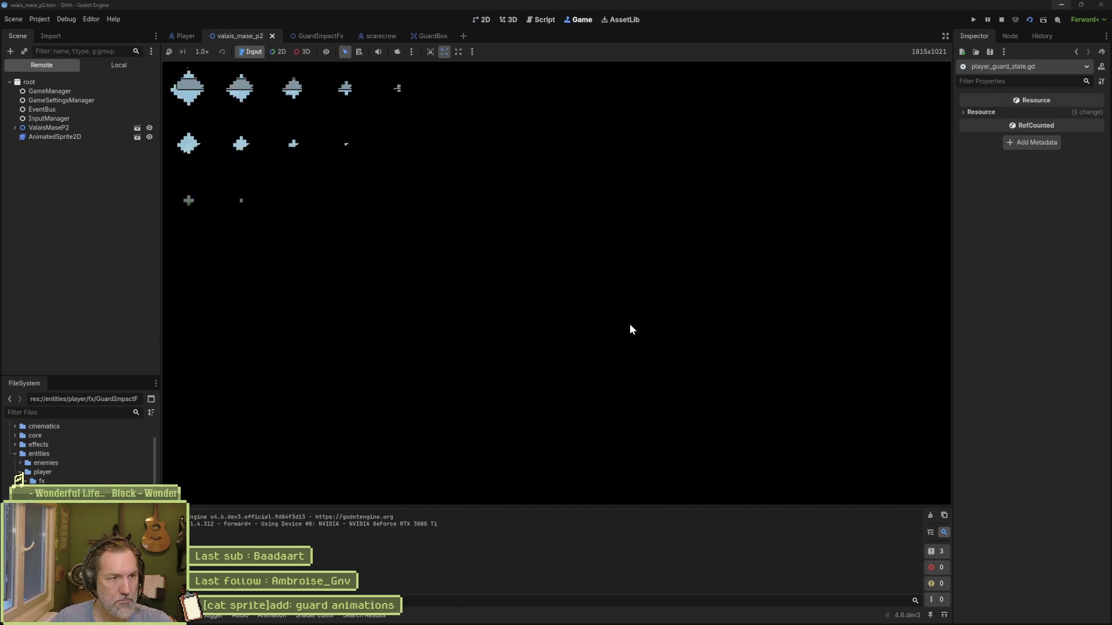
pyautogui.press('Right')
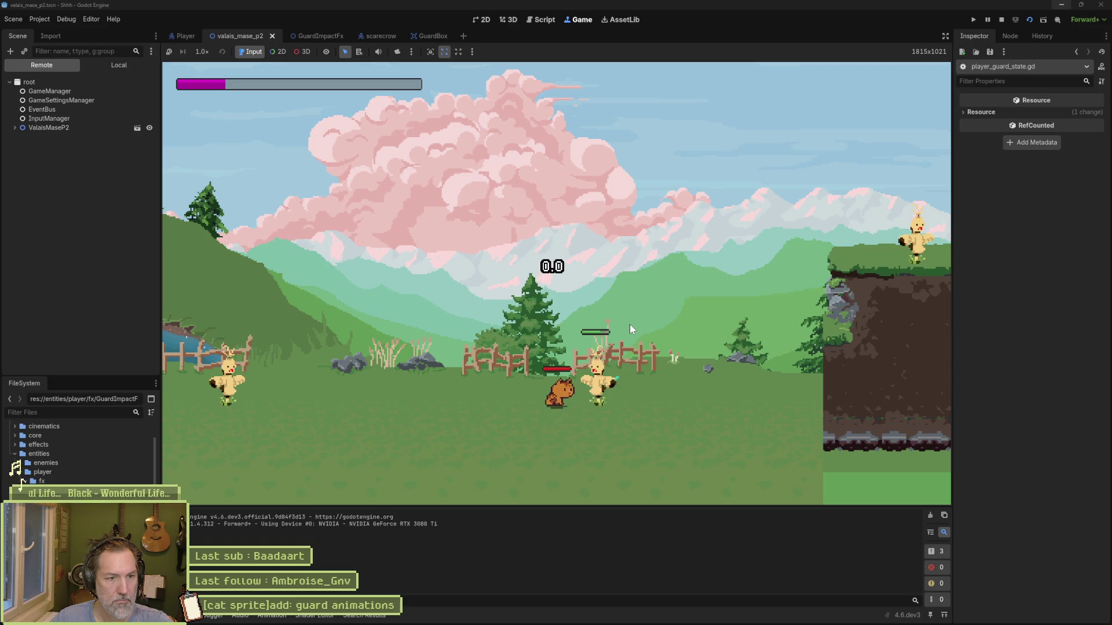
pyautogui.press('F8')
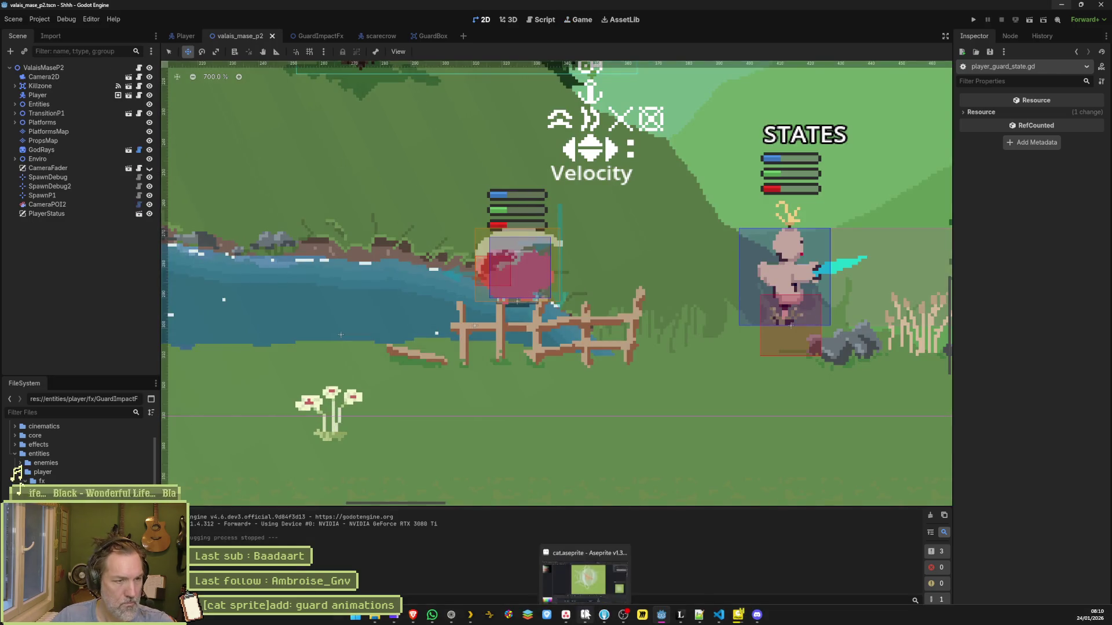
# Lasso and delete the pale arc on frame 179 of the fx Copy layer
pyautogui.click(584, 615)
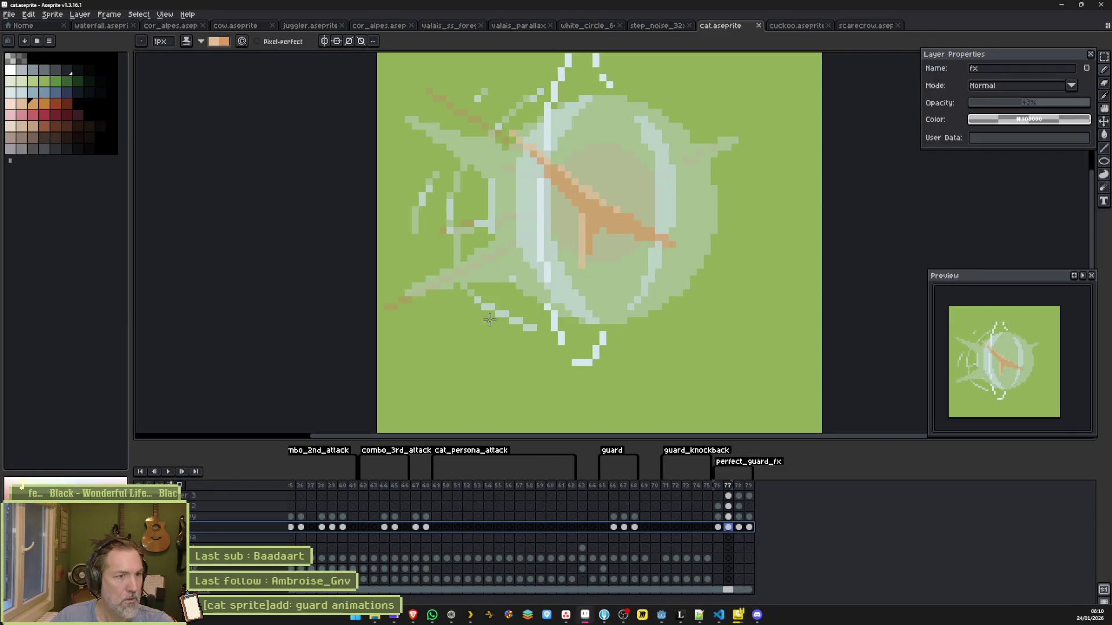
pyautogui.click(750, 527)
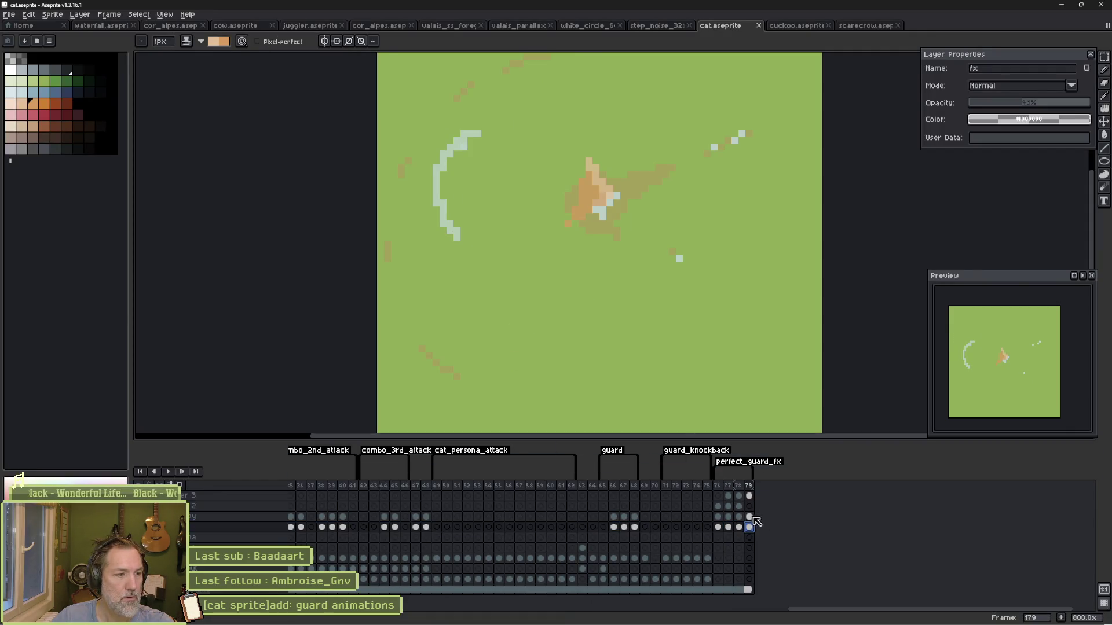
pyautogui.keyDown('ctrl'); pyautogui.click(451, 150); pyautogui.keyUp('ctrl')
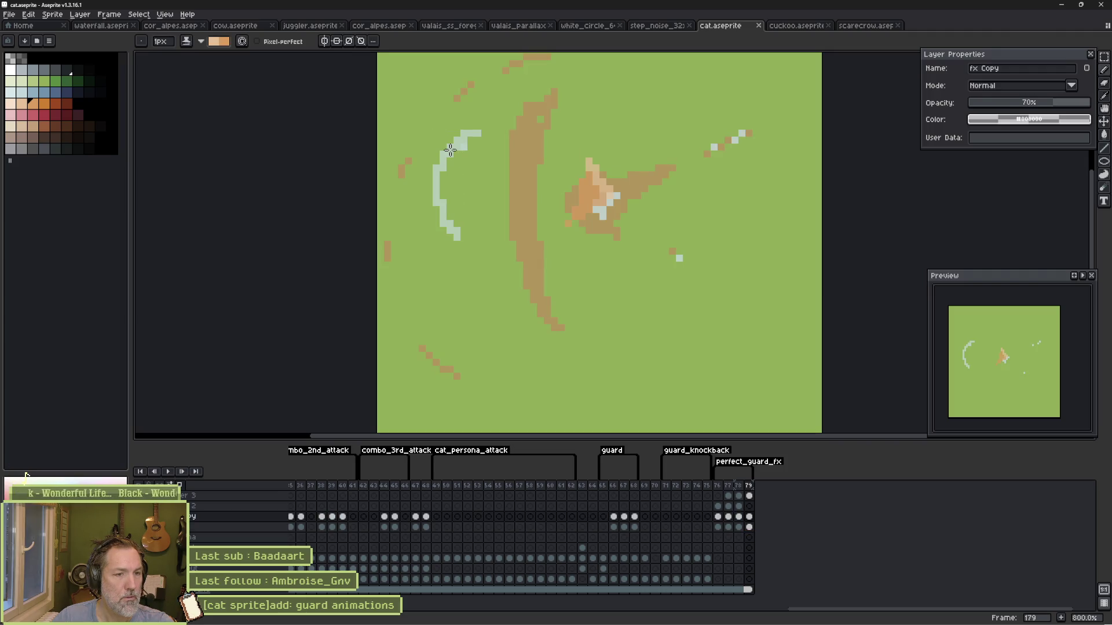
pyautogui.press('q')
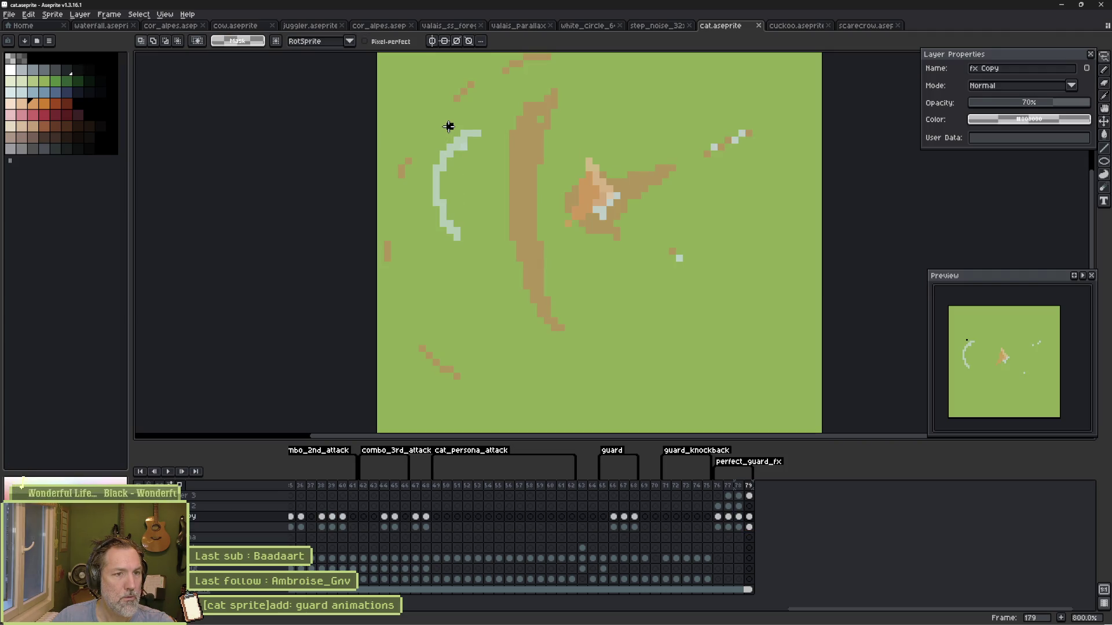
pyautogui.moveTo(448, 126)
pyautogui.mouseDown()
pyautogui.moveTo(475, 292)
pyautogui.moveTo(409, 191)
pyautogui.mouseUp()
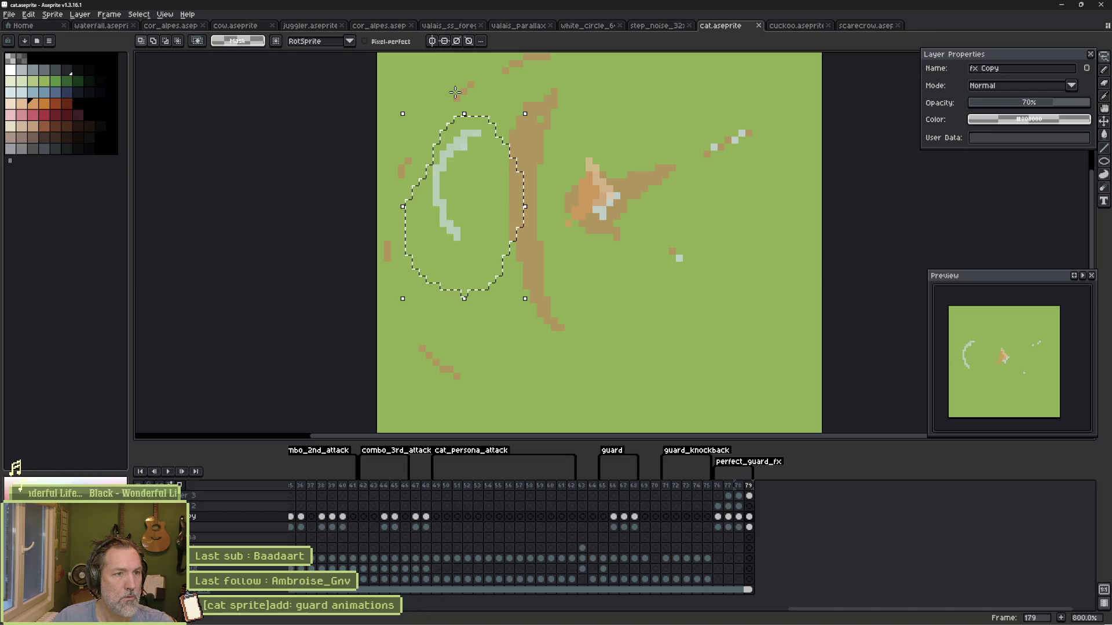
pyautogui.press('Delete')
# Review frames 176–179 and save cat.aseprite
pyautogui.moveTo(738, 486); pyautogui.dragTo(719, 488)
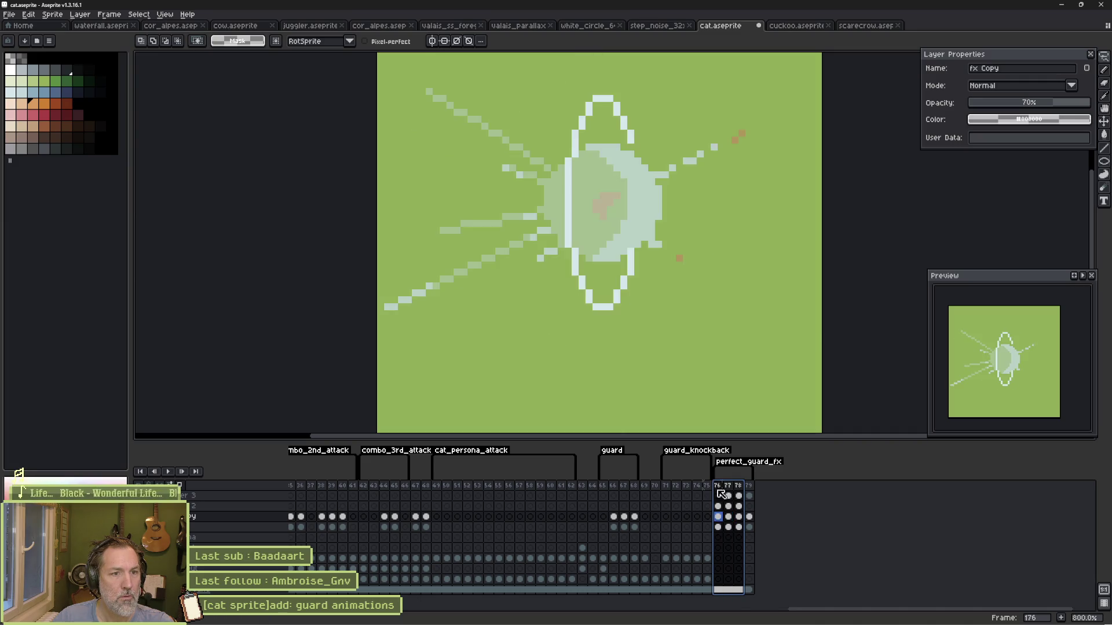
pyautogui.click(738, 486)
pyautogui.click(748, 489)
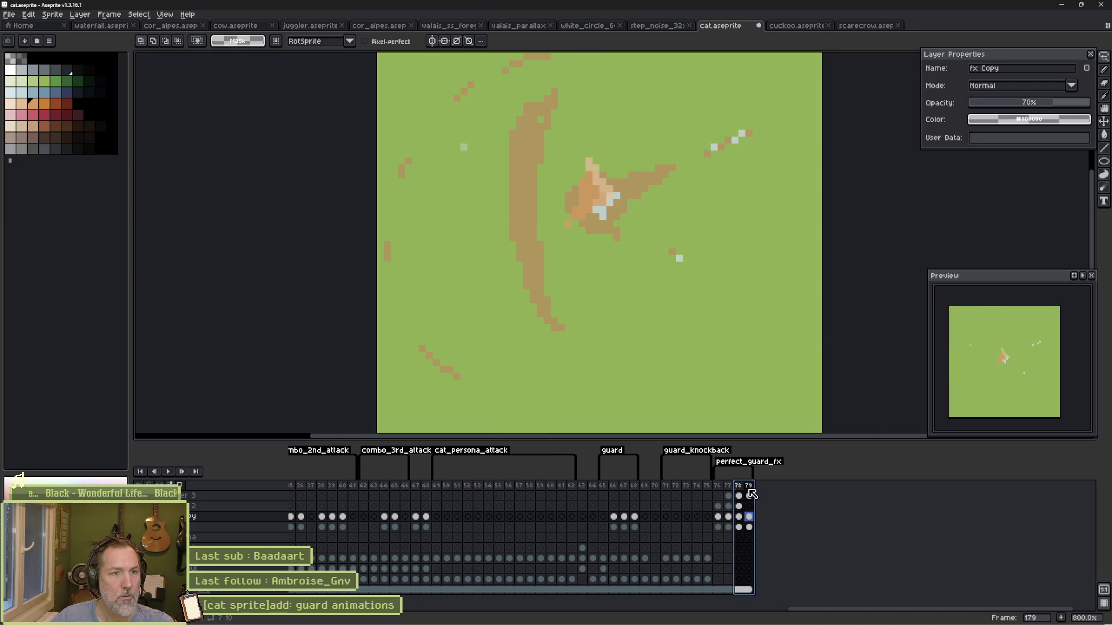
pyautogui.hotkey('ctrl', 's')
pyautogui.hotkey('alt', 'Tab')
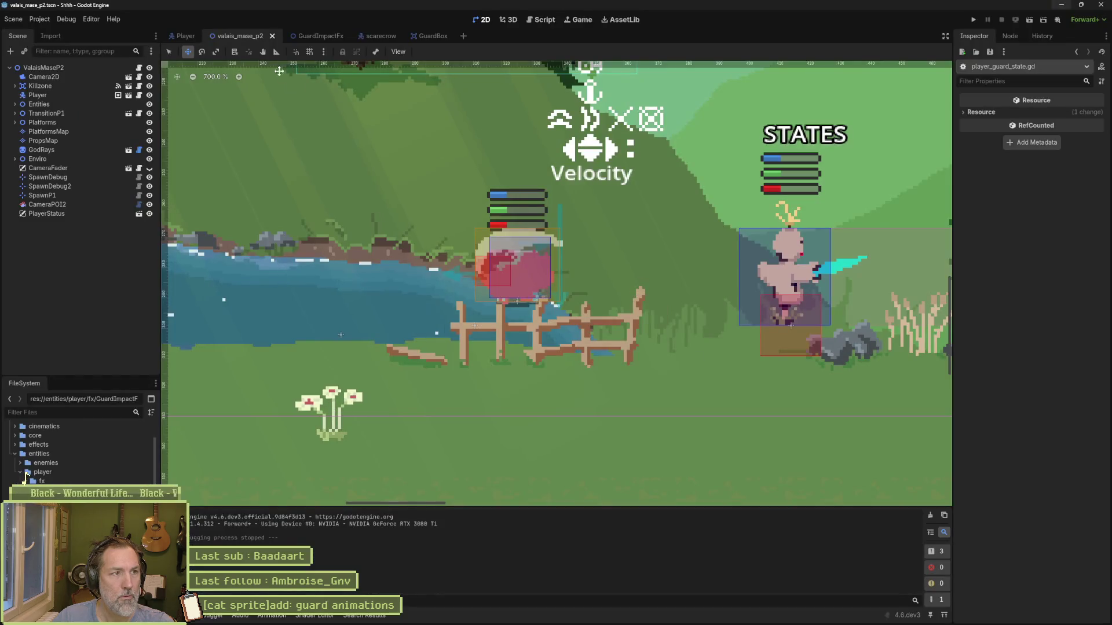
# Reimport the updated guard effect sprite in GuardImpactFx and switch to valais_mase_p2
pyautogui.click(309, 36)
pyautogui.scroll(-2, 1028, 492)
pyautogui.click(1029, 608)
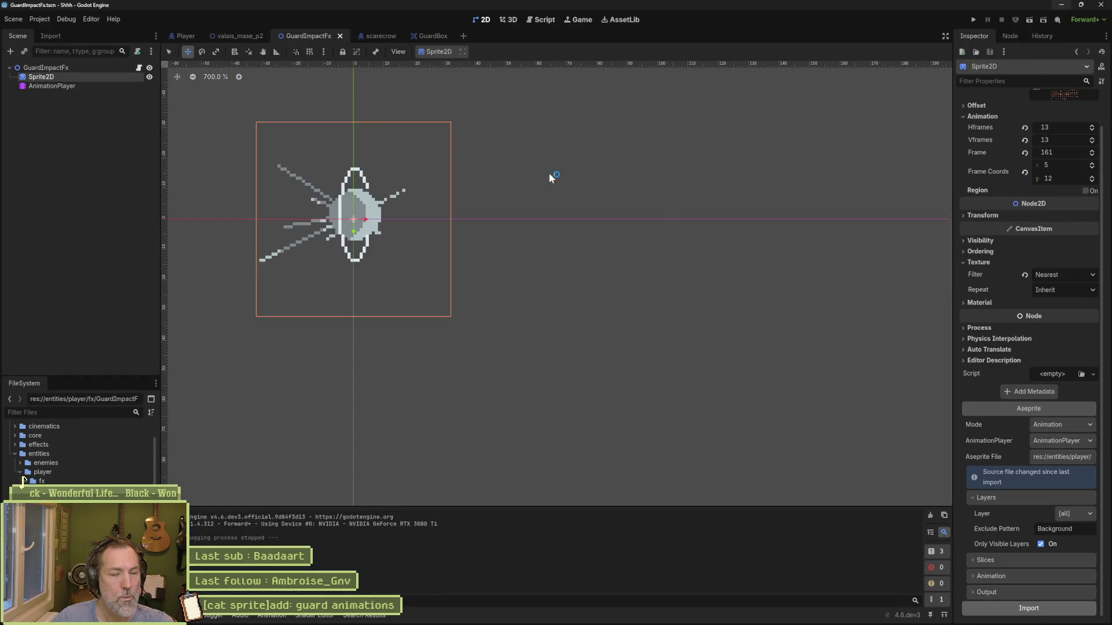
pyautogui.click(229, 36)
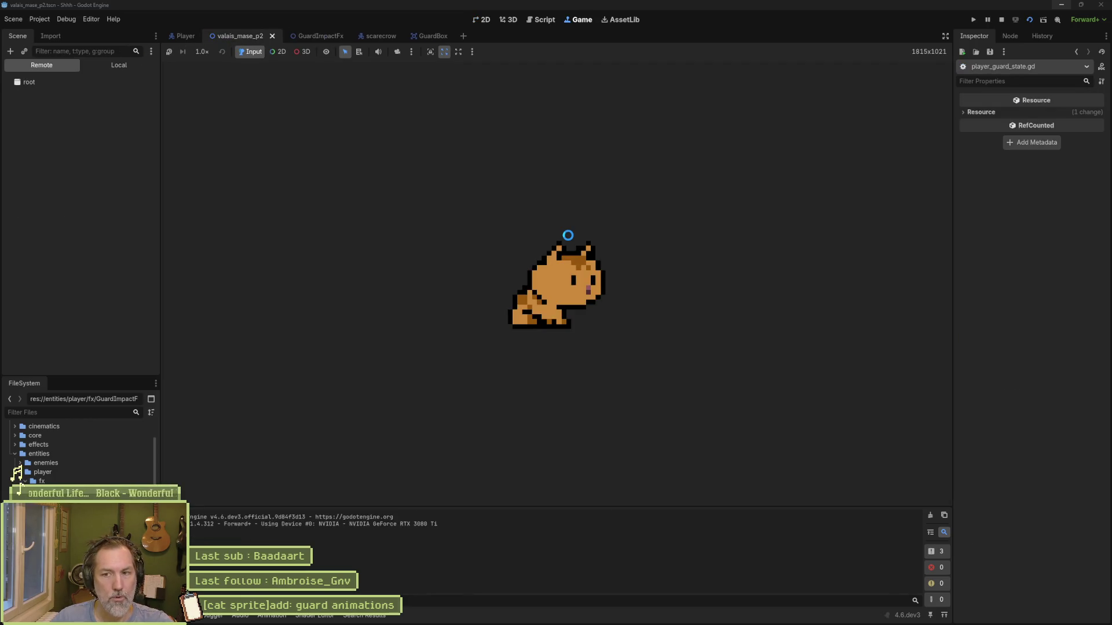
# Walk the cat to the scarecrow and strike it twice, then bring Aseprite forward
pyautogui.press('Right')
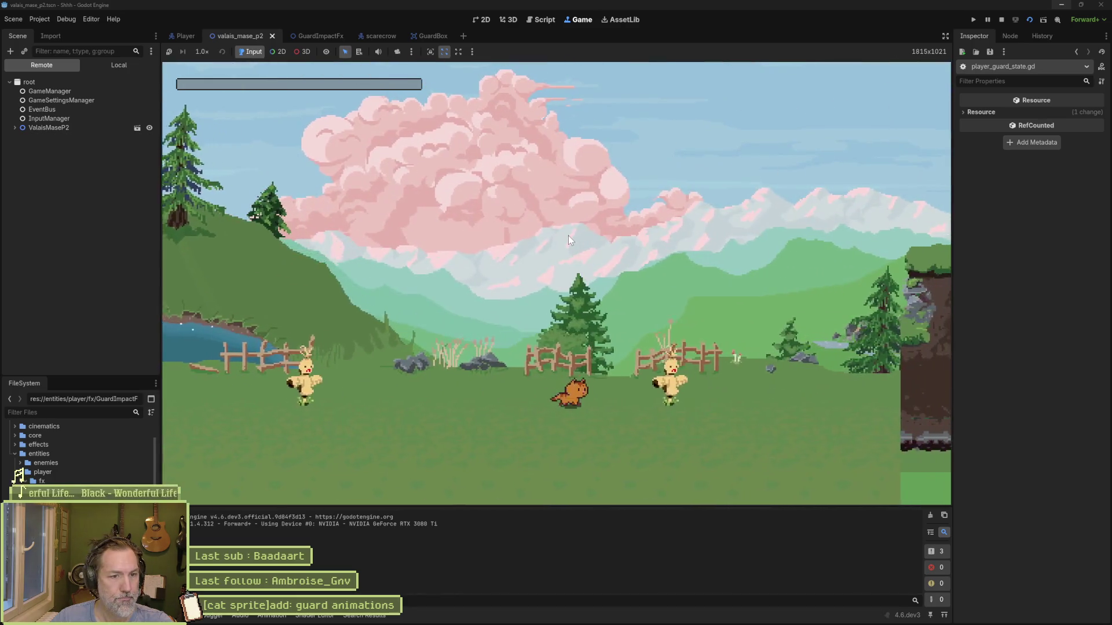
pyautogui.press('x')
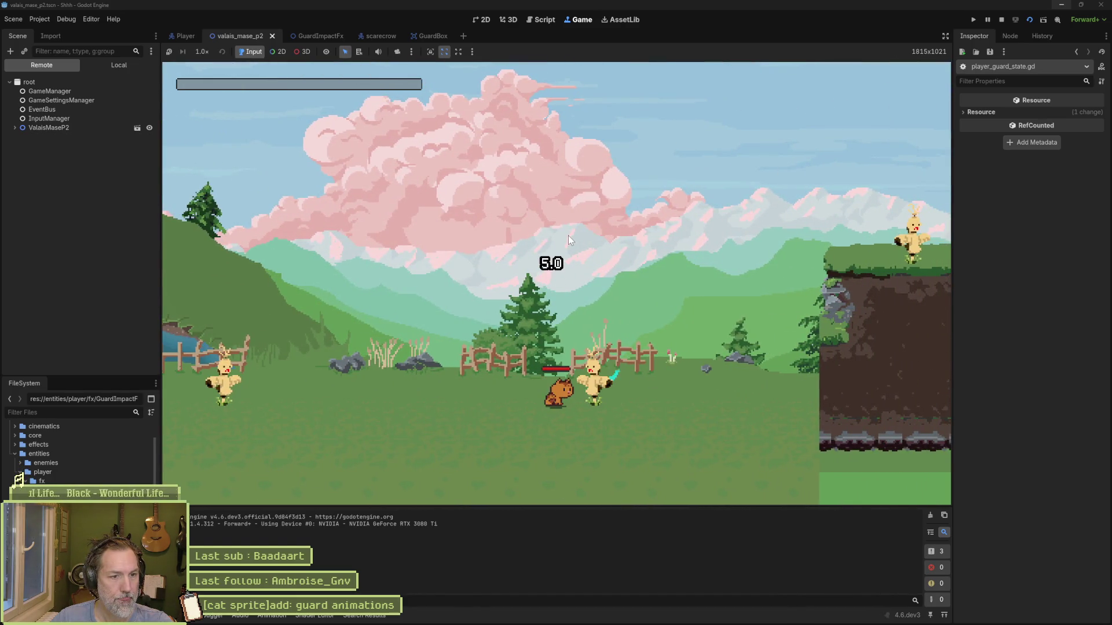
pyautogui.press('x')
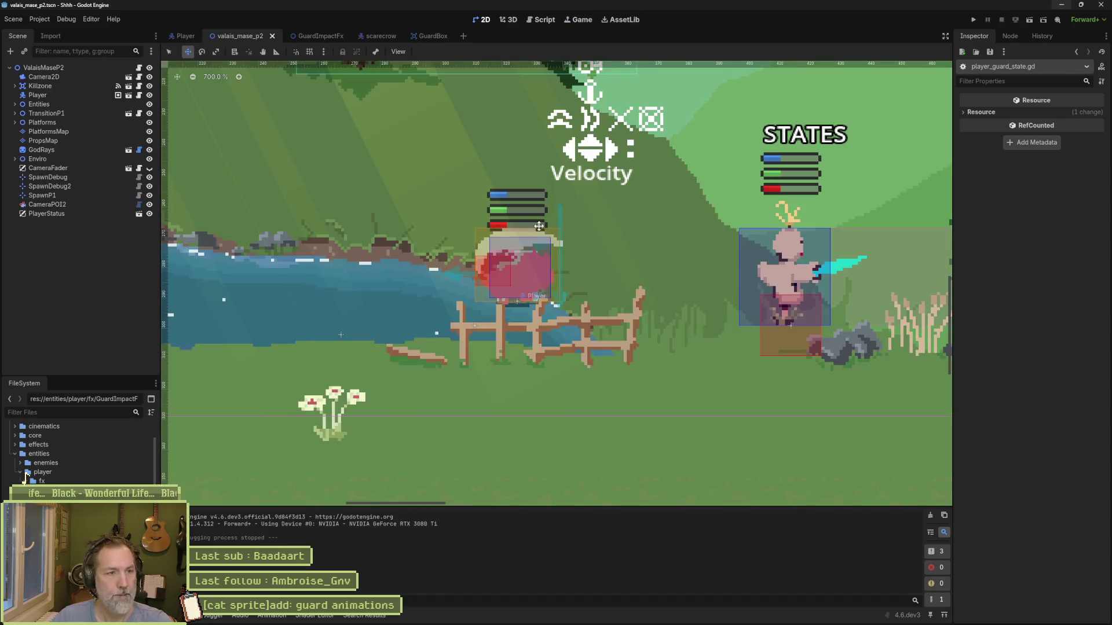
pyautogui.click(586, 618)
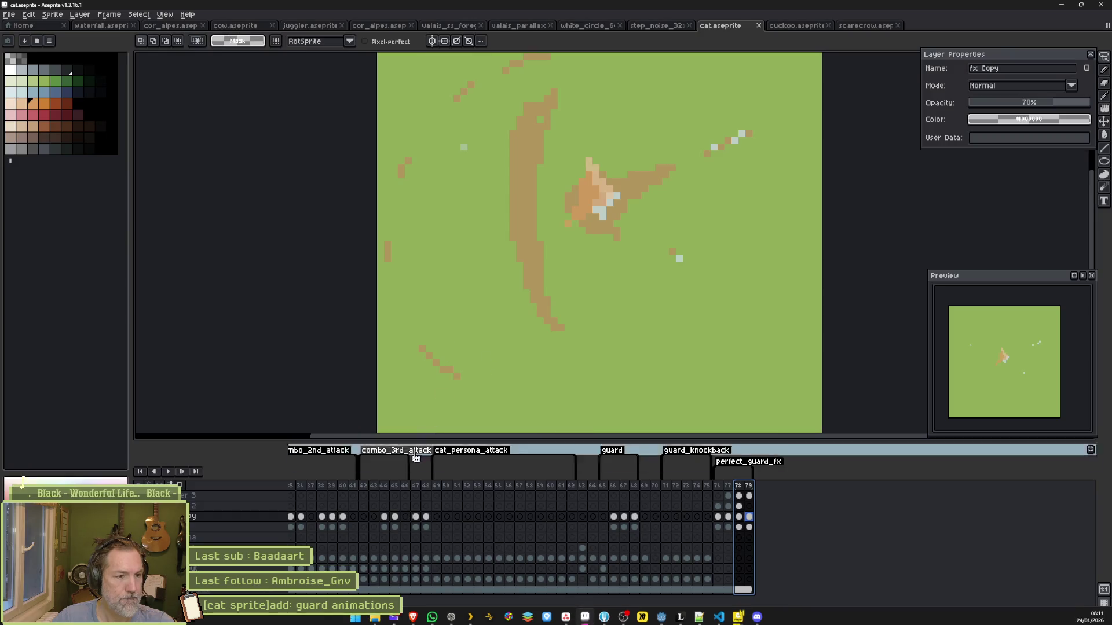
# Select the fx layer on frame 177 and save cat.aseprite
pyautogui.press('F3')
pyautogui.press('F3')
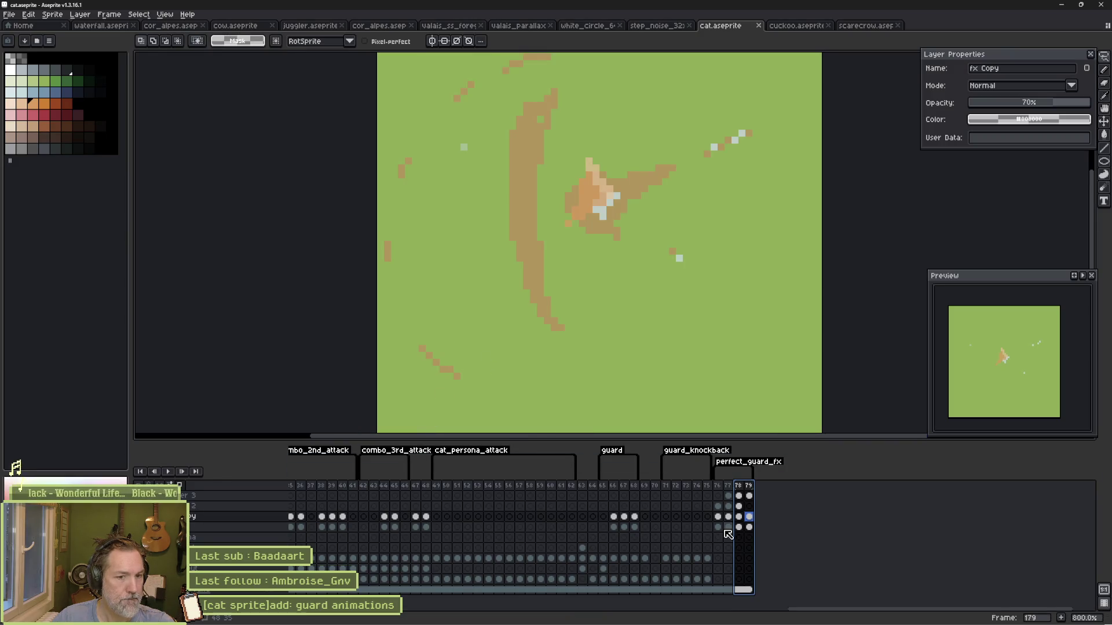
pyautogui.click(729, 518)
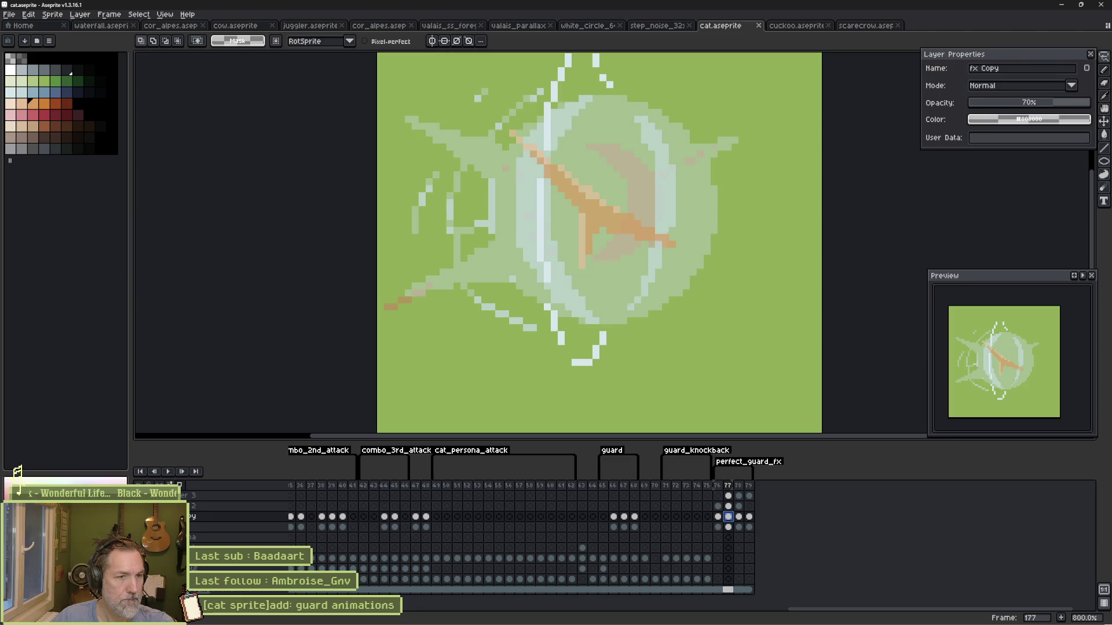
pyautogui.click(232, 527)
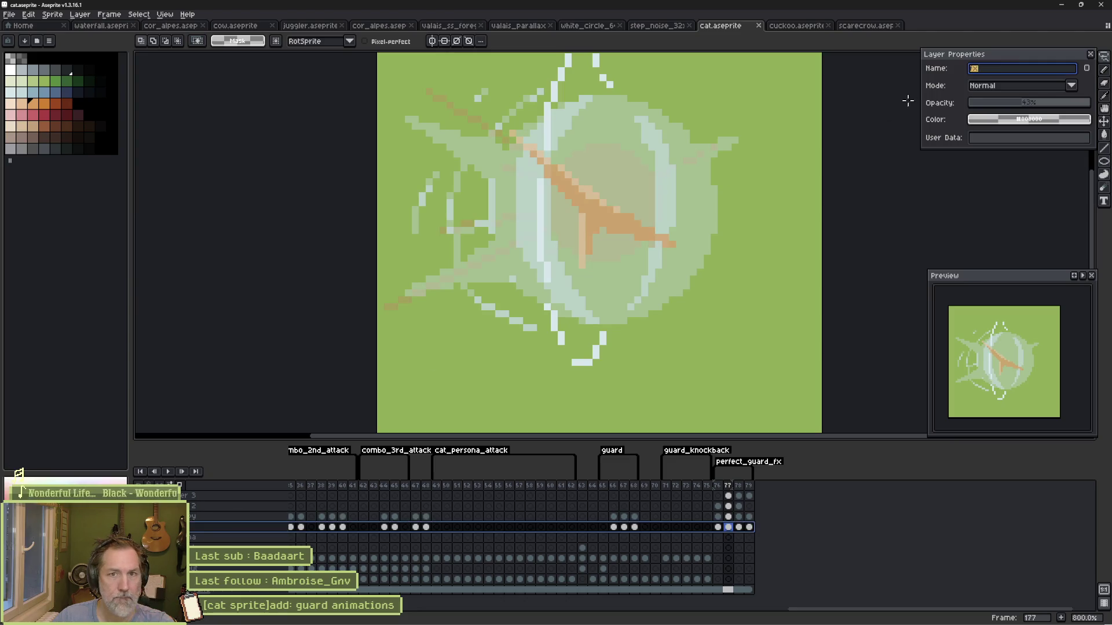
pyautogui.hotkey('ctrl', 's')
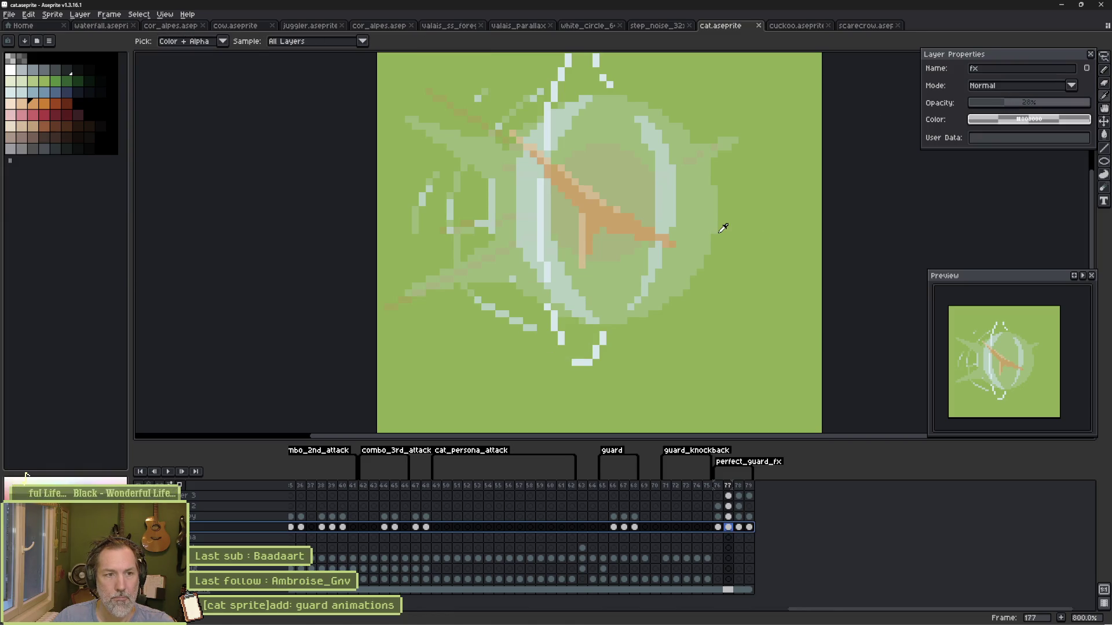
pyautogui.hotkey('alt', 'Tab')
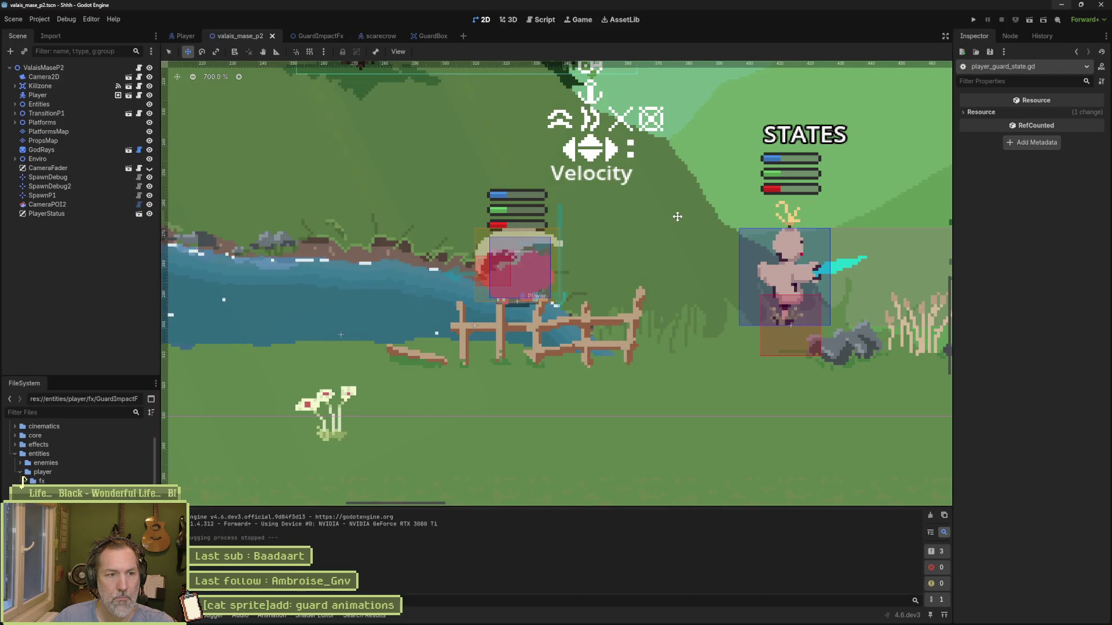
pyautogui.hotkey('alt', 'Tab')
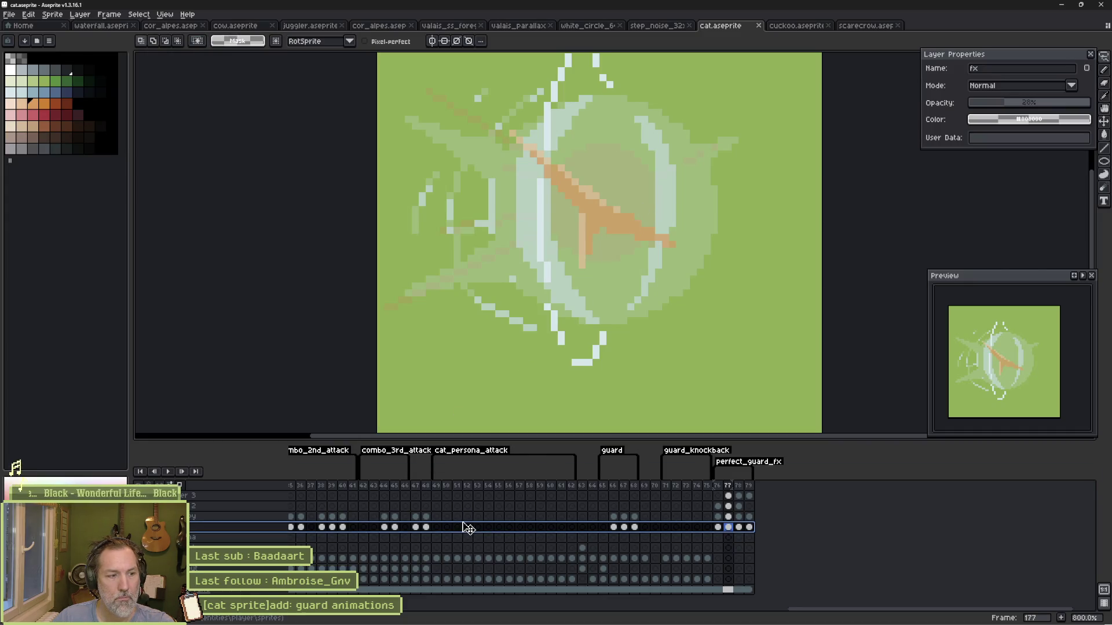
# Duplicate the fx layer, set fx Copy to 82% opacity and fx to about 27%
pyautogui.hotkey('ctrl', 'j')
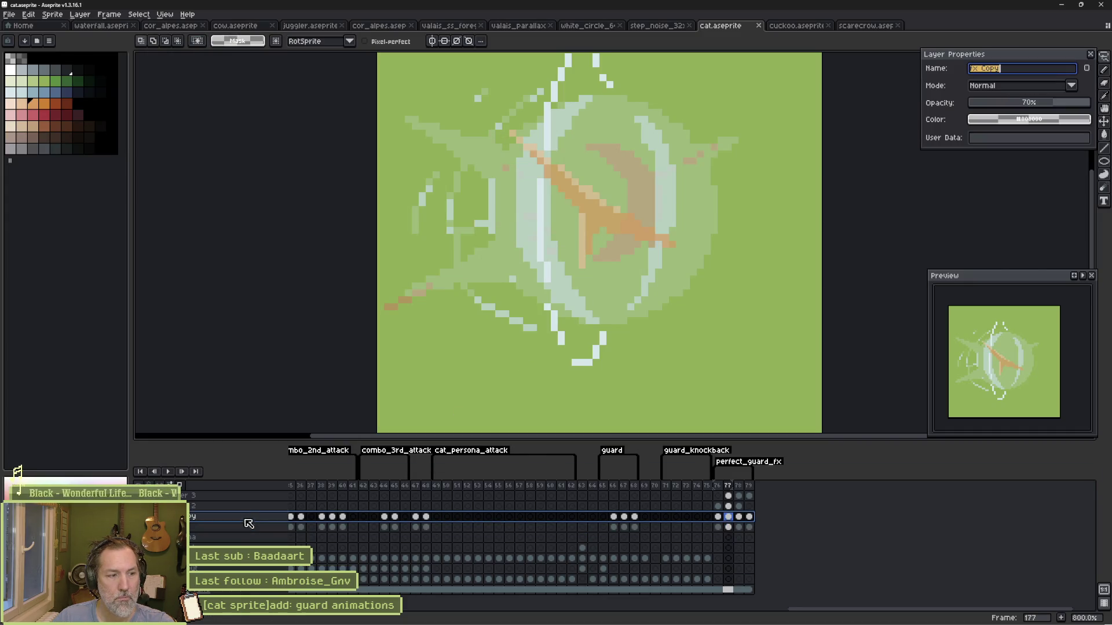
pyautogui.moveTo(1023, 102); pyautogui.dragTo(1070, 107)
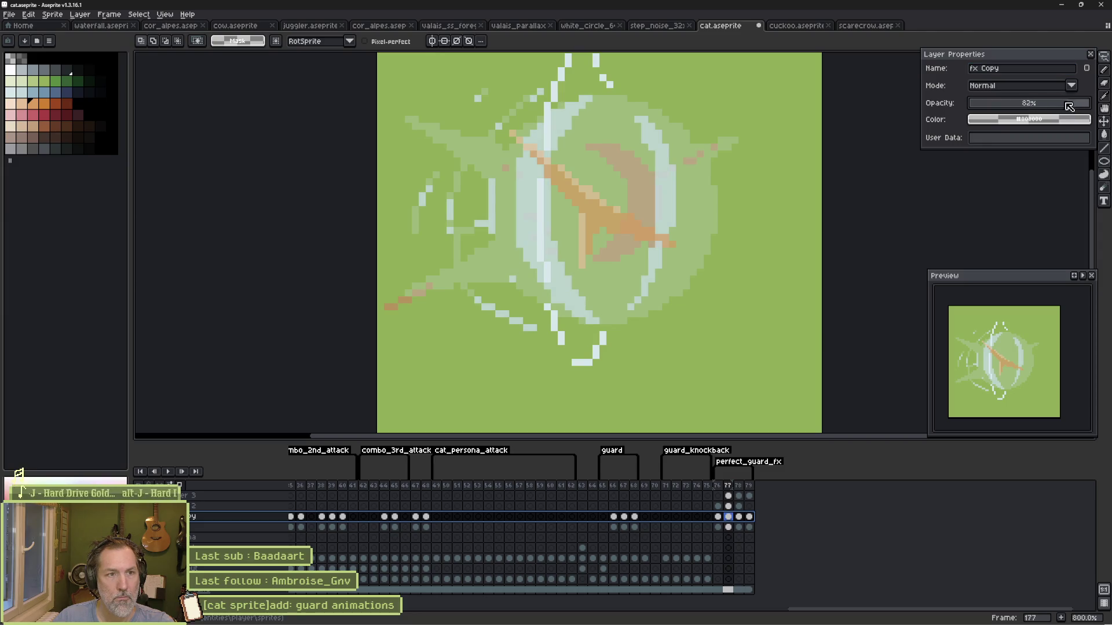
pyautogui.click(267, 527)
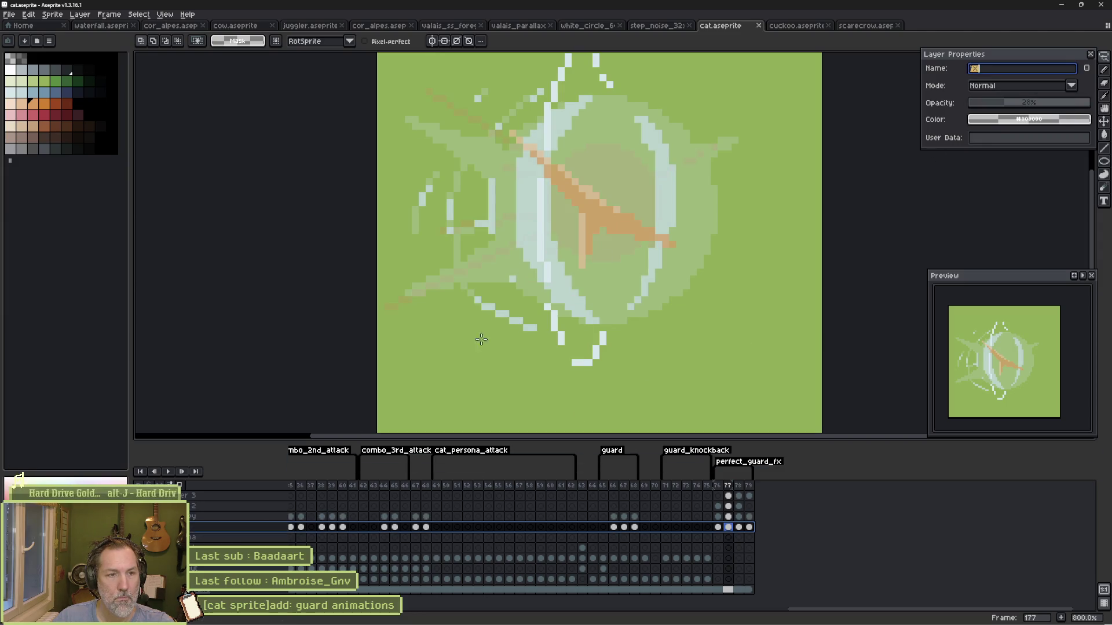
pyautogui.moveTo(1003, 106); pyautogui.dragTo(1000, 105)
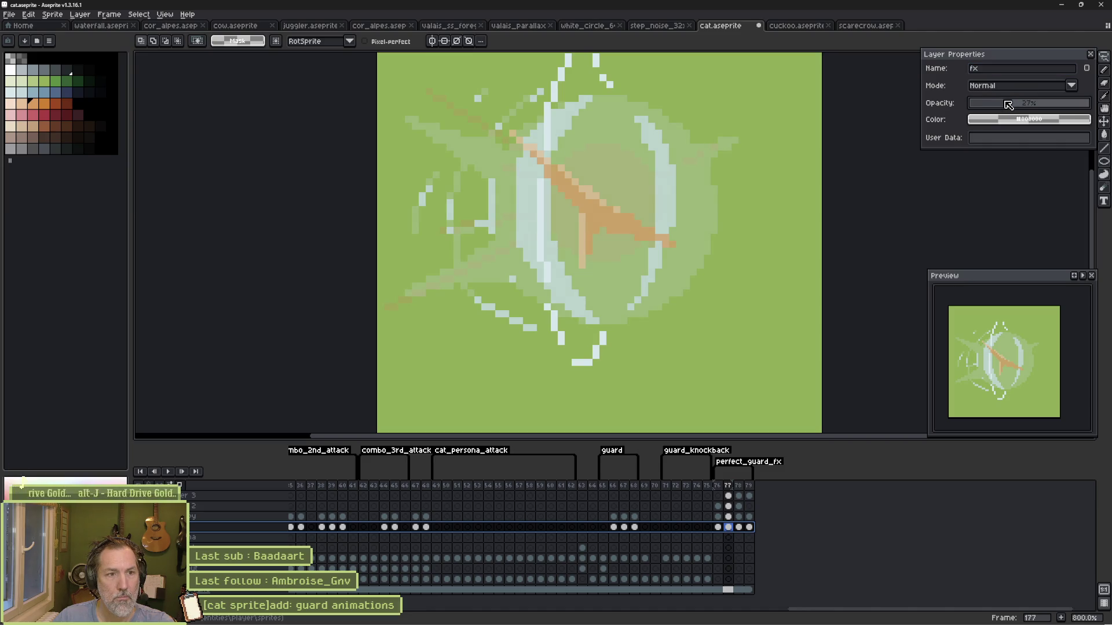
pyautogui.hotkey('alt', 'Tab')
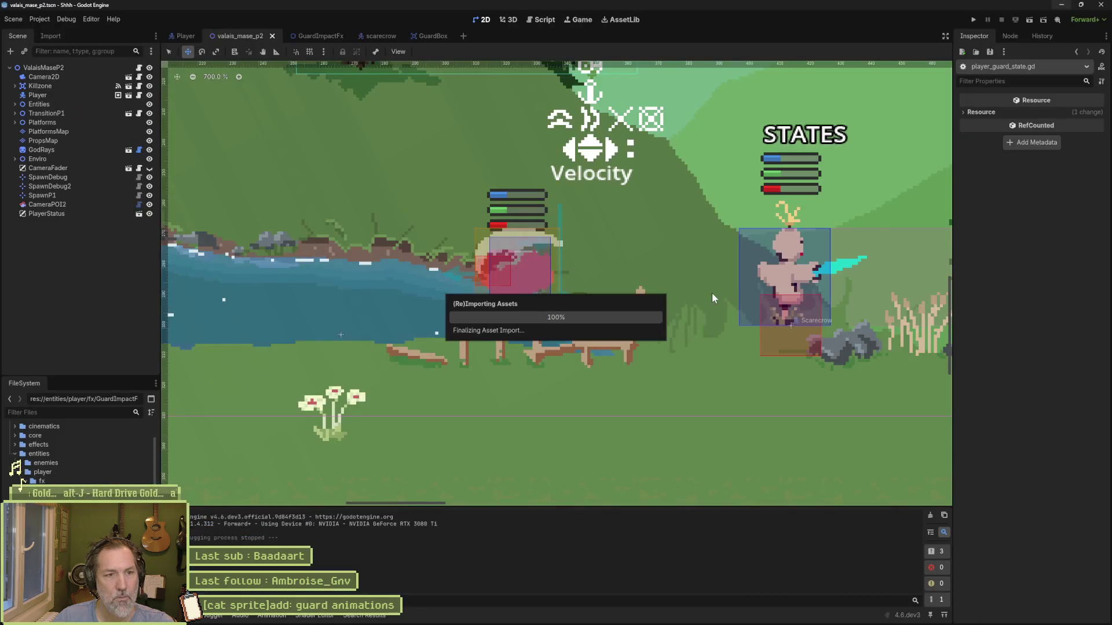
# Open GuardImpactFx to pick up the reimported sprite and bring it into view
pyautogui.click(309, 35)
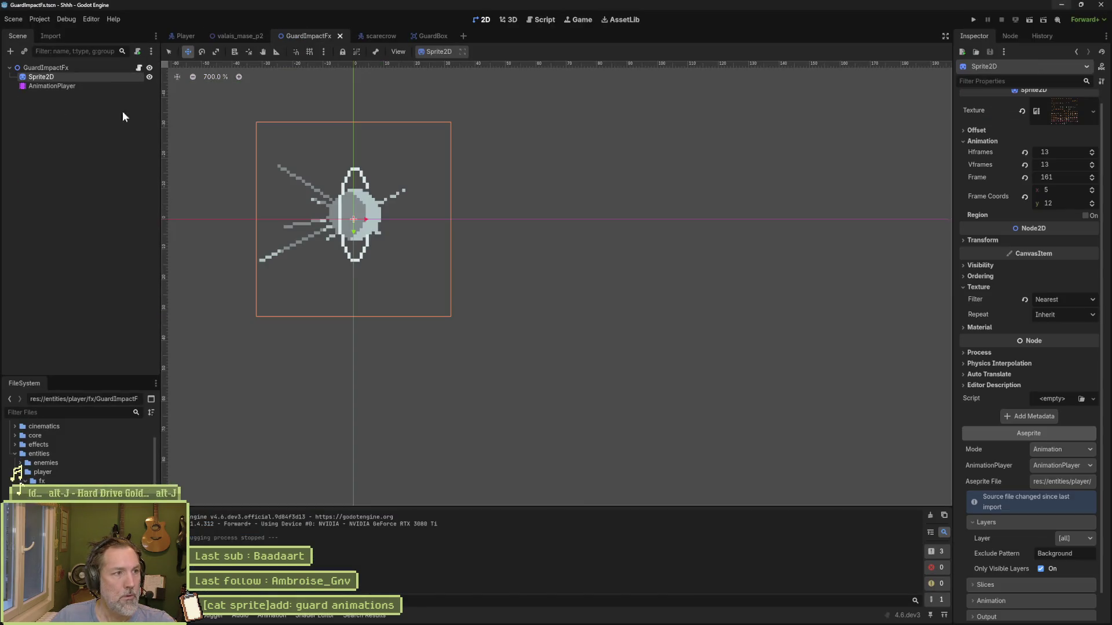
pyautogui.scroll(-2, 1016, 598)
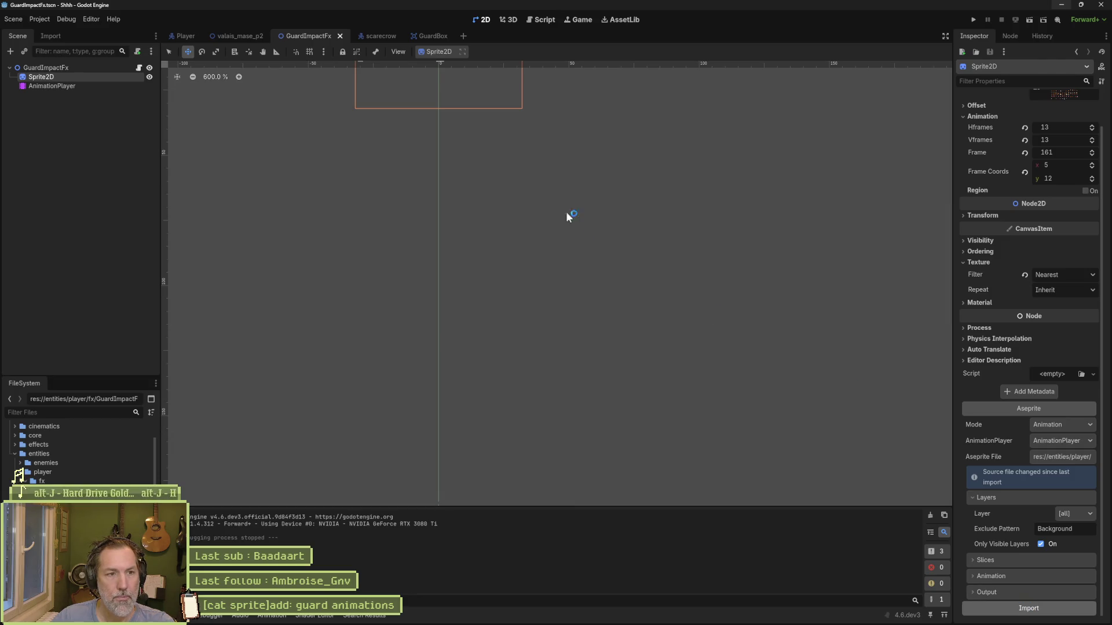
pyautogui.scroll(1, 480, 119)
pyautogui.moveTo(466, 106); pyautogui.dragTo(546, 360)
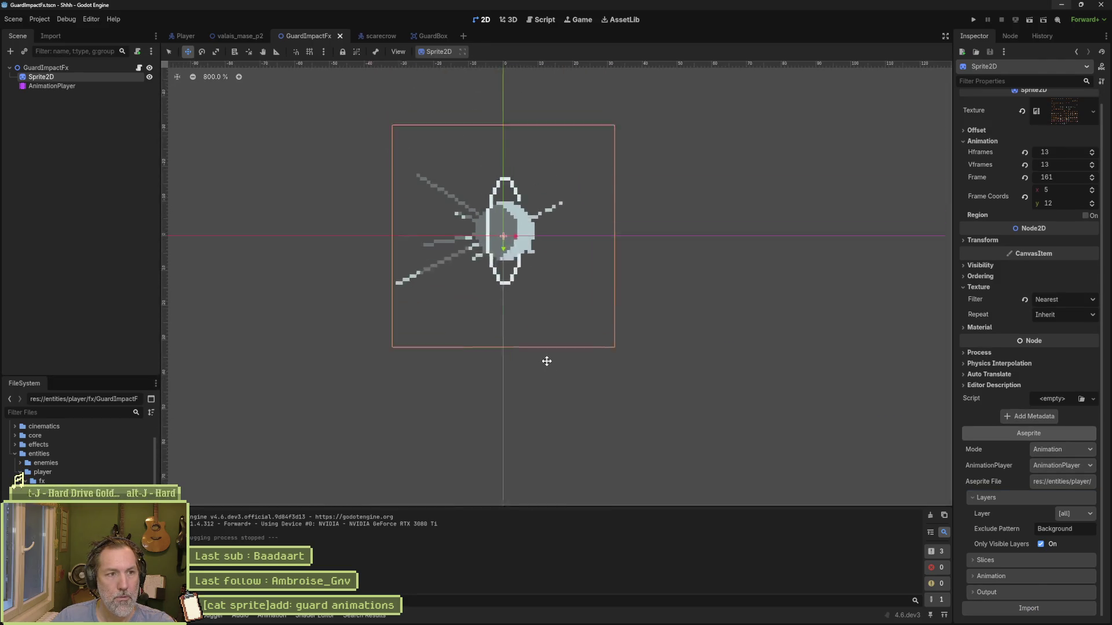
# Run valais_mase_p2, attack and guard against the scarecrow, then stop the game
pyautogui.click(246, 36)
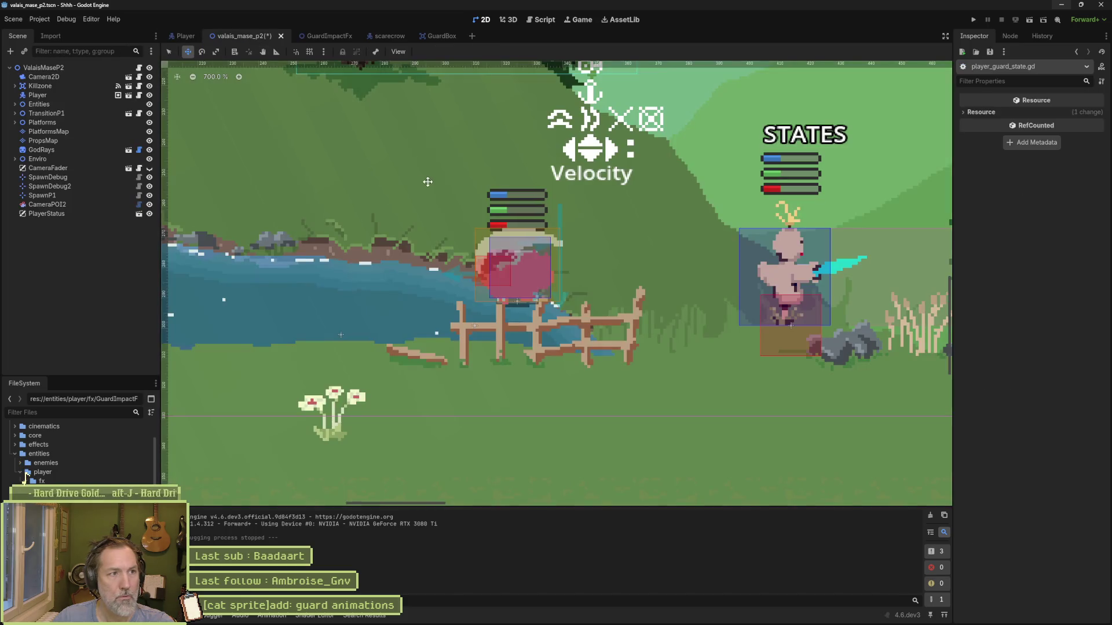
pyautogui.press('F5')
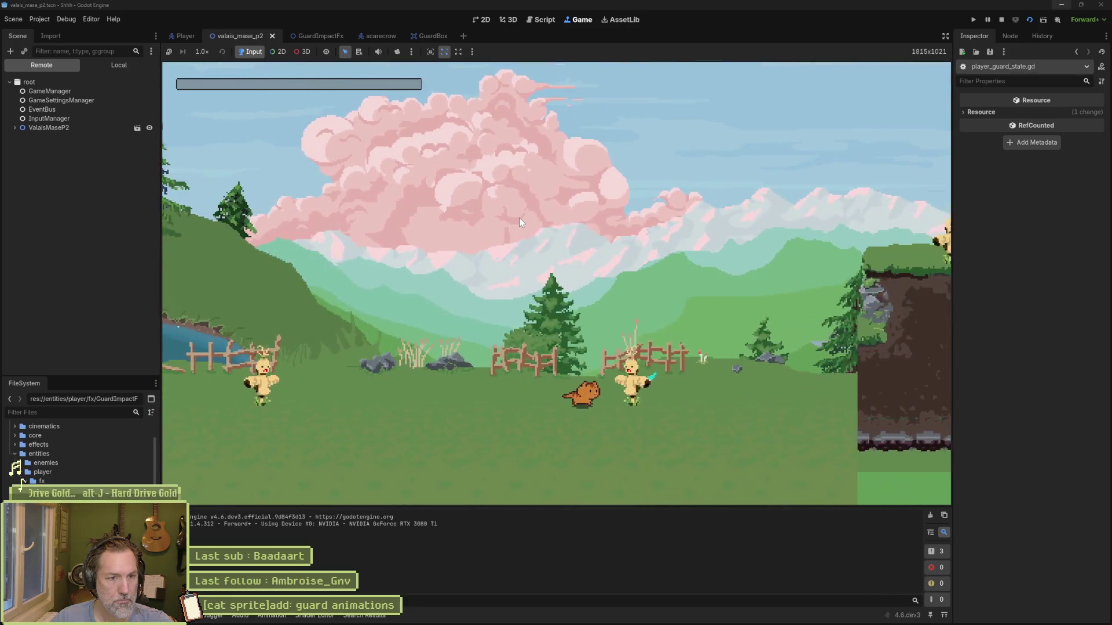
pyautogui.press('j')
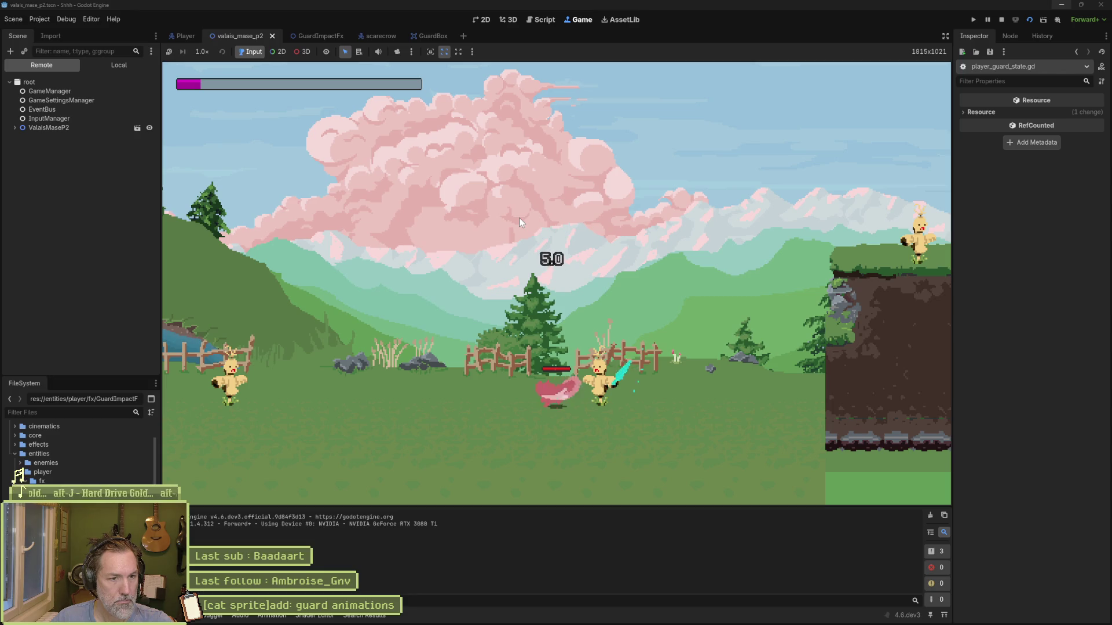
pyautogui.press('d')
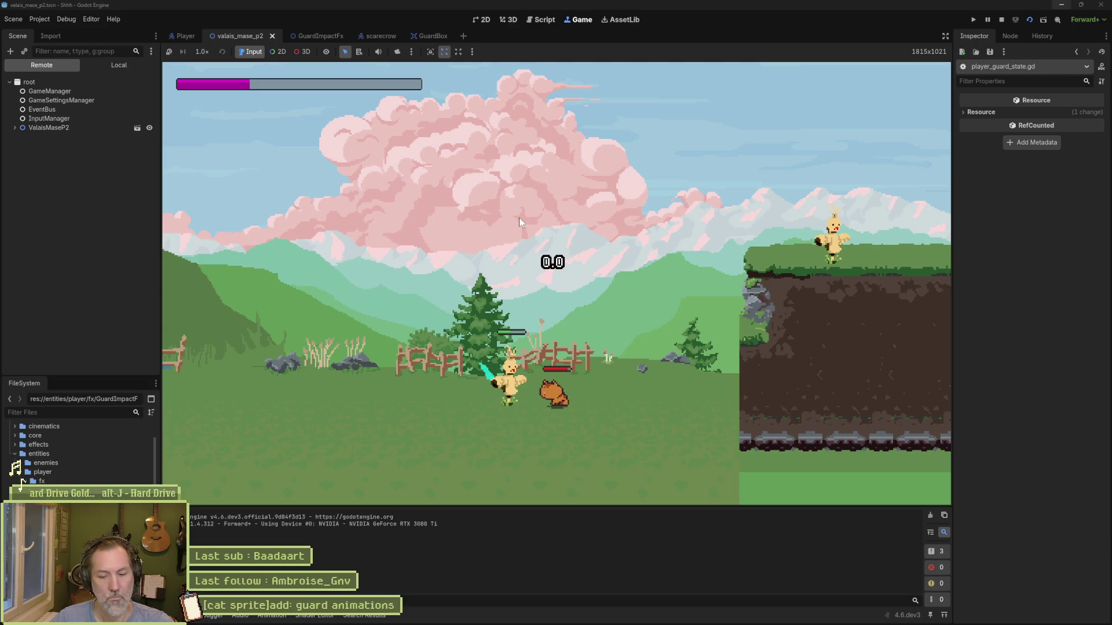
pyautogui.press('F8')
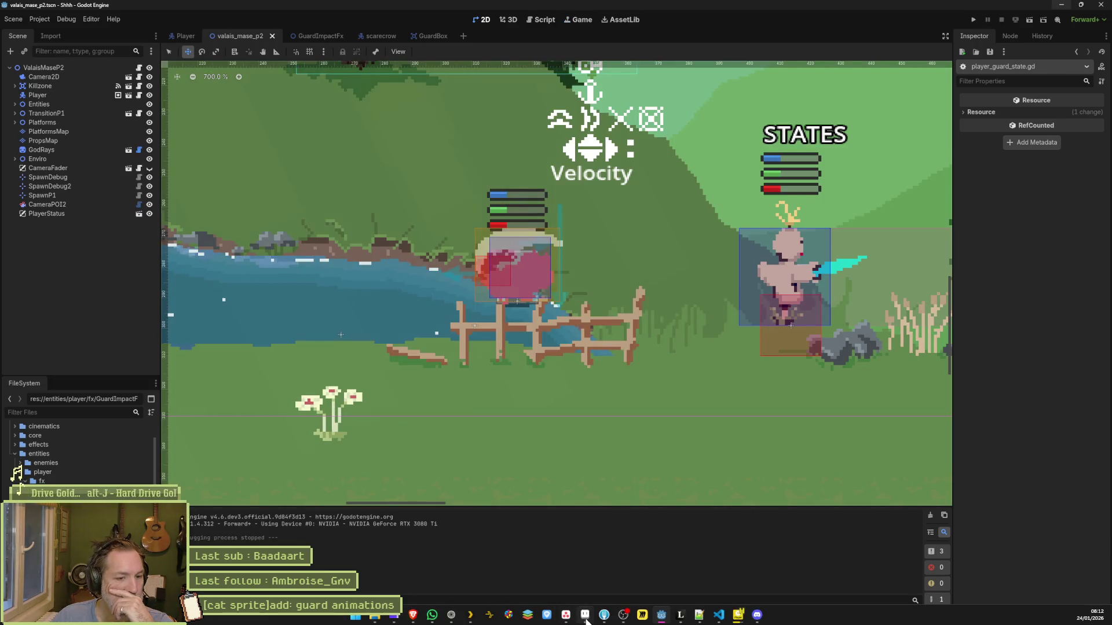
# Return to Aseprite and center the cat sprite in the view
pyautogui.click(585, 615)
pyautogui.scroll(-2, 539, 327)
pyautogui.moveTo(560, 230); pyautogui.dragTo(555, 268)
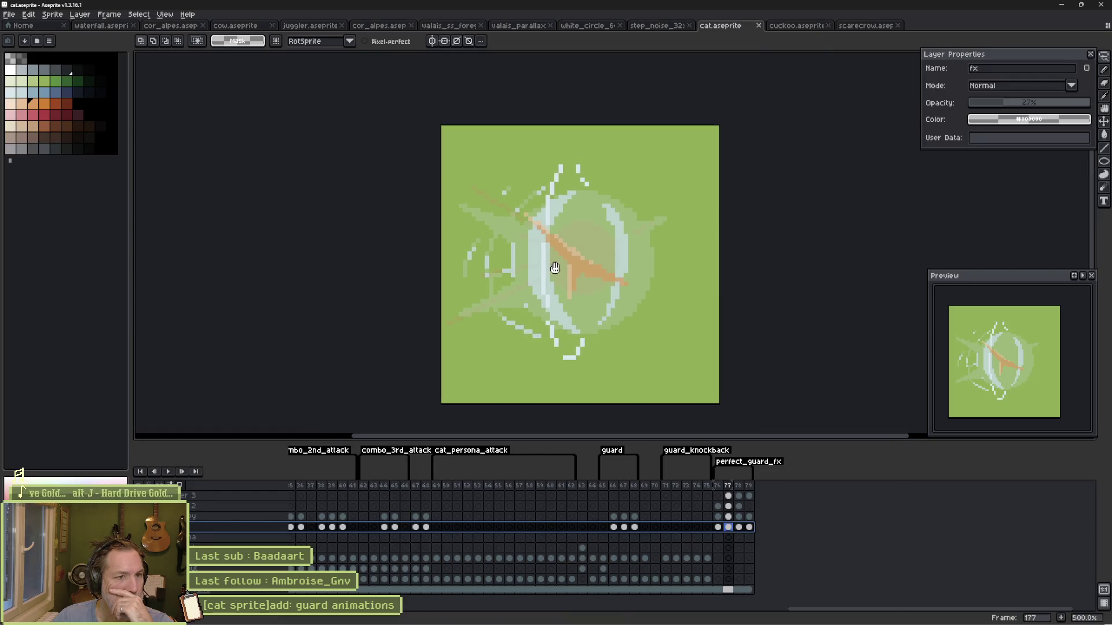
# Review frames 178 and 179, then enter a 128 px width in Canvas Size
pyautogui.click(739, 528)
pyautogui.click(749, 528)
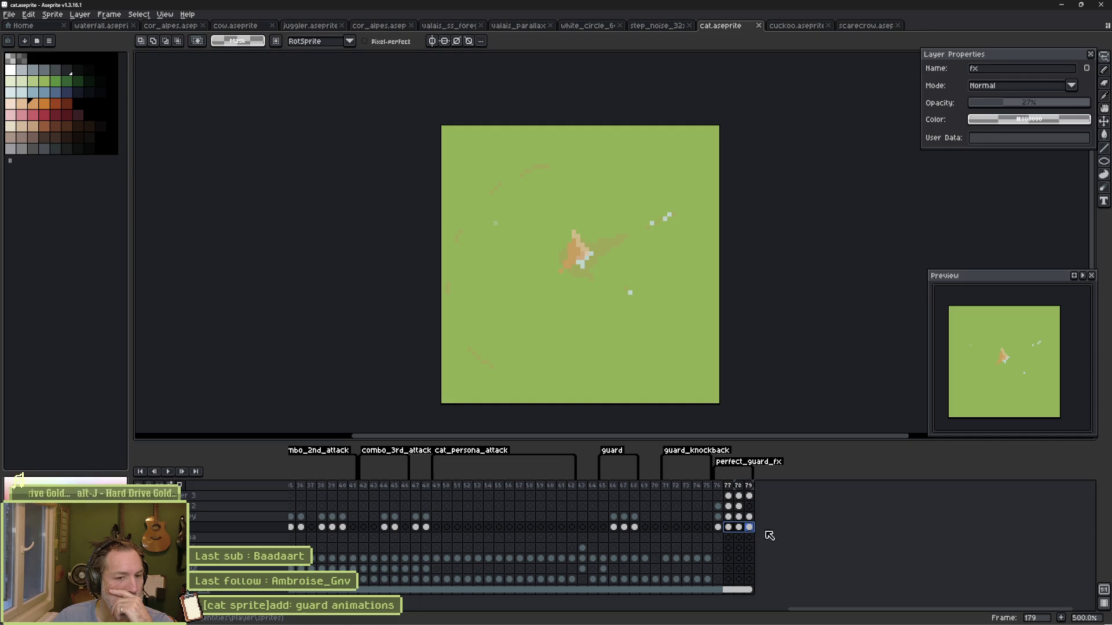
pyautogui.click(739, 528)
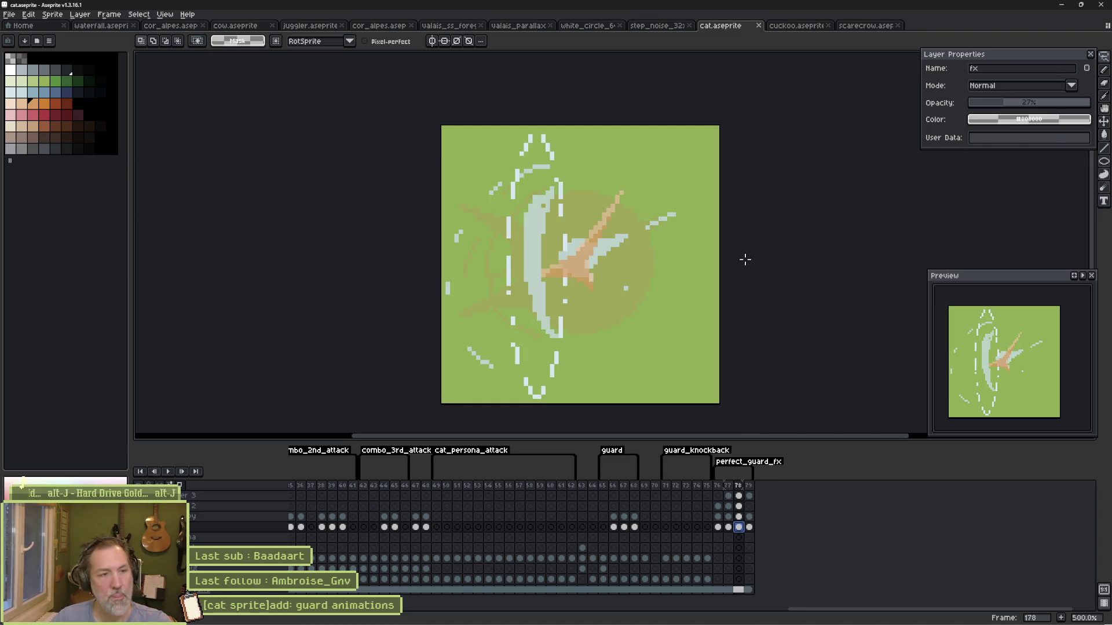
pyautogui.hotkey('ctrl', 'alt', 'c')
pyautogui.write('128')
pyautogui.press('Tab')
# Apply the 128 px canvas resize, re-center the sprite, and toggle onion skin
pyautogui.press('Return')
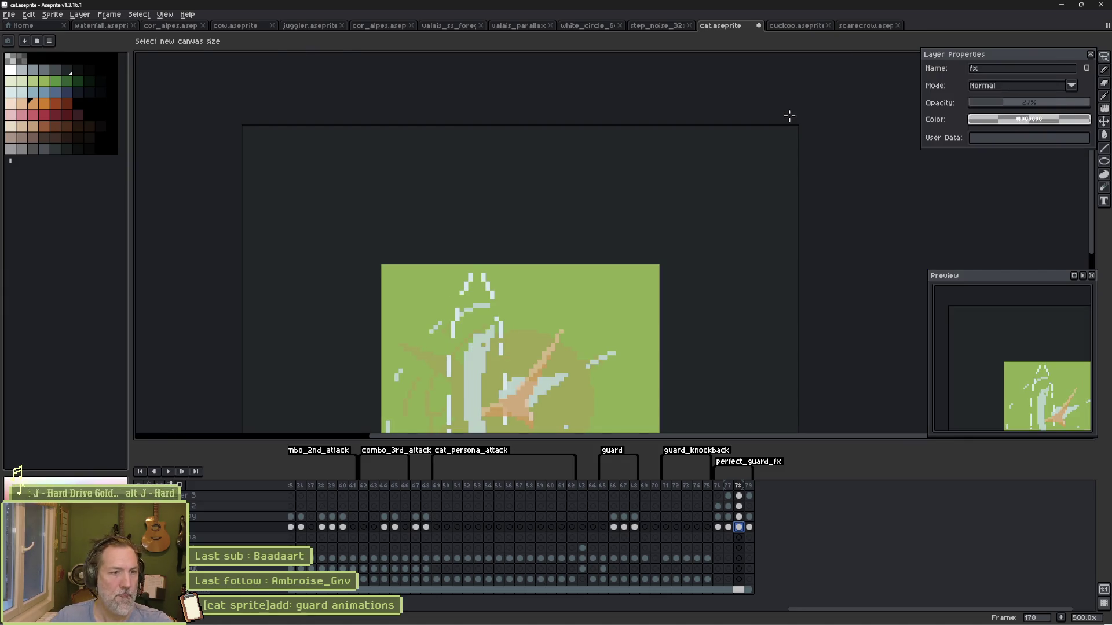
pyautogui.moveTo(610, 247); pyautogui.dragTo(641, 186)
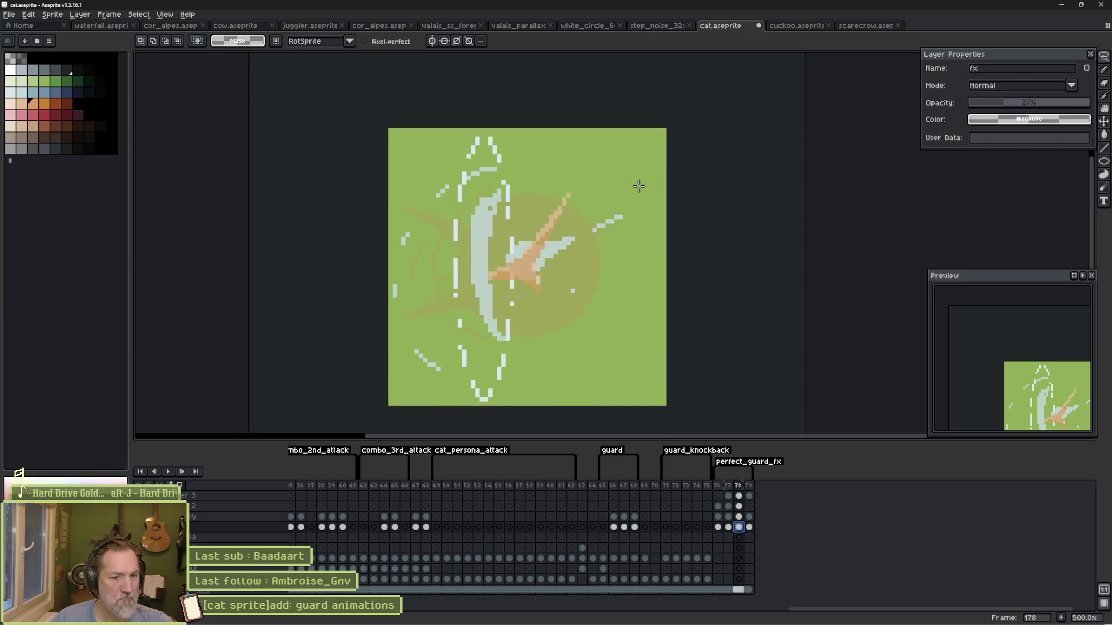
pyautogui.click(149, 486)
pyautogui.press('F3')
# Rename Layer 2 to circles, clear its cels at frames 177–178, and hide the green background
pyautogui.click(255, 507)
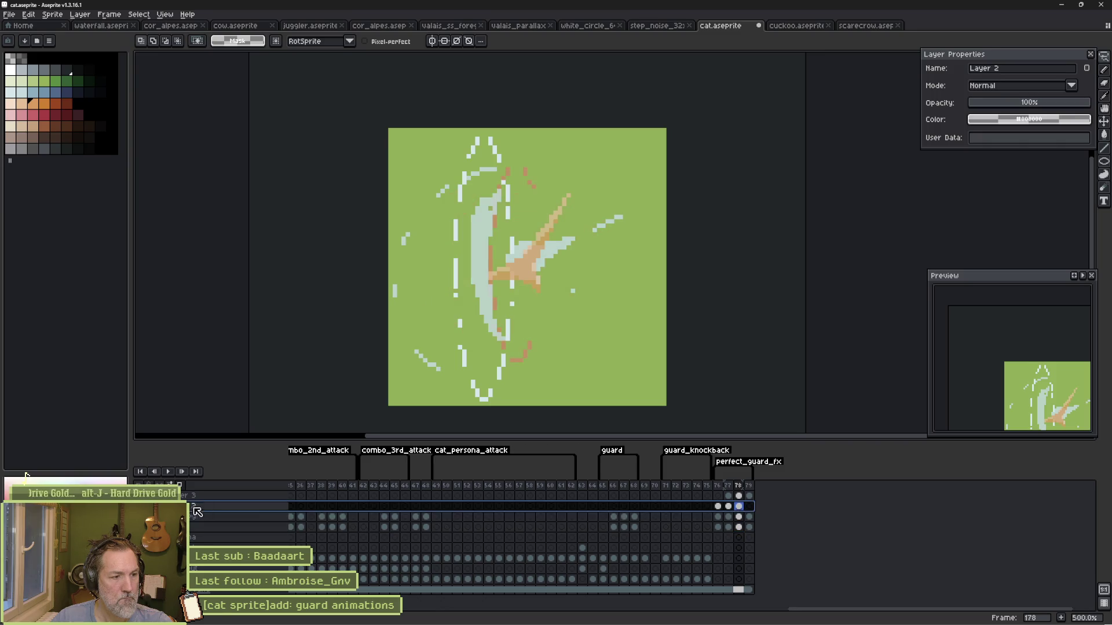
pyautogui.write('circles')
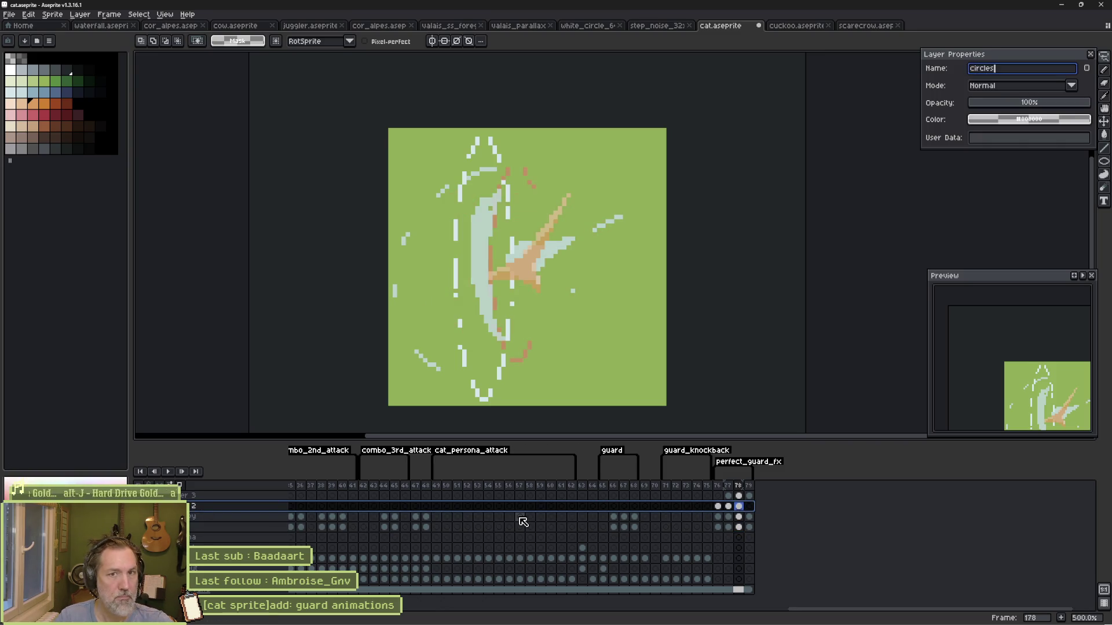
pyautogui.press('Return')
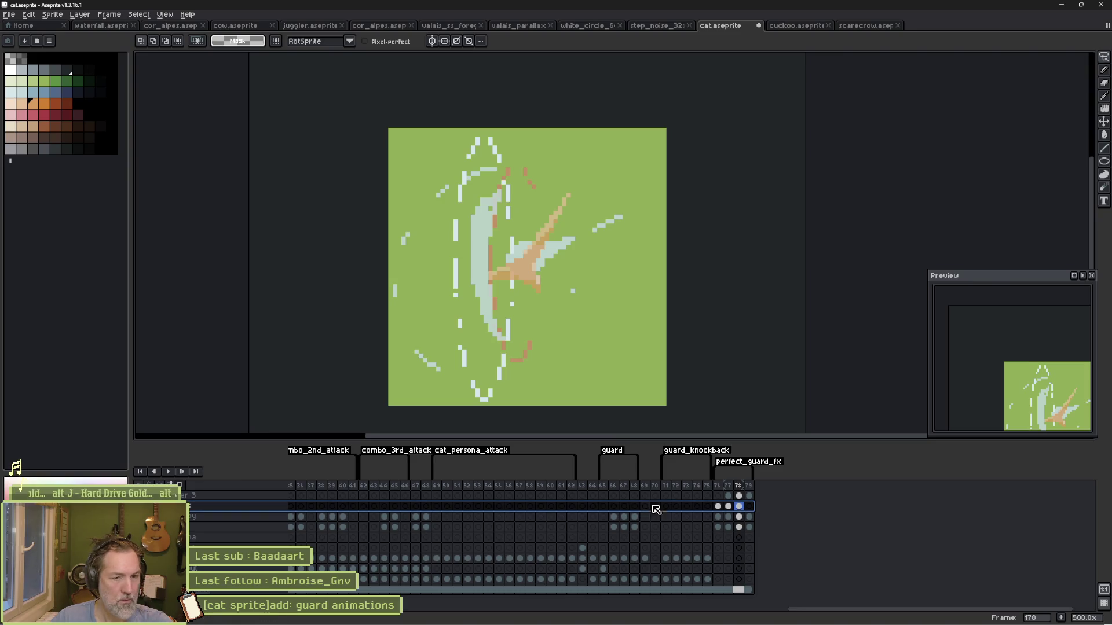
pyautogui.click(729, 508)
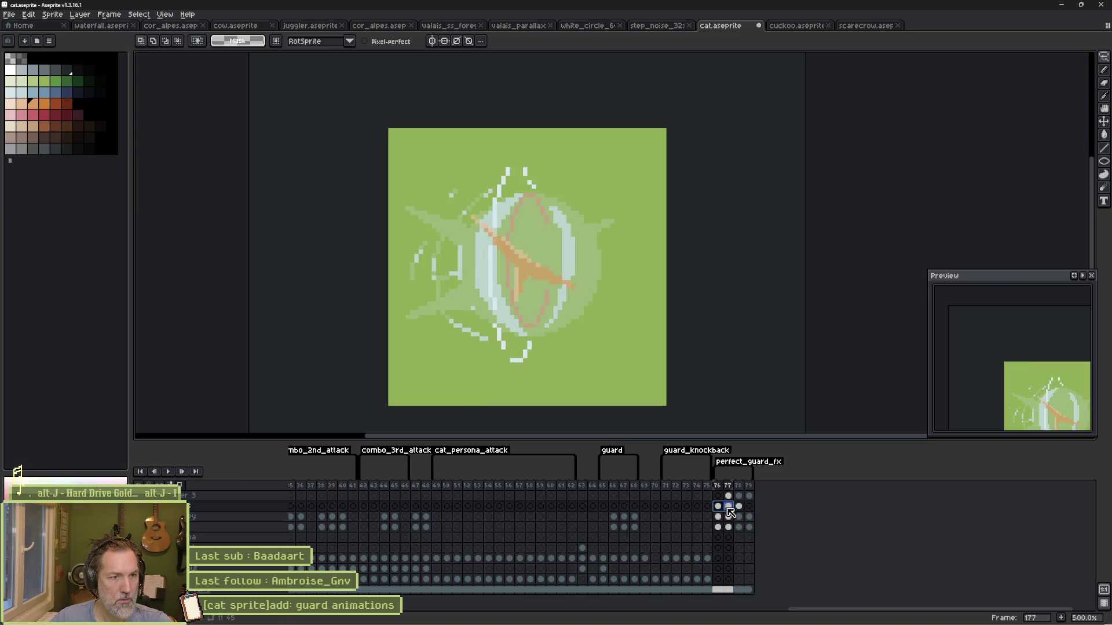
pyautogui.click(739, 507)
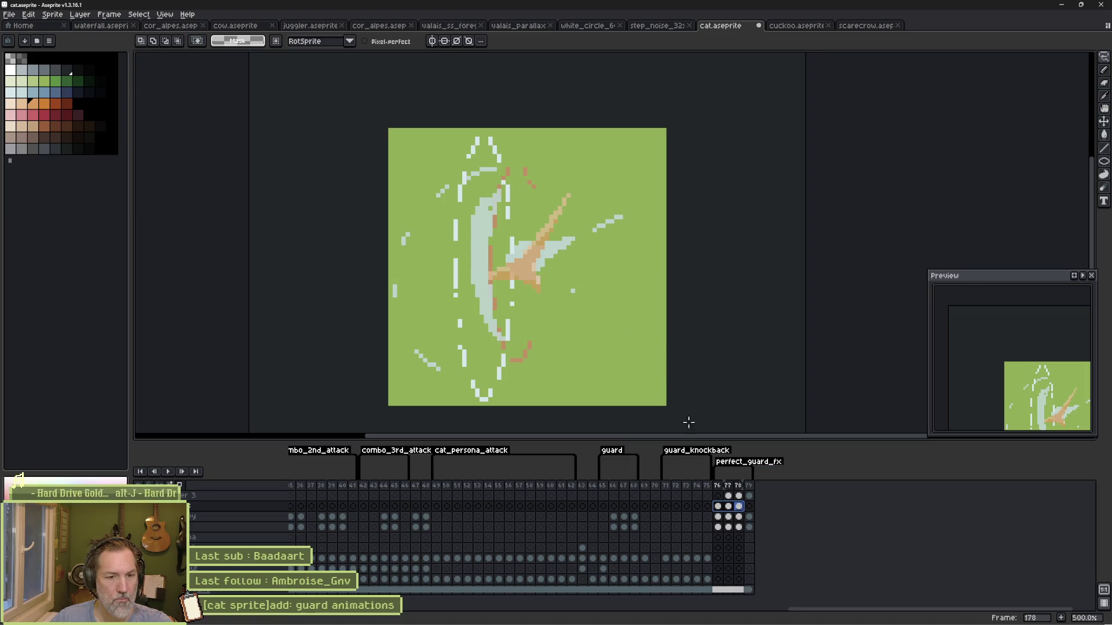
pyautogui.press('Delete')
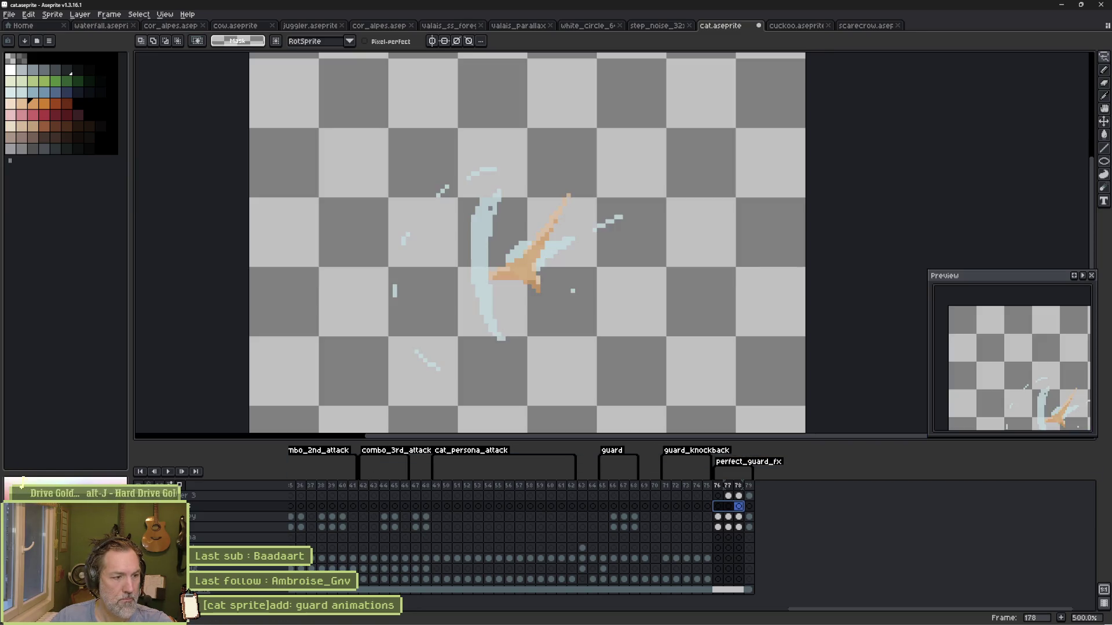
pyautogui.click(141, 527)
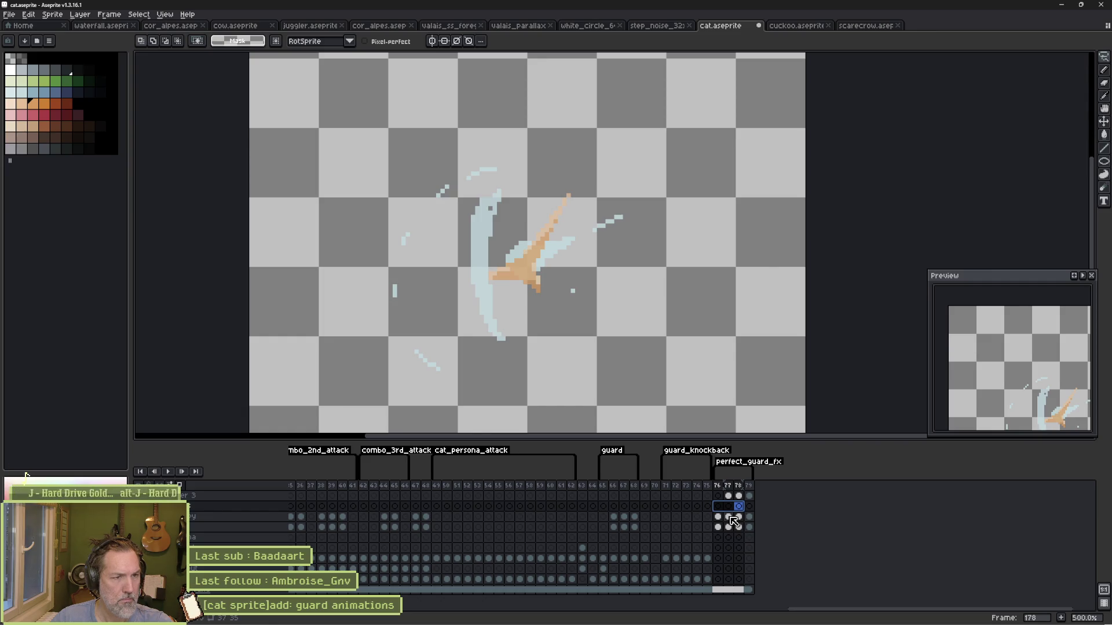
# Restore the circles cels, clear frame 178's outer ring, and draw a tall light-blue ellipse ring there
pyautogui.hotkey('ctrl', 'z')
pyautogui.click(739, 507)
pyautogui.moveTo(741, 511)
pyautogui.mouseDown()
pyautogui.moveTo(728, 507)
pyautogui.moveTo(739, 510)
pyautogui.mouseUp()
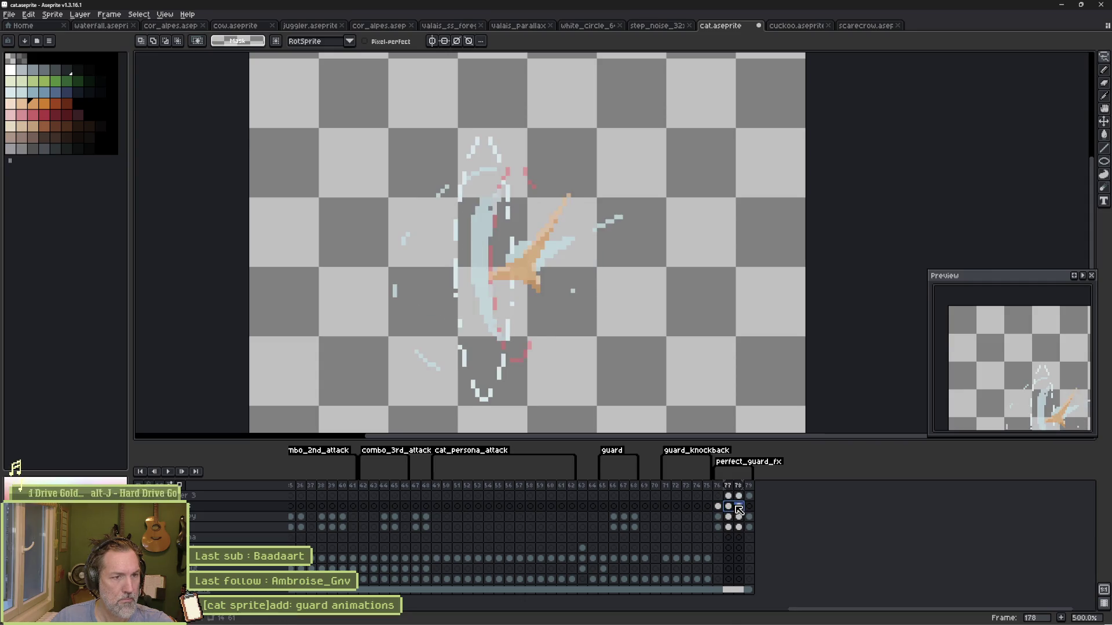
pyautogui.click(740, 510)
pyautogui.press('Delete')
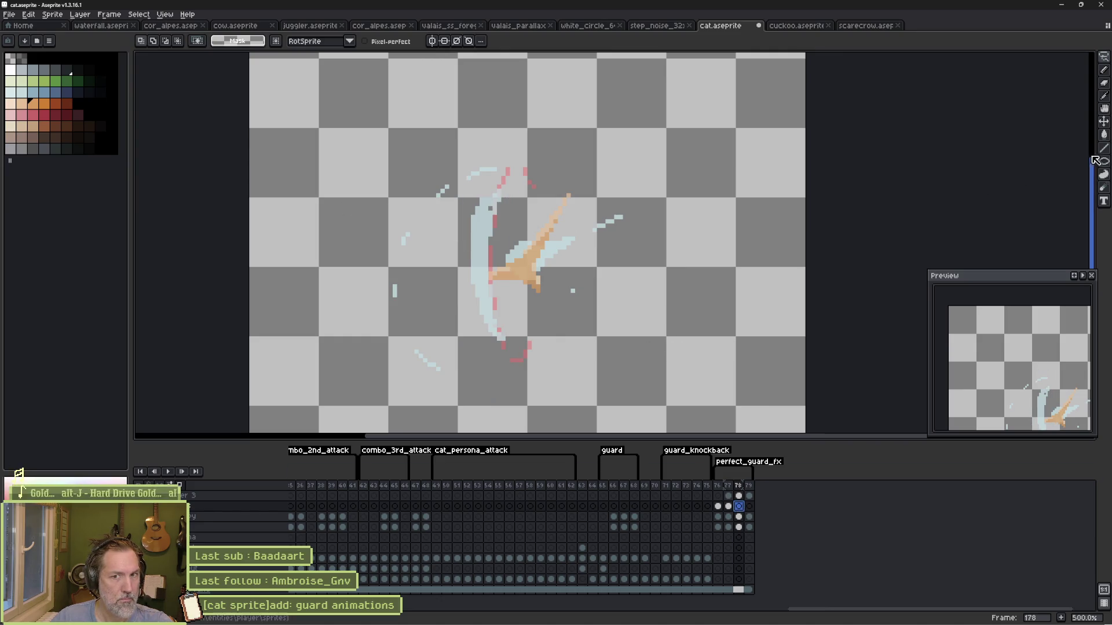
pyautogui.press('u')
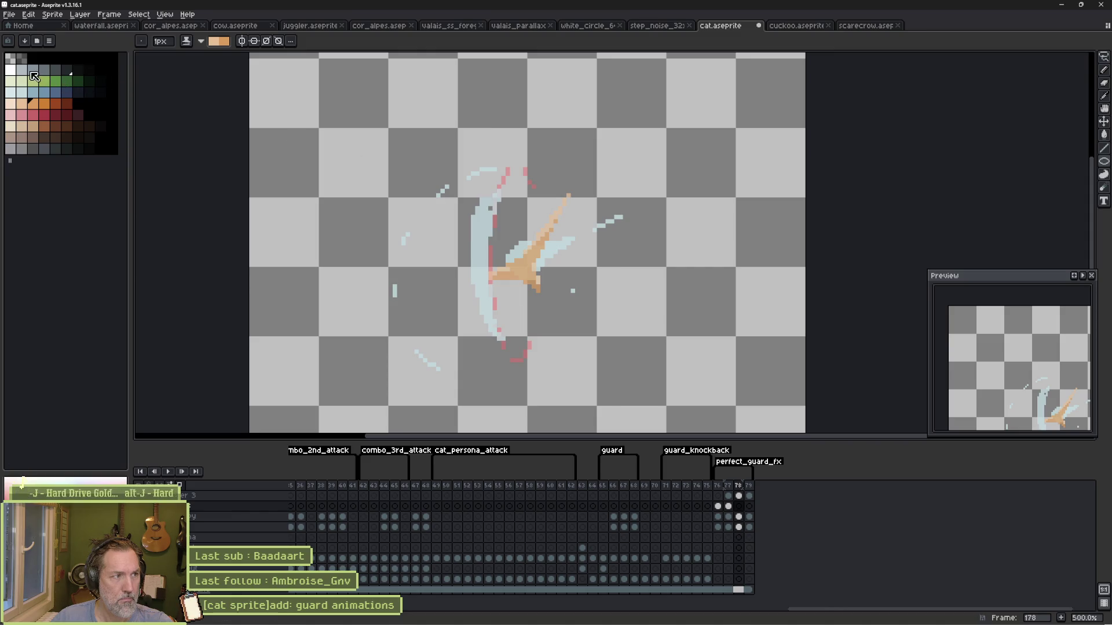
pyautogui.click(21, 92)
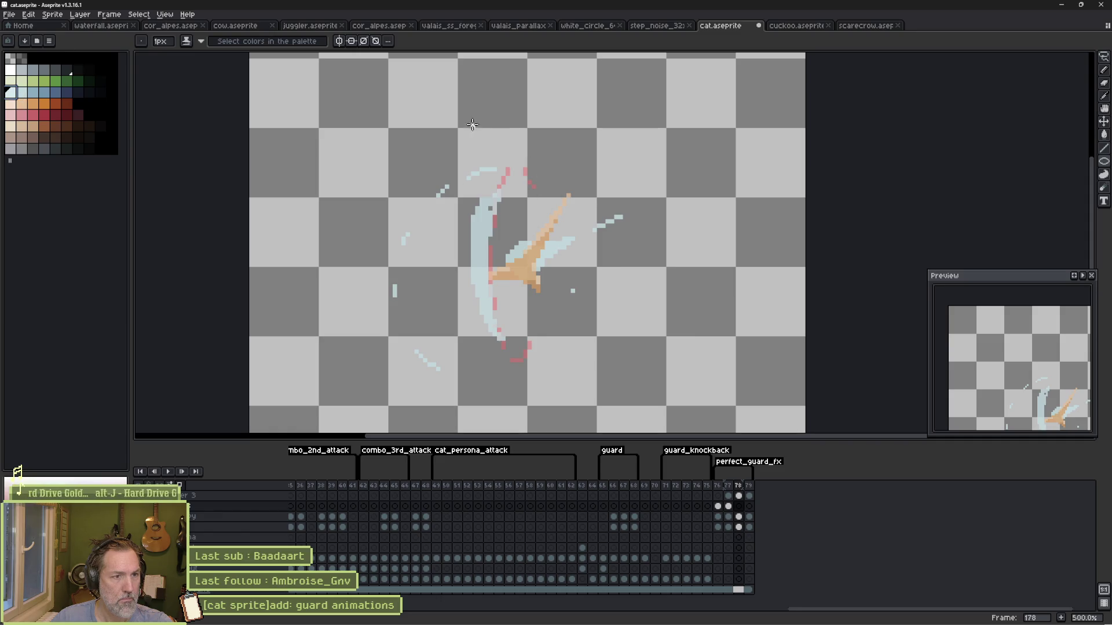
pyautogui.moveTo(442, 93)
pyautogui.mouseDown()
pyautogui.moveTo(509, 149)
pyautogui.moveTo(526, 426)
pyautogui.mouseUp()
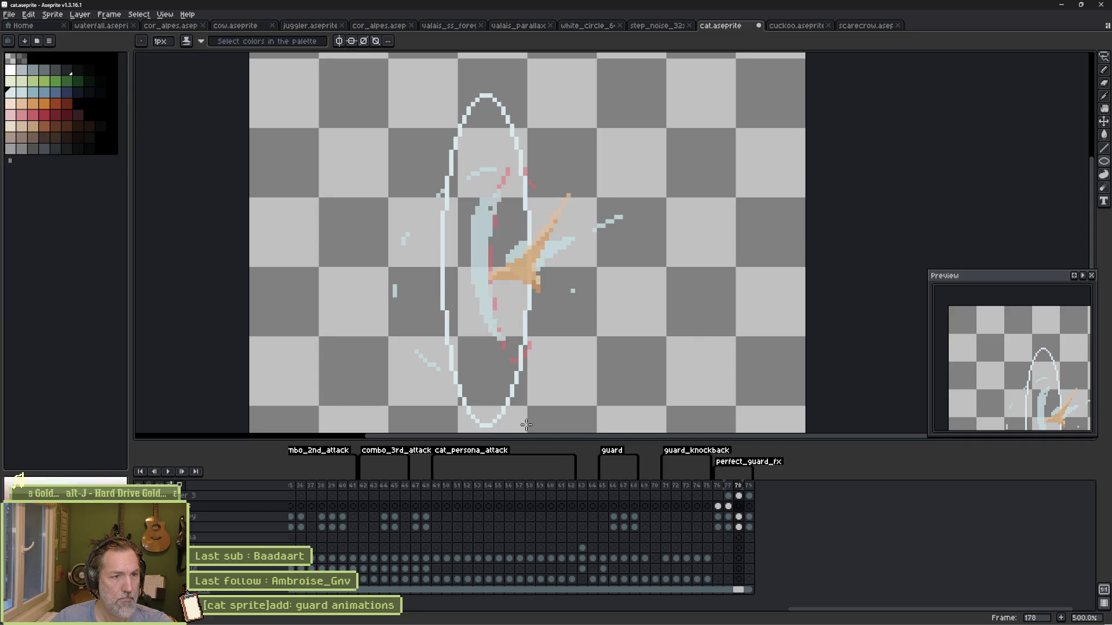
# Draw a tall white ellipse ring on frame 179, left of frame 178's ring
pyautogui.scroll(-1, 558, 319)
pyautogui.moveTo(557, 319); pyautogui.dragTo(571, 267)
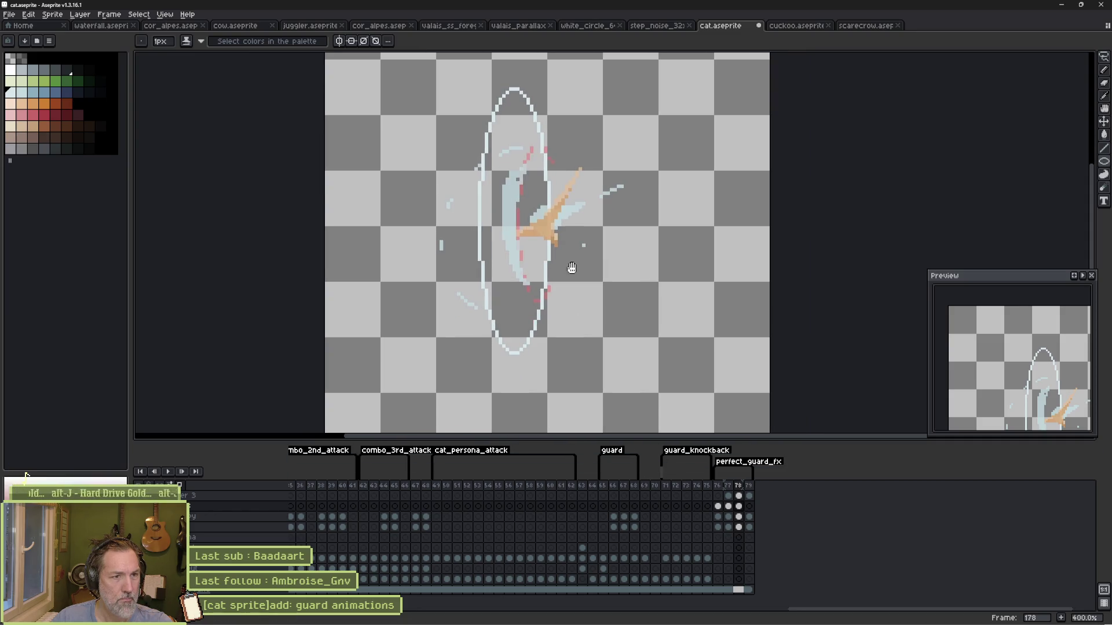
pyautogui.scroll(-1, 572, 269)
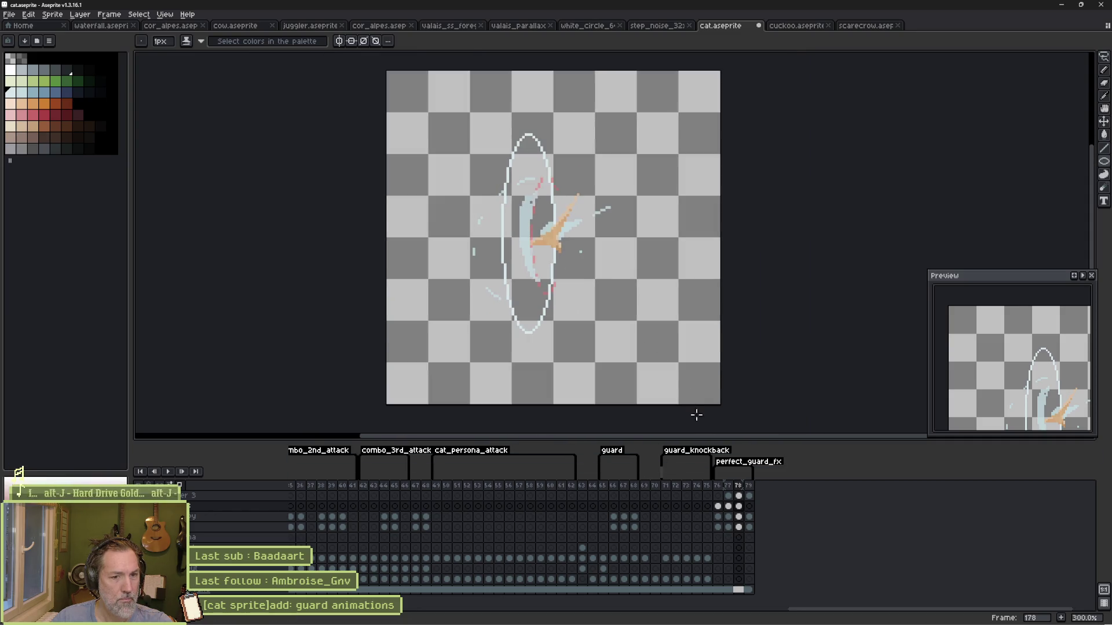
pyautogui.click(749, 506)
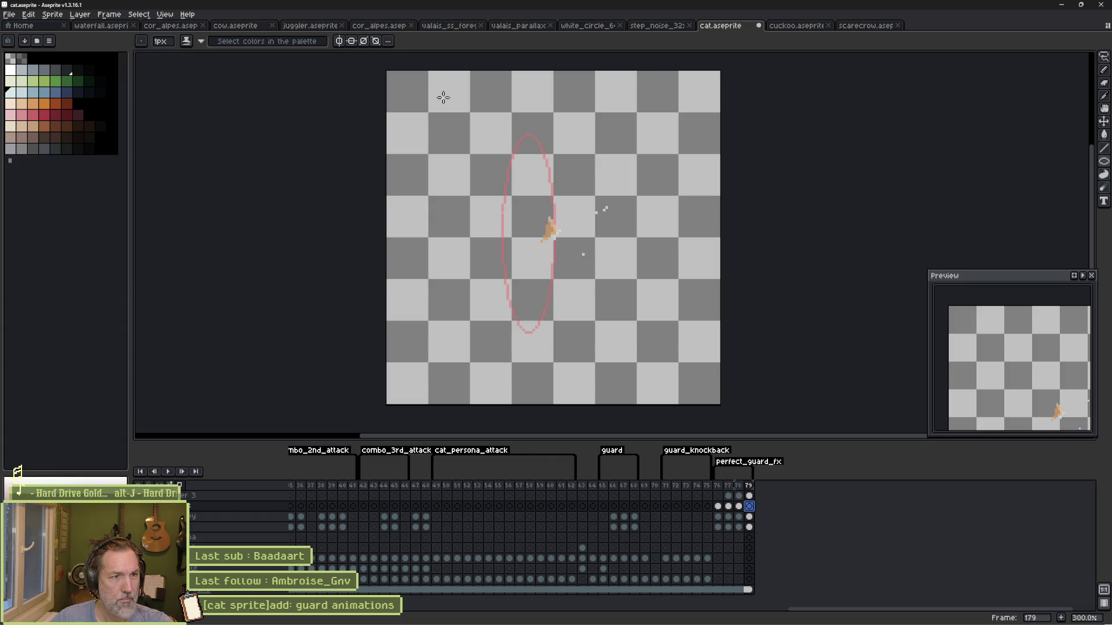
pyautogui.moveTo(447, 103)
pyautogui.mouseDown()
pyautogui.moveTo(492, 326)
pyautogui.moveTo(488, 376)
pyautogui.mouseUp()
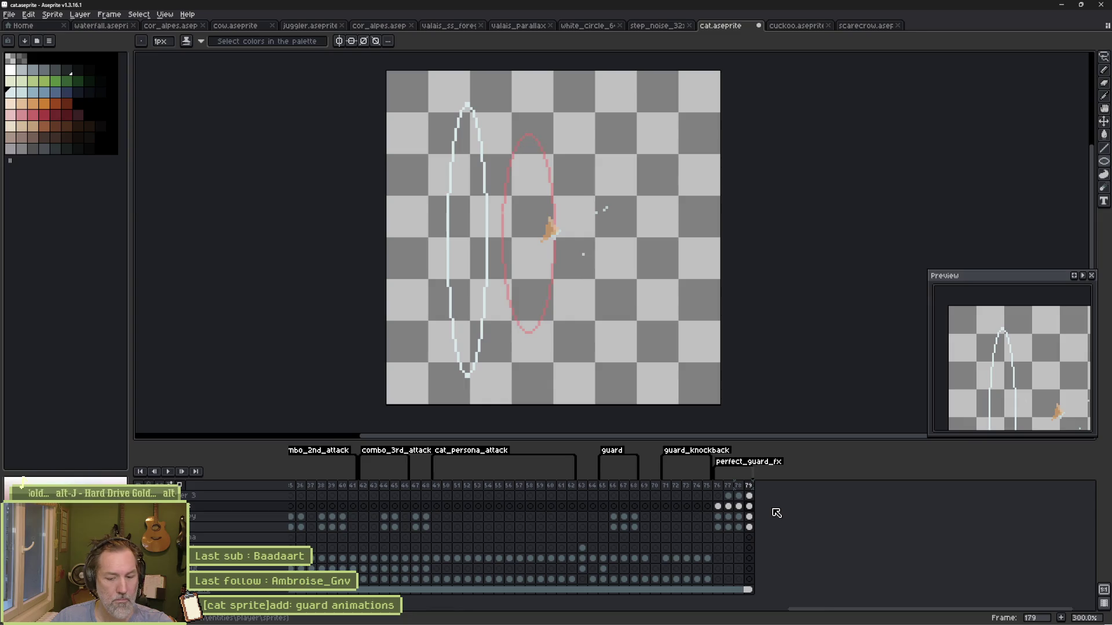
# Add an empty frame 180 with a narrow white ellipse ring further left
pyautogui.hotkey('alt', 'n')
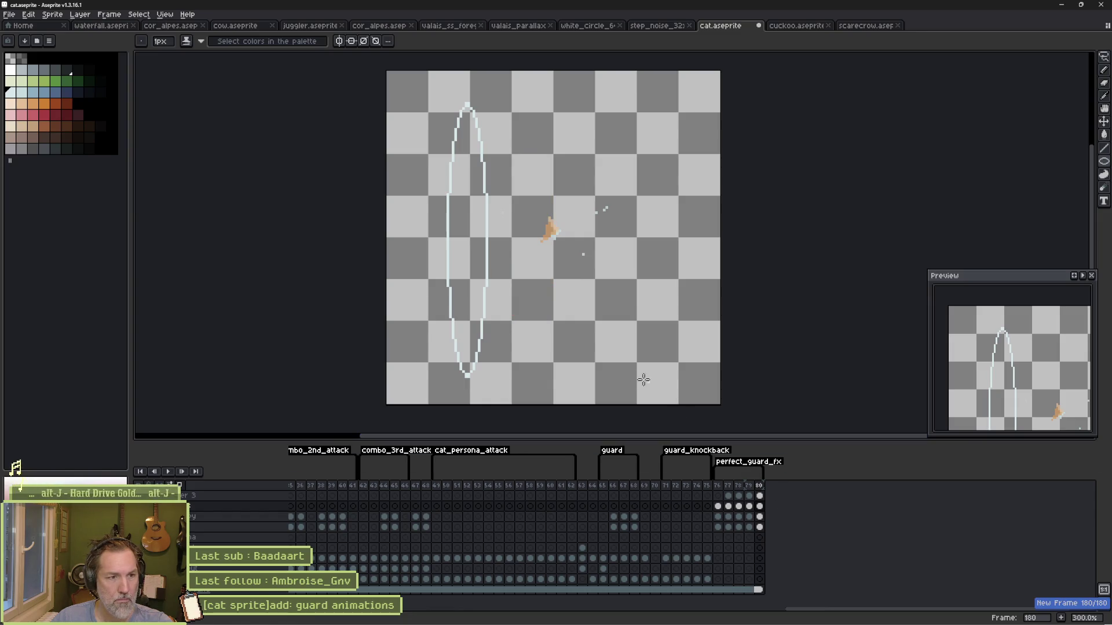
pyautogui.click(759, 506)
pyautogui.press('Delete')
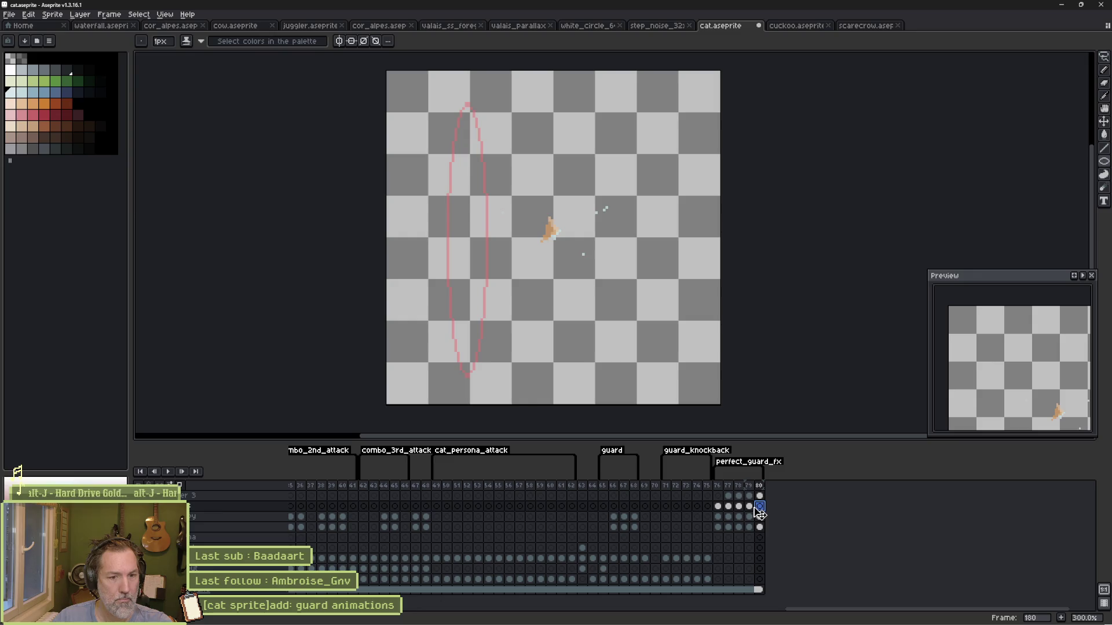
pyautogui.moveTo(400, 134); pyautogui.dragTo(423, 319)
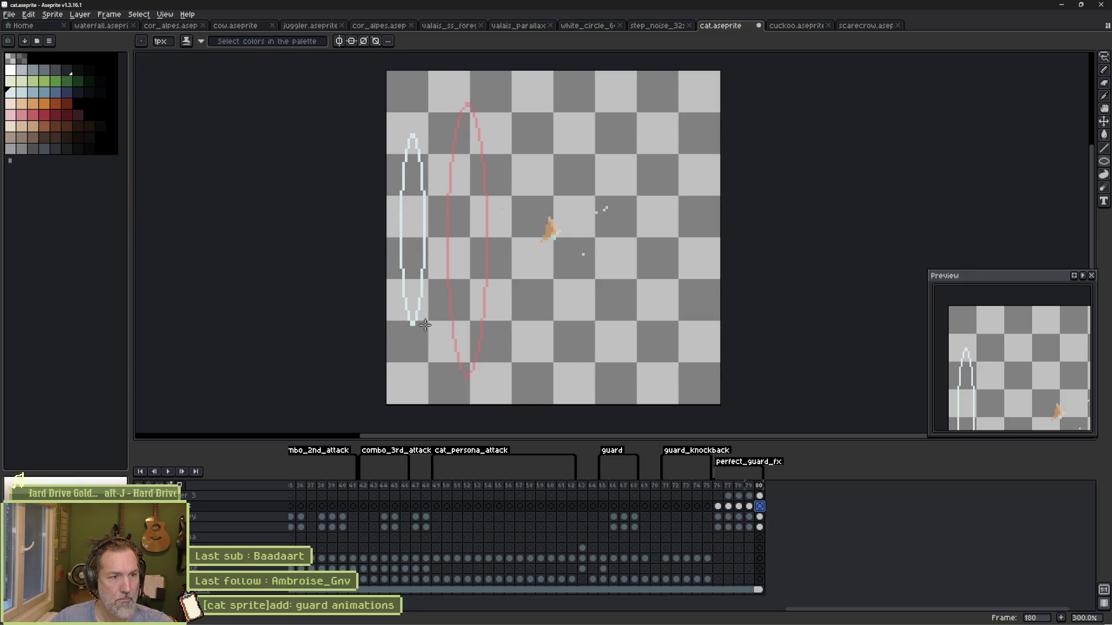
pyautogui.press('Return')
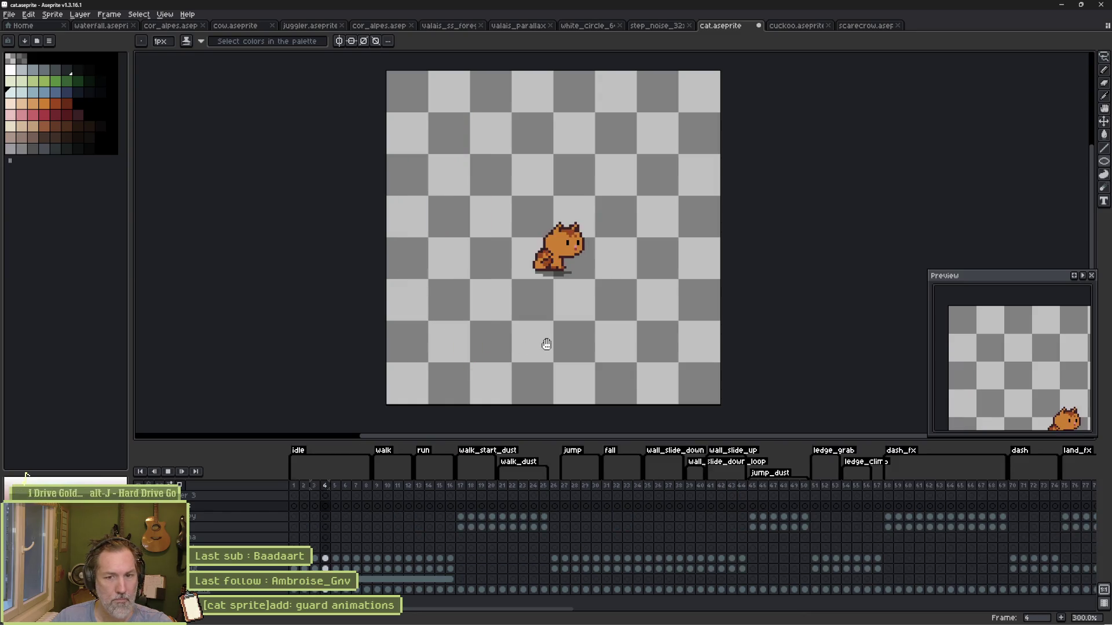
pyautogui.moveTo(516, 609); pyautogui.dragTo(979, 609)
# Confirm the perfect_guard_fx tag properties so it spans frames 176–180, and play it
pyautogui.doubleClick(671, 461)
pyautogui.click(496, 318)
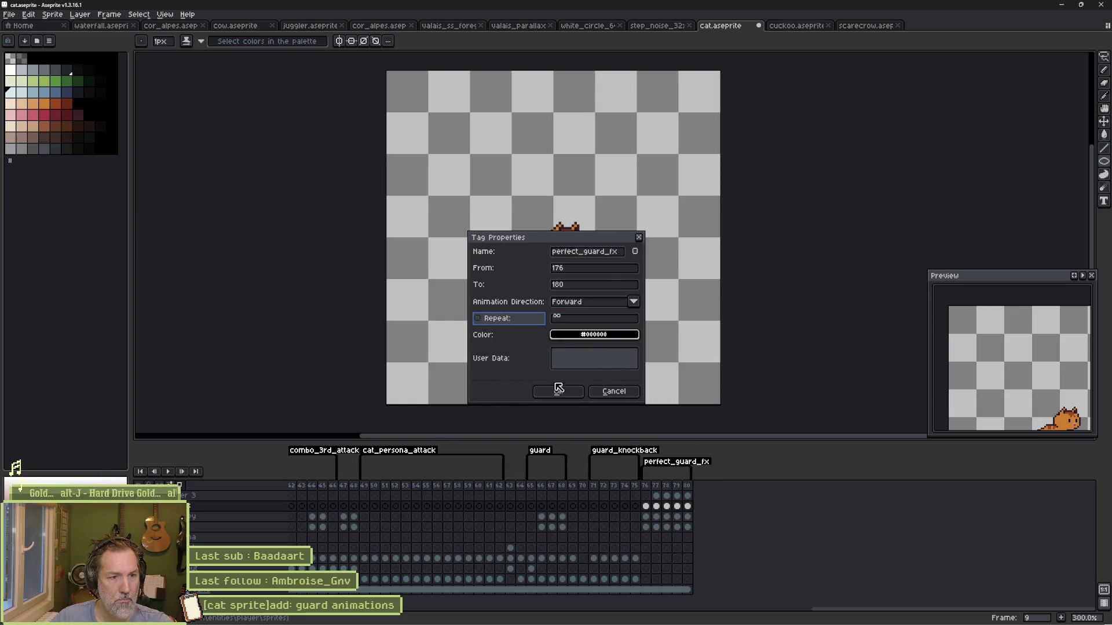
pyautogui.click(559, 392)
pyautogui.click(651, 491)
pyautogui.press('Return')
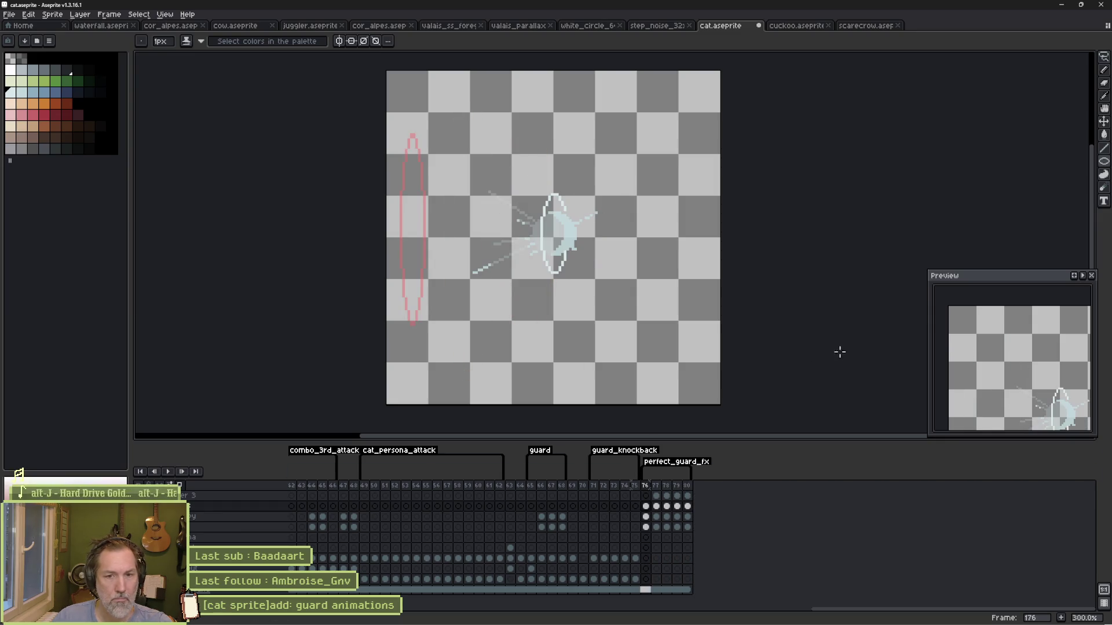
# Enlarge the Preview window, recentre the sprite, play the guard animation, then go to frame 179
pyautogui.scroll(-2, 991, 341)
pyautogui.scroll(3, 990, 341)
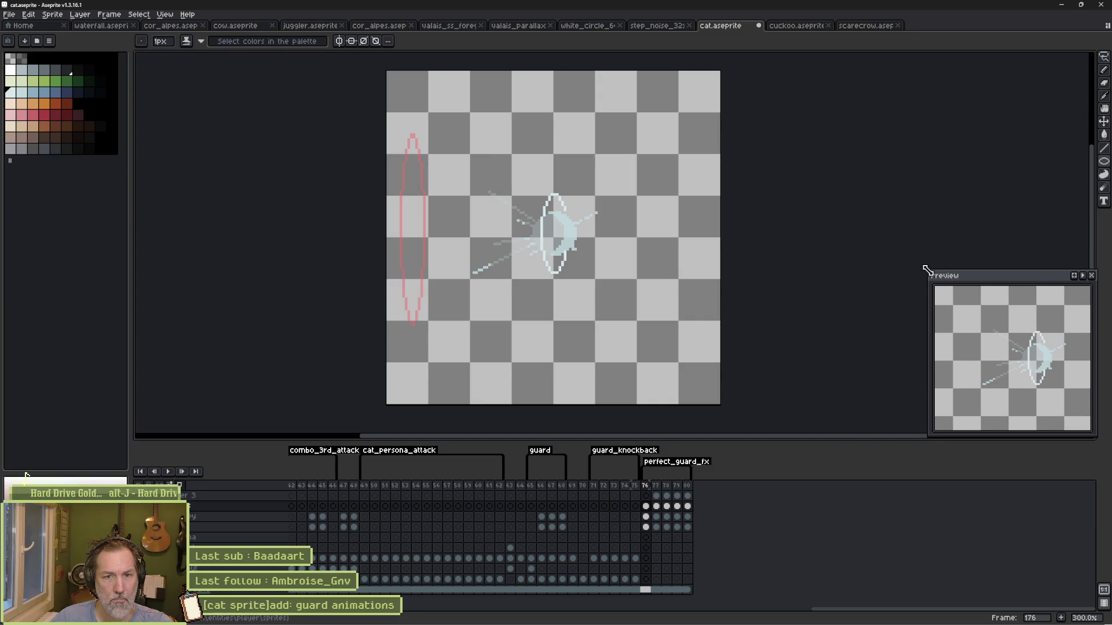
pyautogui.moveTo(927, 271); pyautogui.dragTo(874, 208)
pyautogui.moveTo(1012, 333); pyautogui.dragTo(963, 299)
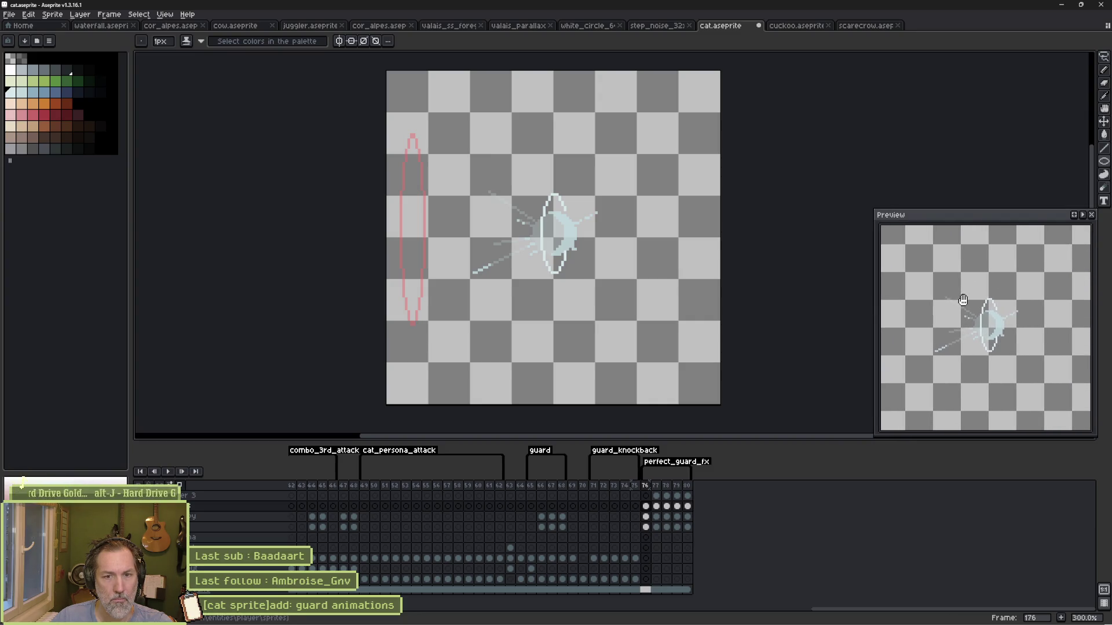
pyautogui.press('Return')
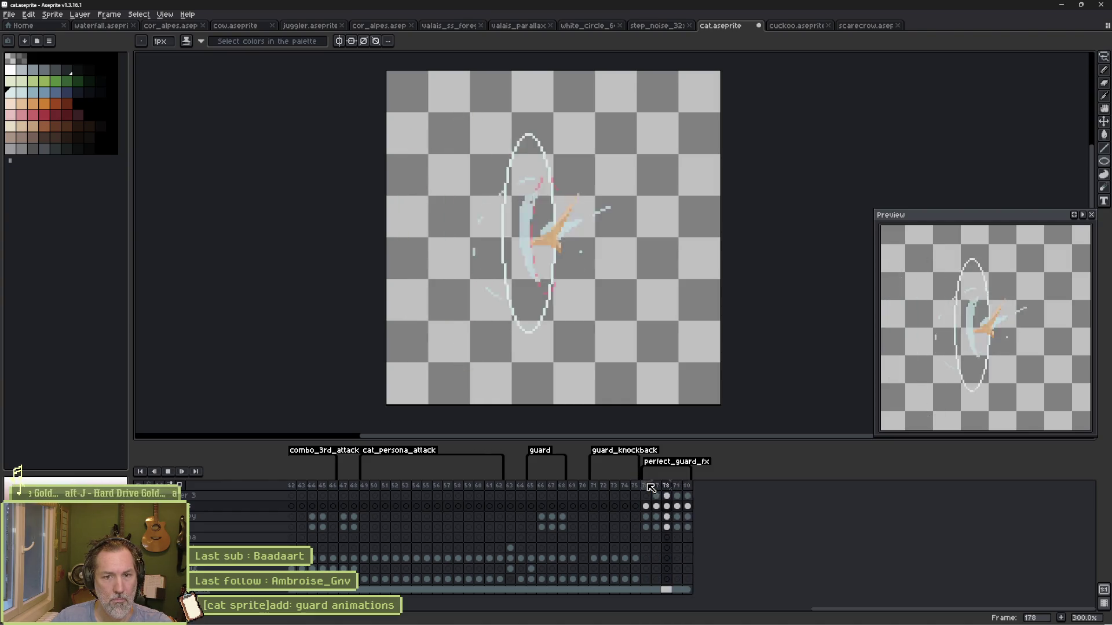
pyautogui.press('Return')
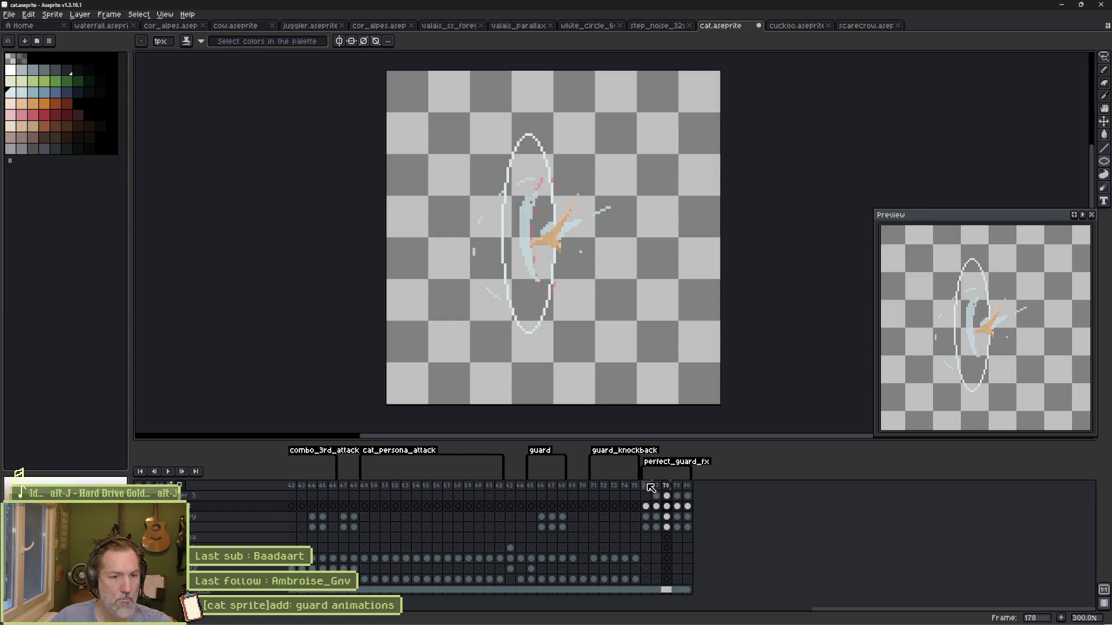
pyautogui.click(678, 496)
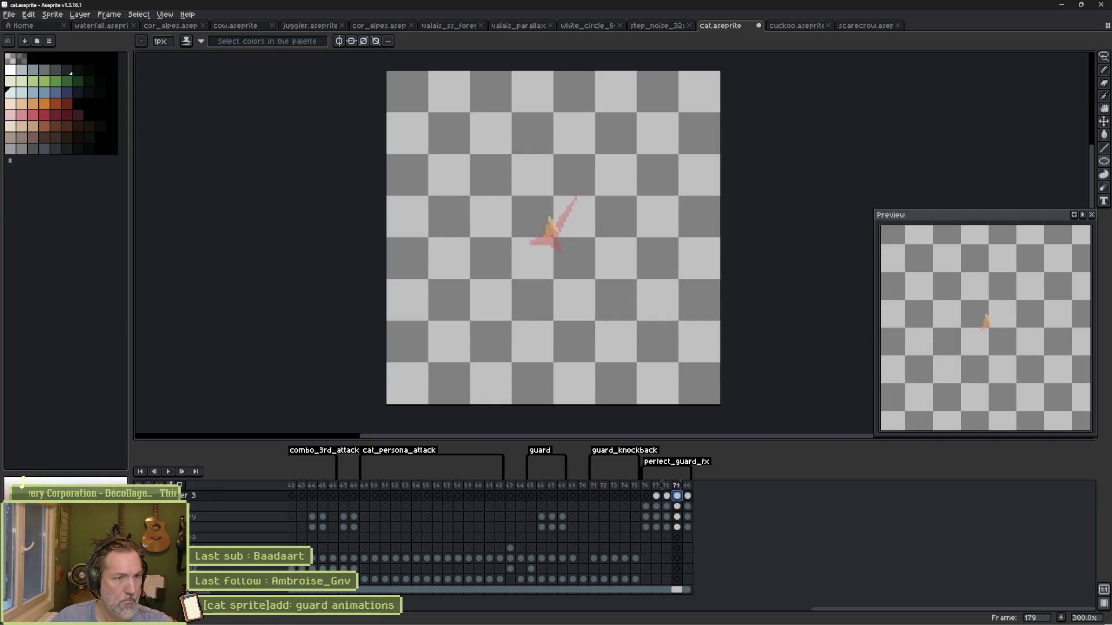
# Clear frame 180's cel and erase gaps into the rings on the ring layer
pyautogui.moveTo(656, 487); pyautogui.dragTo(677, 500)
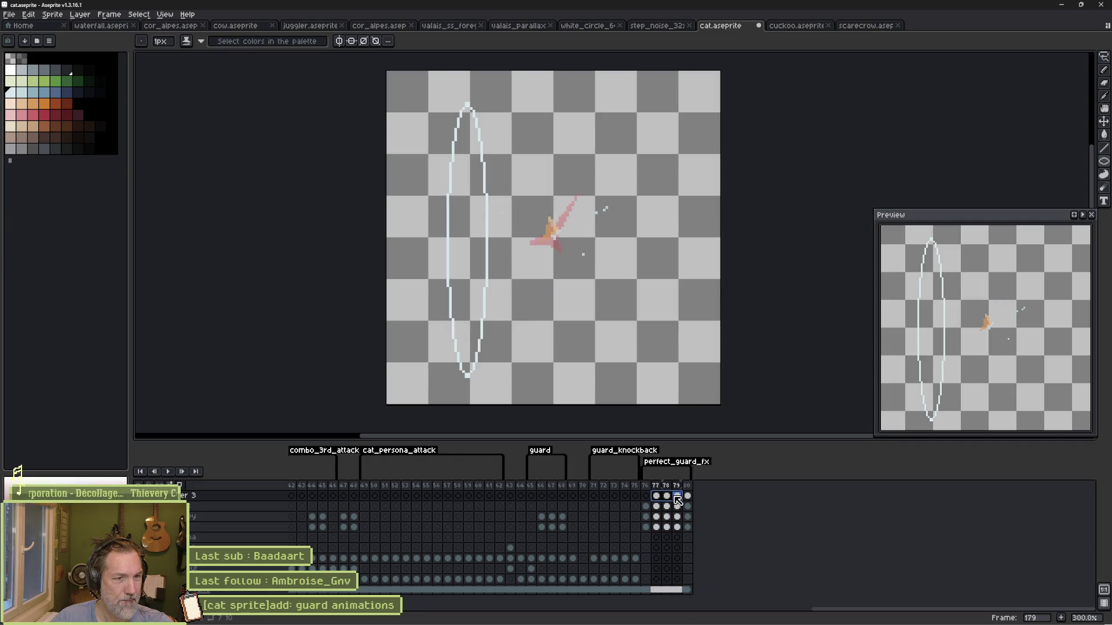
pyautogui.click(687, 496)
pyautogui.press('b')
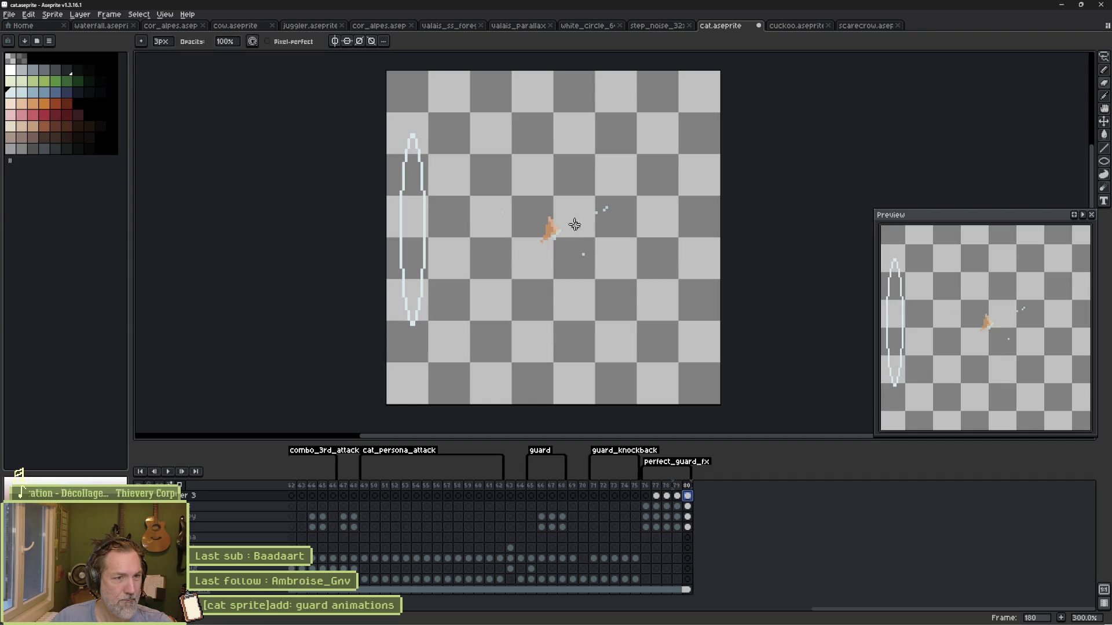
pyautogui.press('Delete')
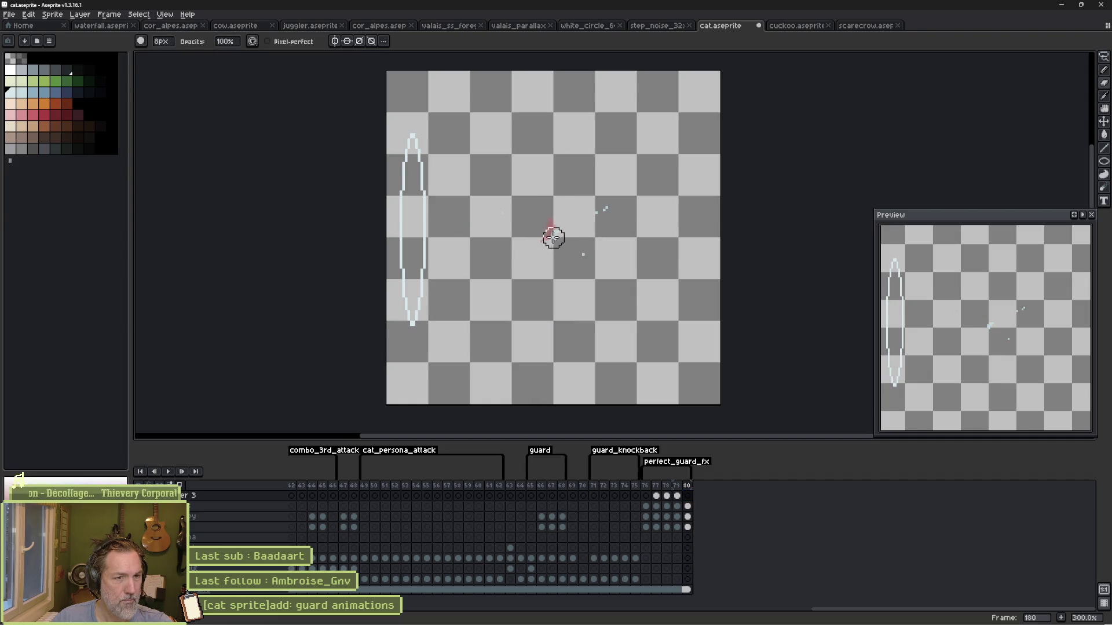
pyautogui.press('v')
pyautogui.click(556, 236)
pyautogui.press('e')
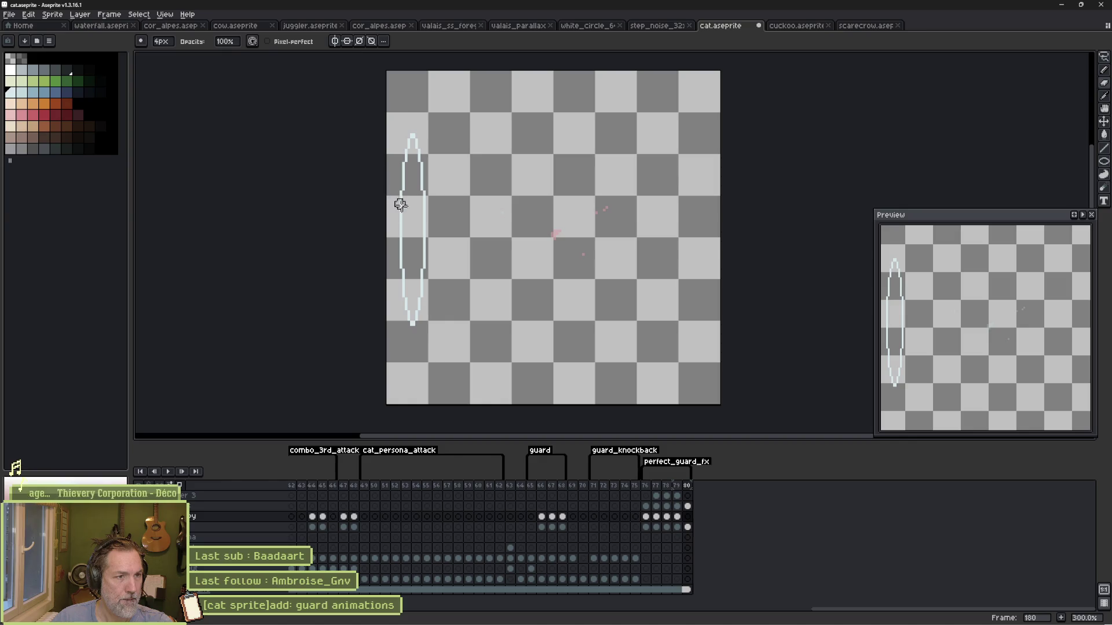
pyautogui.keyDown('ctrl'); pyautogui.click(403, 254); pyautogui.keyUp('ctrl')
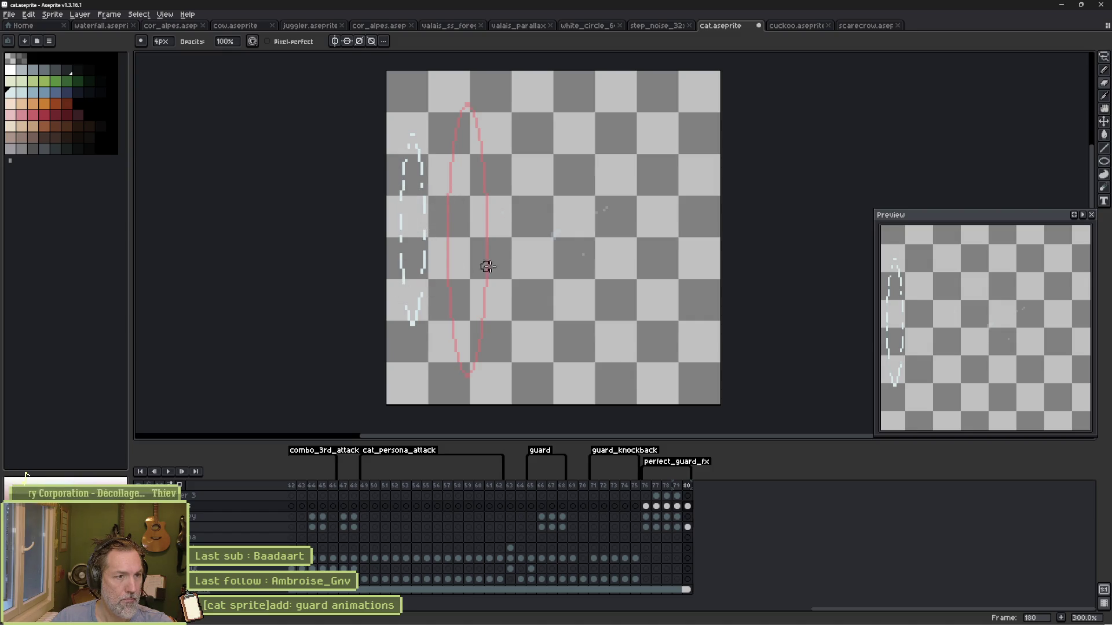
# Step through frames 178–180, play the animation to check, and save cat.aseprite
pyautogui.press('Left')
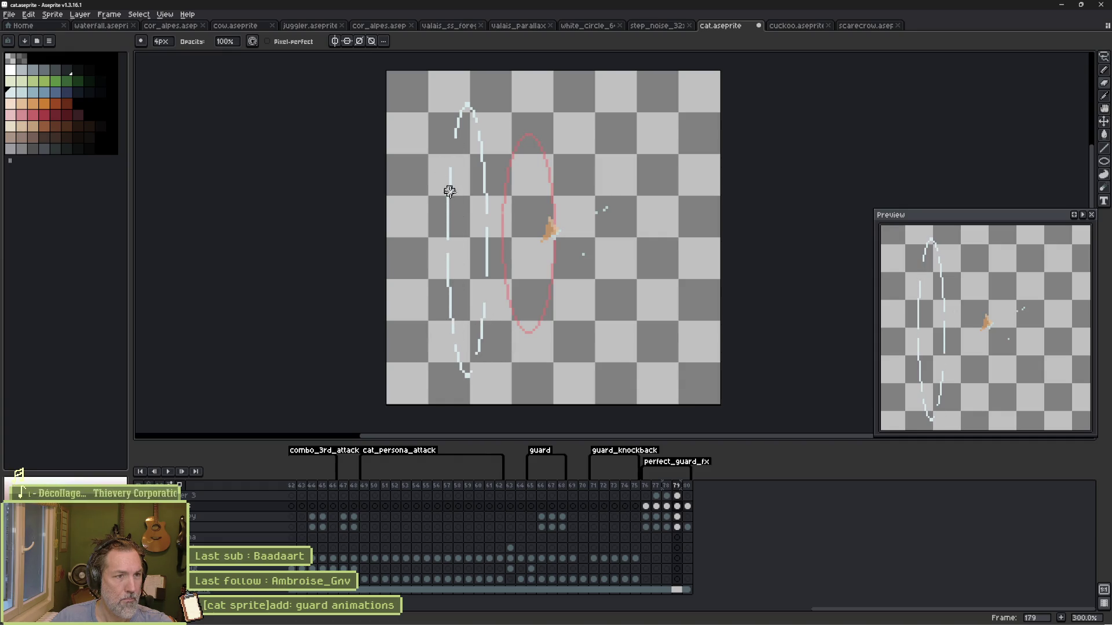
pyautogui.press('Right')
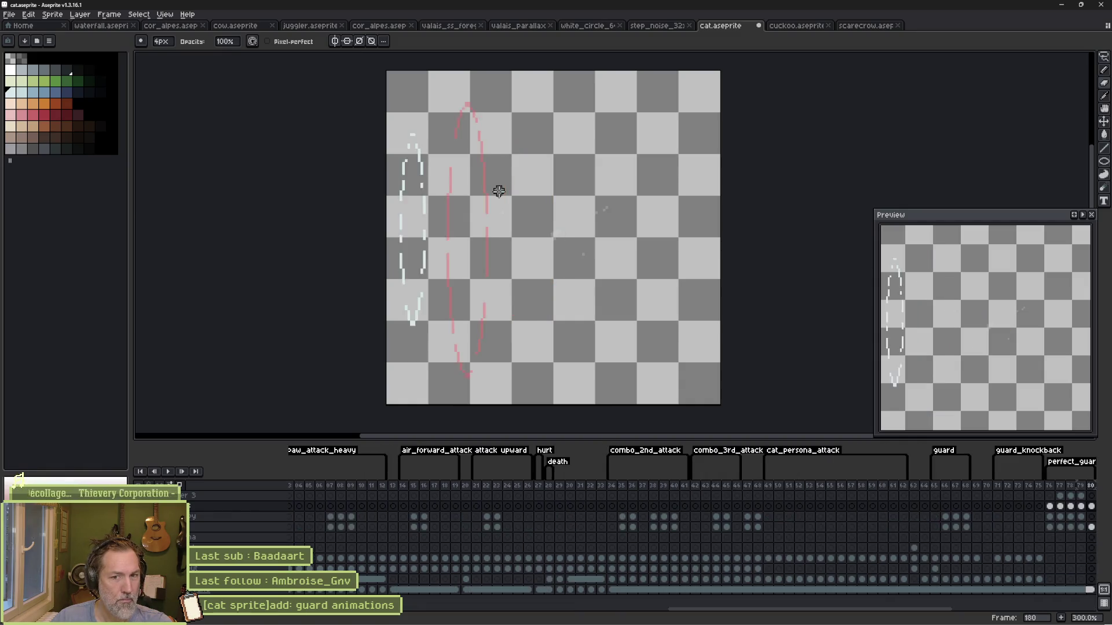
pyautogui.press('Left')
pyautogui.press('Left')
pyautogui.press('Return')
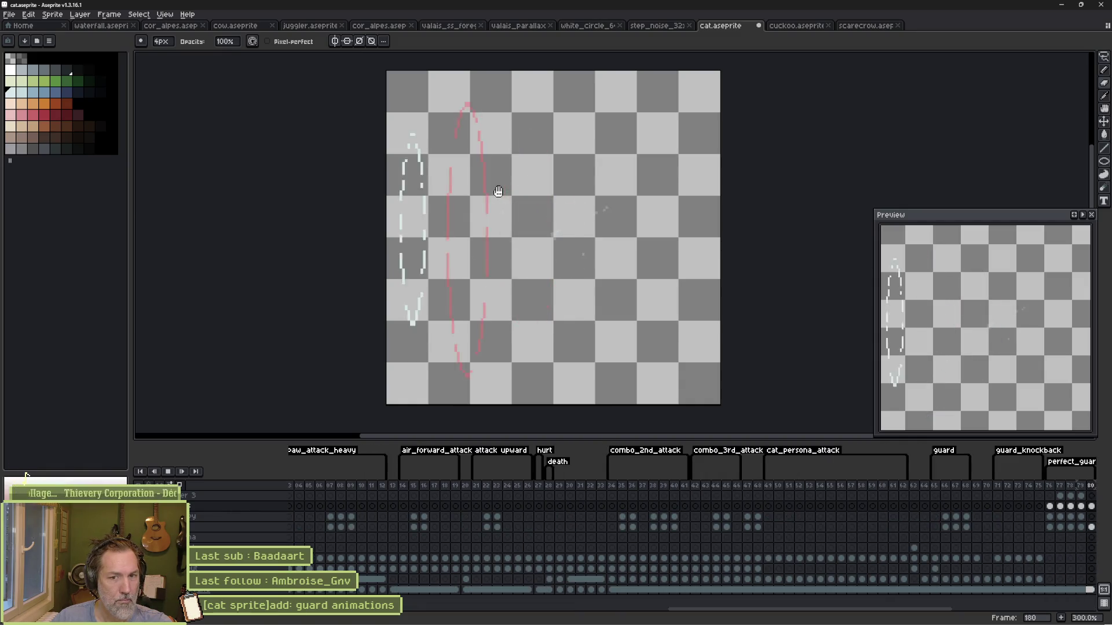
pyautogui.press('Return')
pyautogui.hotkey('ctrl', 's')
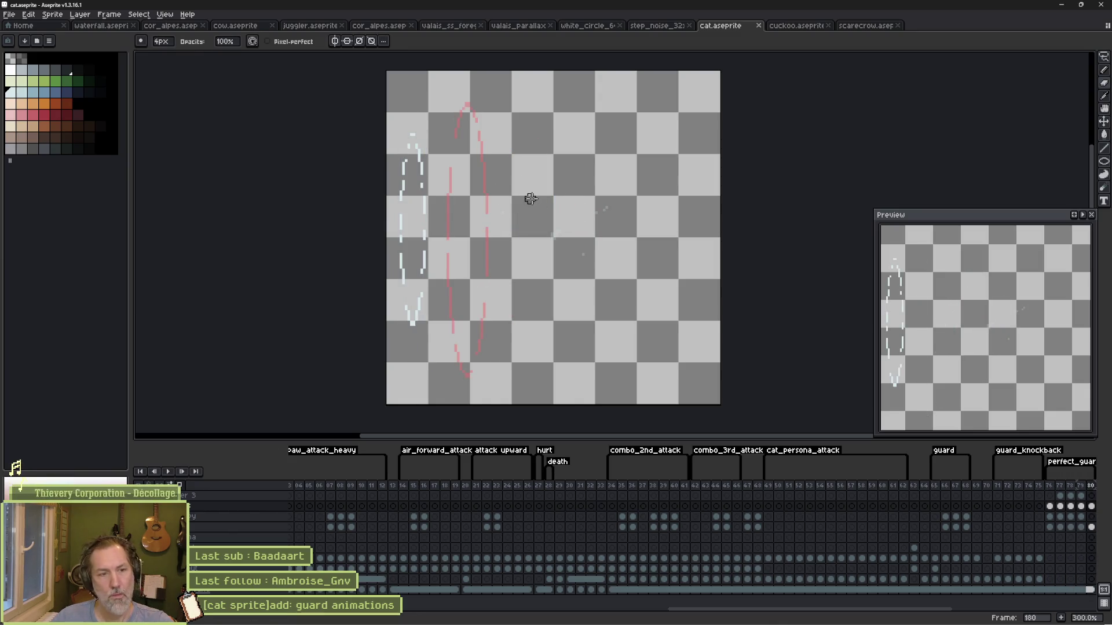
# Open the GuardImpactFx scene in Godot
pyautogui.click(604, 615)
pyautogui.click(308, 37)
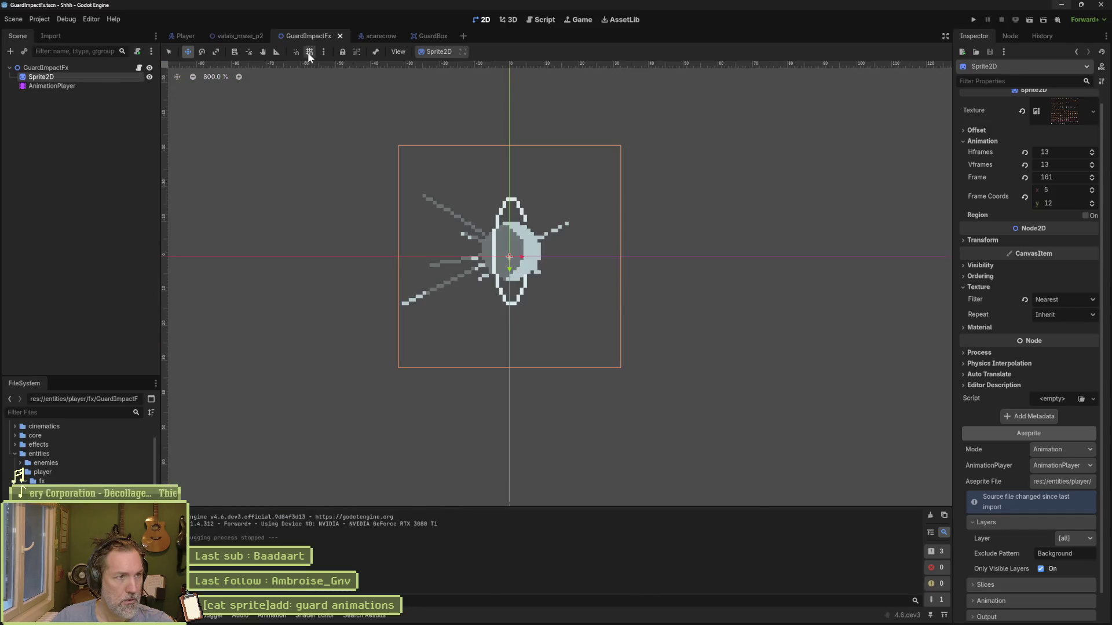
pyautogui.scroll(-1, 1030, 550)
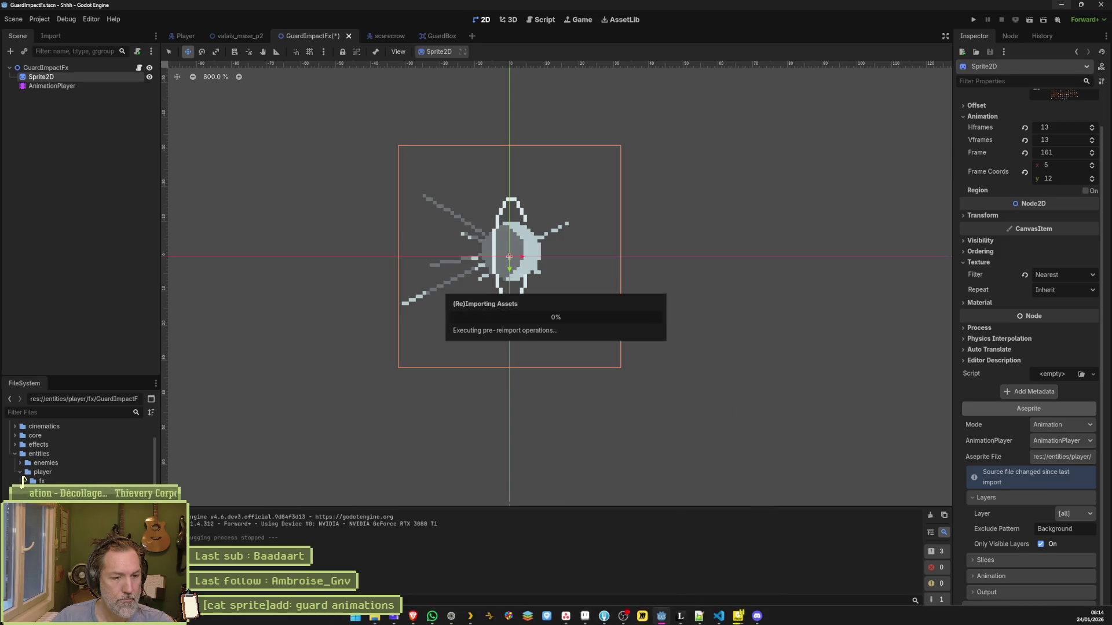
pyautogui.moveTo(699, 615)
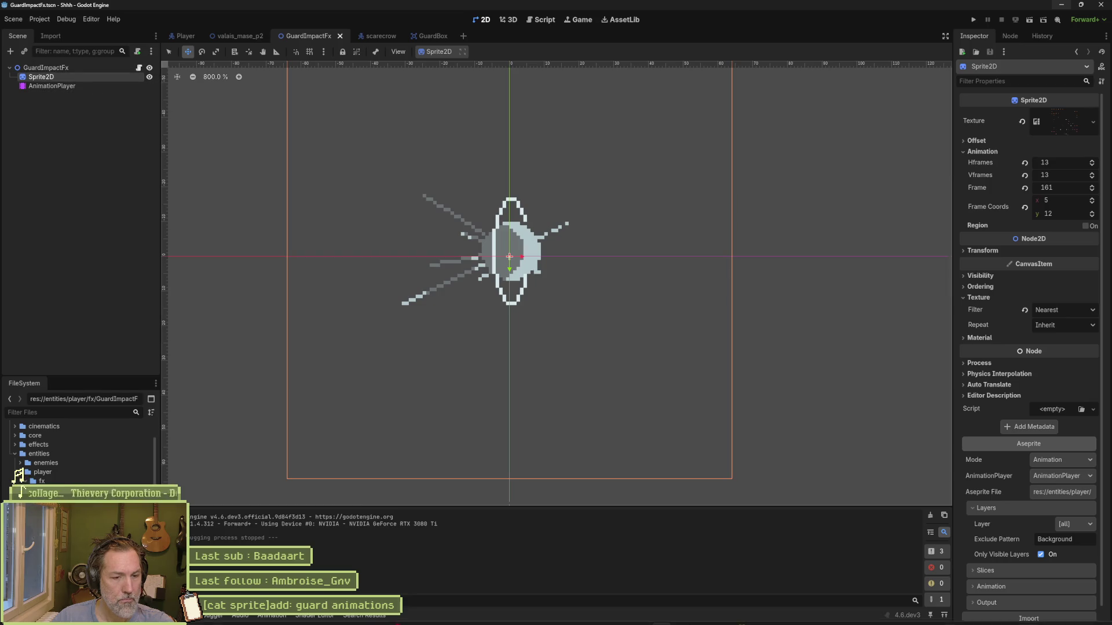
# Set the perfect_guard_fx tag to repeat, save cat.aseprite, and return to Godot
pyautogui.click(586, 615)
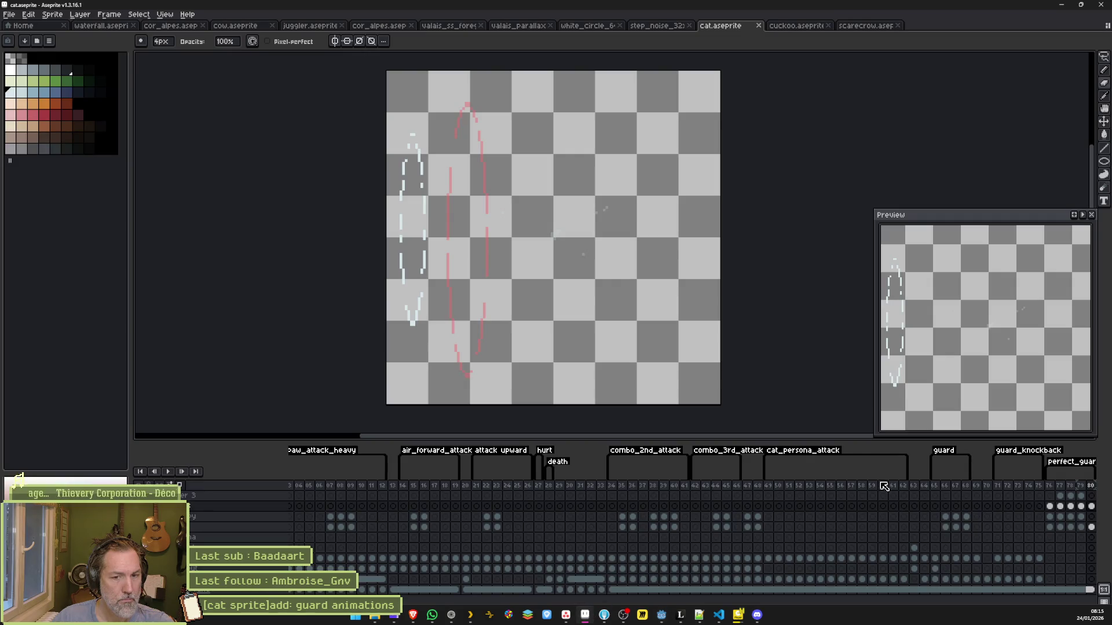
pyautogui.doubleClick(1071, 462)
pyautogui.click(497, 324)
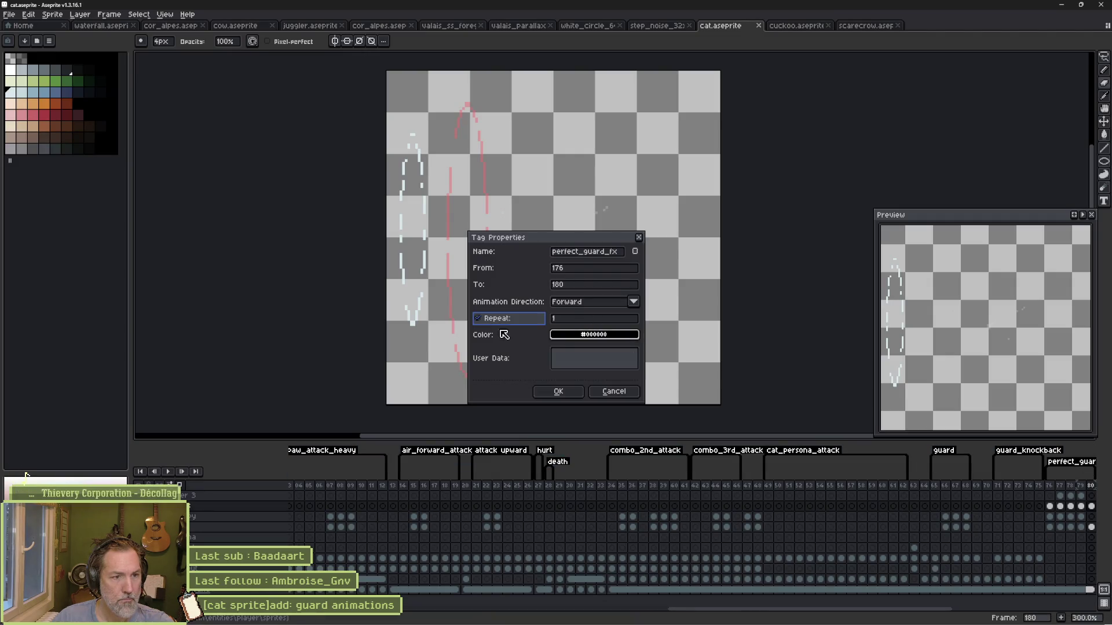
pyautogui.click(558, 391)
pyautogui.hotkey('ctrl', 's')
pyautogui.hotkey('alt', 'Tab')
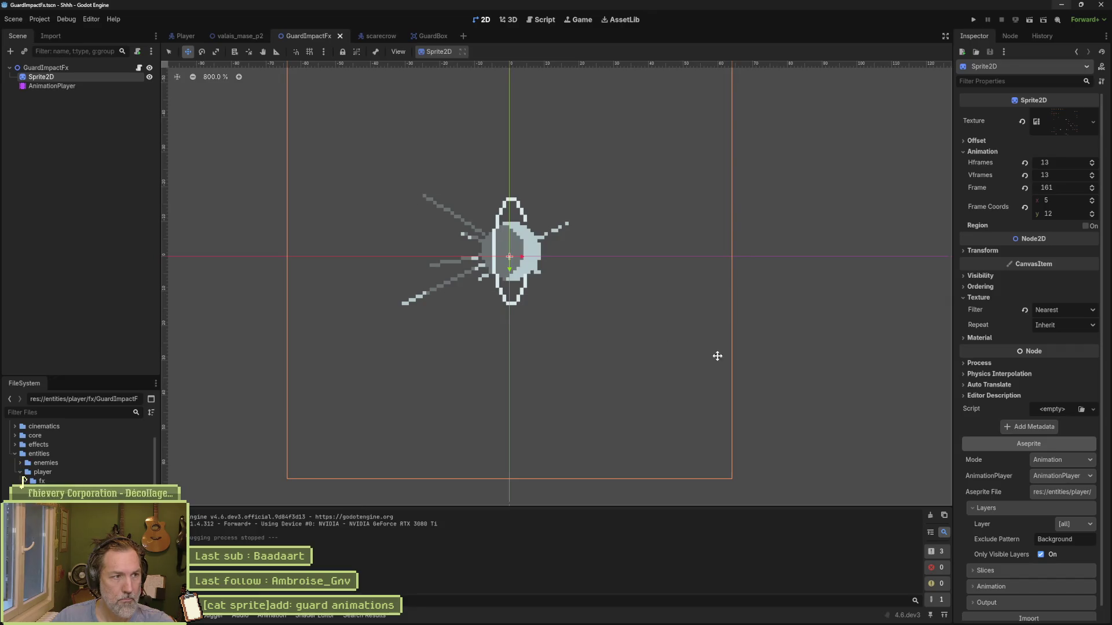
# Reimport the sprite from cat.aseprite, then run valais_mase_p2 and strike the scarecrow twice
pyautogui.scroll(-1, 1028, 550)
pyautogui.click(1029, 608)
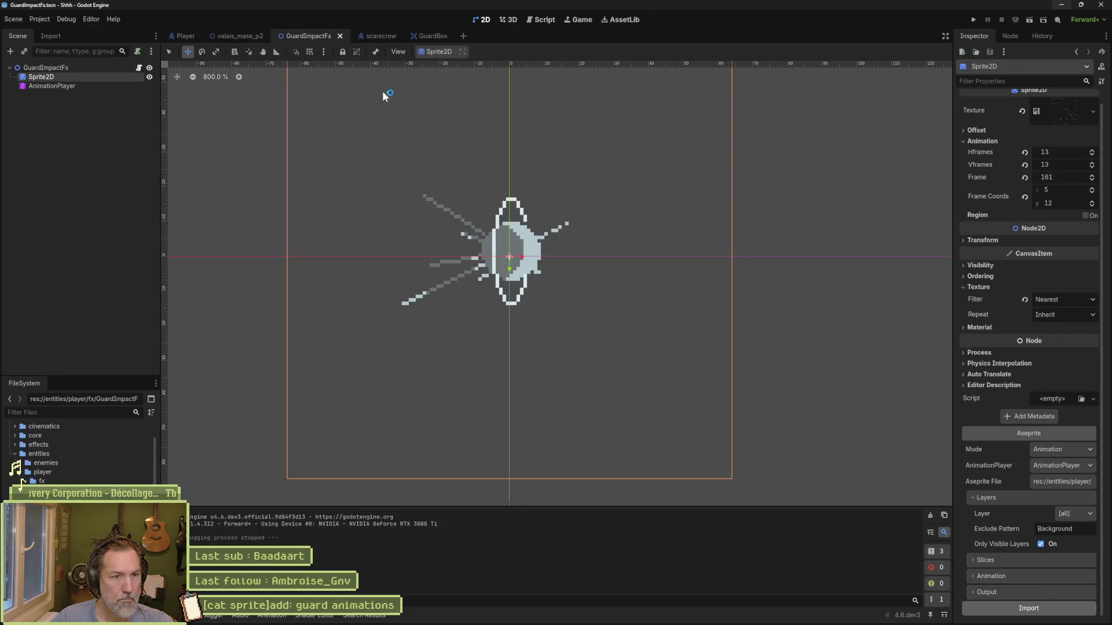
pyautogui.click(244, 33)
pyautogui.press('F6')
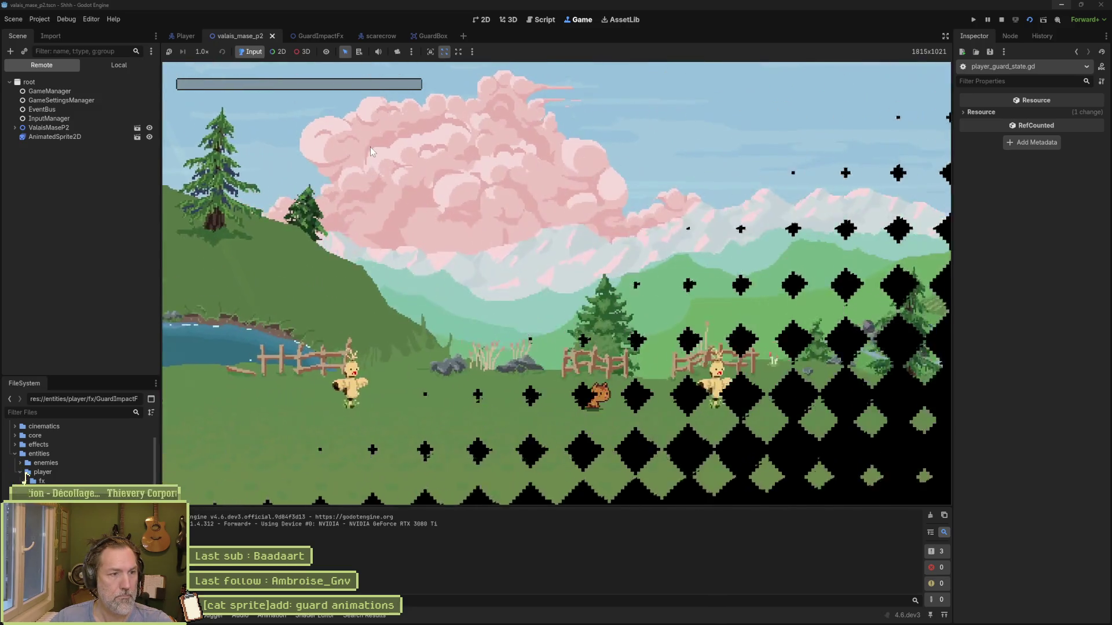
pyautogui.press('Right')
pyautogui.press('x')
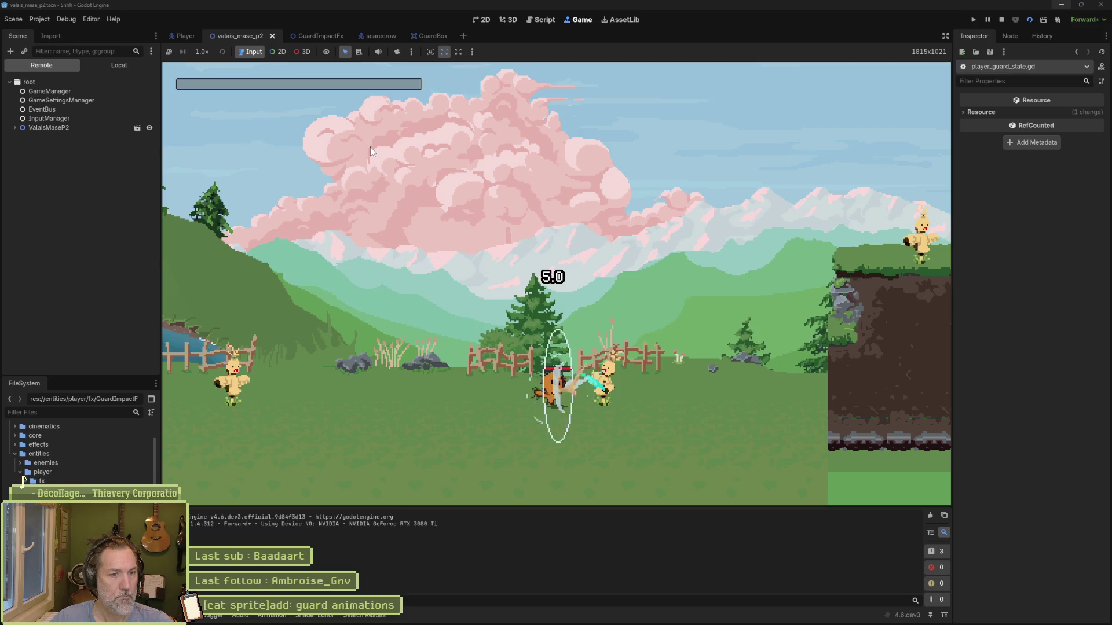
pyautogui.press('x')
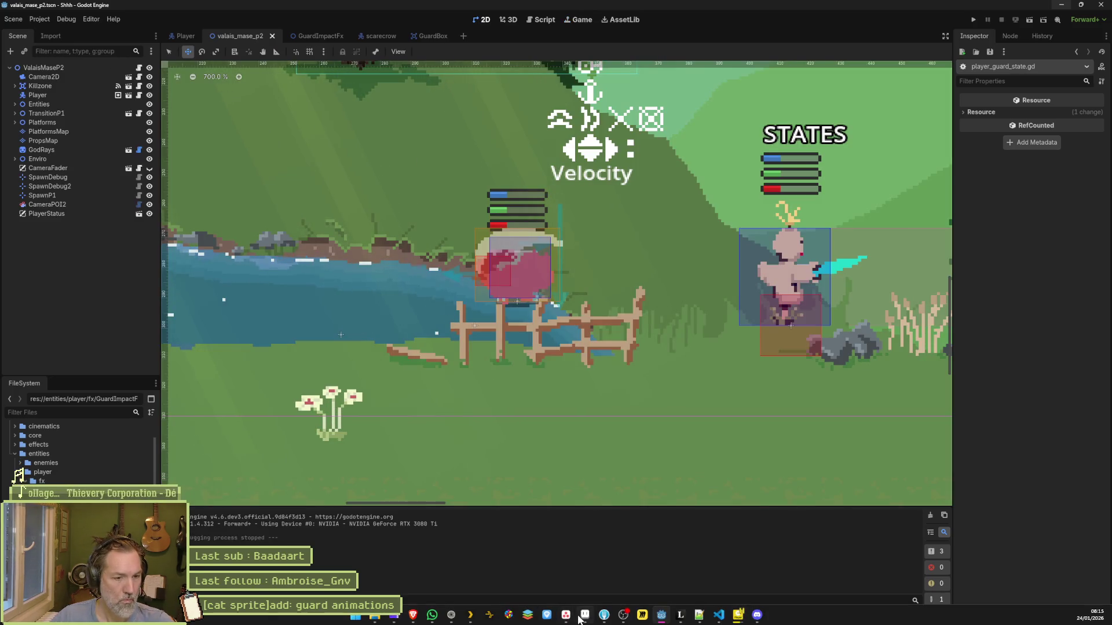
pyautogui.click(585, 615)
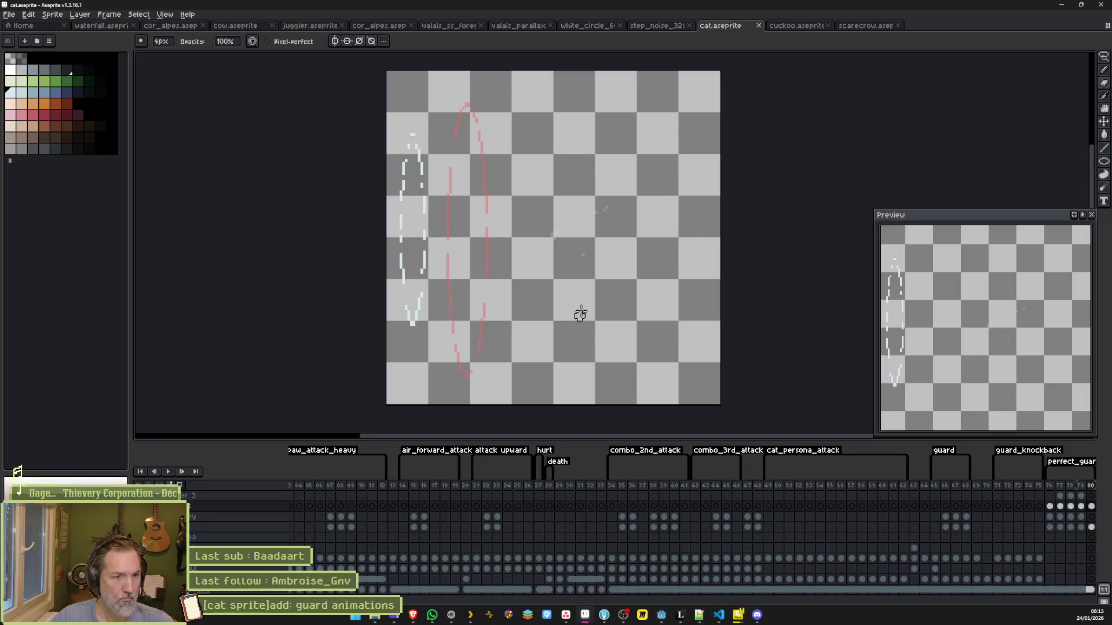
# Shift frame 178's white ring further left of the cat's slash, then resume the game
pyautogui.hscroll(5, 725, 528)
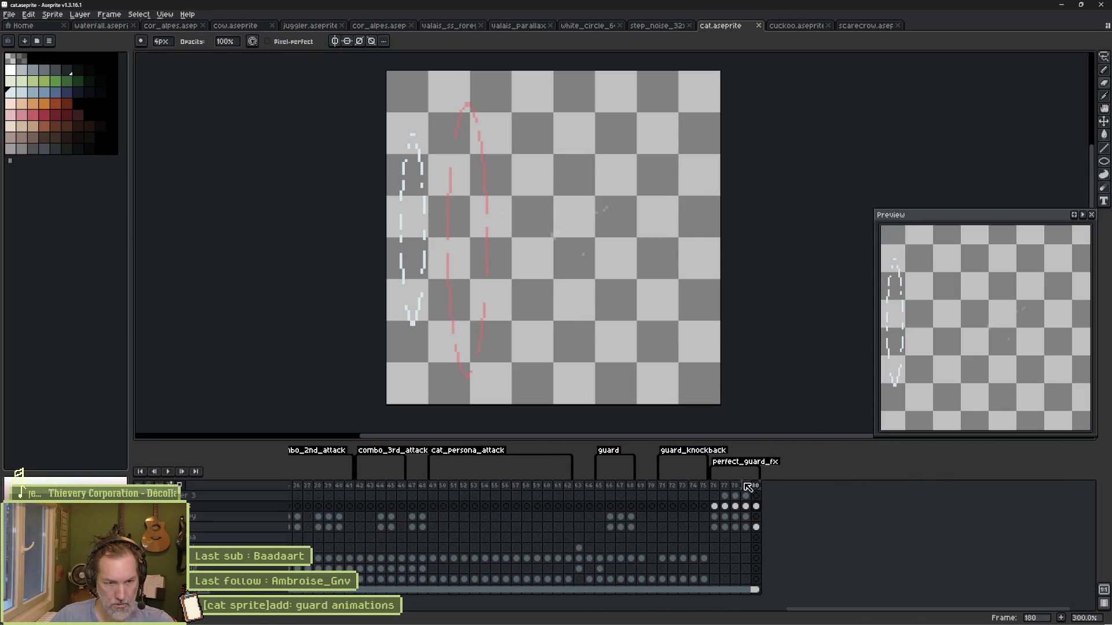
pyautogui.moveTo(715, 486); pyautogui.dragTo(735, 491)
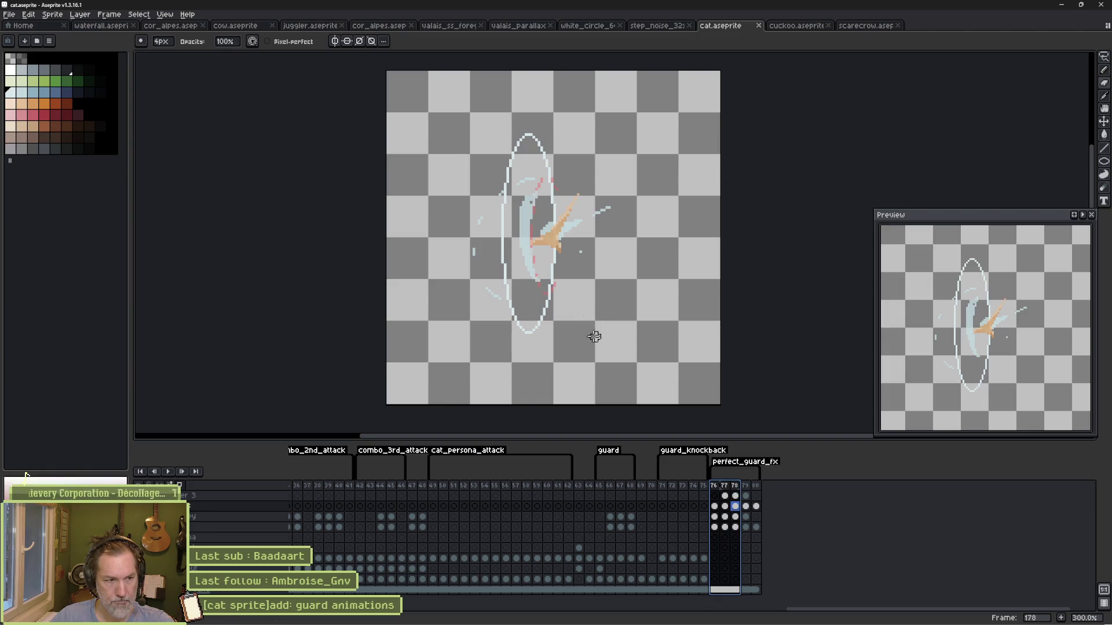
pyautogui.click(735, 507)
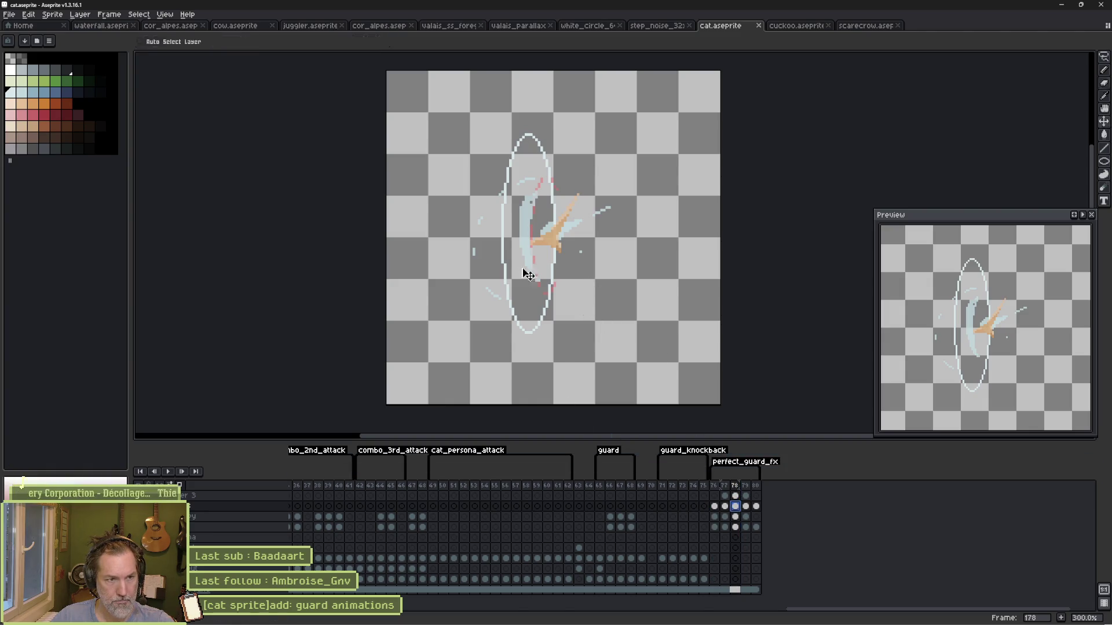
pyautogui.moveTo(522, 305); pyautogui.dragTo(479, 303)
pyautogui.hotkey('alt', 'Tab')
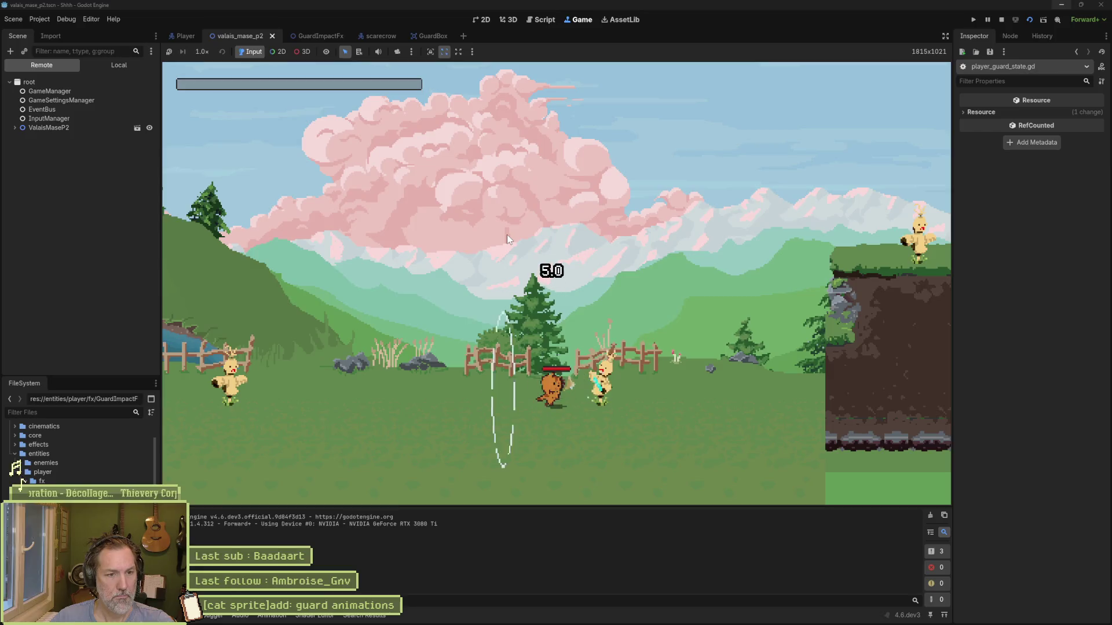
# Guard against the scarecrow's attack for a perfect guard, then stop the game
pyautogui.press('shift')
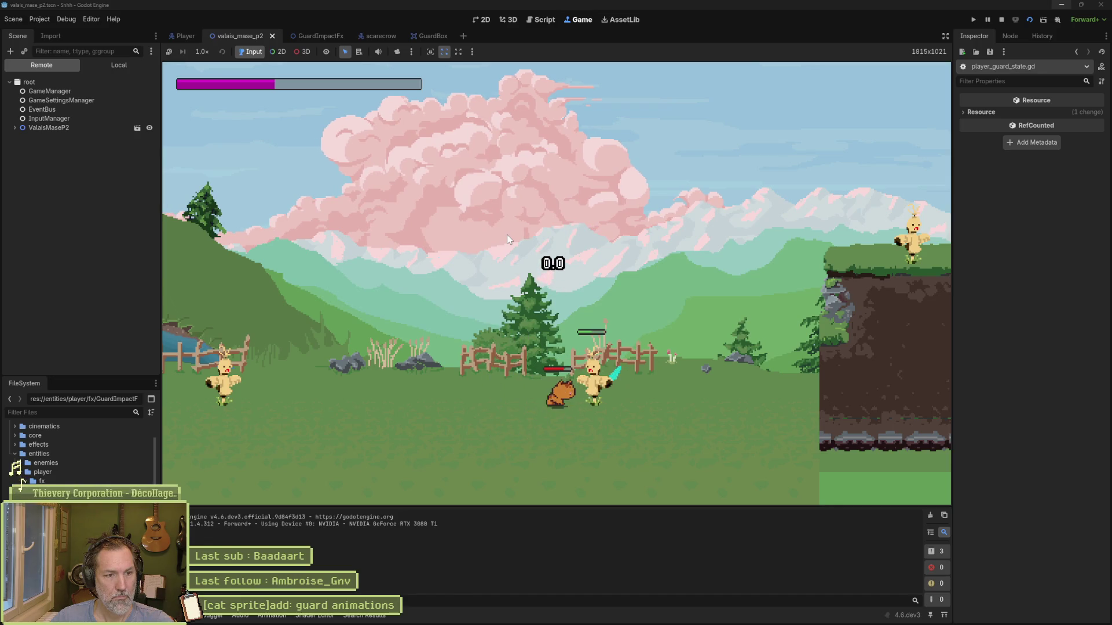
pyautogui.press('F8')
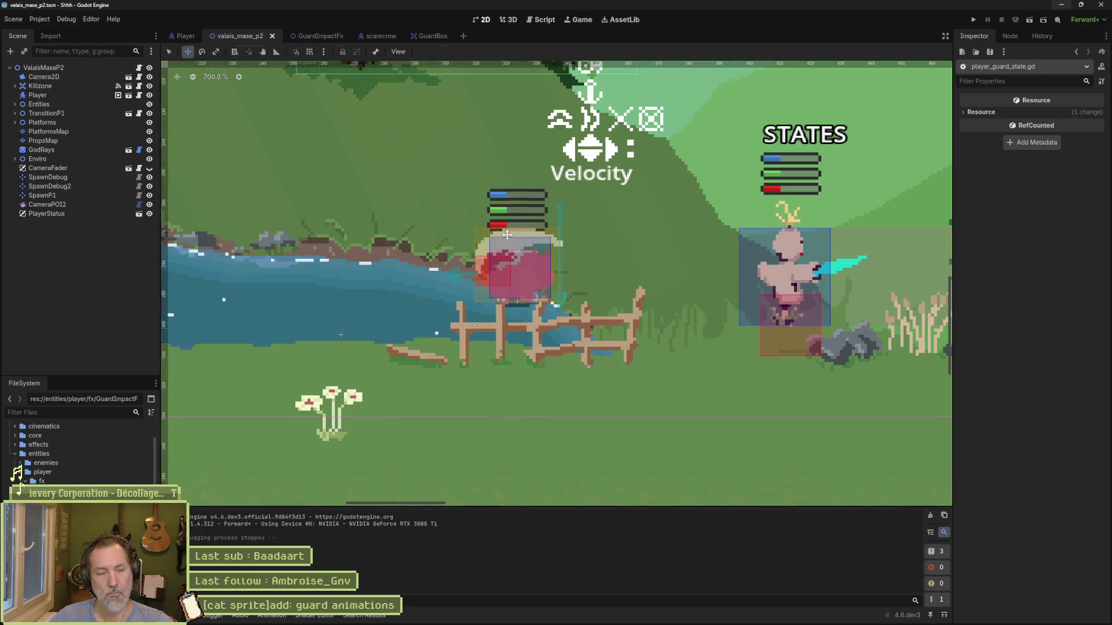
pyautogui.moveTo(625, 621)
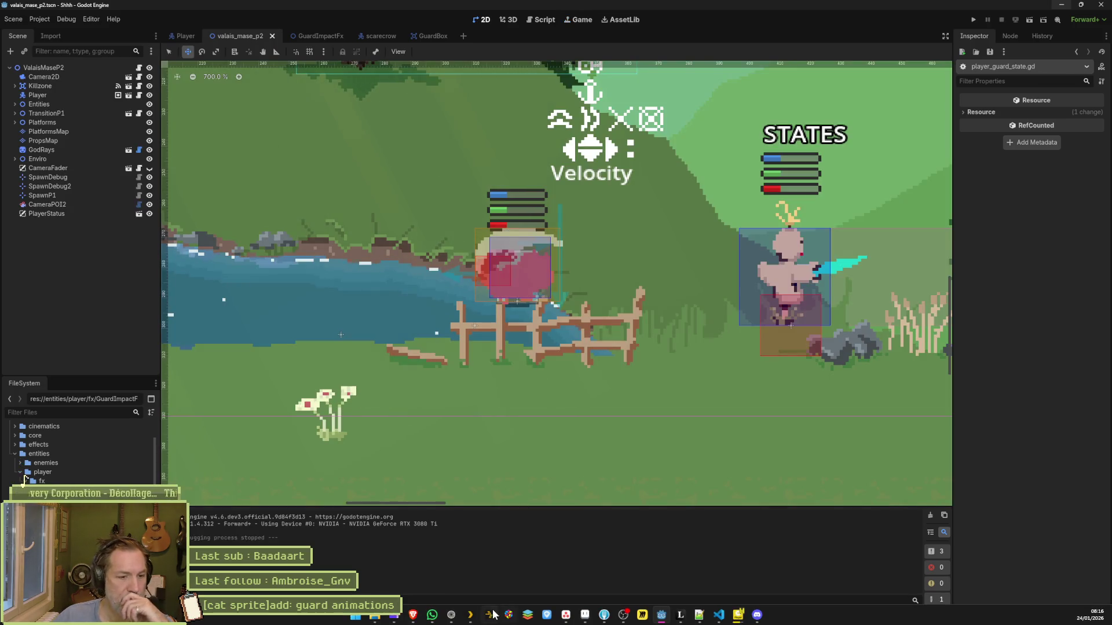
pyautogui.click(623, 617)
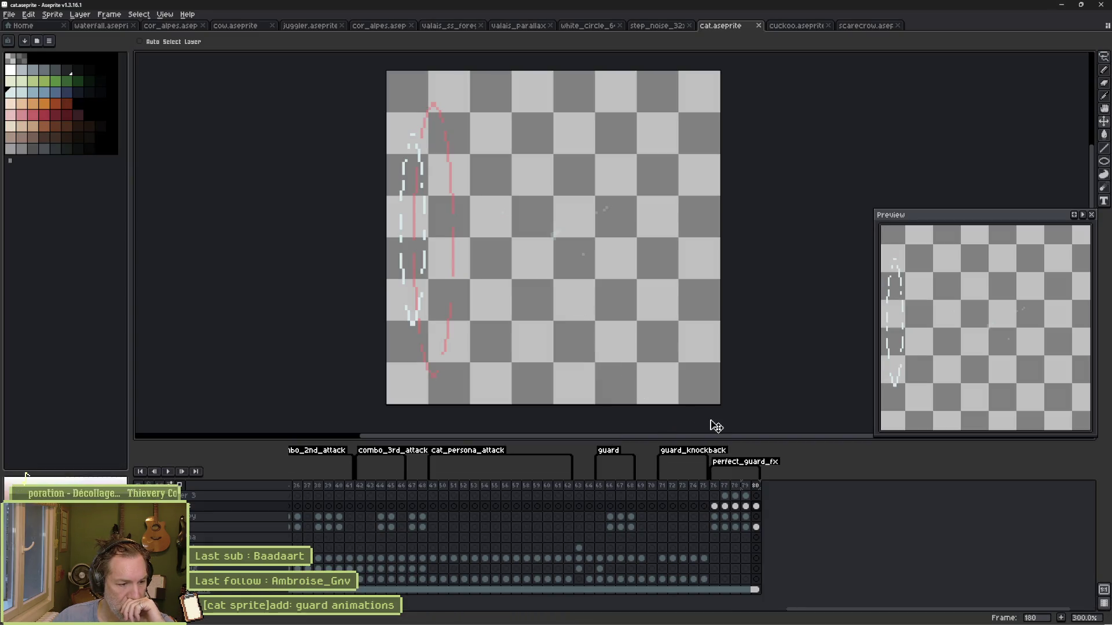
# Review frames 176–179, reconfirm the perfect_guard_fx tag, play it, then undo the tag change
pyautogui.click(715, 486)
pyautogui.moveTo(717, 483); pyautogui.dragTo(738, 489)
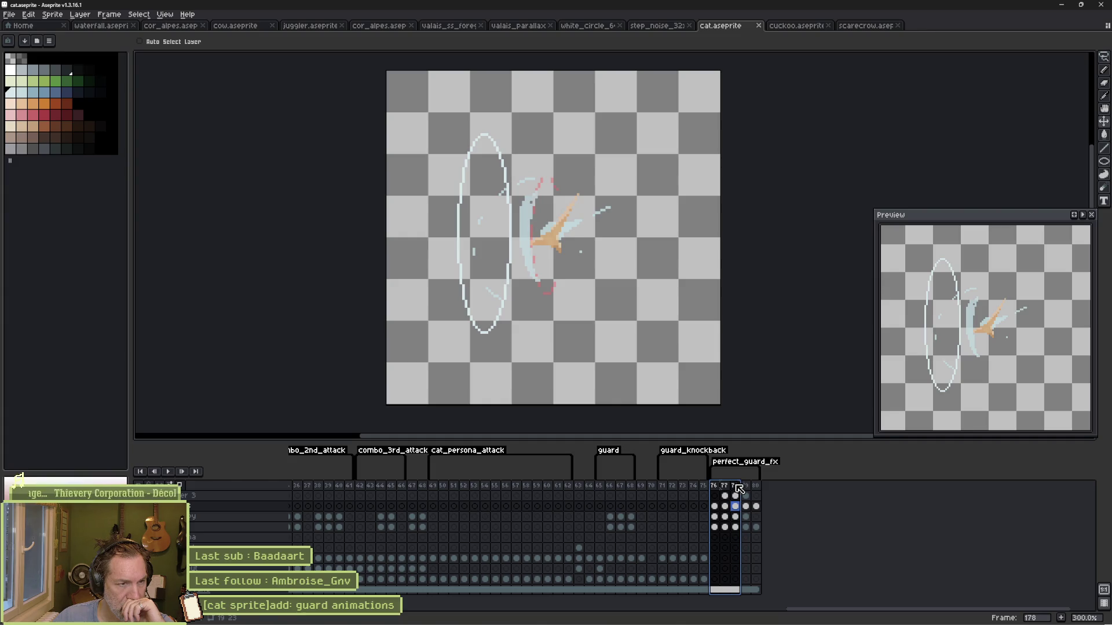
pyautogui.moveTo(738, 489); pyautogui.dragTo(747, 489)
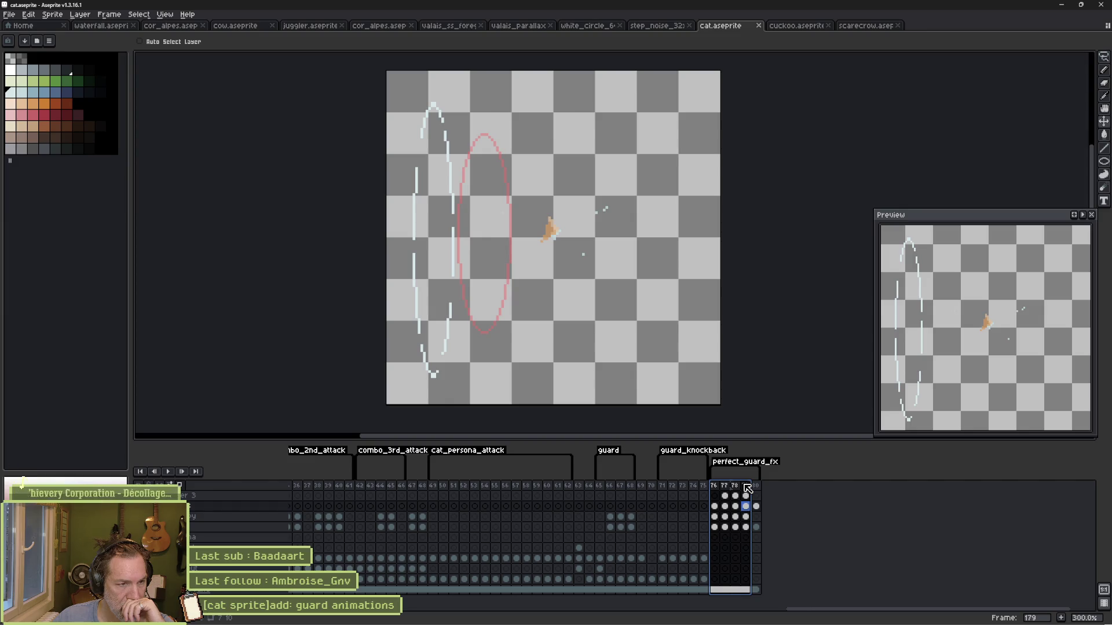
pyautogui.moveTo(748, 488); pyautogui.dragTo(738, 483)
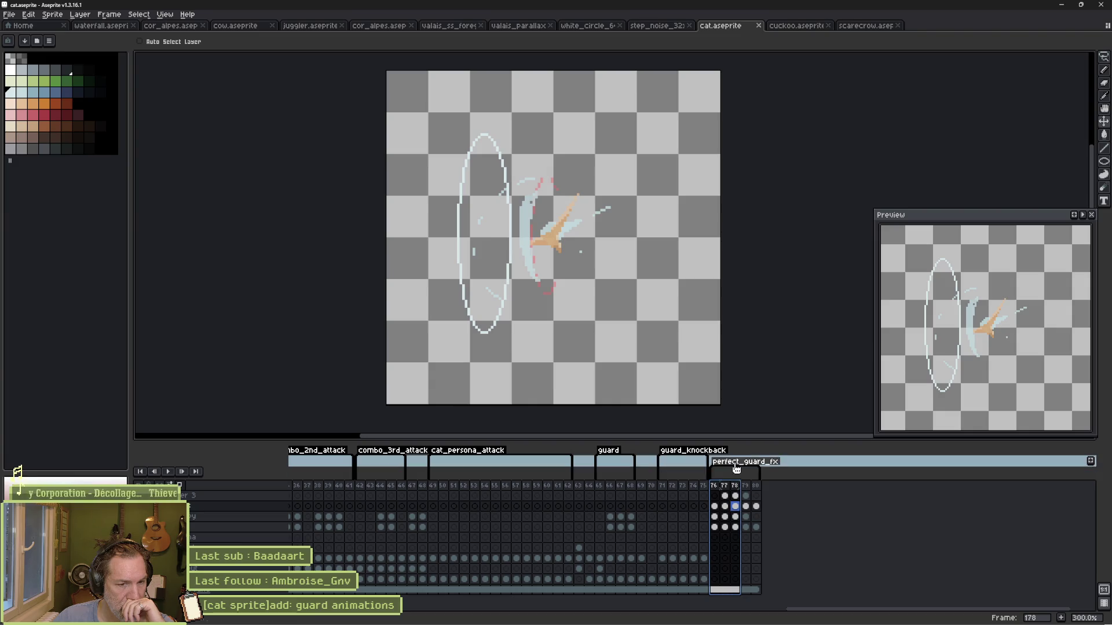
pyautogui.doubleClick(736, 465)
pyautogui.click(558, 391)
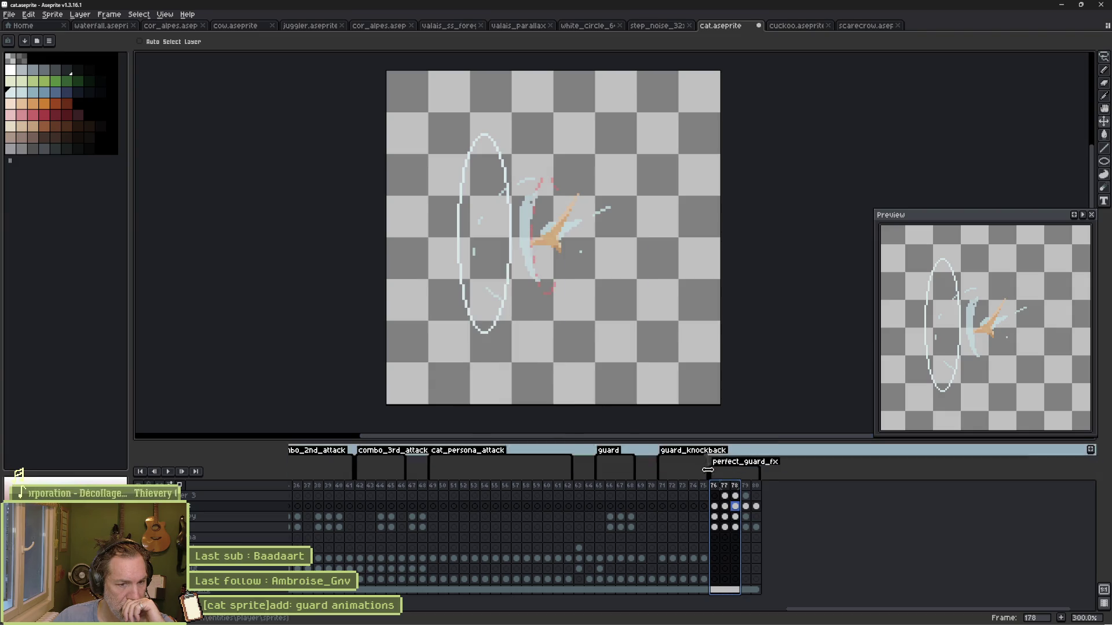
pyautogui.click(717, 487)
pyautogui.press('Return')
pyautogui.press('Return')
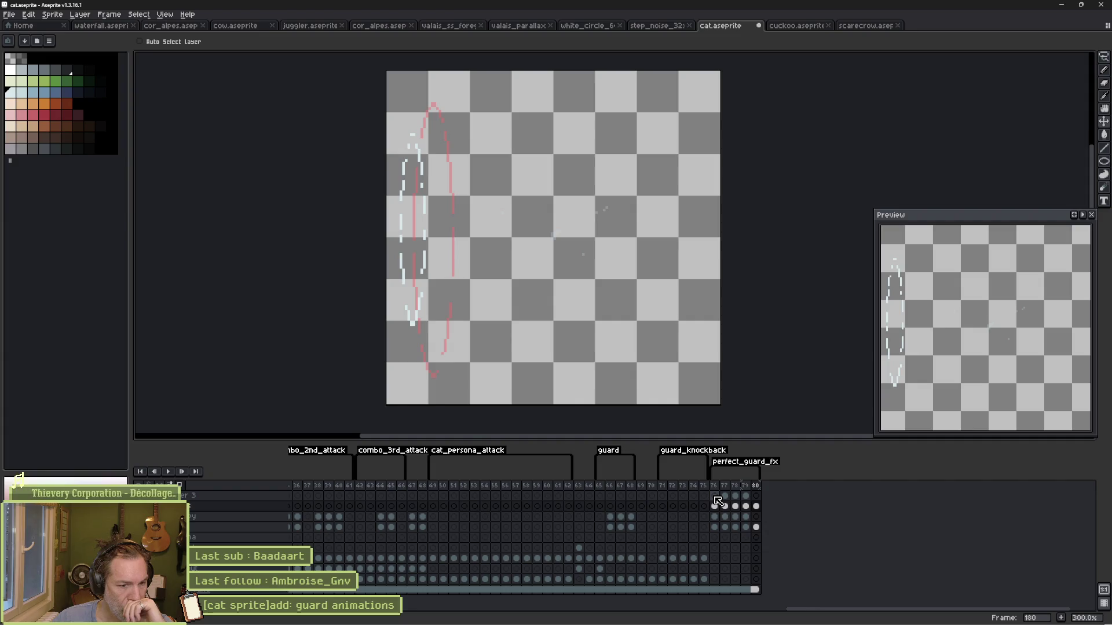
pyautogui.hotkey('ctrl', 'z')
pyautogui.hotkey('ctrl', 'z')
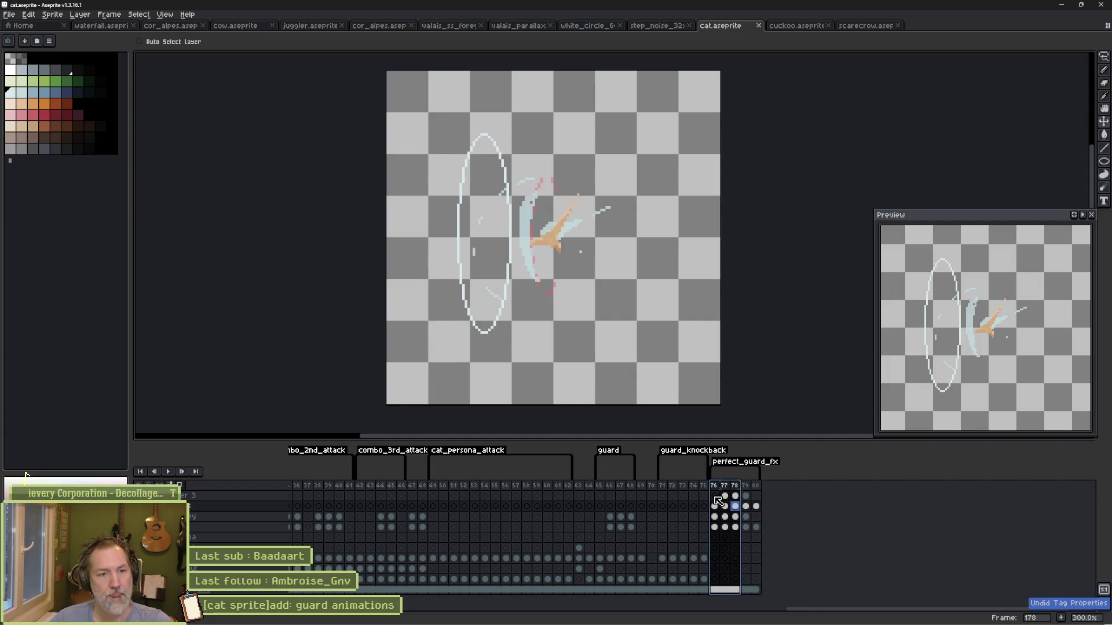
# Undo recent edits on frames 176–180 until frame 179's white ellipse stroke is removed
pyautogui.press('Right')
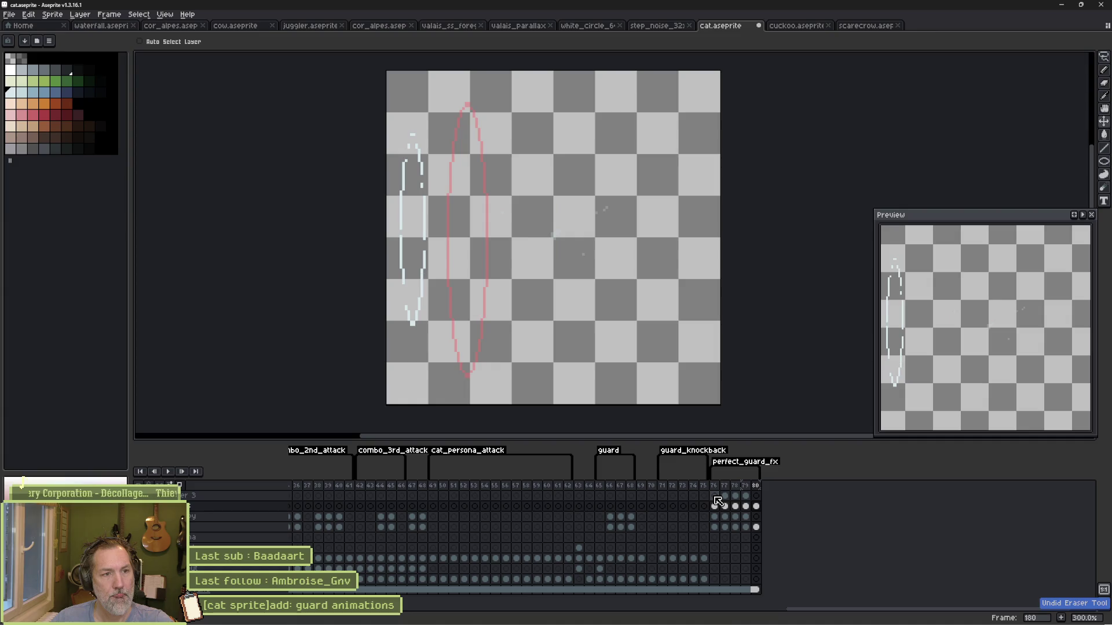
pyautogui.press('Down')
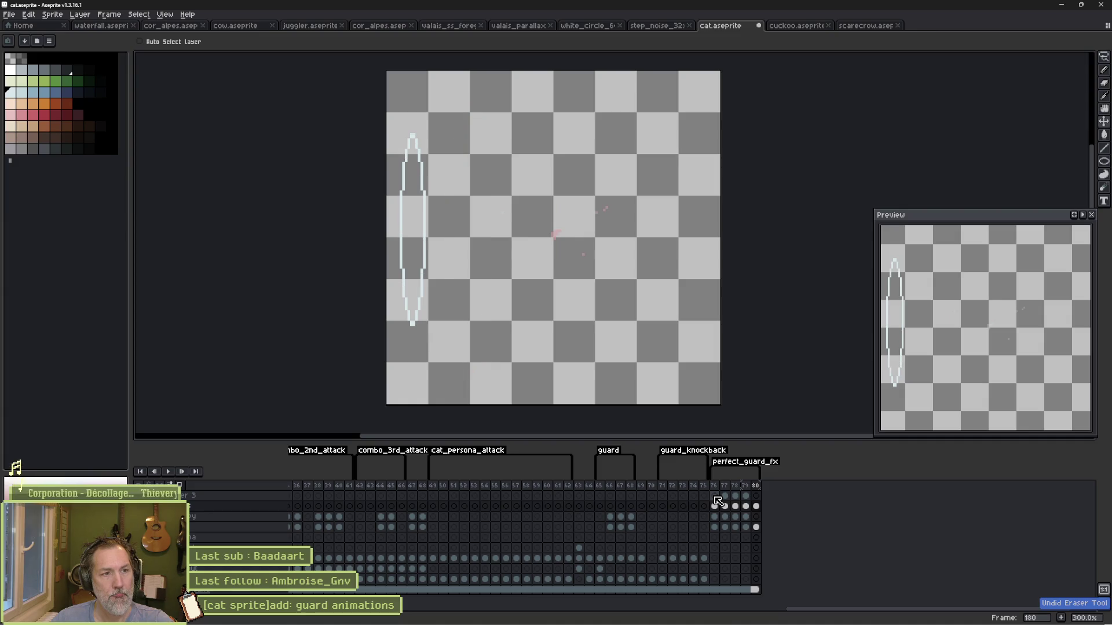
pyautogui.press('Up')
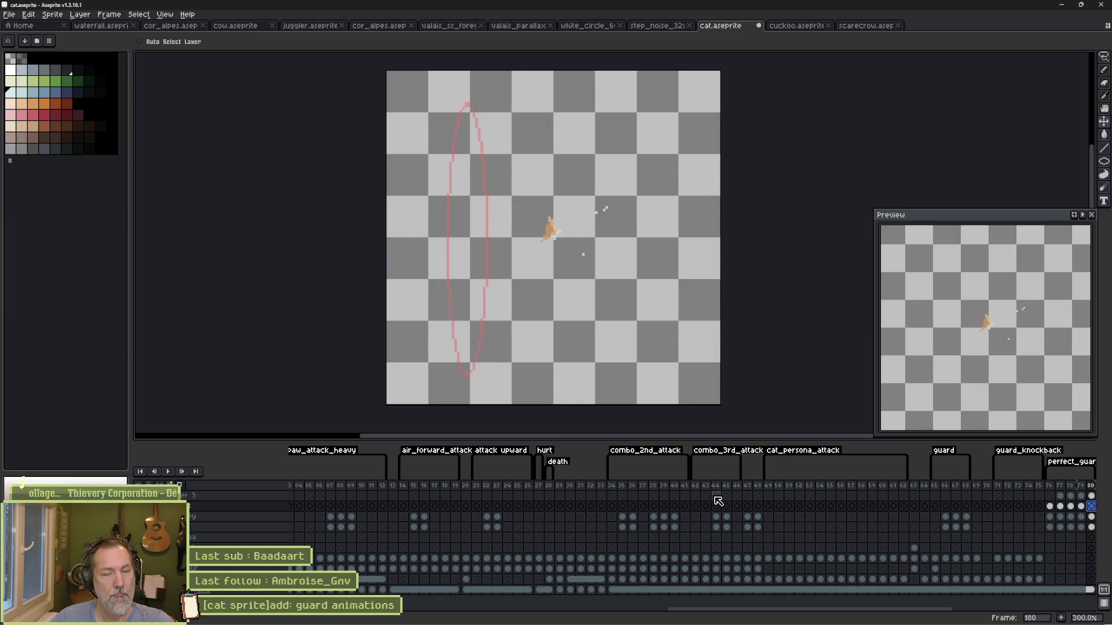
pyautogui.moveTo(1049, 487); pyautogui.dragTo(1096, 491)
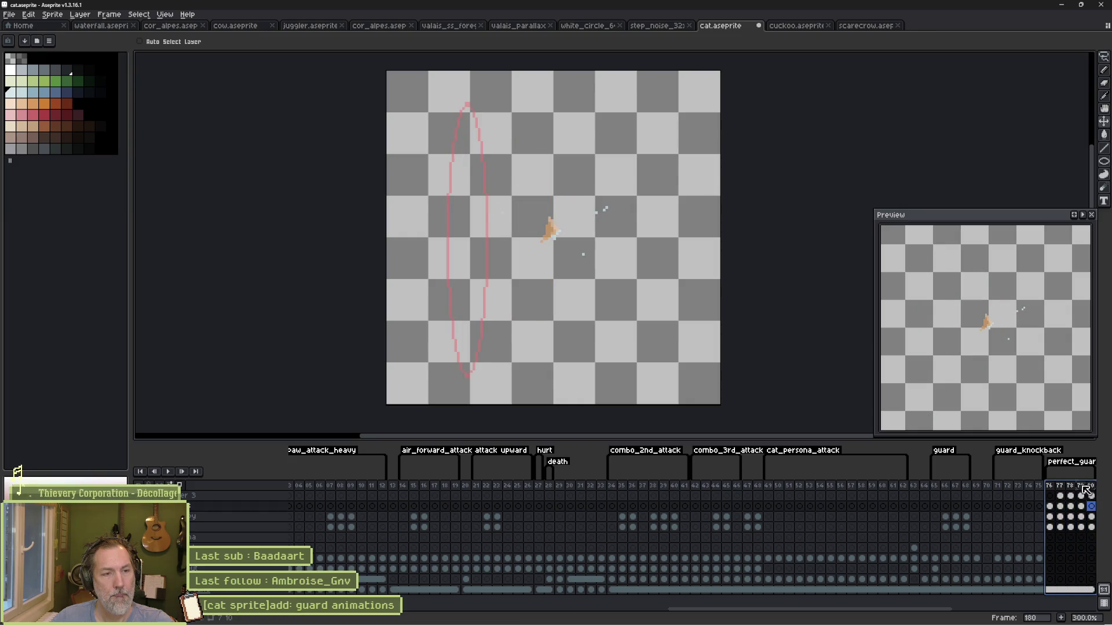
pyautogui.hotkey('ctrl', 'z')
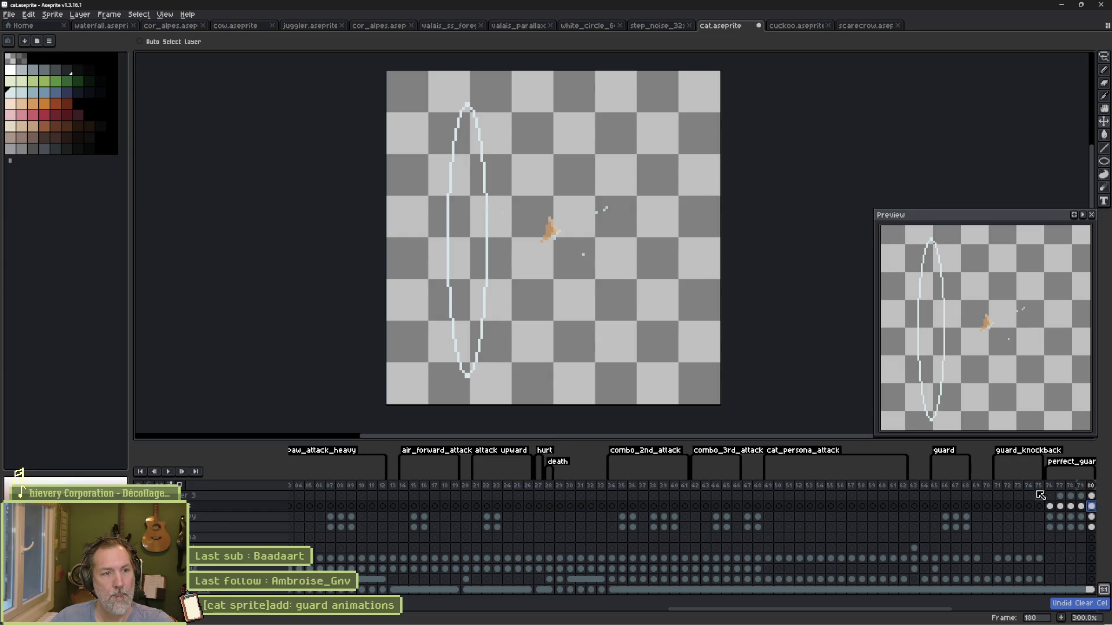
pyautogui.hotkey('ctrl', 'z')
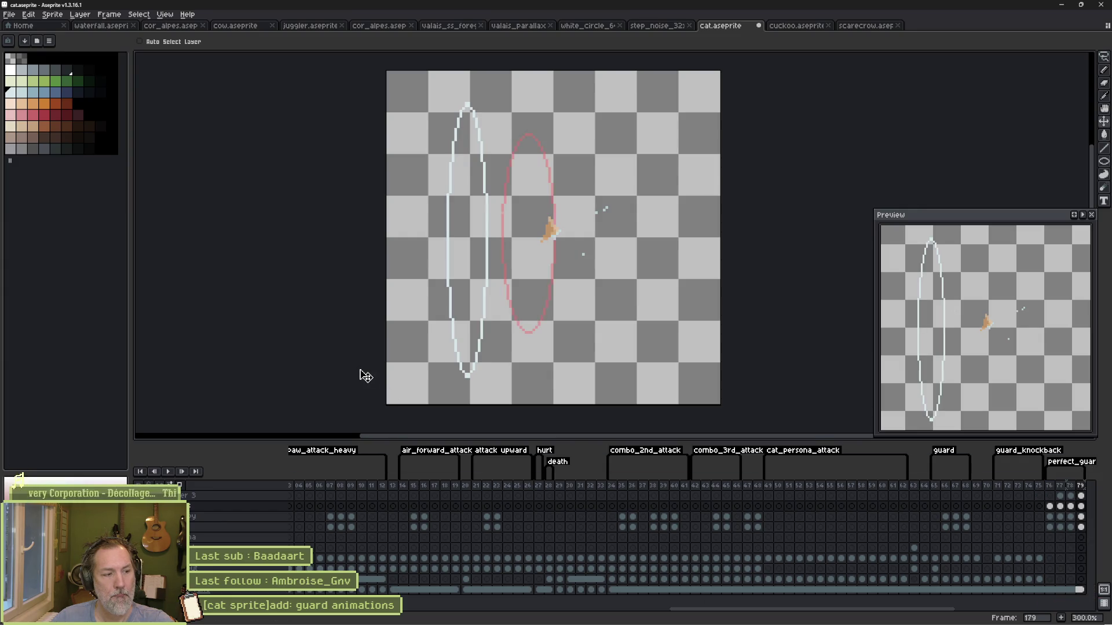
pyautogui.hotkey('ctrl', 'z')
pyautogui.press('Left')
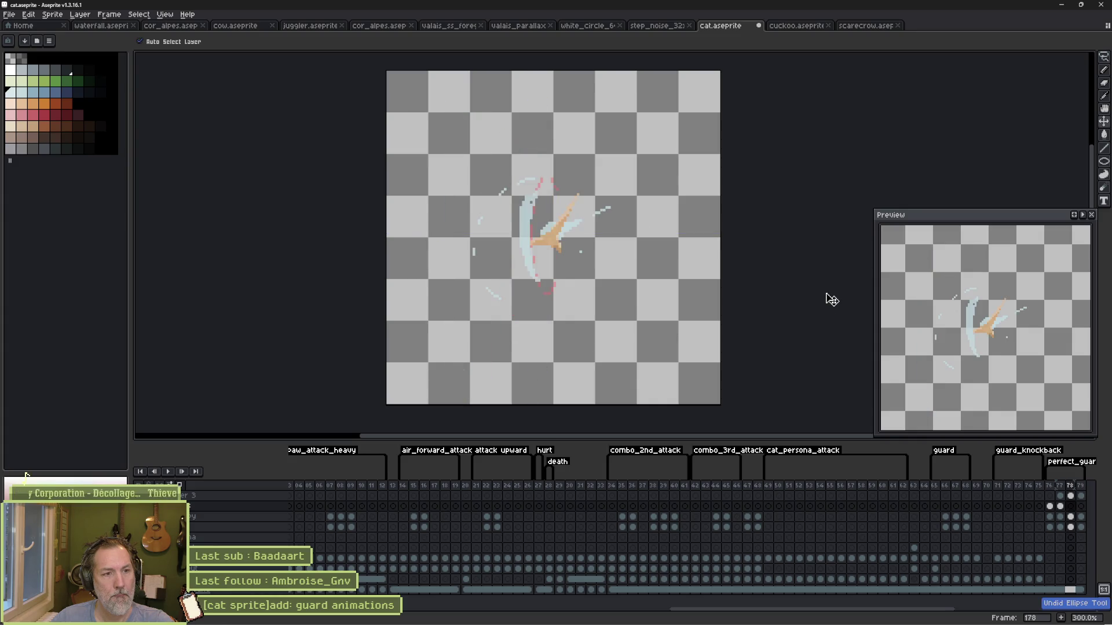
# Undo the canvas resize back to the smaller 64px canvas
pyautogui.hotkey('ctrl', 'z')
pyautogui.hotkey('ctrl', 'z')
pyautogui.hotkey('ctrl', 'z')
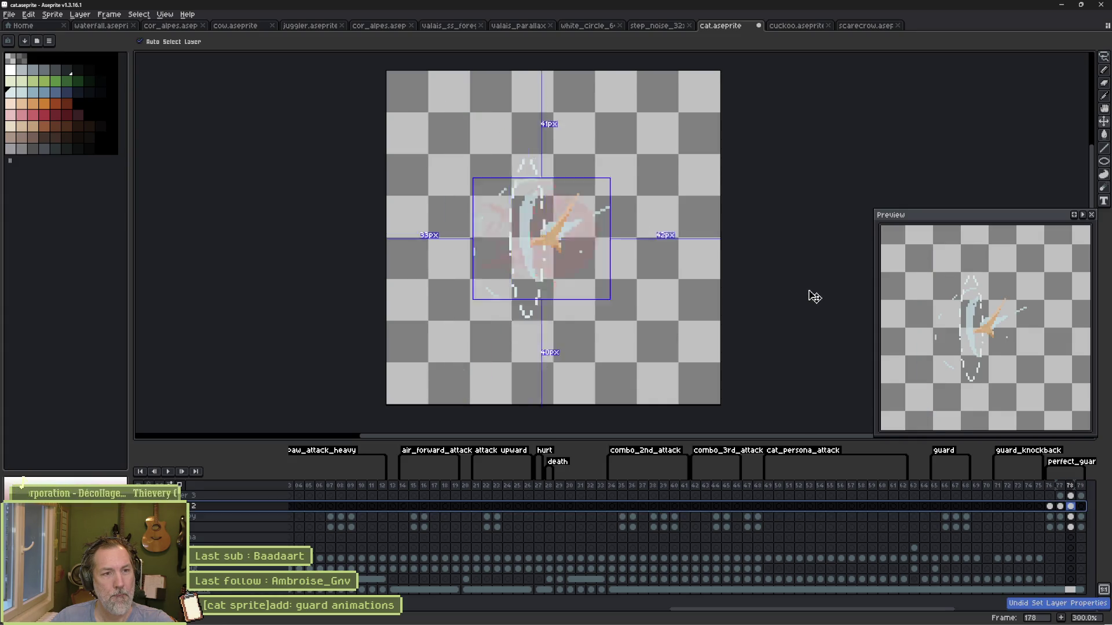
pyautogui.hscroll(2, 726, 238)
pyautogui.scroll(1, 731, 243)
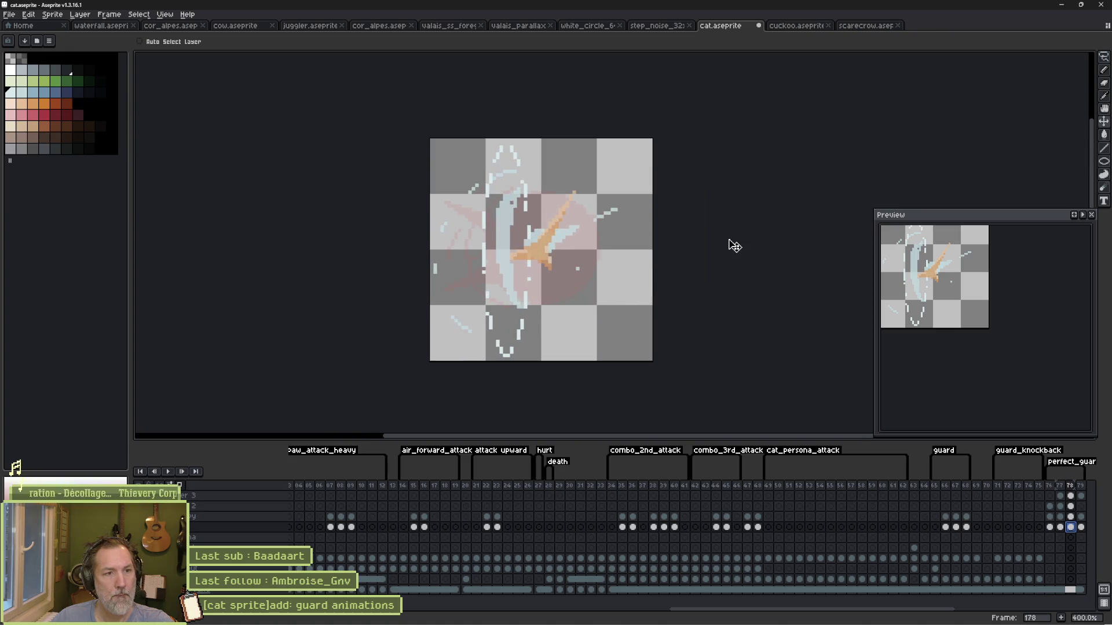
pyautogui.hscroll(5, 1054, 486)
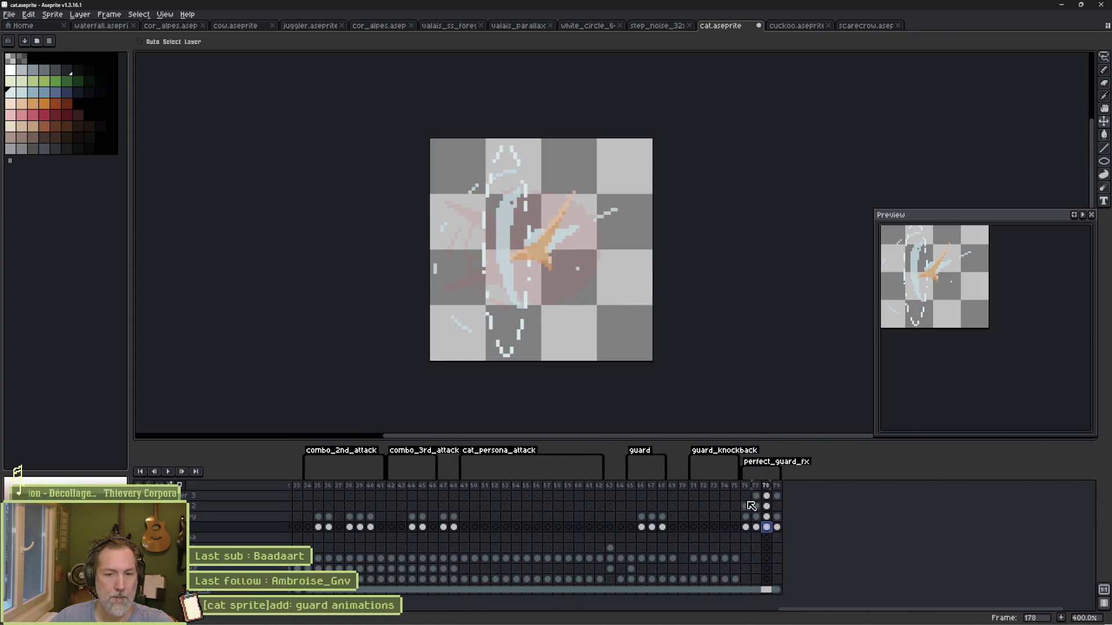
# Select the top layer's cel at frame 175 and add a new empty Layer 4 above it
pyautogui.moveTo(746, 486)
pyautogui.mouseDown()
pyautogui.moveTo(776, 489)
pyautogui.moveTo(749, 486)
pyautogui.mouseUp()
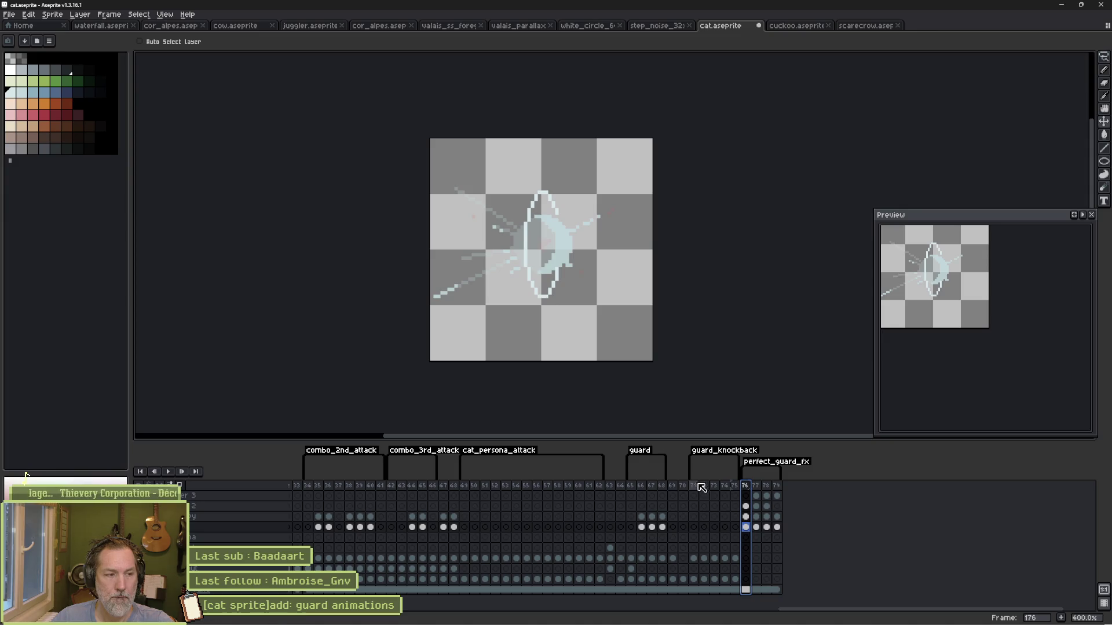
pyautogui.click(735, 497)
pyautogui.hotkey('shift', 'n')
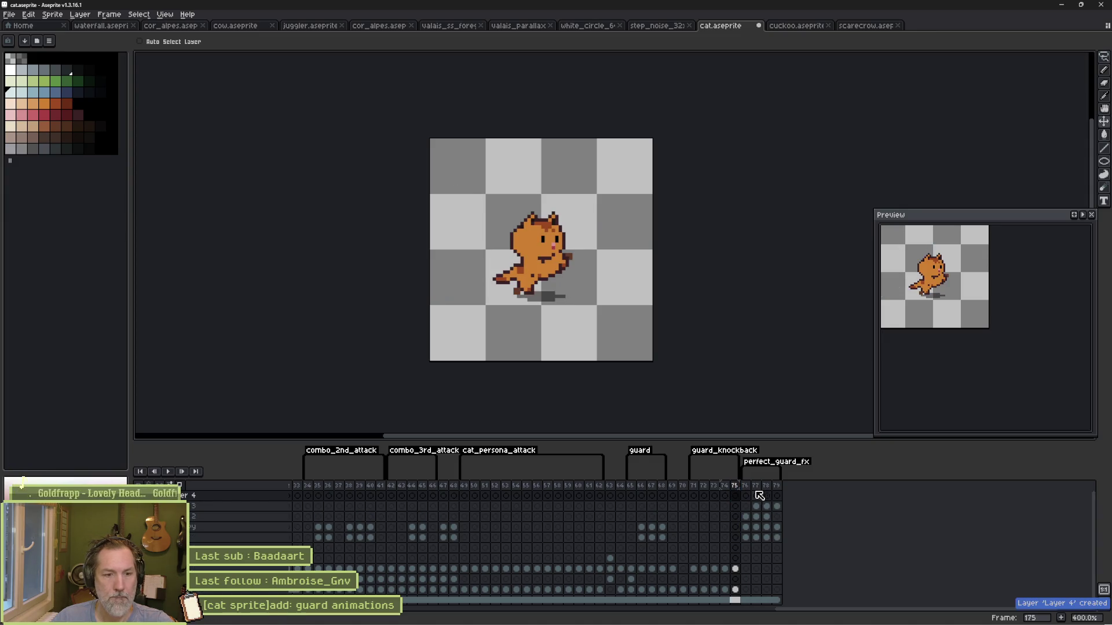
# On Layer 4, draw three blue speed streaks on frame 176 with the Pencil, then check frames 177–179
pyautogui.click(746, 497)
pyautogui.press('b')
pyautogui.click(44, 93)
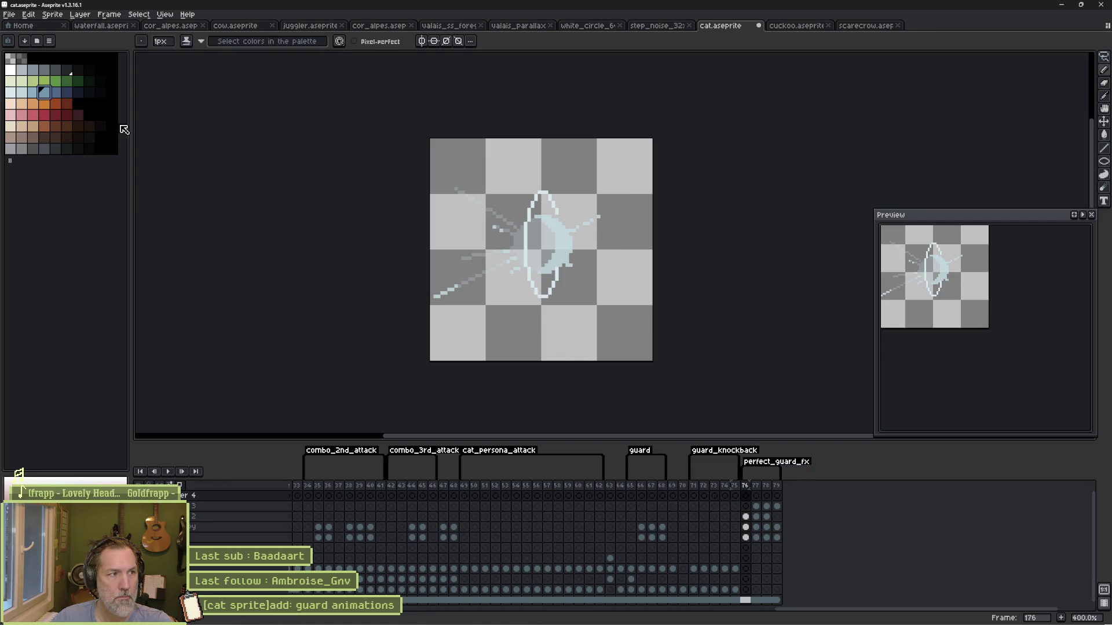
pyautogui.click(438, 181)
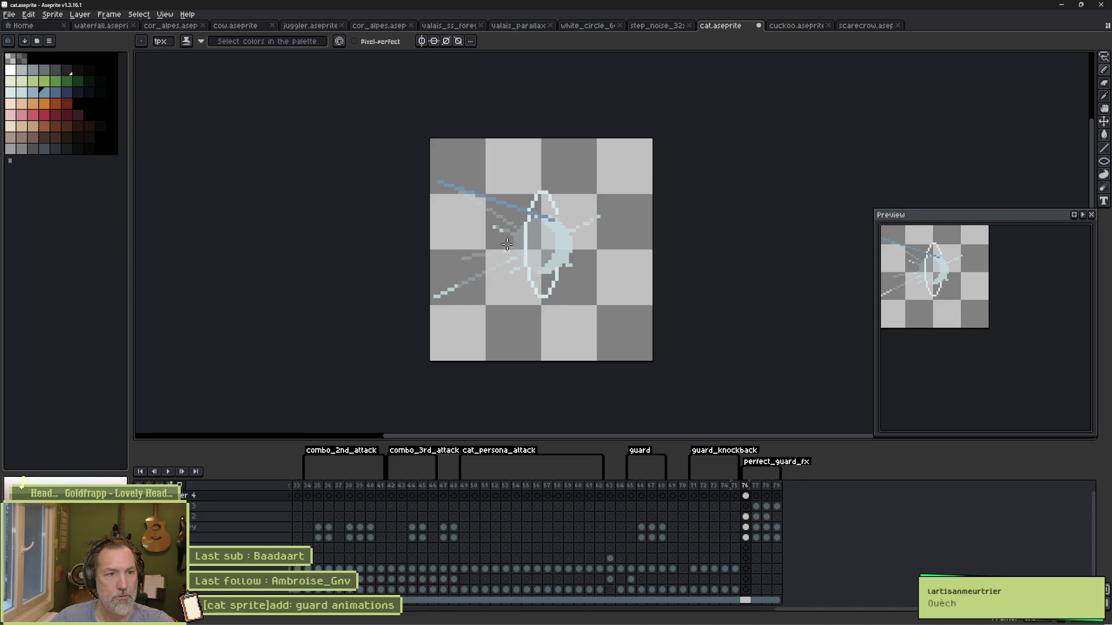
pyautogui.moveTo(454, 219); pyautogui.dragTo(540, 233)
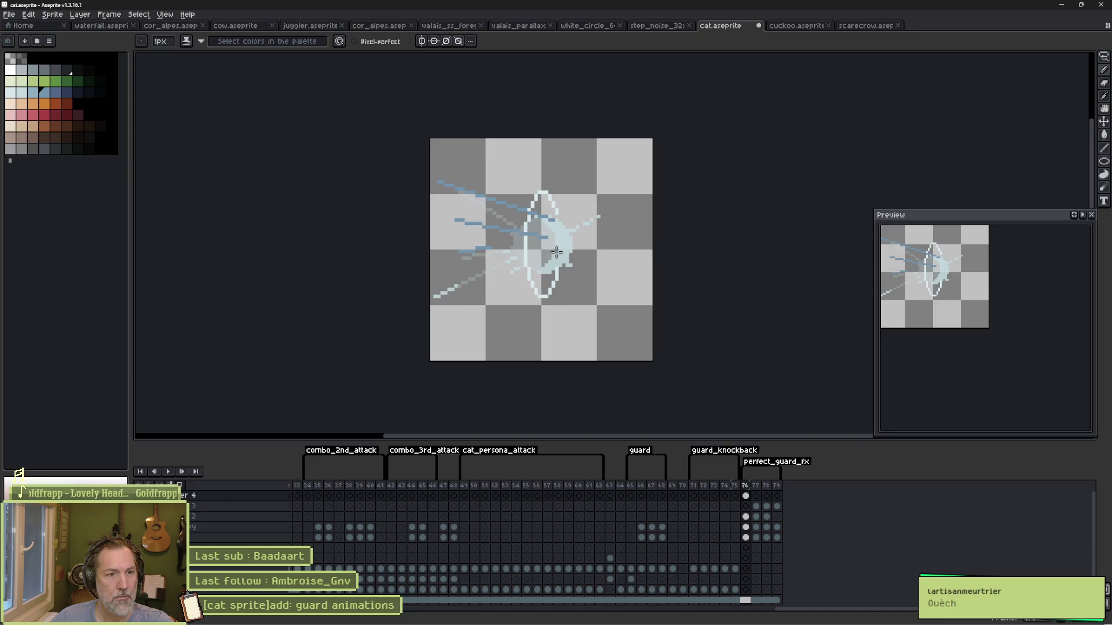
pyautogui.moveTo(561, 258); pyautogui.dragTo(486, 269)
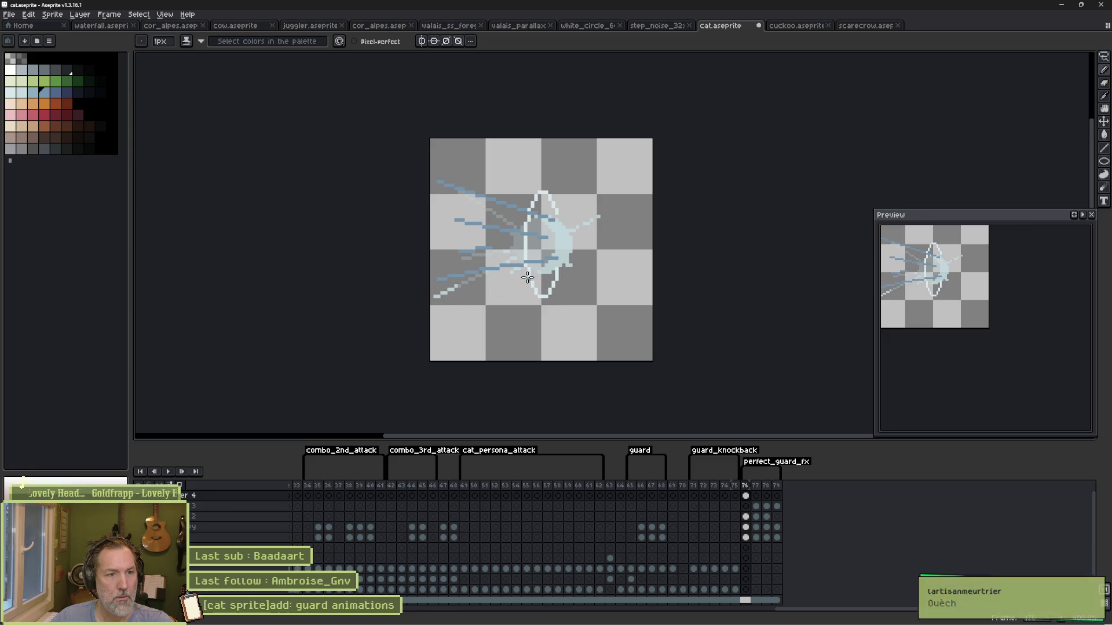
pyautogui.moveTo(532, 273); pyautogui.dragTo(457, 293)
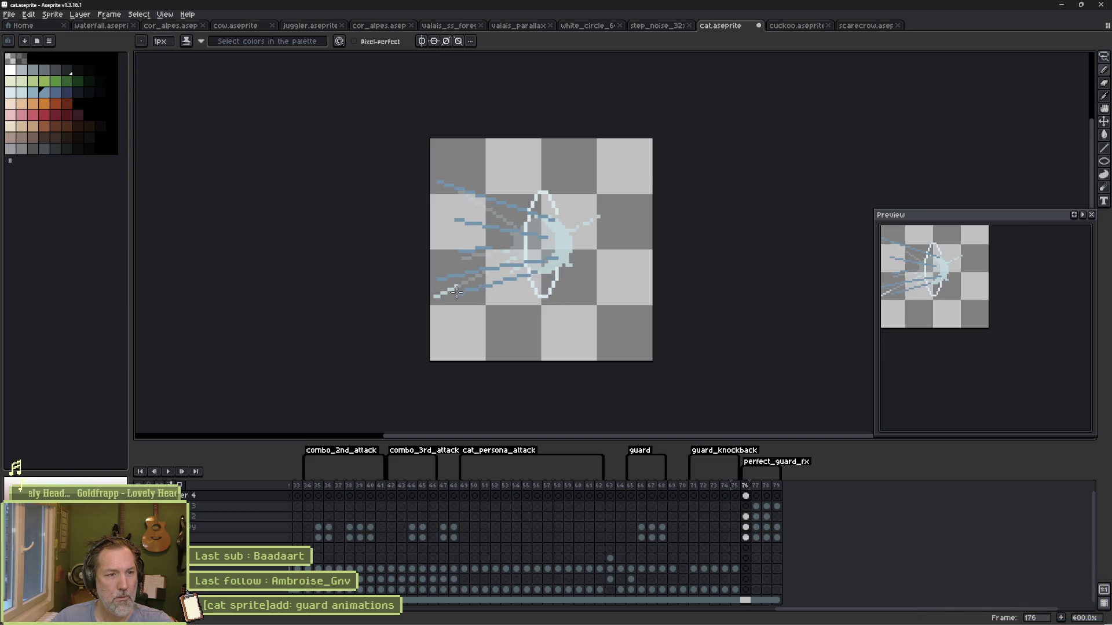
pyautogui.click(757, 497)
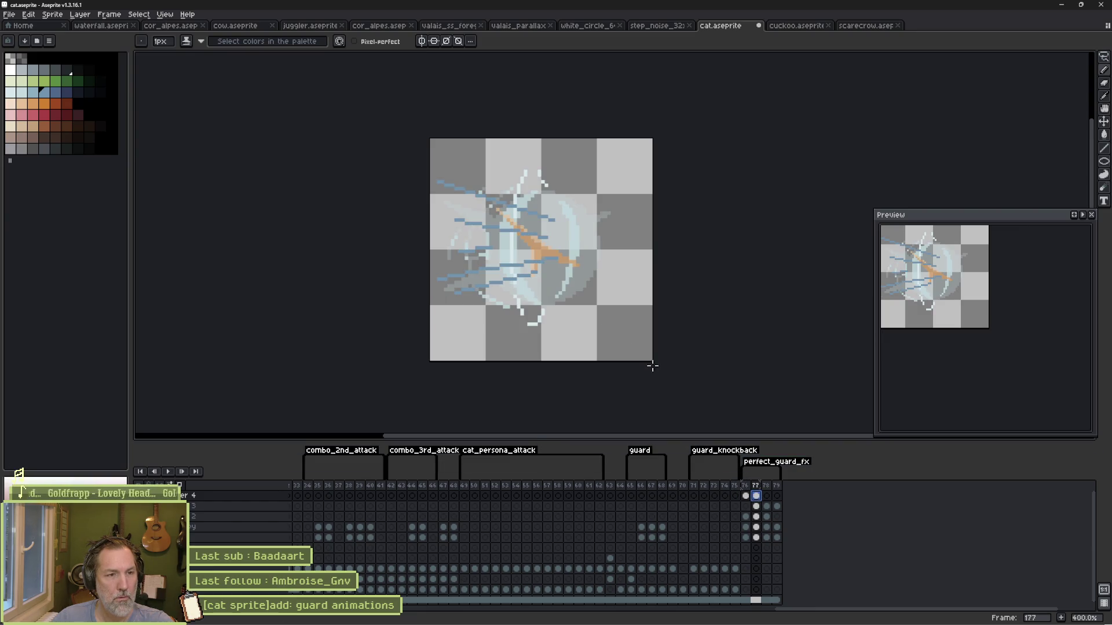
pyautogui.click(766, 497)
pyautogui.click(776, 496)
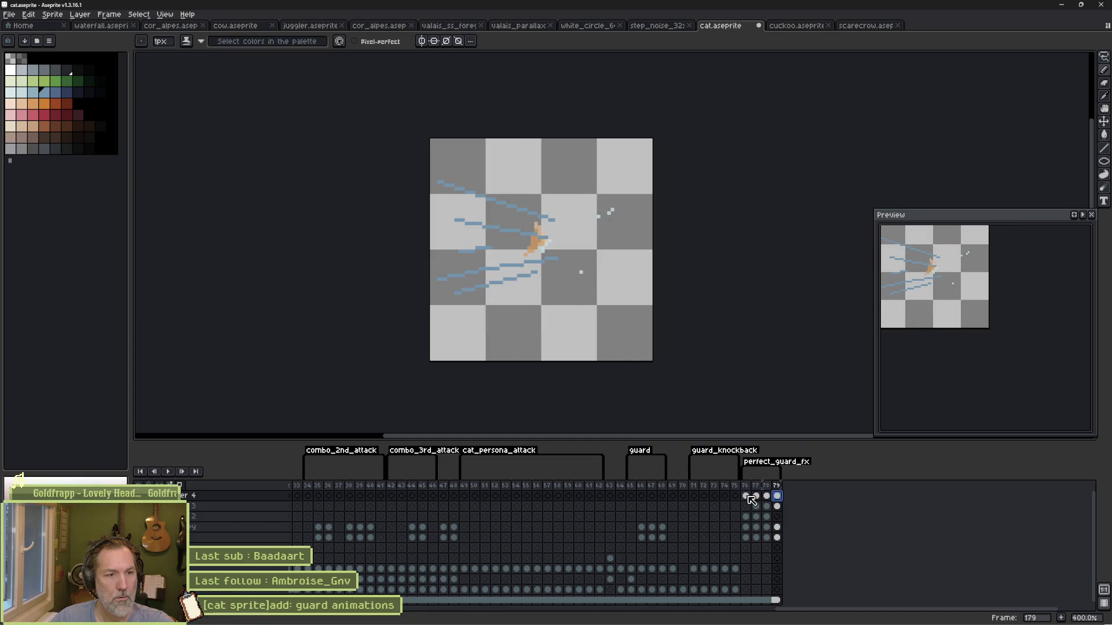
pyautogui.click(747, 497)
# With a 4px brush, repaint parts of frame 176's upper, middle and lower streaks red
pyautogui.scroll(1, 519, 275)
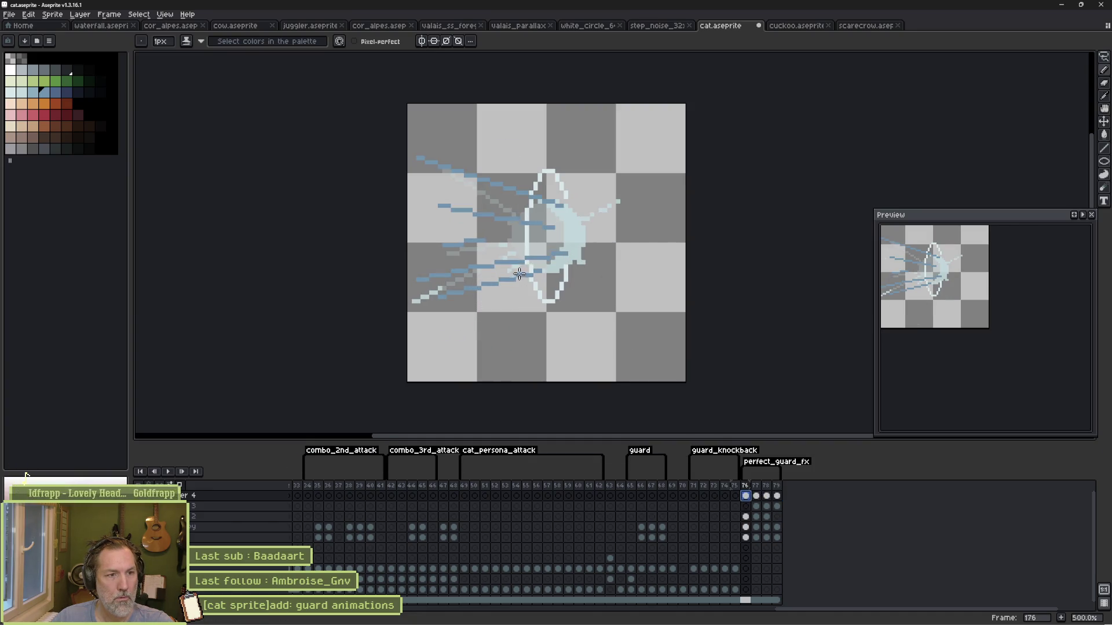
pyautogui.scroll(-1, 501, 244)
pyautogui.scroll(3, 545, 292)
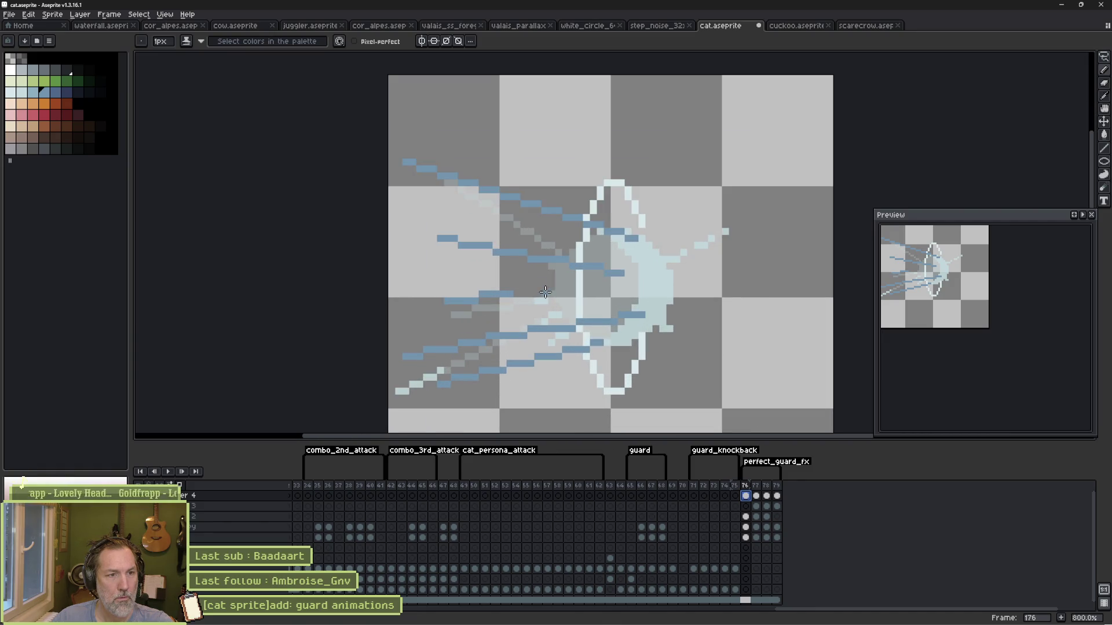
pyautogui.press('b')
pyautogui.moveTo(521, 202); pyautogui.dragTo(416, 157)
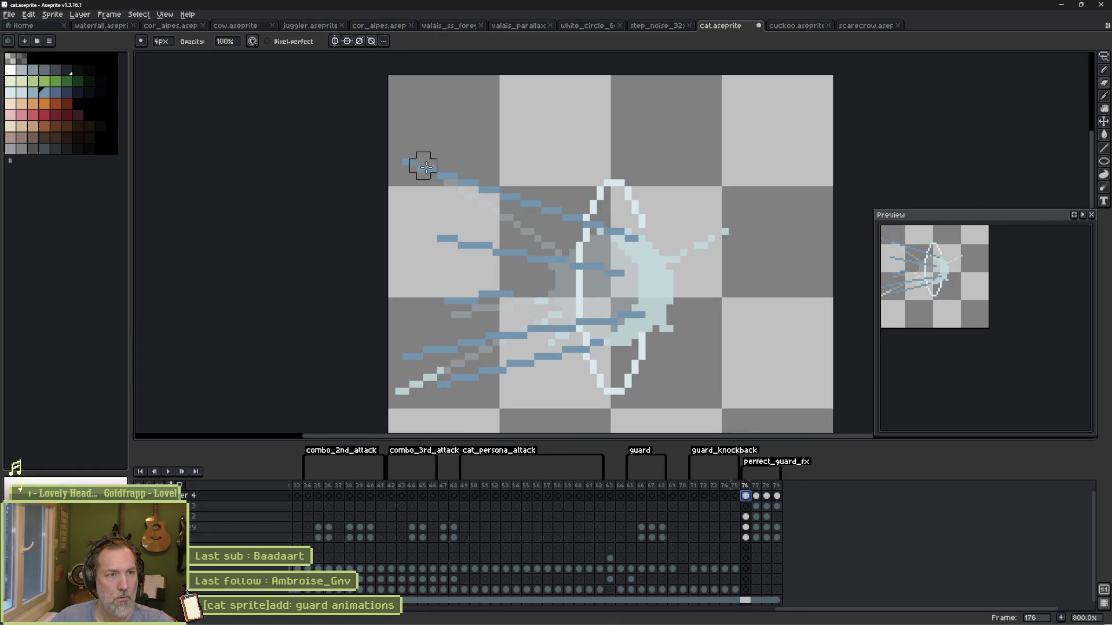
pyautogui.moveTo(490, 235); pyautogui.dragTo(509, 248)
pyautogui.moveTo(484, 296); pyautogui.dragTo(459, 307)
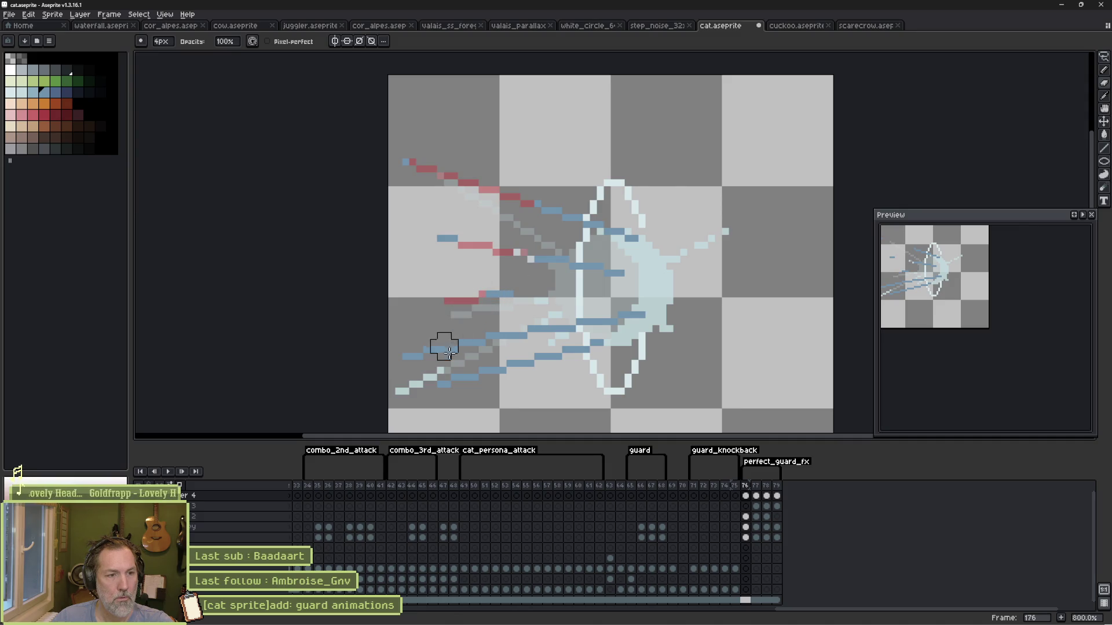
pyautogui.moveTo(402, 355); pyautogui.dragTo(546, 335)
pyautogui.moveTo(443, 384); pyautogui.dragTo(556, 354)
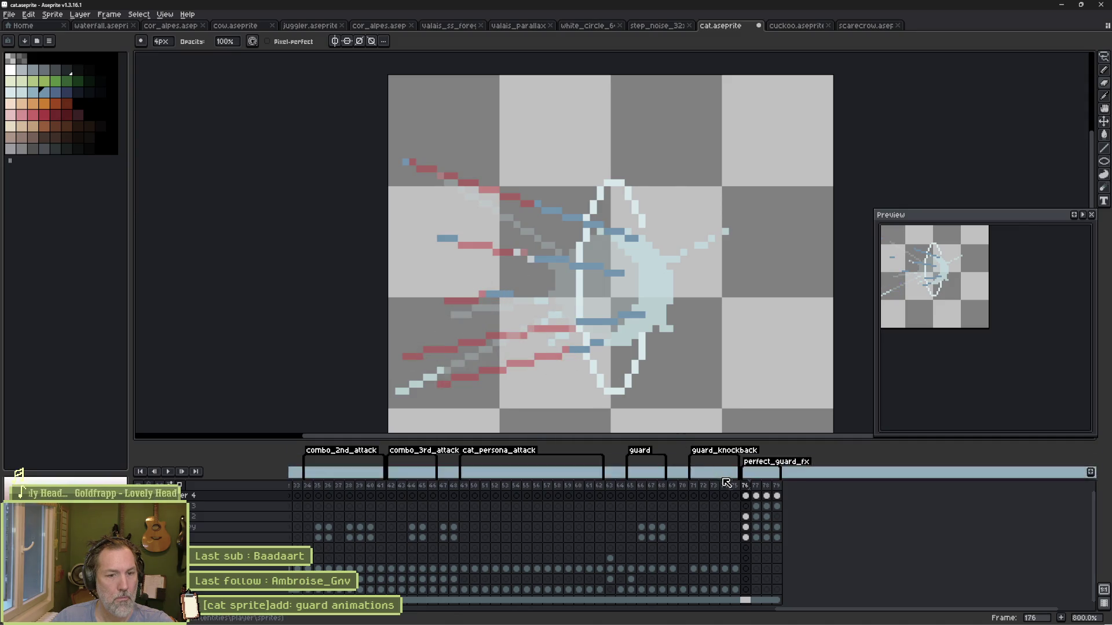
# Dab red onto the streaks across frame 178, including the lower centre ones
pyautogui.click(756, 495)
pyautogui.click(766, 496)
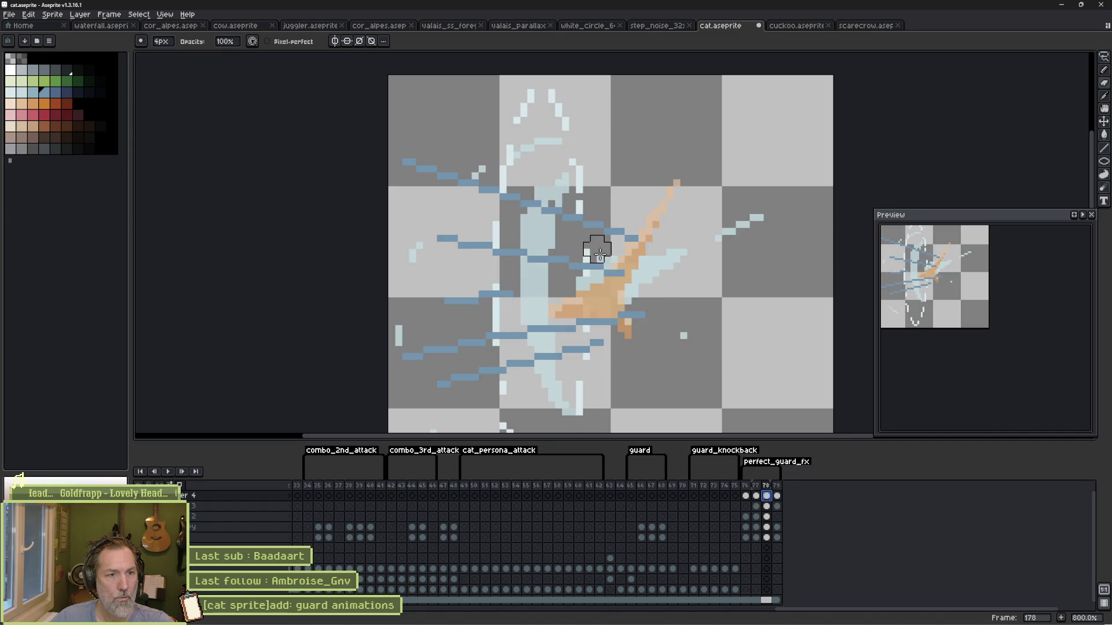
pyautogui.click(520, 200)
pyautogui.click(568, 217)
pyautogui.click(517, 252)
pyautogui.click(552, 259)
pyautogui.click(487, 294)
pyautogui.click(562, 329)
pyautogui.click(580, 322)
pyautogui.click(594, 345)
pyautogui.click(509, 336)
pyautogui.click(528, 364)
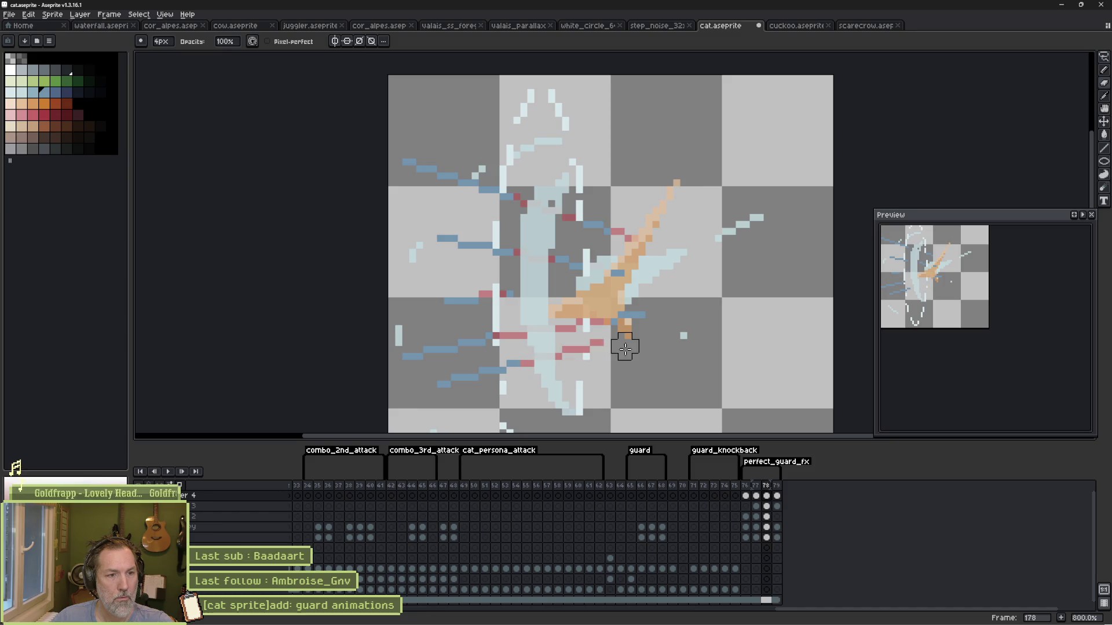
# Dab red onto the upper and left streaks on frame 179
pyautogui.click(777, 495)
pyautogui.click(593, 226)
pyautogui.click(480, 190)
pyautogui.click(437, 171)
pyautogui.click(487, 249)
pyautogui.click(570, 262)
pyautogui.click(509, 294)
pyautogui.click(461, 301)
pyautogui.click(496, 294)
pyautogui.click(428, 350)
pyautogui.click(416, 356)
# Recolour the two long streaks' ends red, clear their middles, and play the animation
pyautogui.click(490, 336)
pyautogui.moveTo(506, 330); pyautogui.dragTo(643, 316)
pyautogui.click(493, 371)
pyautogui.moveTo(521, 362); pyautogui.dragTo(602, 343)
pyautogui.press('Return')
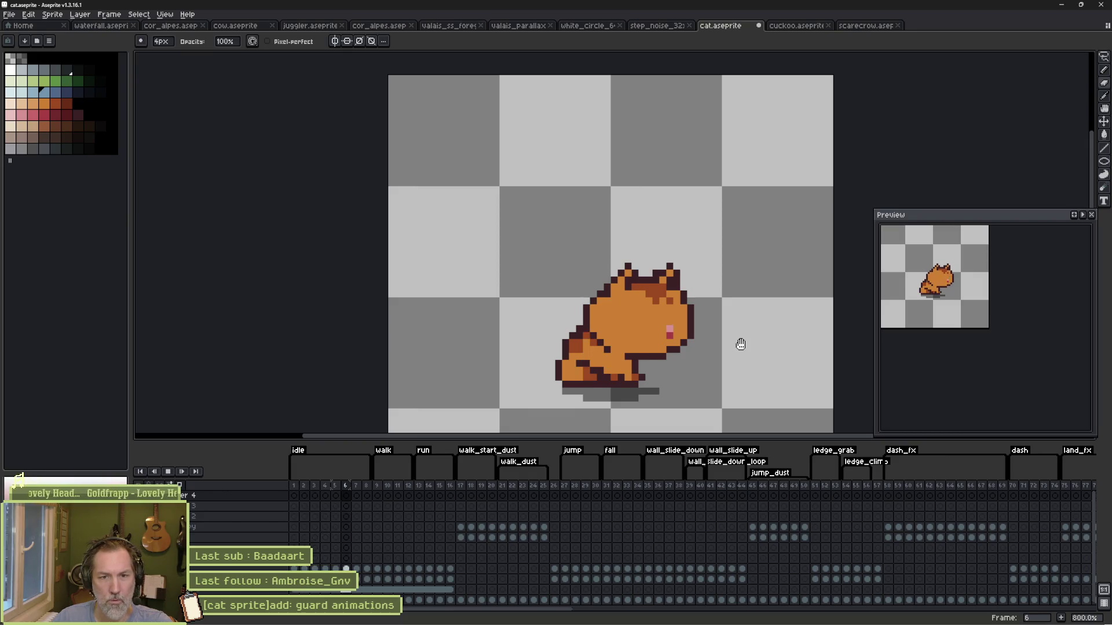
# Stop playback and check the perfect_guard_fx tag properties, leaving them unchanged
pyautogui.hscroll(5, 967, 522)
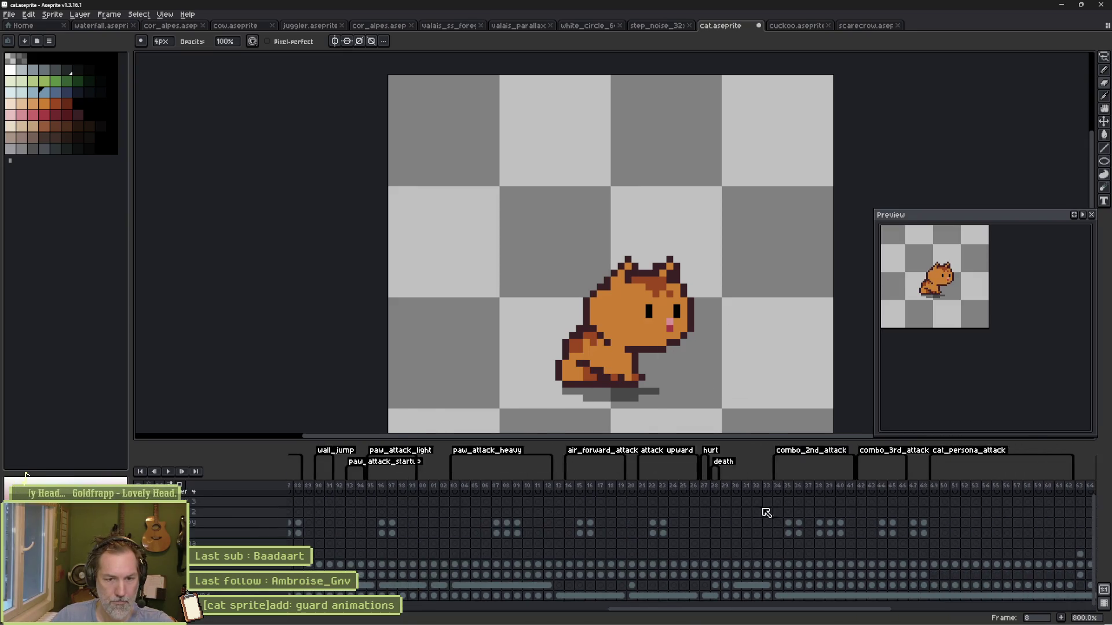
pyautogui.click(850, 492)
pyautogui.doubleClick(869, 461)
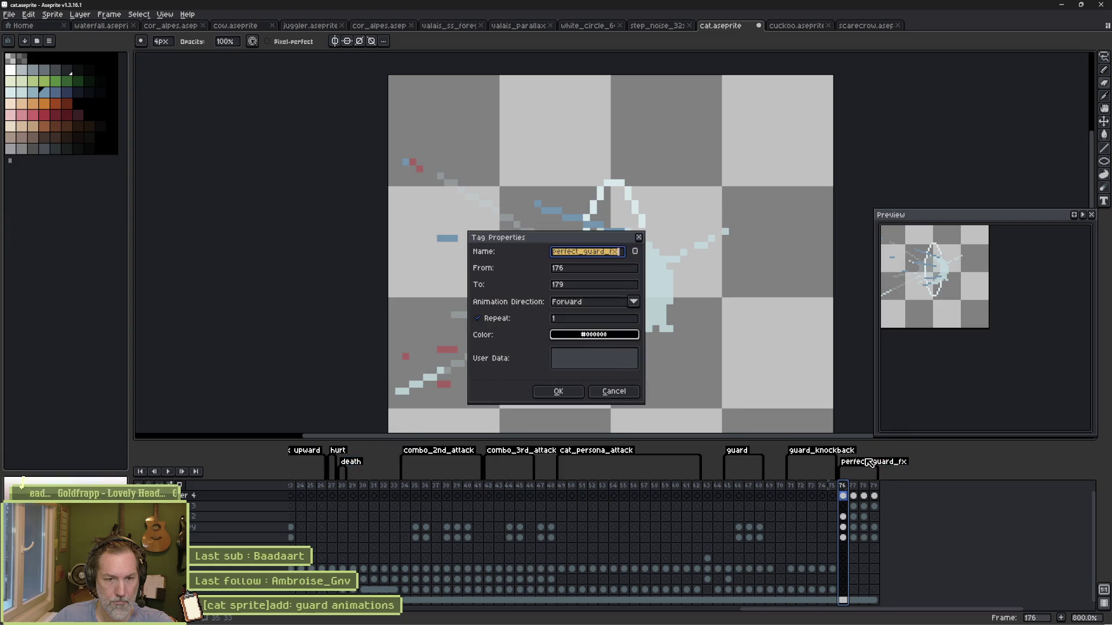
pyautogui.click(550, 394)
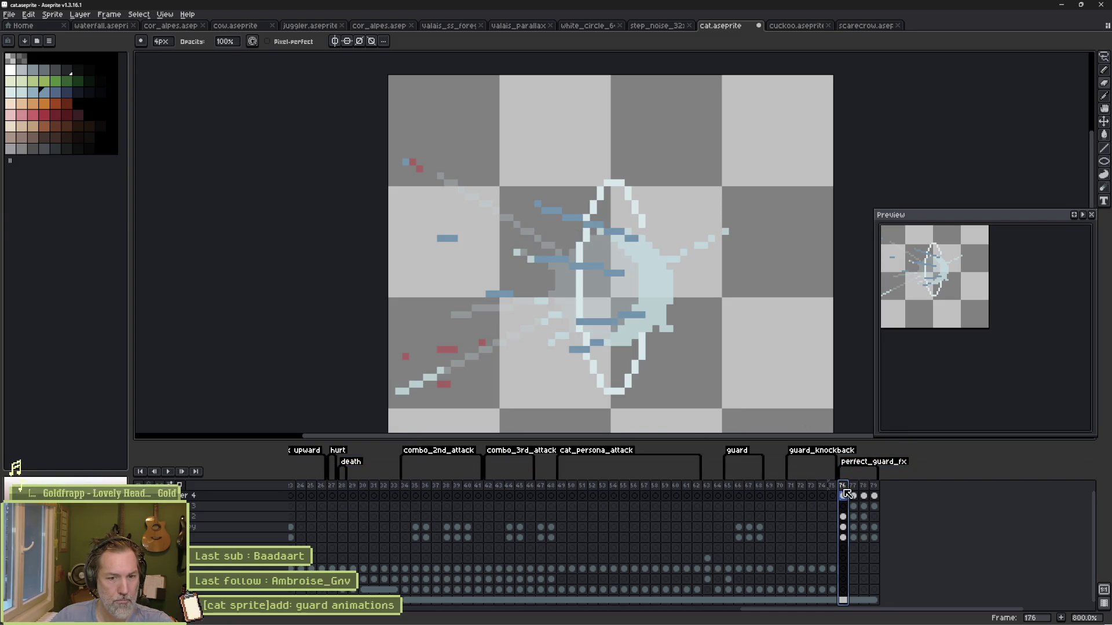
# Step to frame 177 and repaint some blue streak pixels red
pyautogui.click(822, 485)
pyautogui.press('Right')
pyautogui.press('Right')
pyautogui.press('Right')
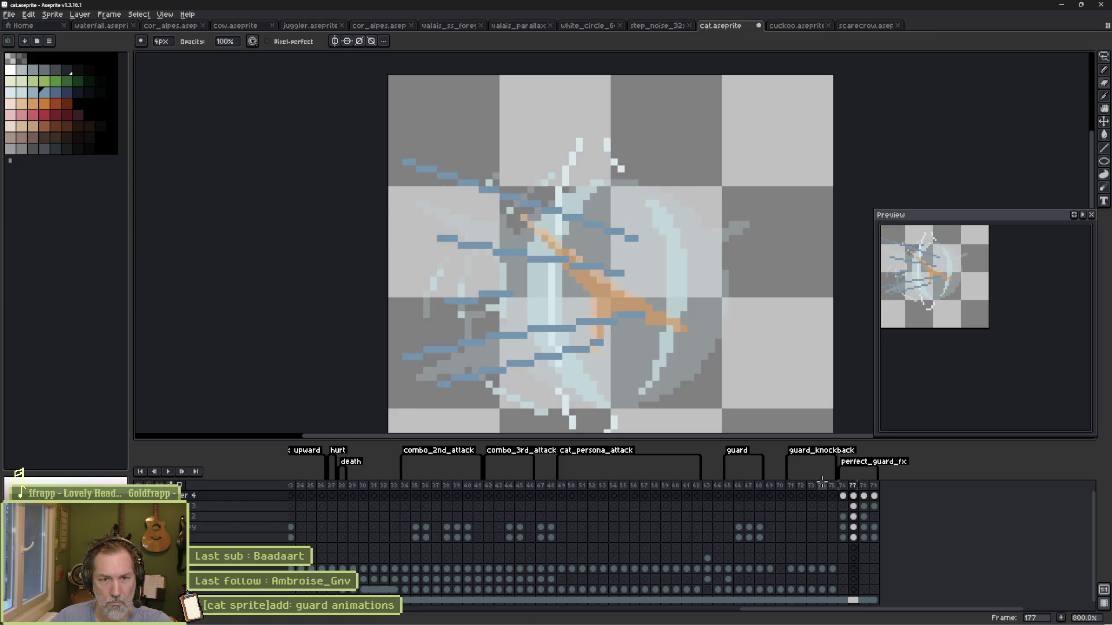
pyautogui.press('Left')
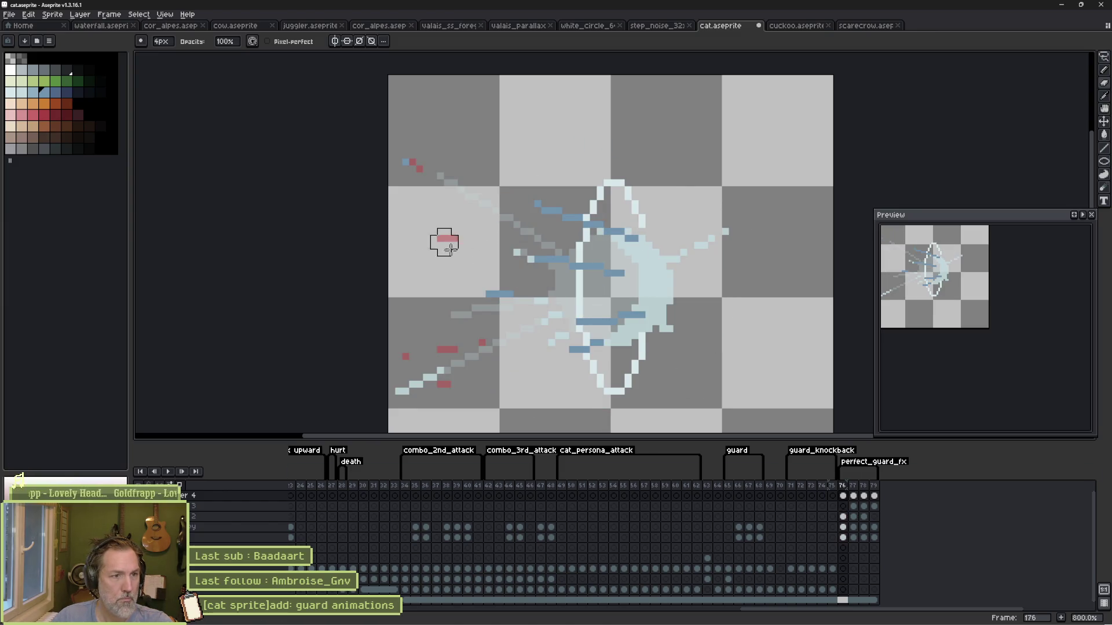
pyautogui.press('Right')
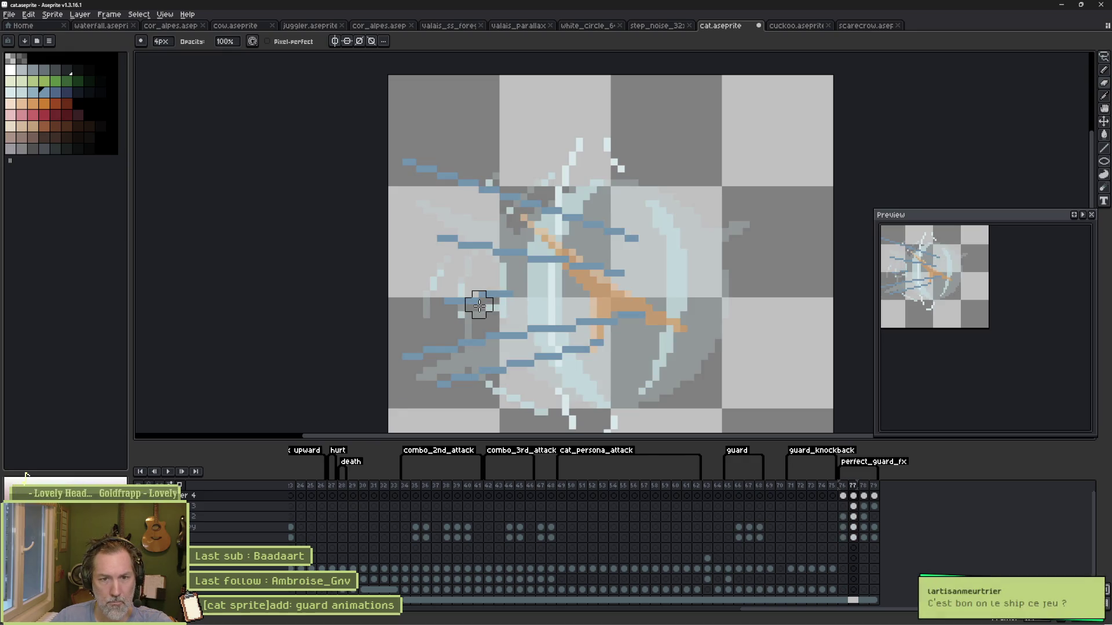
pyautogui.press('Left')
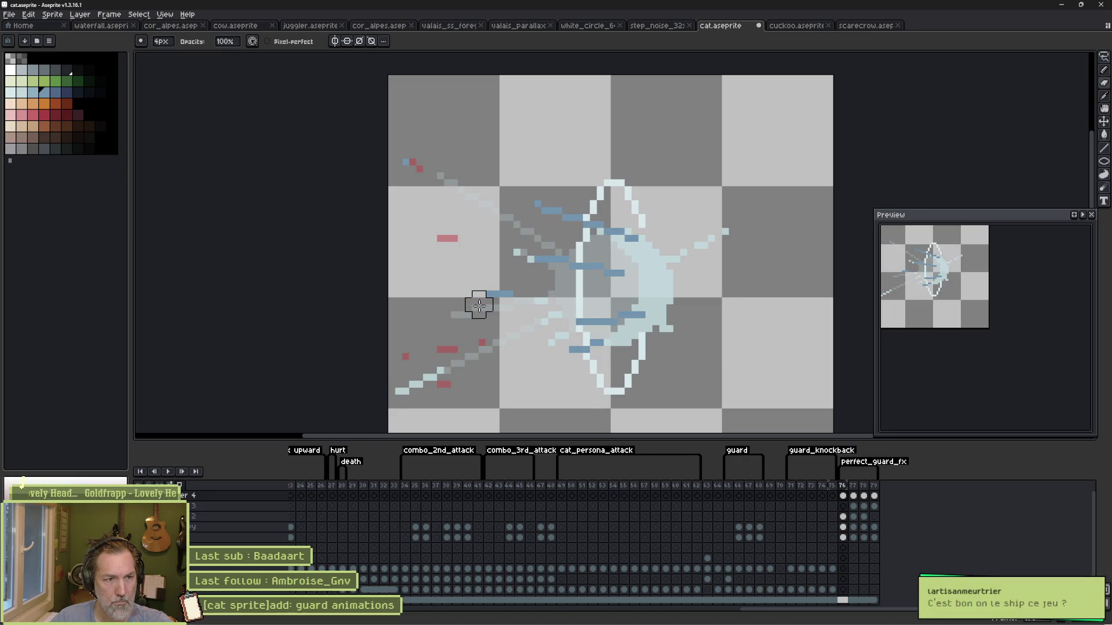
pyautogui.press('Right')
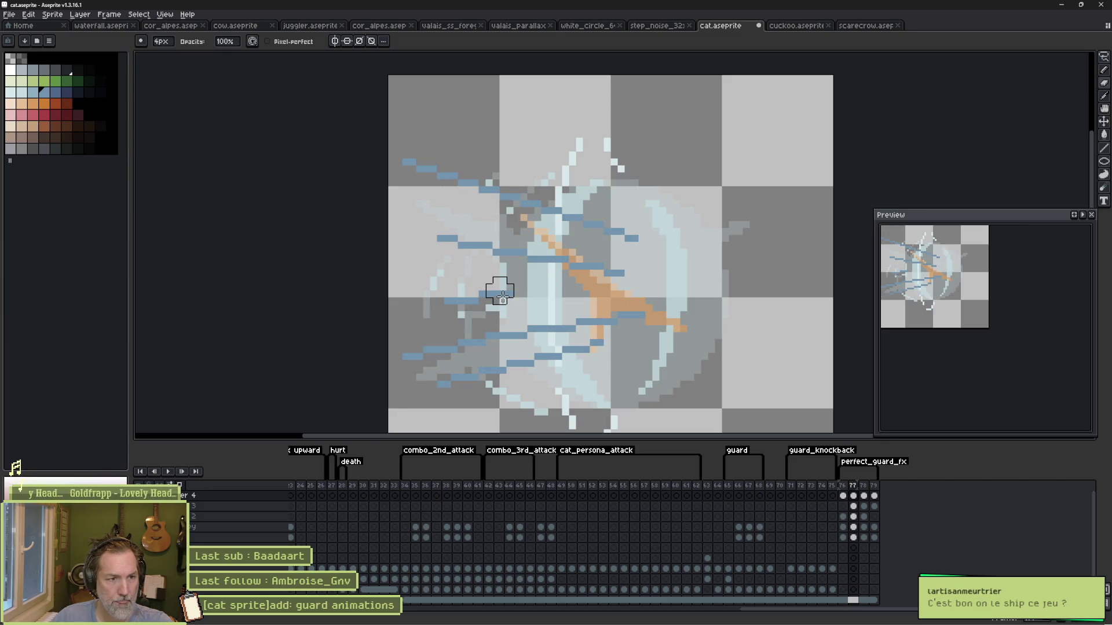
pyautogui.moveTo(491, 288)
pyautogui.mouseDown()
pyautogui.moveTo(502, 291)
pyautogui.moveTo(472, 302)
pyautogui.mouseUp()
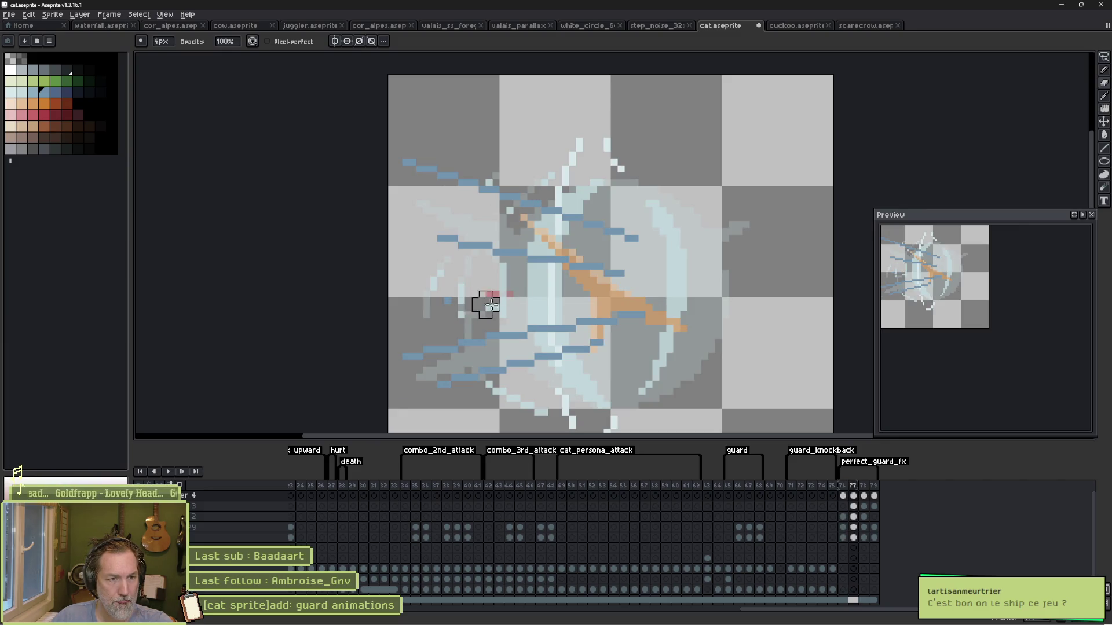
pyautogui.press('Left')
pyautogui.press('Right')
pyautogui.press('Right')
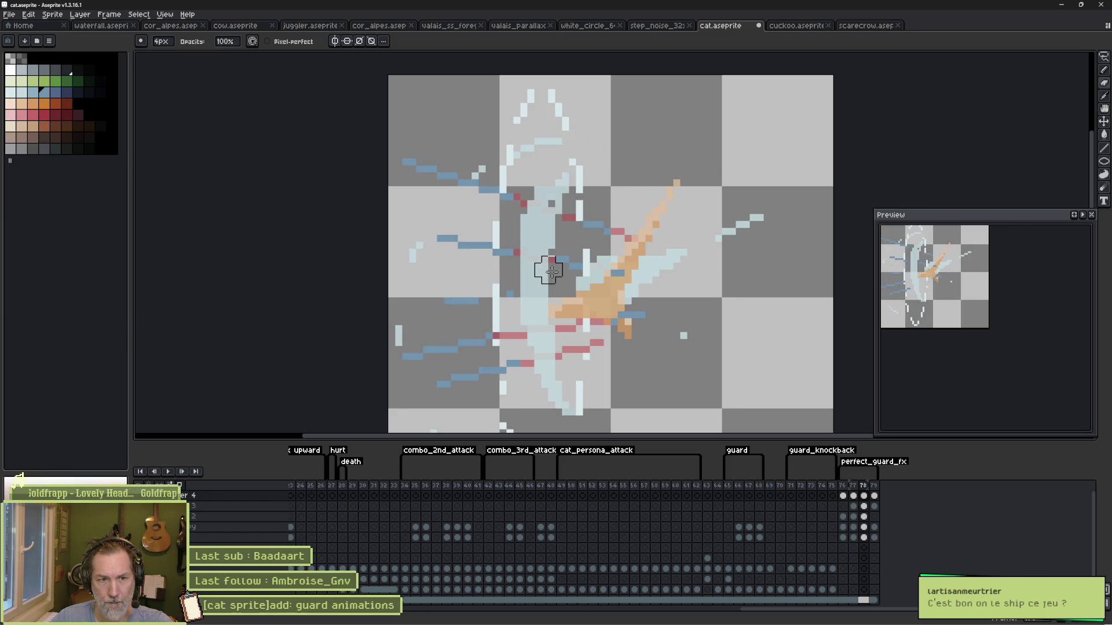
# Step through the guard effect frames to review them, then save cat.aseprite
pyautogui.press('Left')
pyautogui.press('Left')
pyautogui.press('Right')
pyautogui.press('Left')
pyautogui.press('Right')
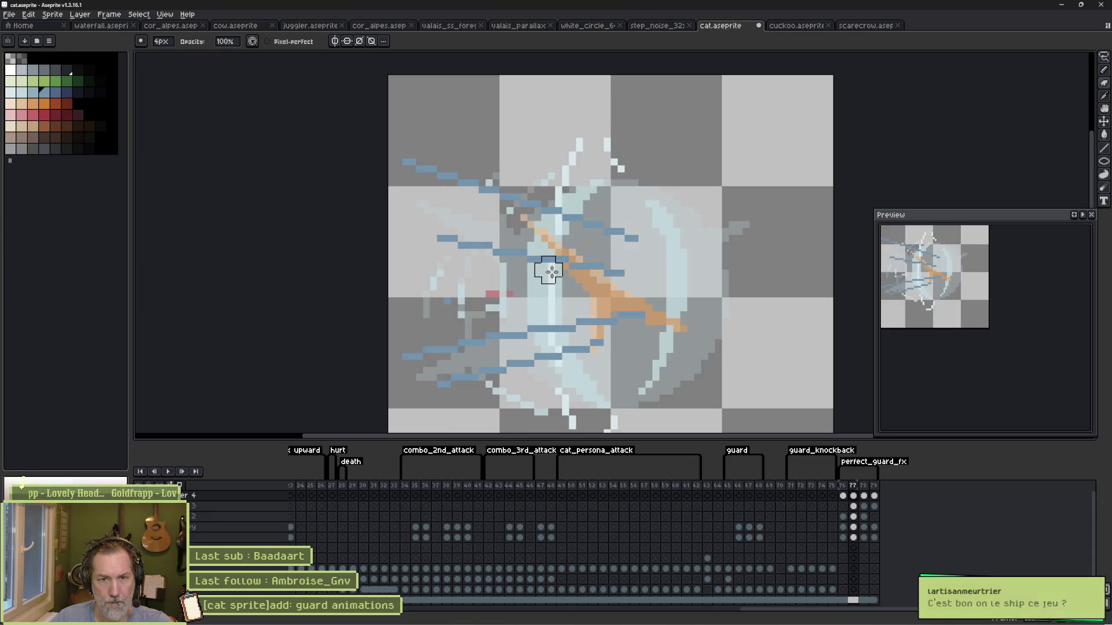
pyautogui.press('Right')
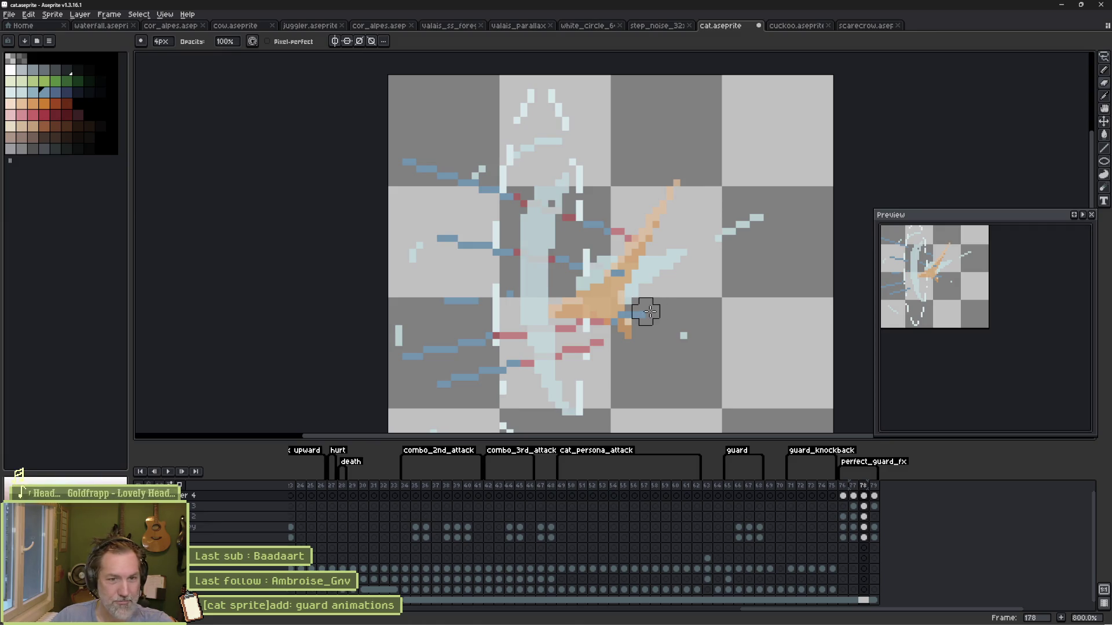
pyautogui.hotkey('ctrl', 's')
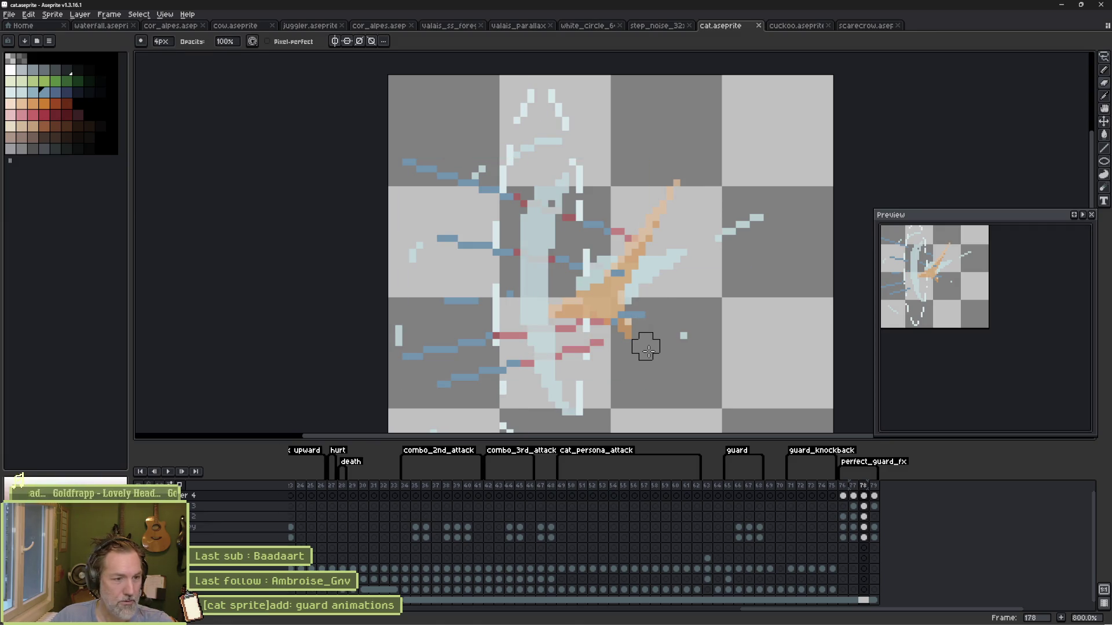
# Minimize Aseprite, view the reimported GuardImpactFx scene in Godot, then return to valais_mase_p2
pyautogui.click(1060, 6)
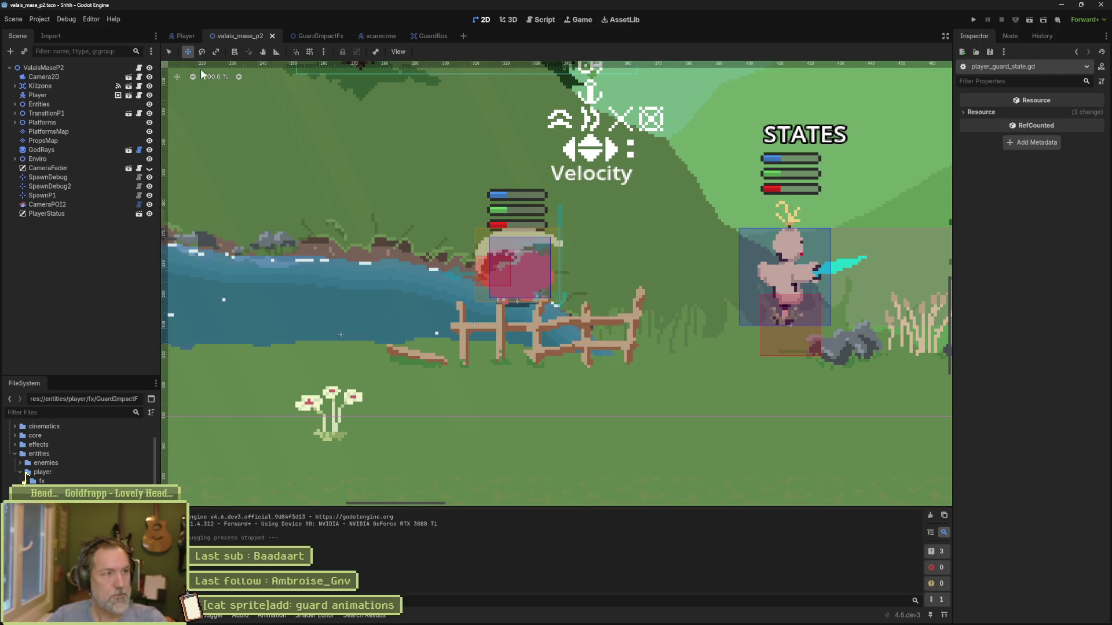
pyautogui.click(291, 37)
pyautogui.scroll(-2, 1041, 585)
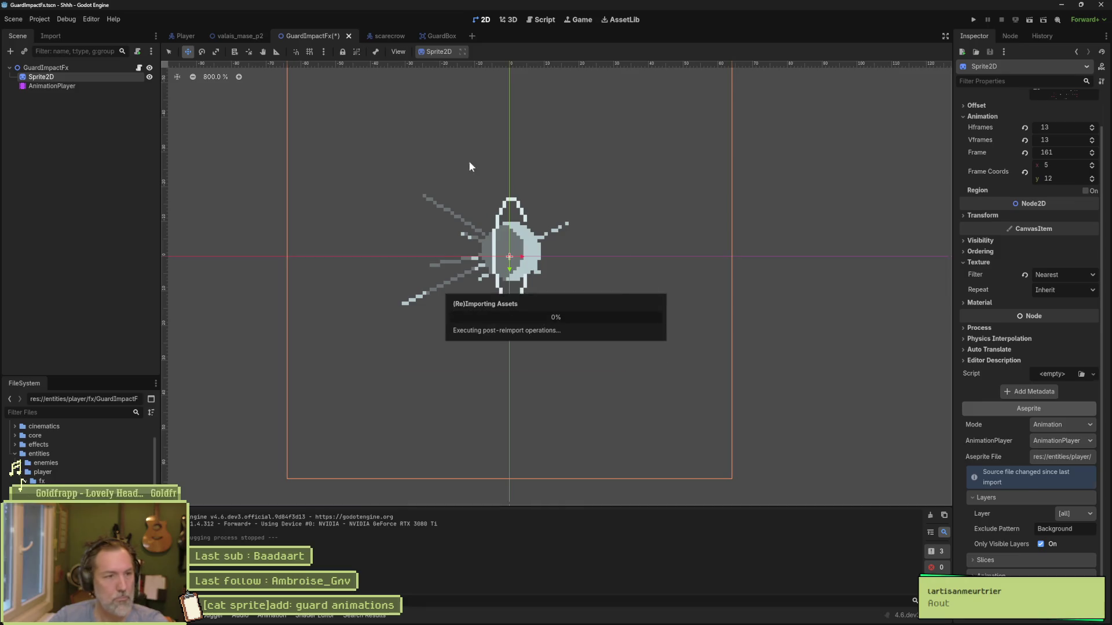
pyautogui.click(242, 36)
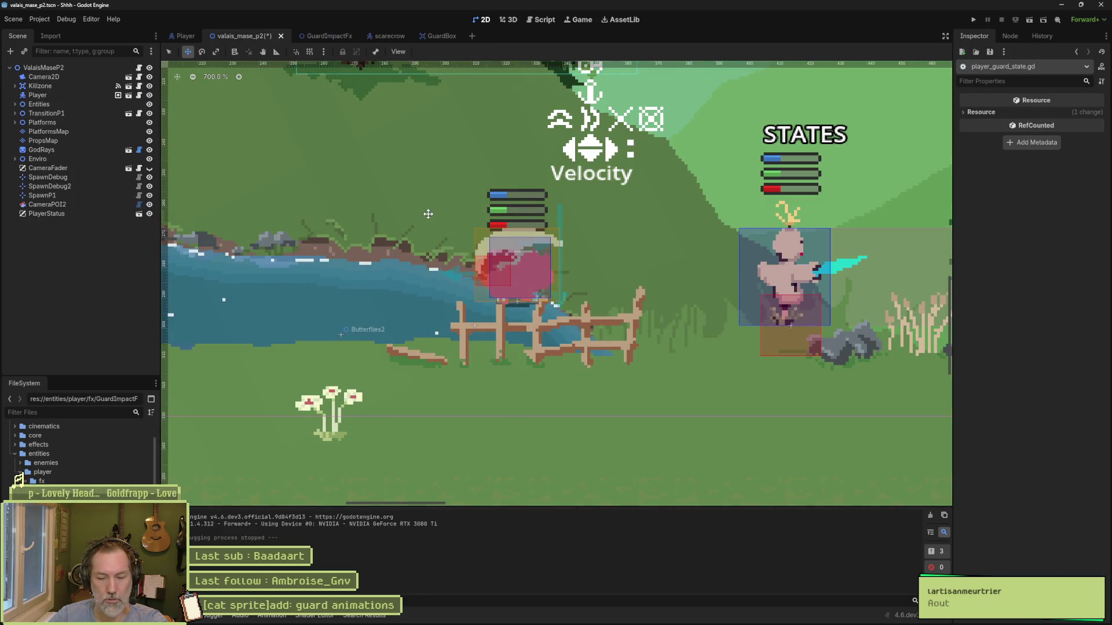
# Run the level with F6, move the cat toward the scarecrow to test guarding, then stop
pyautogui.press('F6')
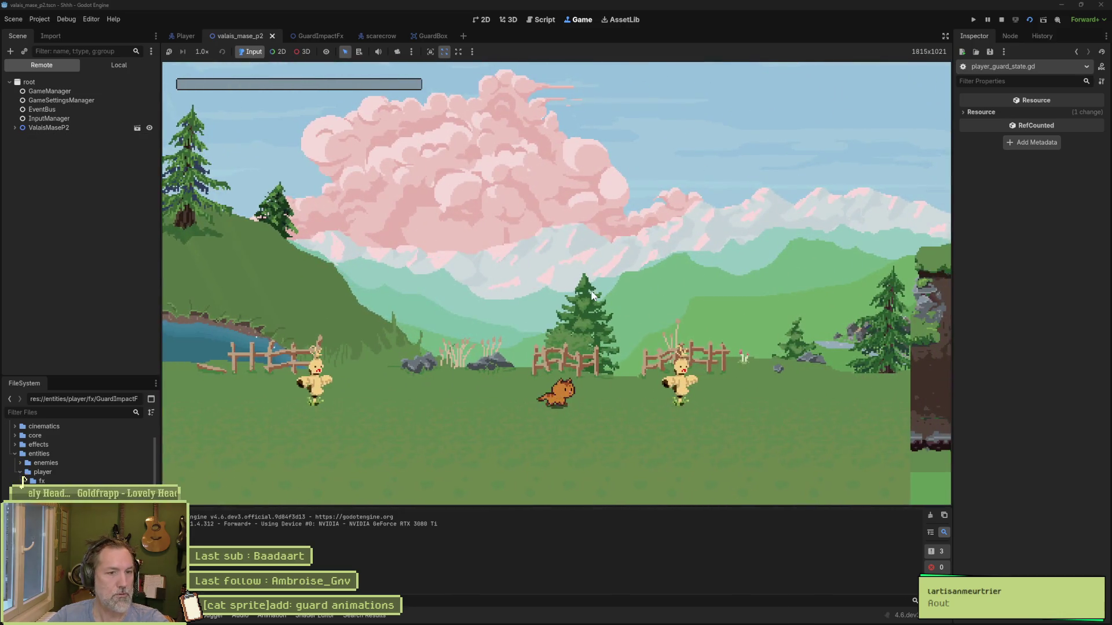
pyautogui.press('Right')
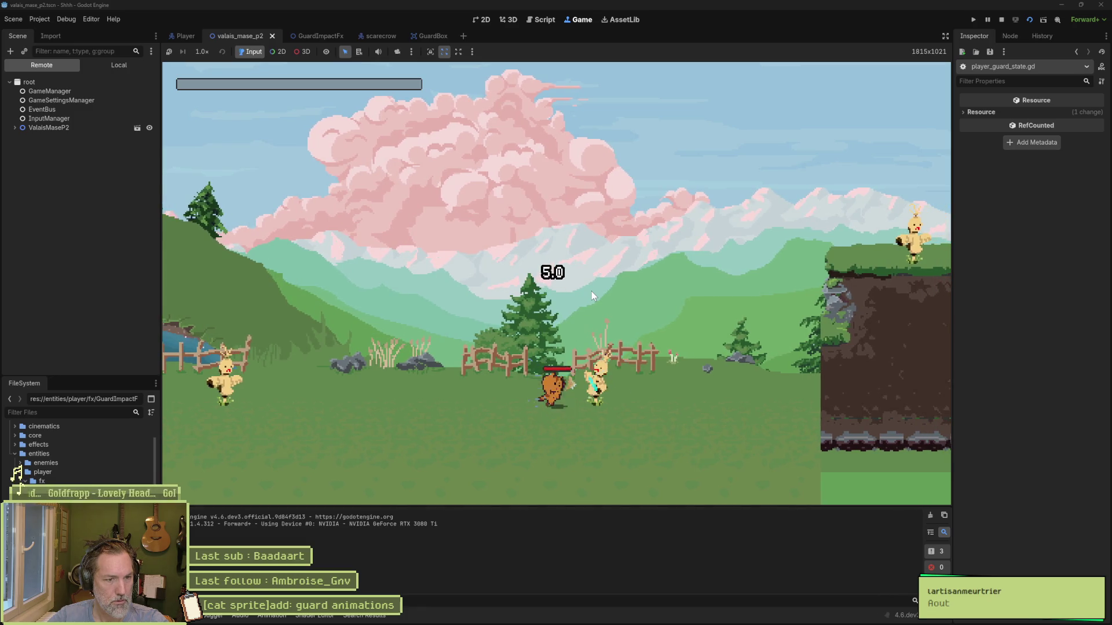
pyautogui.press('F8')
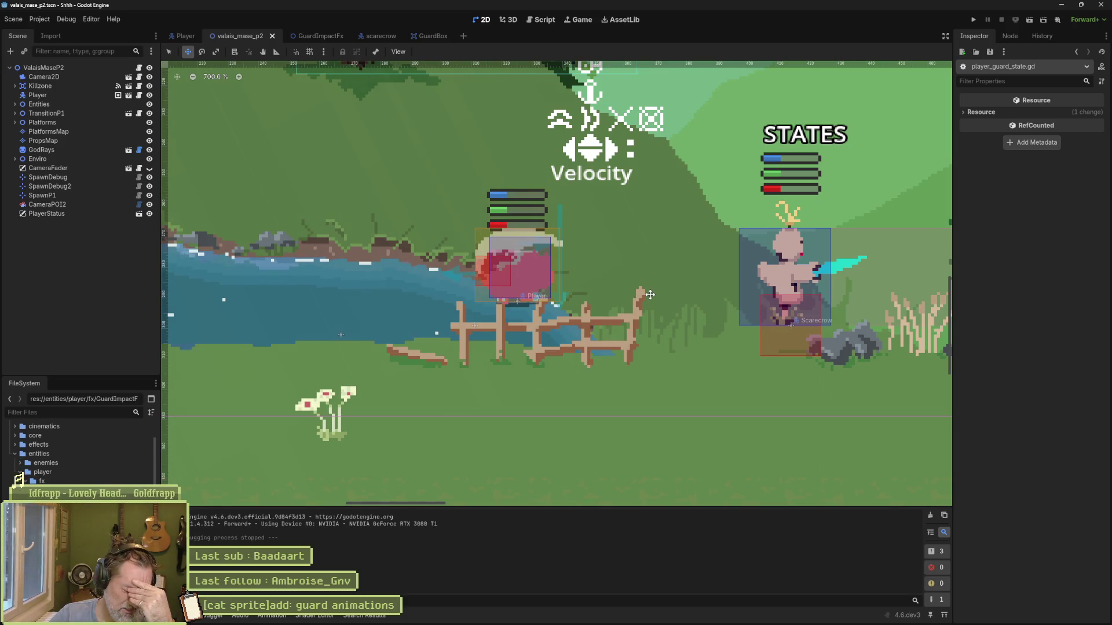
pyautogui.click(584, 615)
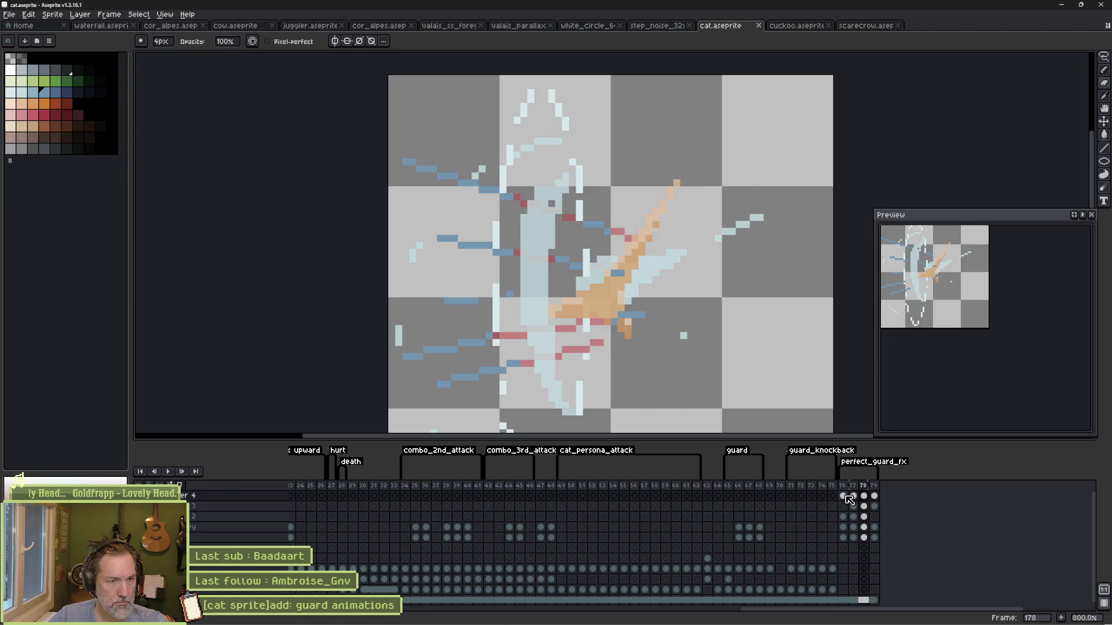
# Select frames 176–177, save cat.aseprite, confirm the perfect_guard_fx tag properties, and return to Godot
pyautogui.moveTo(845, 496); pyautogui.dragTo(853, 496)
pyautogui.hotkey('ctrl', 's')
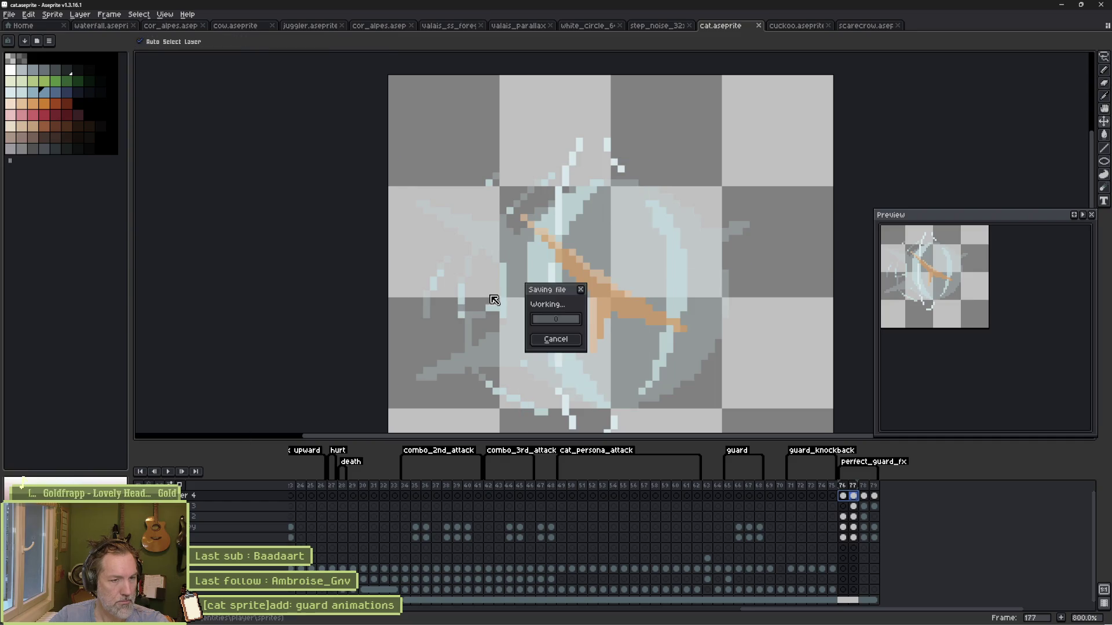
pyautogui.hotkey('alt', 'Tab')
pyautogui.hotkey('alt', 'Tab')
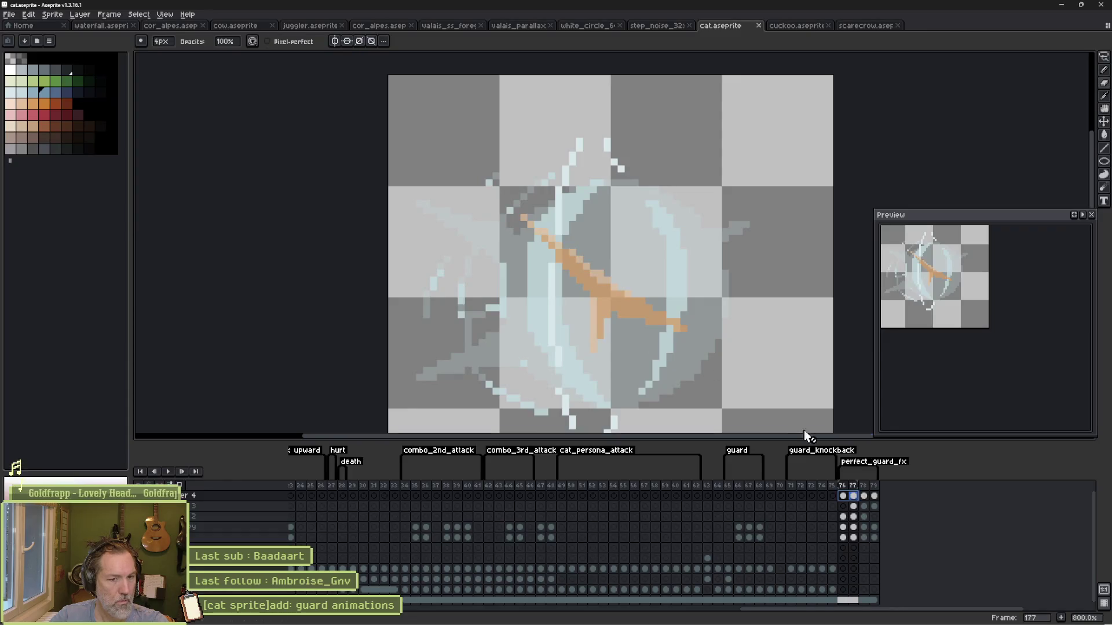
pyautogui.doubleClick(873, 461)
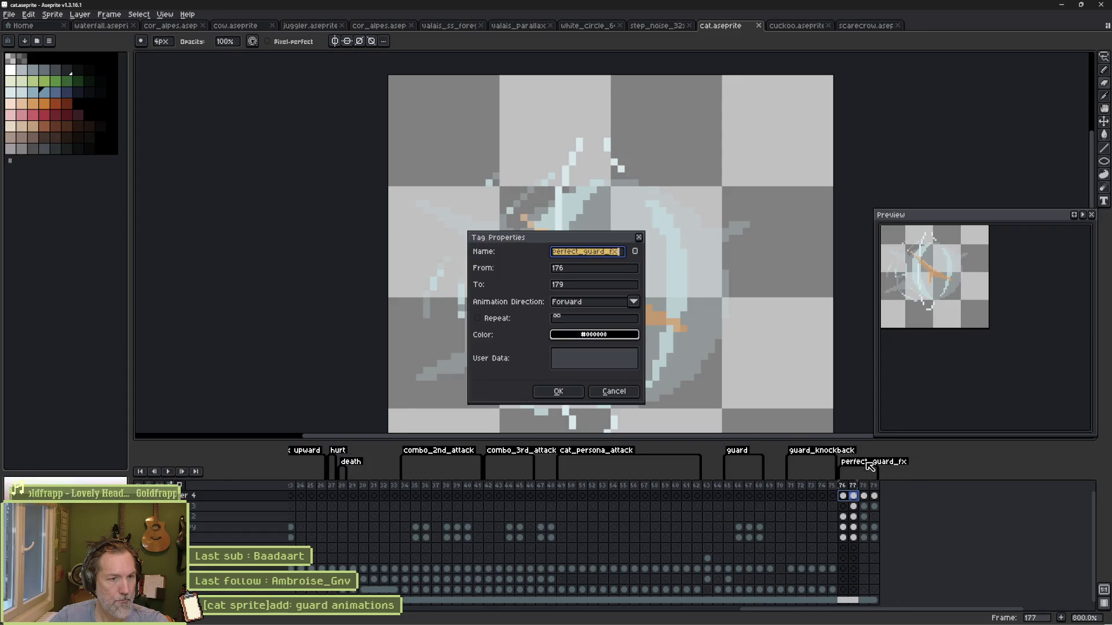
pyautogui.click(564, 391)
pyautogui.hotkey('alt', 'Tab')
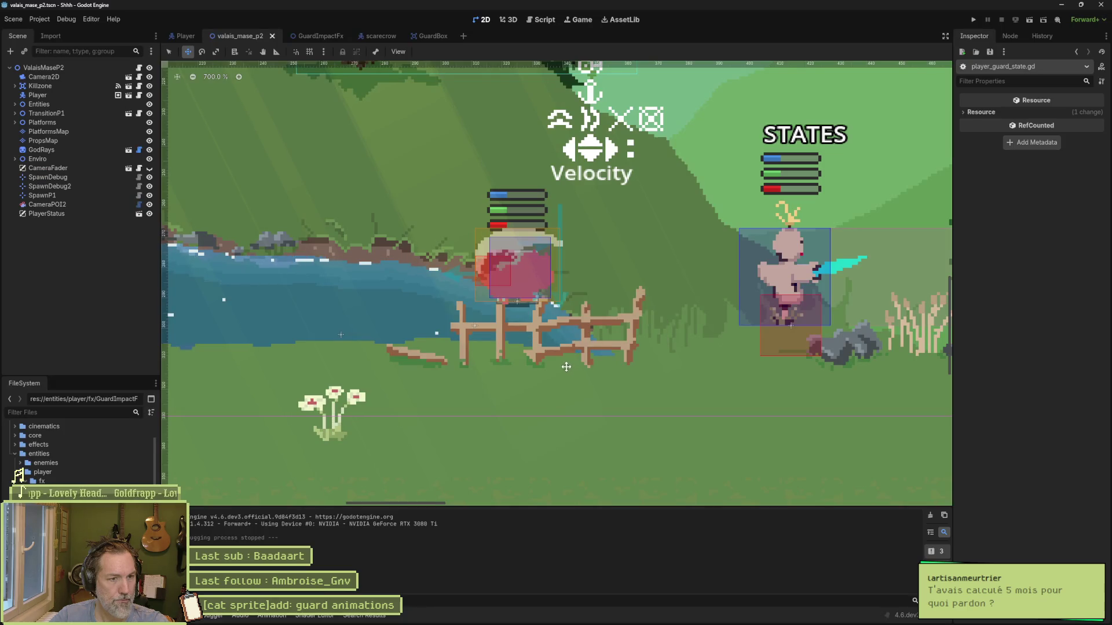
pyautogui.click(320, 36)
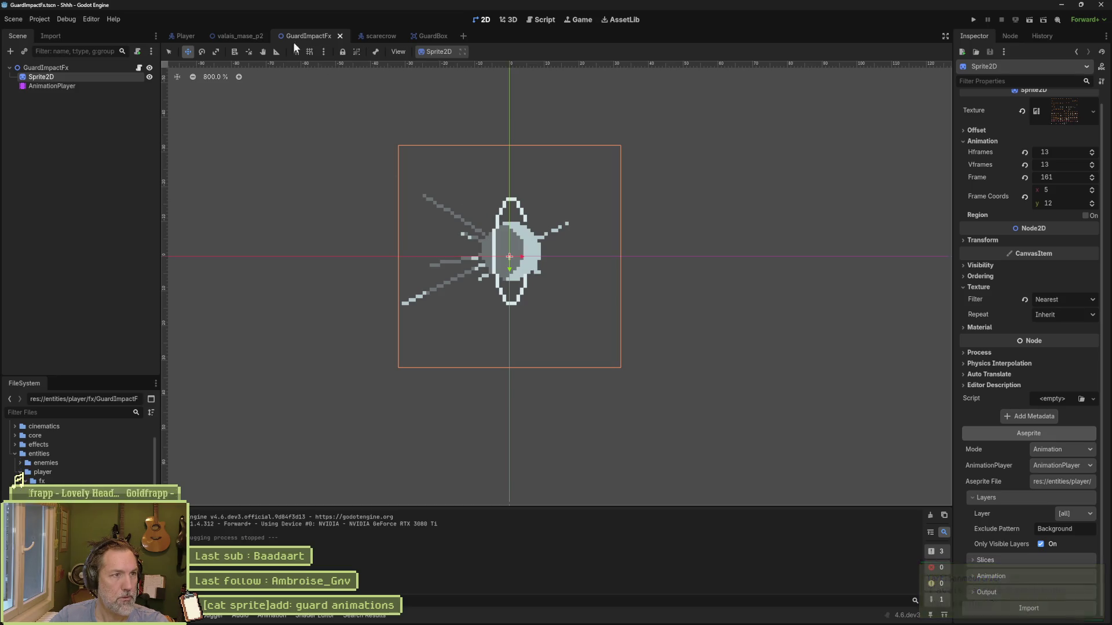
pyautogui.click(241, 36)
pyautogui.press('F6')
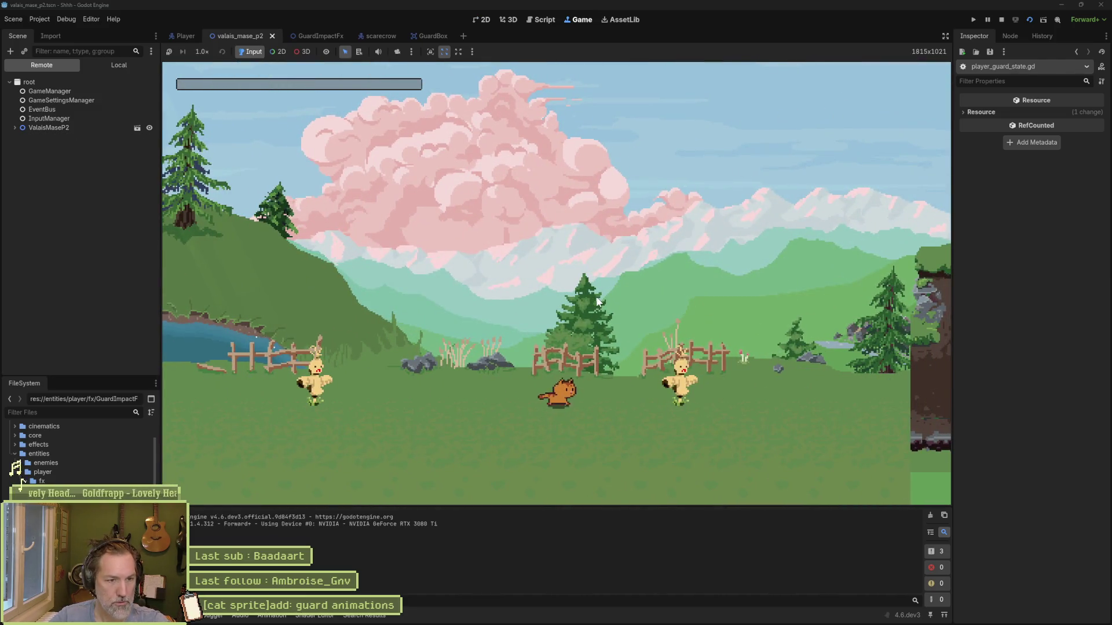
pyautogui.press('Right')
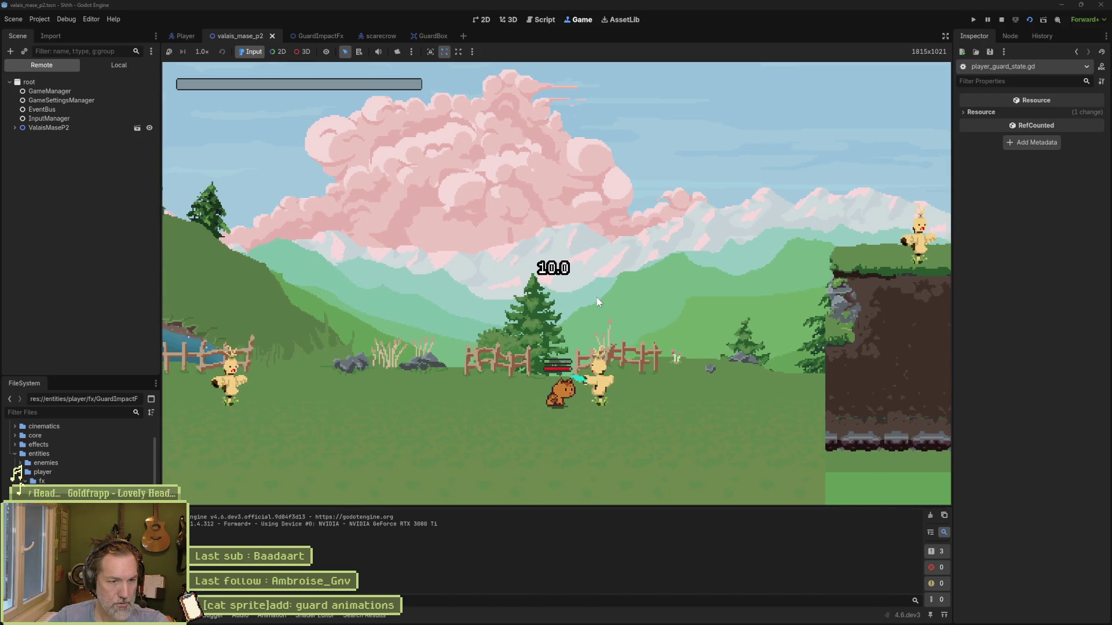
pyautogui.press('shift')
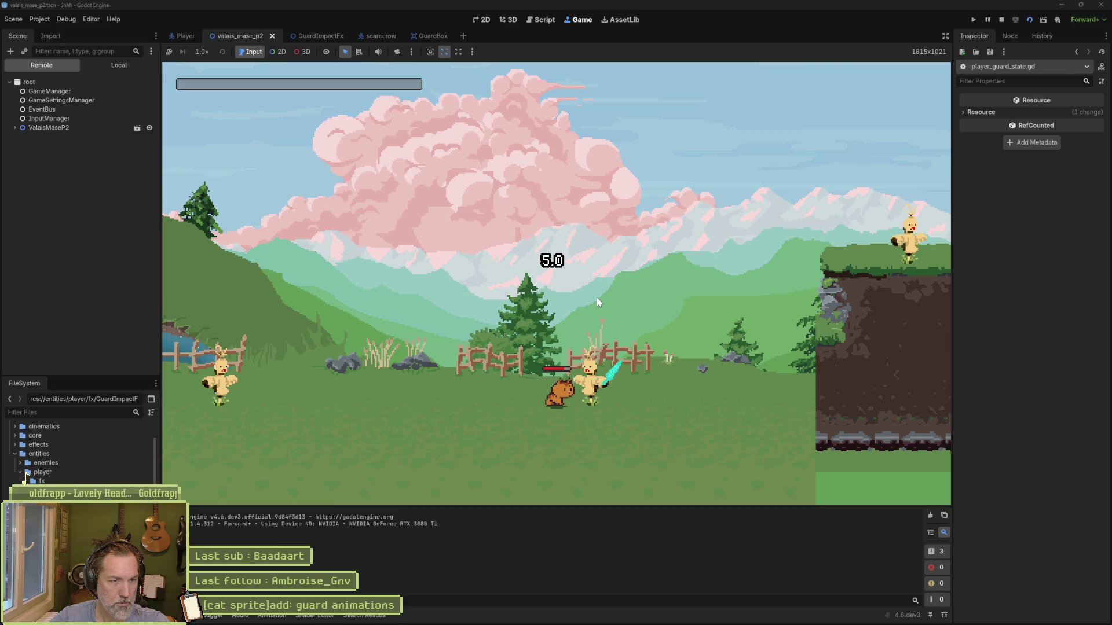
pyautogui.press('shift')
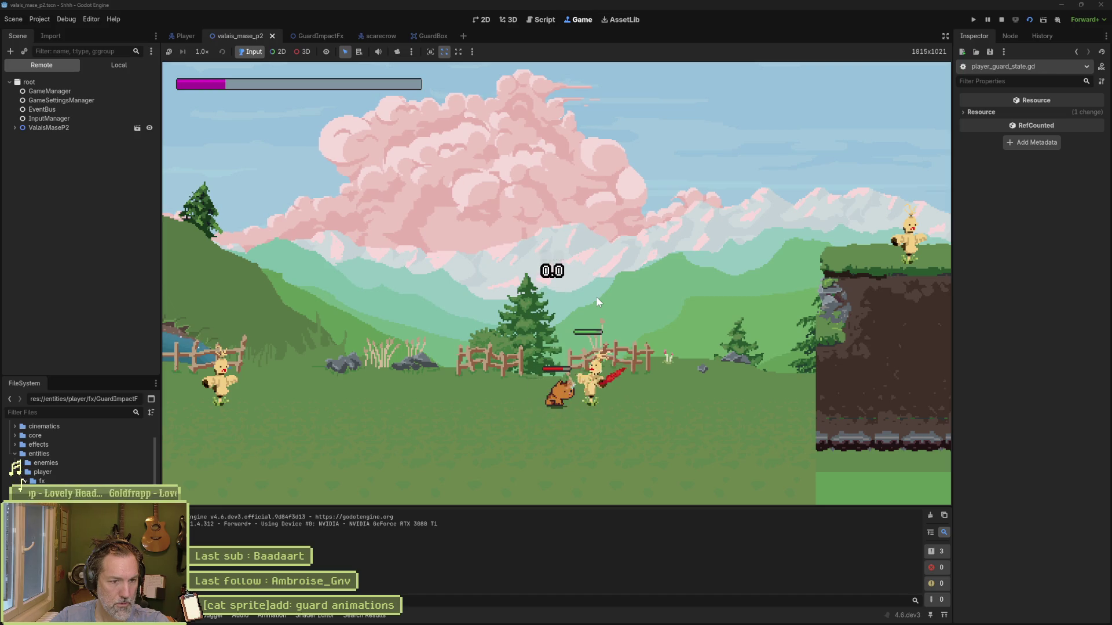
pyautogui.press('shift')
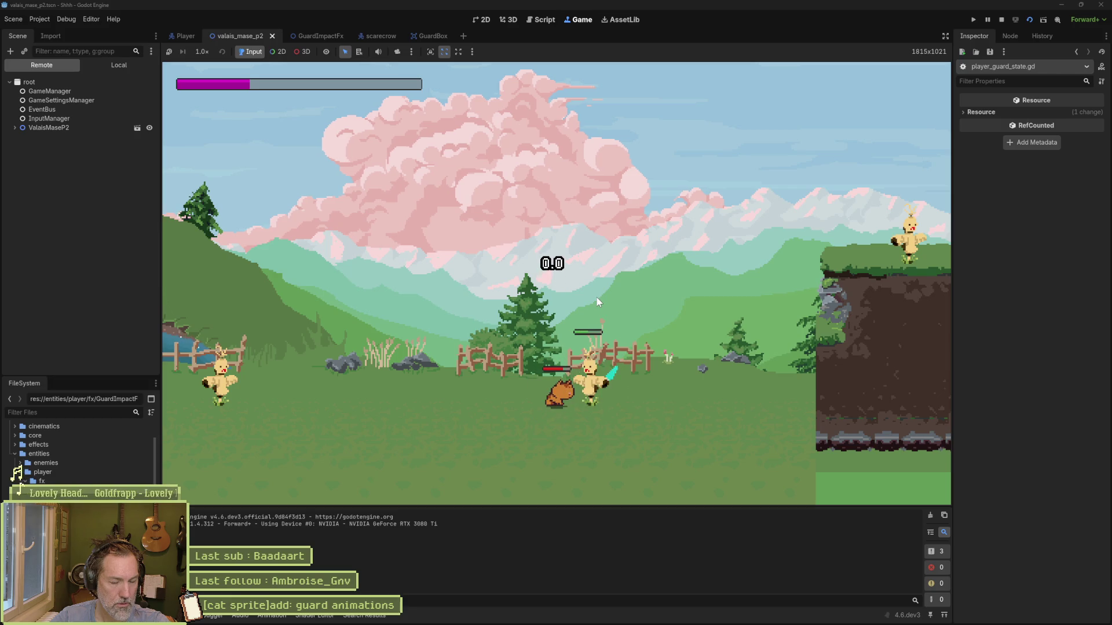
pyautogui.press('shift')
pyautogui.press('shift')
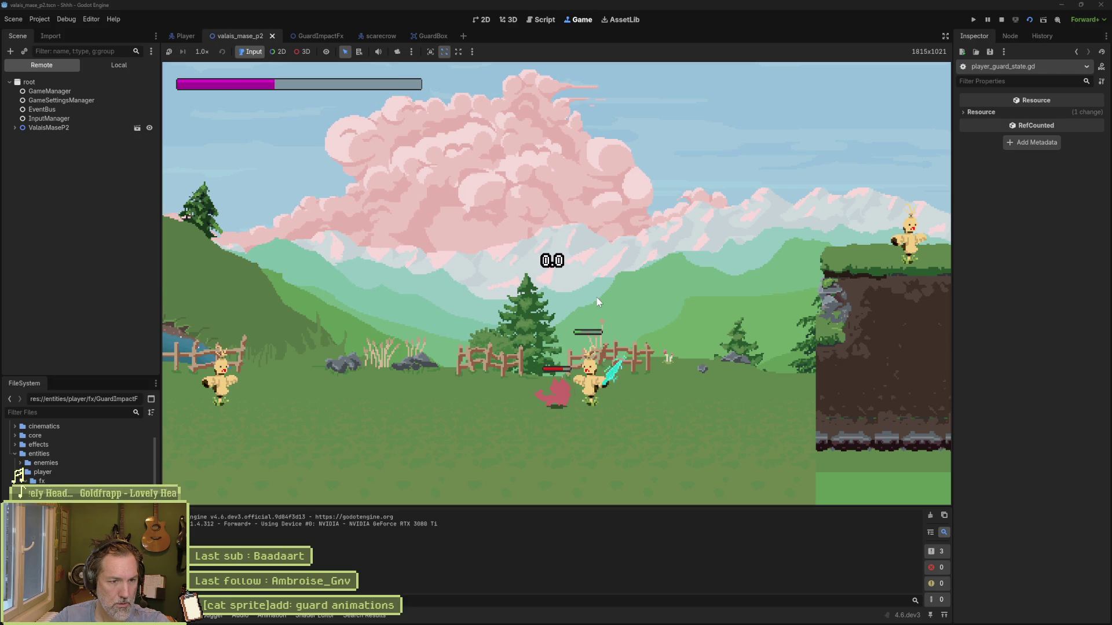
pyautogui.press('shift')
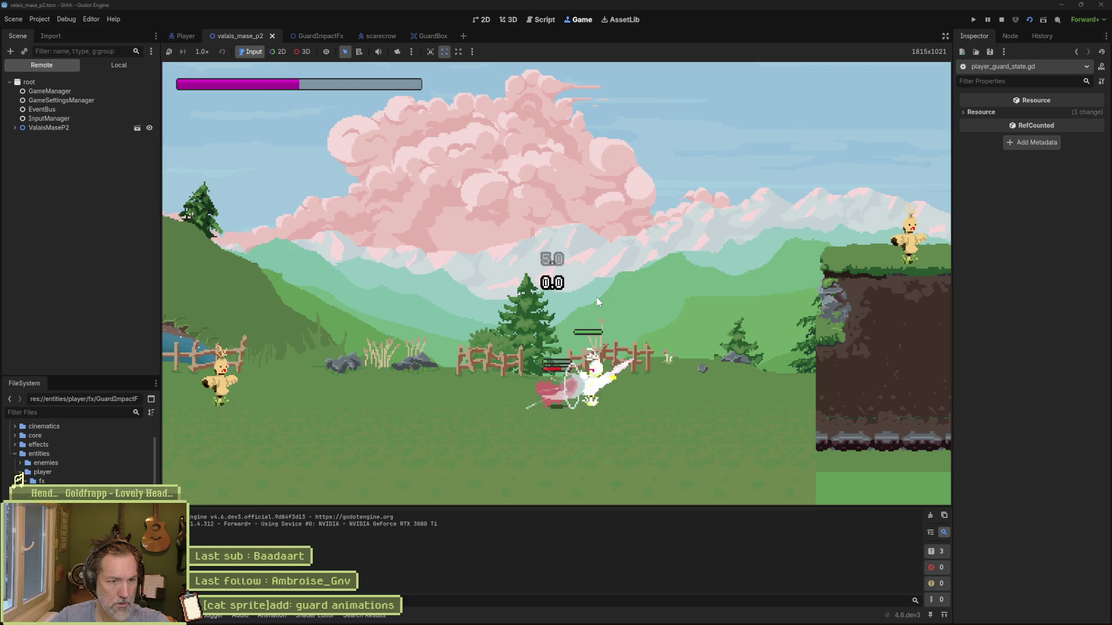
pyautogui.press('F8')
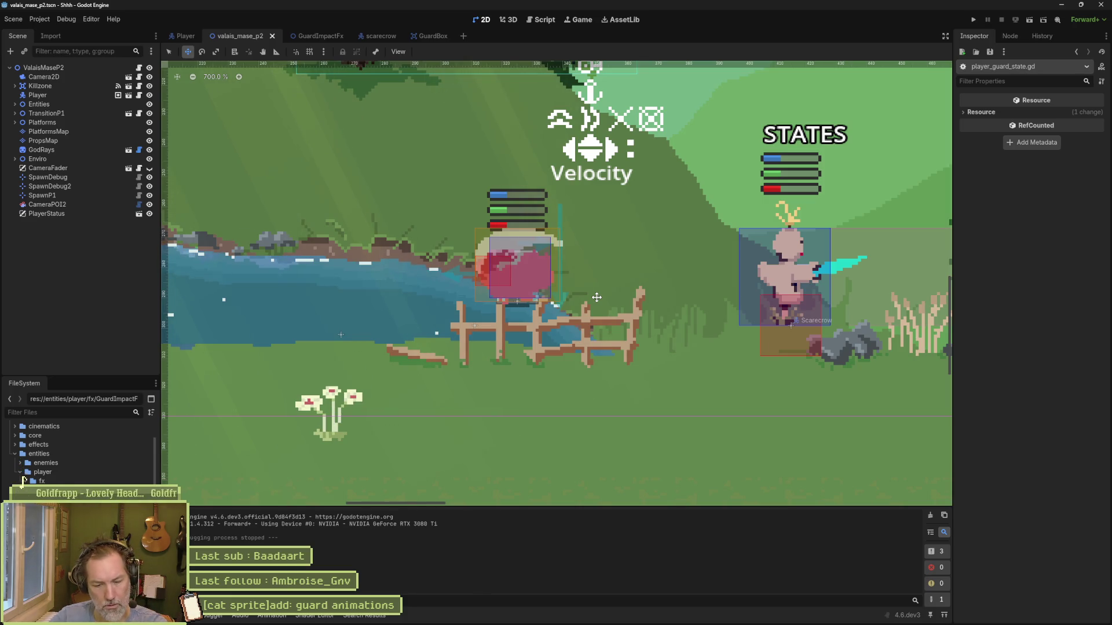
pyautogui.press('F6')
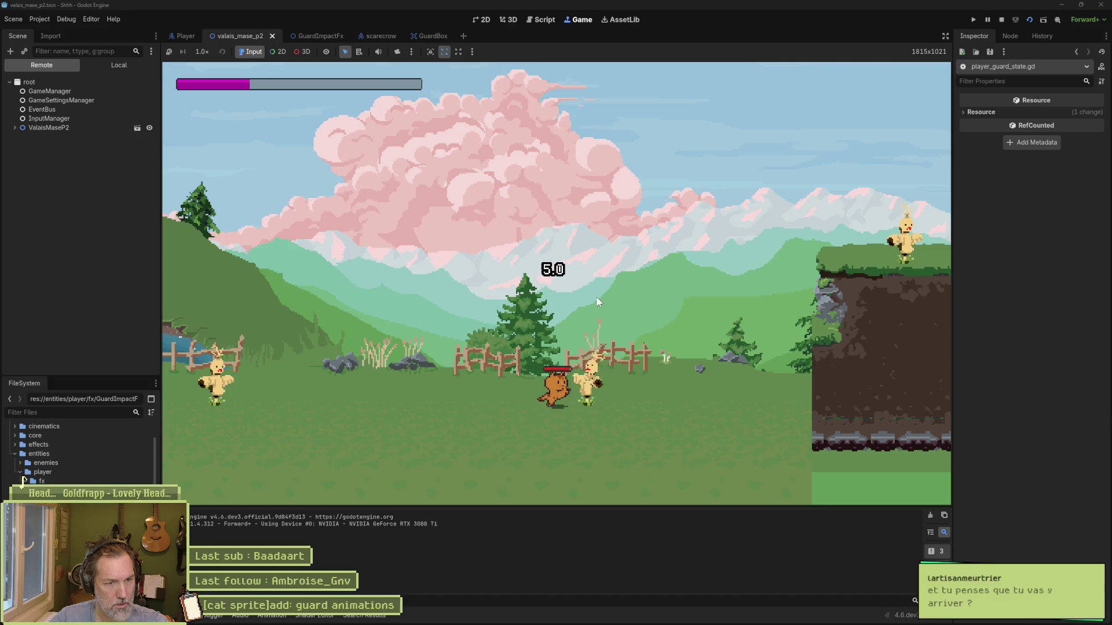
pyautogui.press('F8')
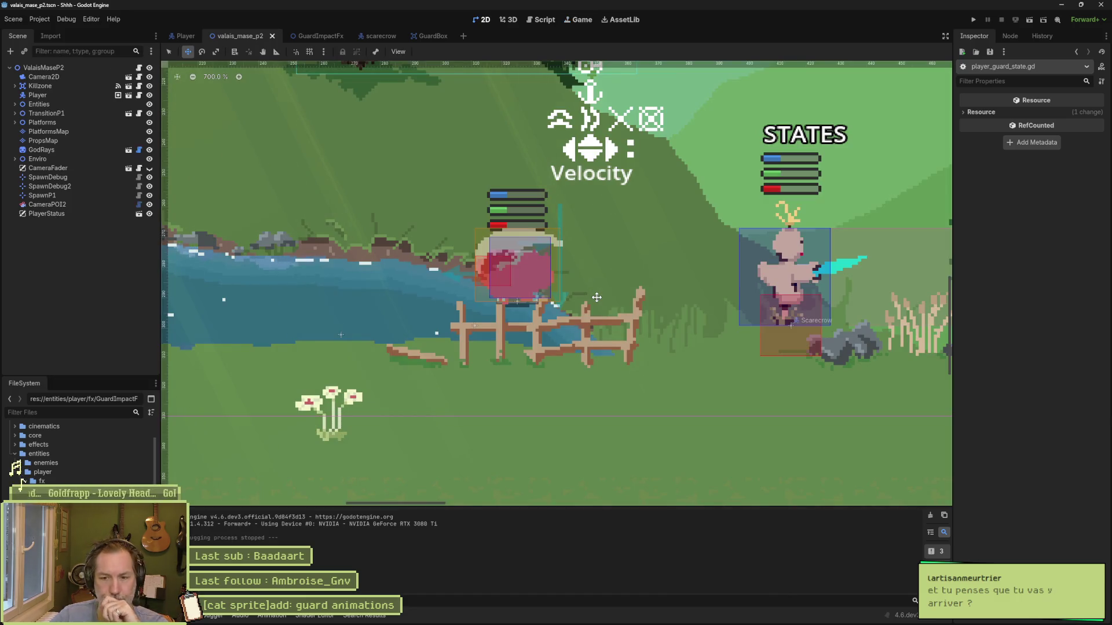
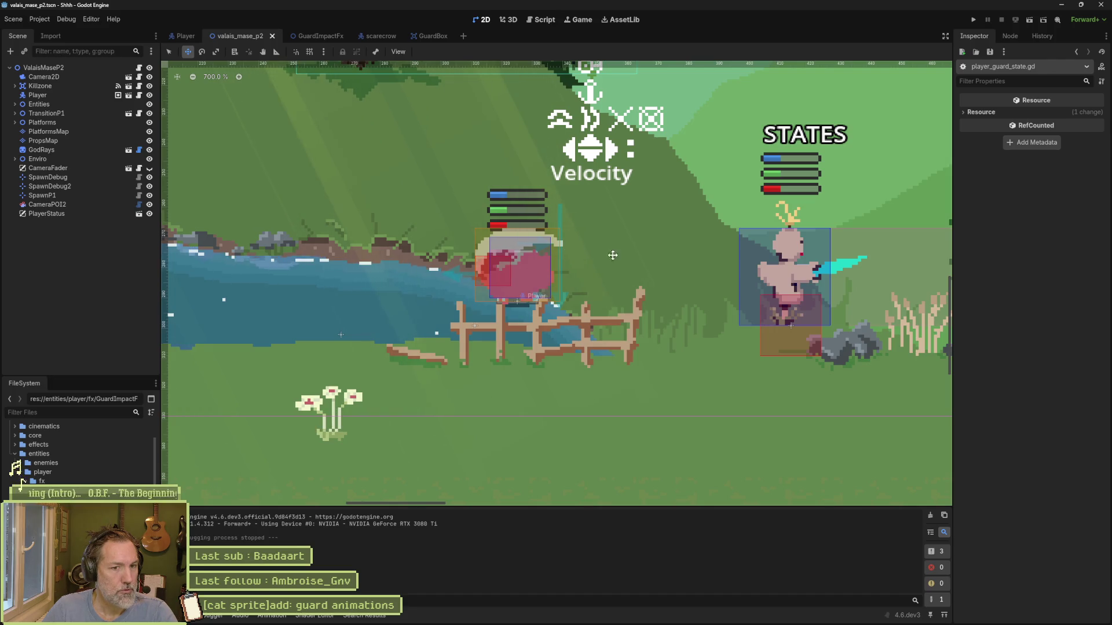
# Pan the level view slightly, then bring up cat.aseprite in Aseprite
pyautogui.moveTo(665, 246); pyautogui.dragTo(586, 293)
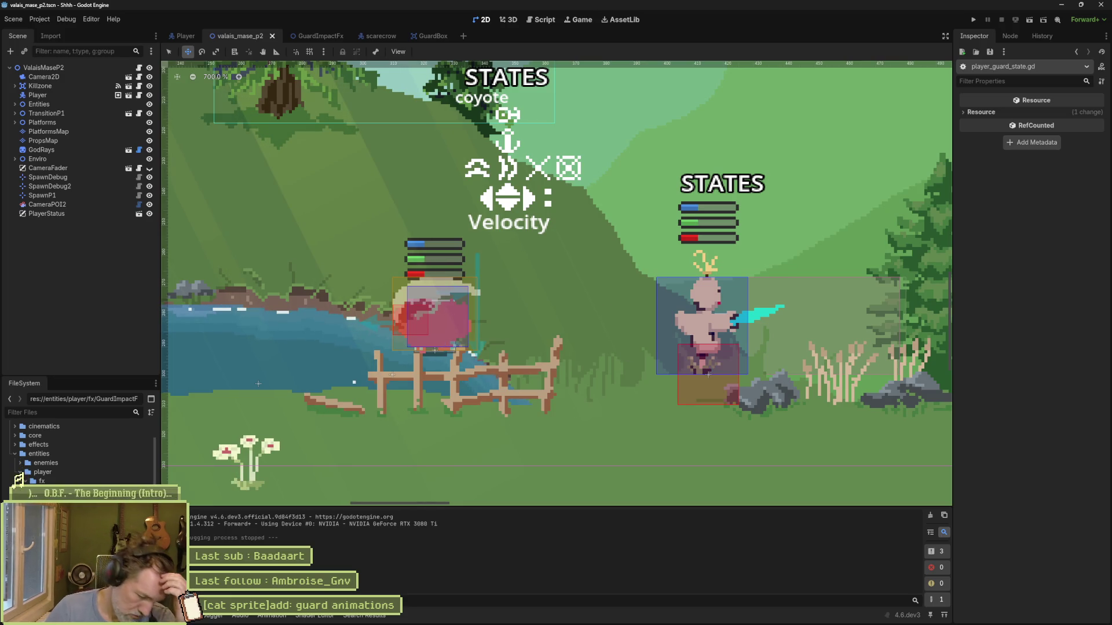
pyautogui.click(585, 615)
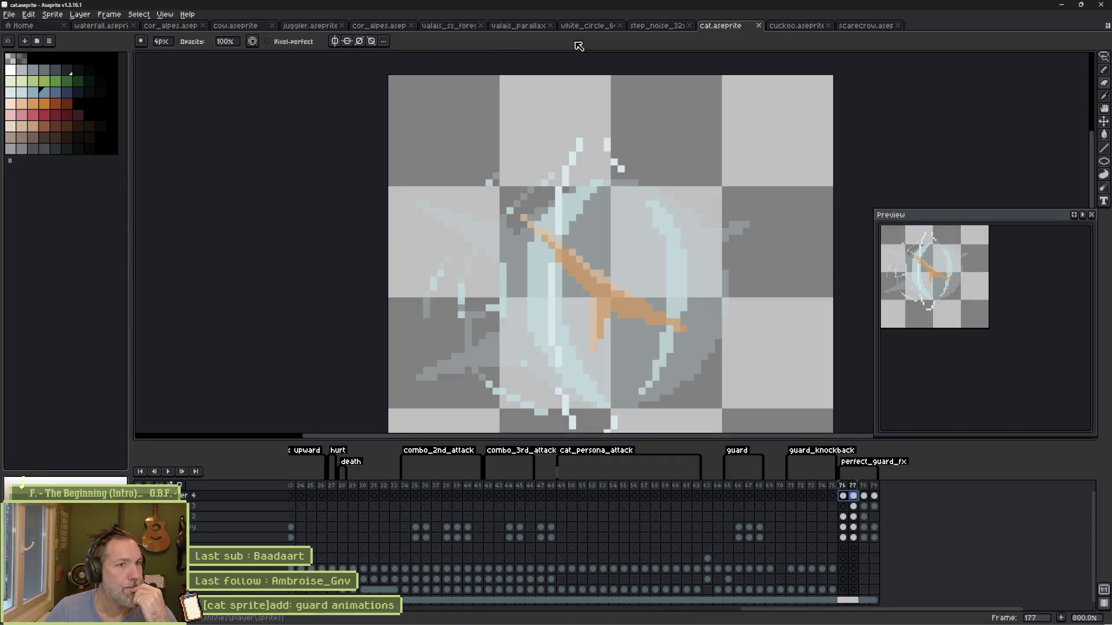
# In scarecrow.aseprite, select and play back the bad_guard frames 28–32
pyautogui.click(869, 28)
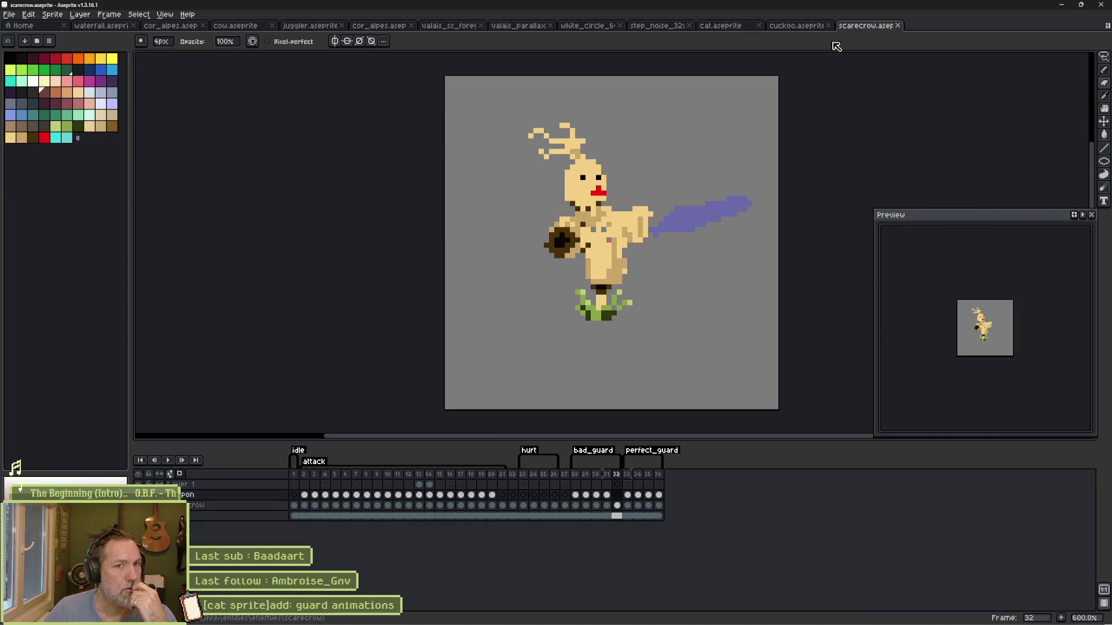
pyautogui.moveTo(574, 474); pyautogui.dragTo(598, 478)
pyautogui.press('Return')
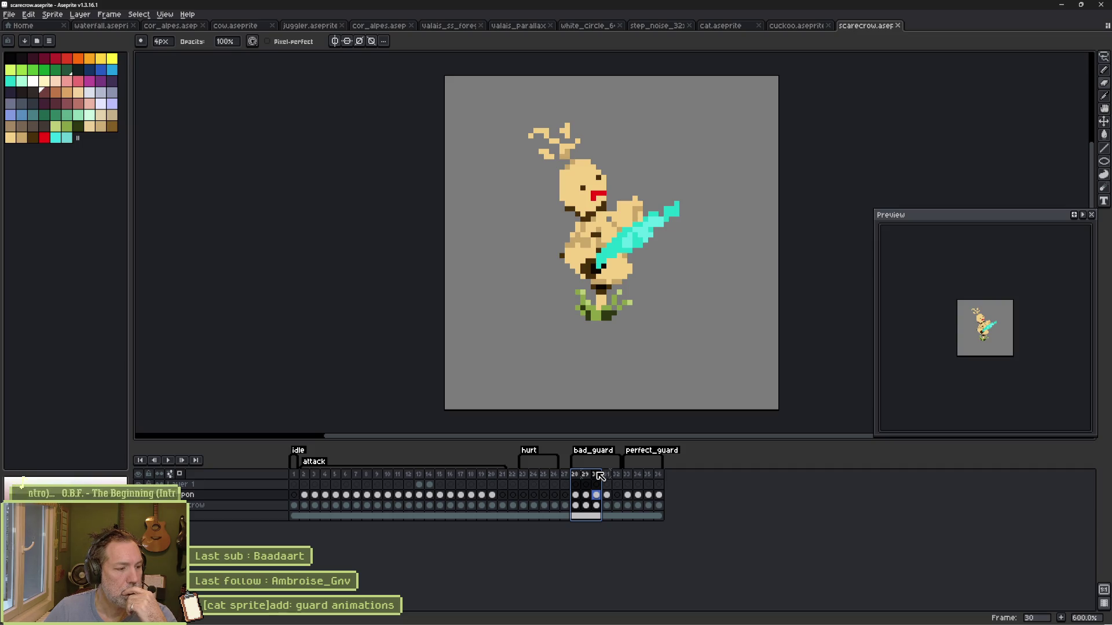
pyautogui.click(576, 475)
pyautogui.moveTo(585, 476)
pyautogui.mouseDown()
pyautogui.moveTo(618, 476)
pyautogui.moveTo(579, 476)
pyautogui.mouseUp()
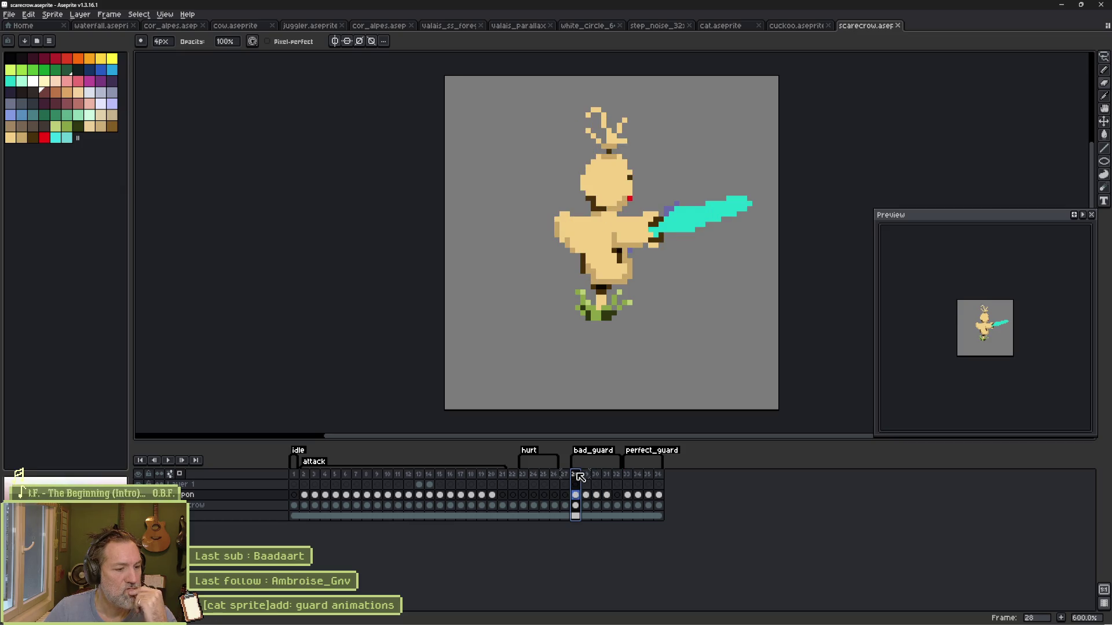
# Select the perfect_guard frames 33–36, then bring the PotPlayer reference recording forward
pyautogui.click(629, 476)
pyautogui.moveTo(635, 479); pyautogui.dragTo(660, 480)
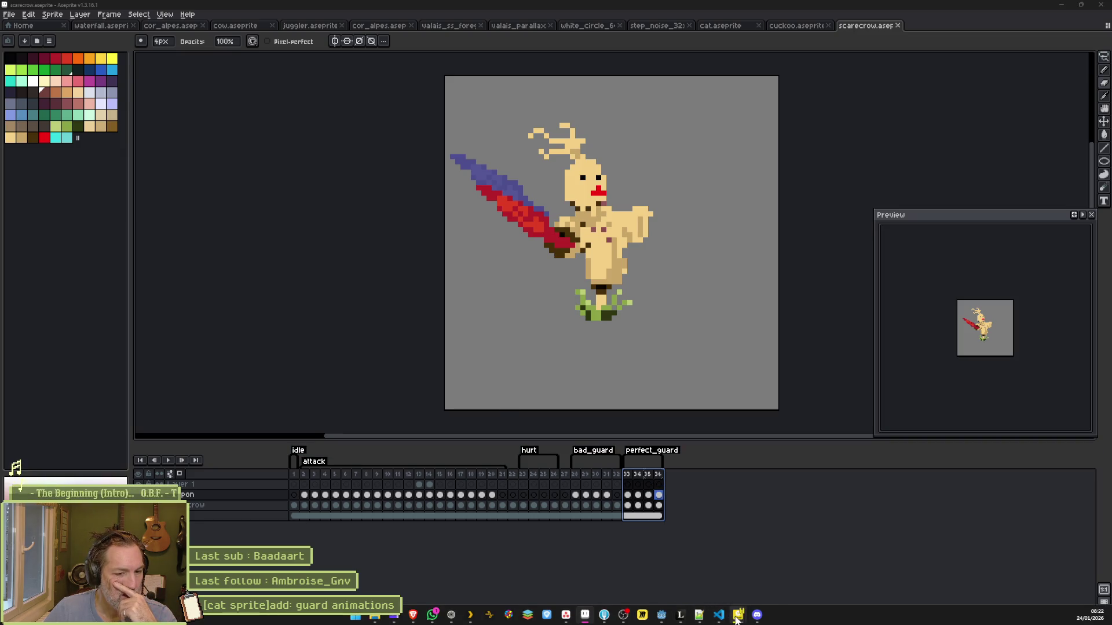
pyautogui.moveTo(737, 617)
pyautogui.click(741, 569)
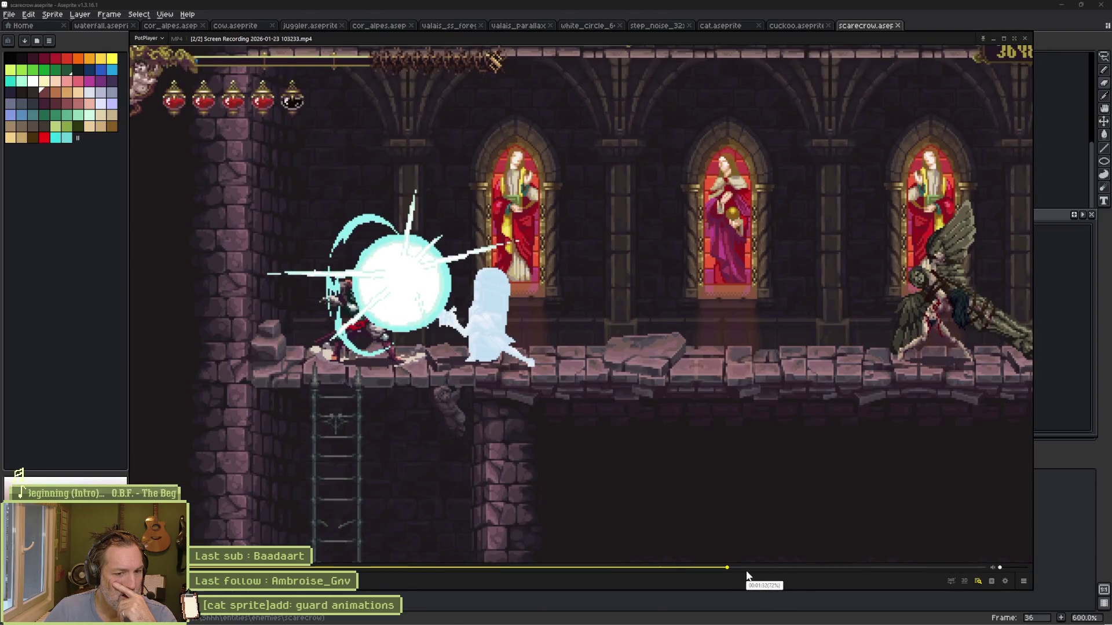
# Step frame by frame through the reference video's guard-impact flash
pyautogui.press('d')
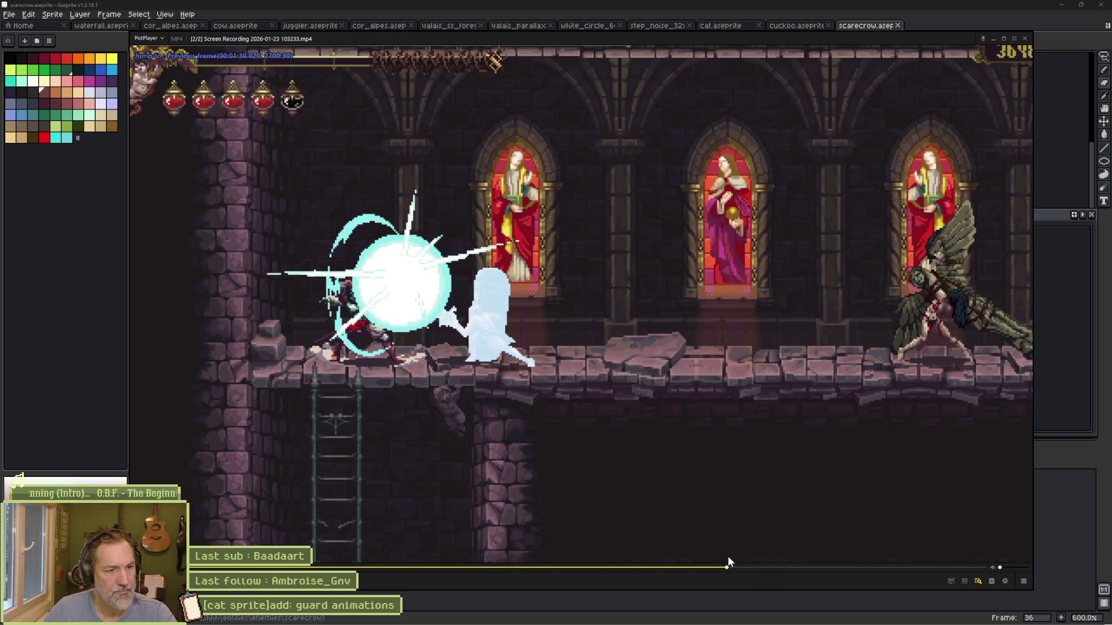
pyautogui.press('f')
pyautogui.press('f')
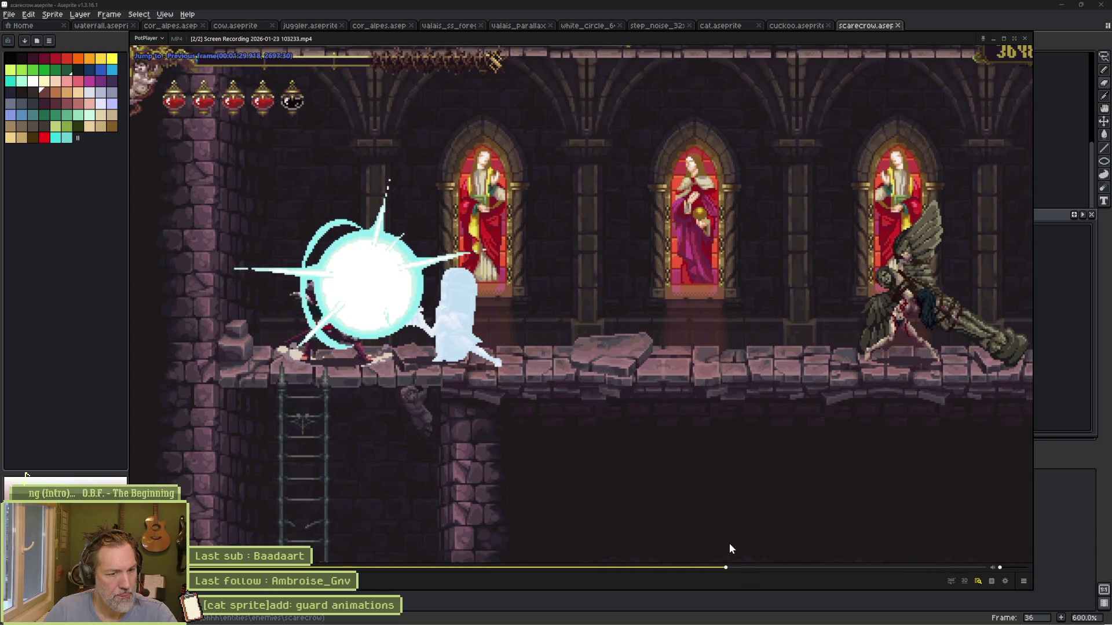
pyautogui.press('f')
pyautogui.press('f')
pyautogui.press('f')
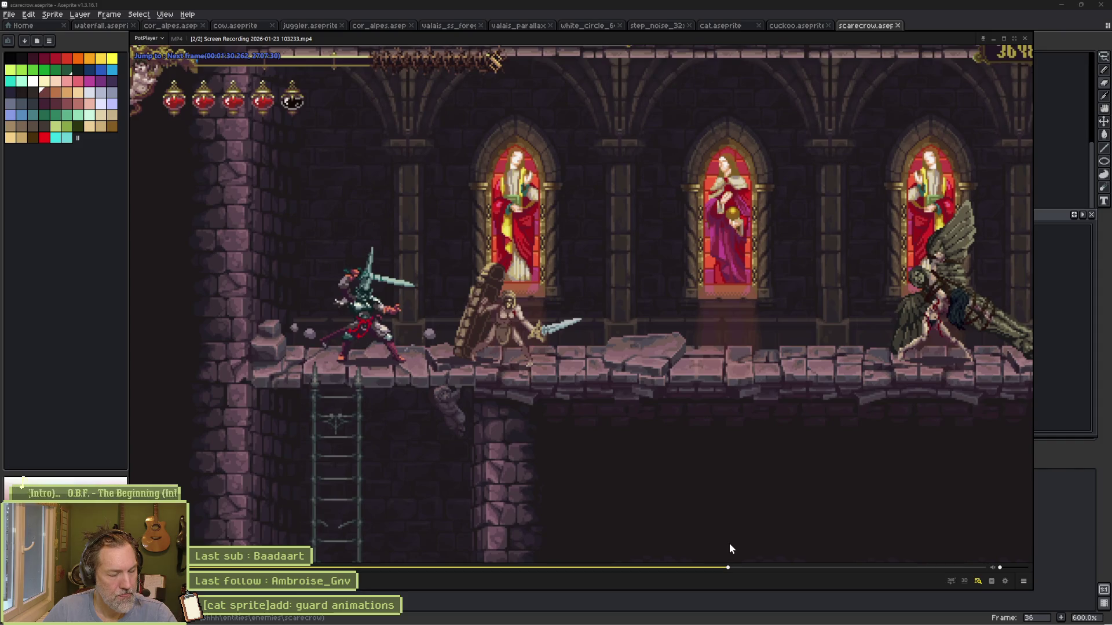
# Rewind to 36 seconds and step to the slash effect, then close PotPlayer and return to Godot
pyautogui.click(377, 569)
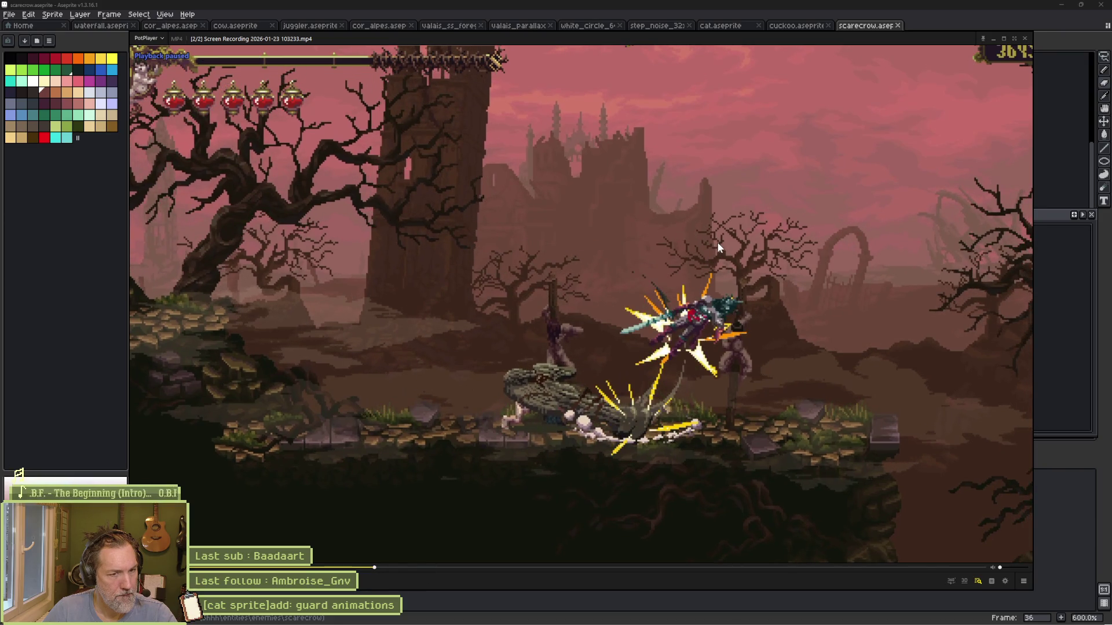
pyautogui.press('f')
pyautogui.press('f')
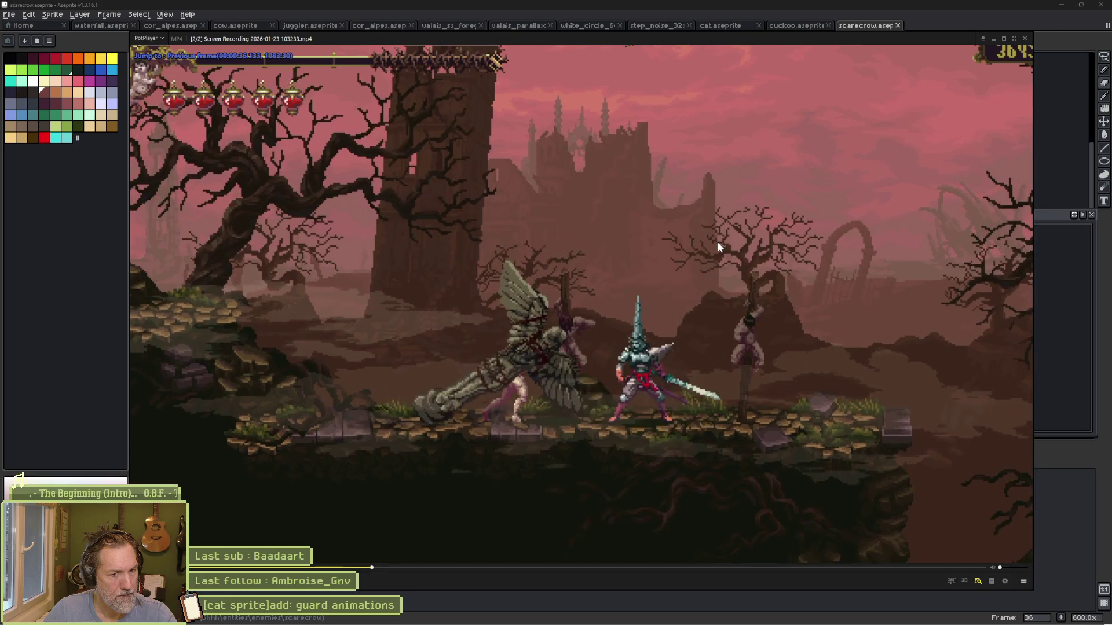
pyautogui.press('f')
pyautogui.press('f')
pyautogui.press('f')
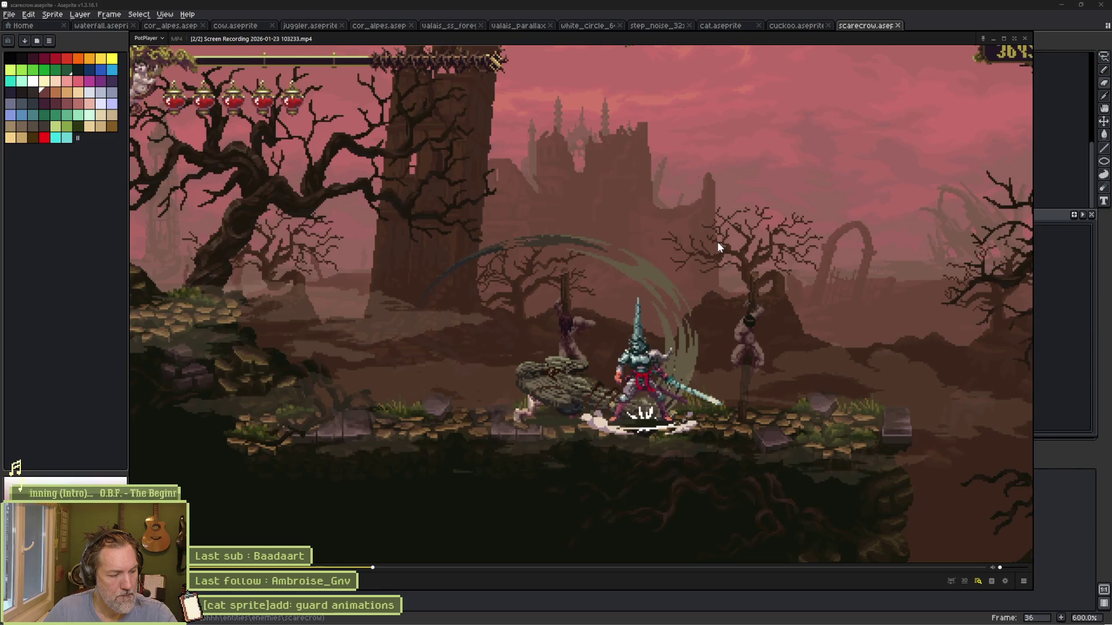
pyautogui.press('f')
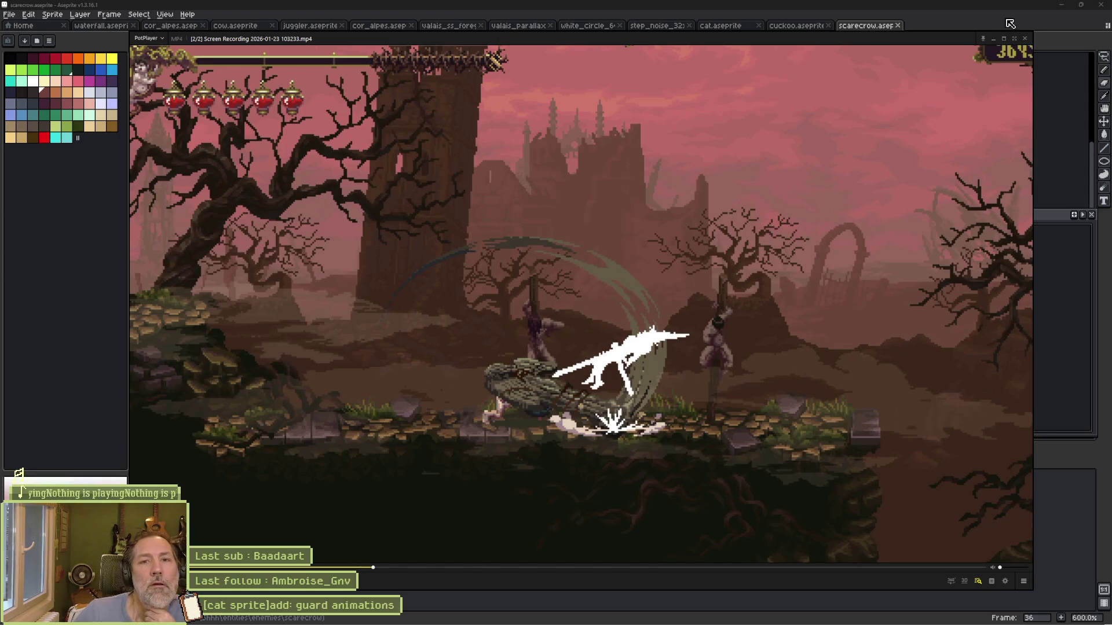
pyautogui.click(1042, 87)
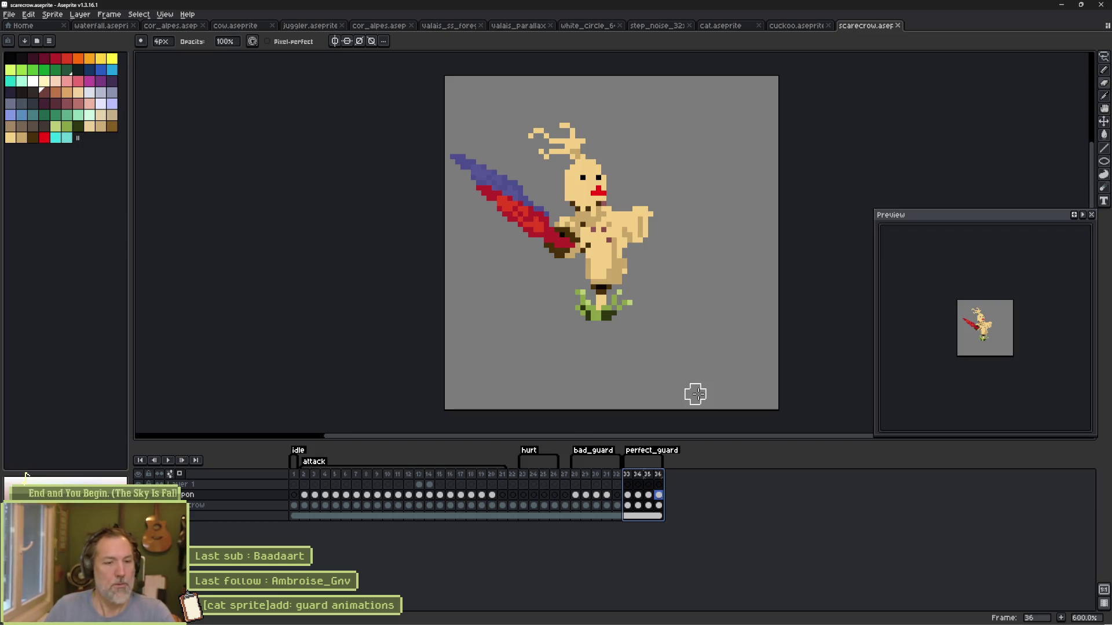
pyautogui.click(663, 619)
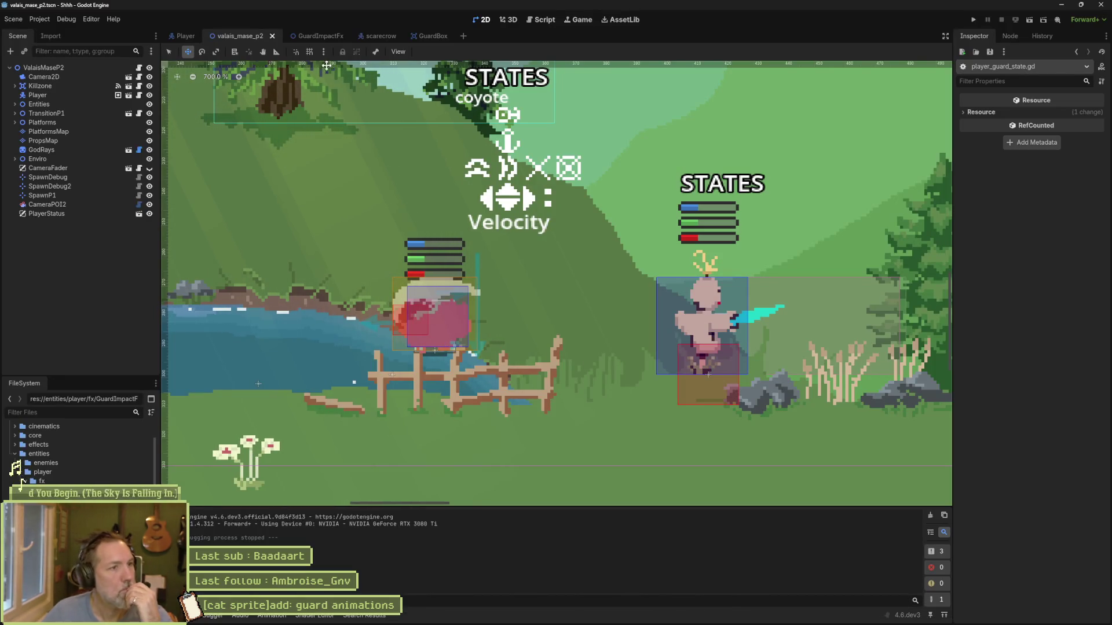
# Comment out the hit_bad_guard else branch (lines 28–29) in scarecrow_attack_state.gd, then run valais_mase_p2
pyautogui.click(381, 36)
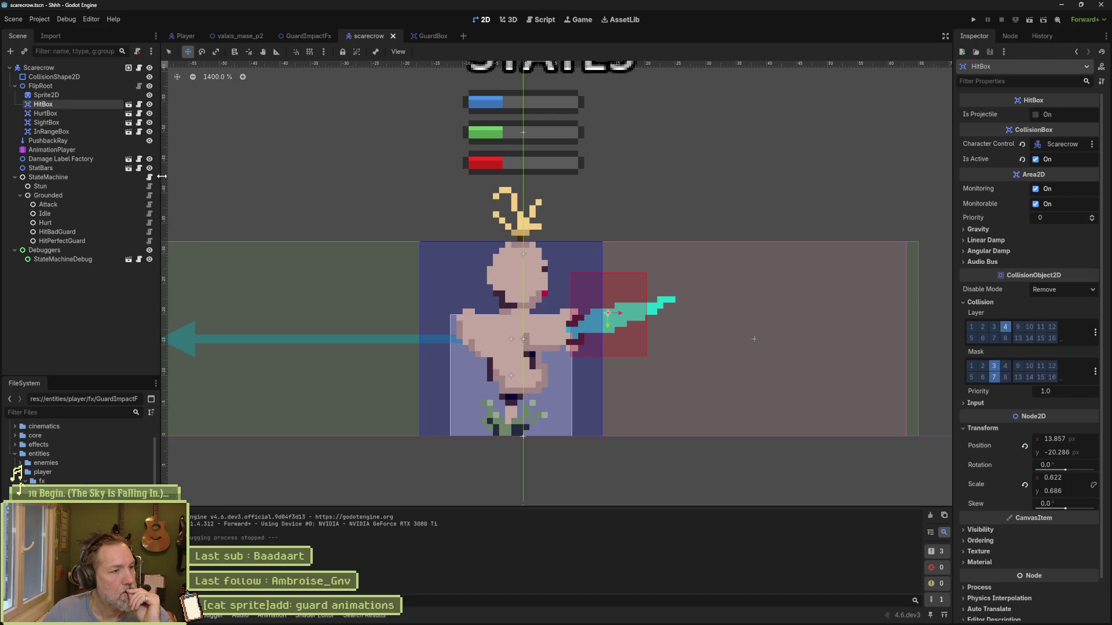
pyautogui.click(151, 204)
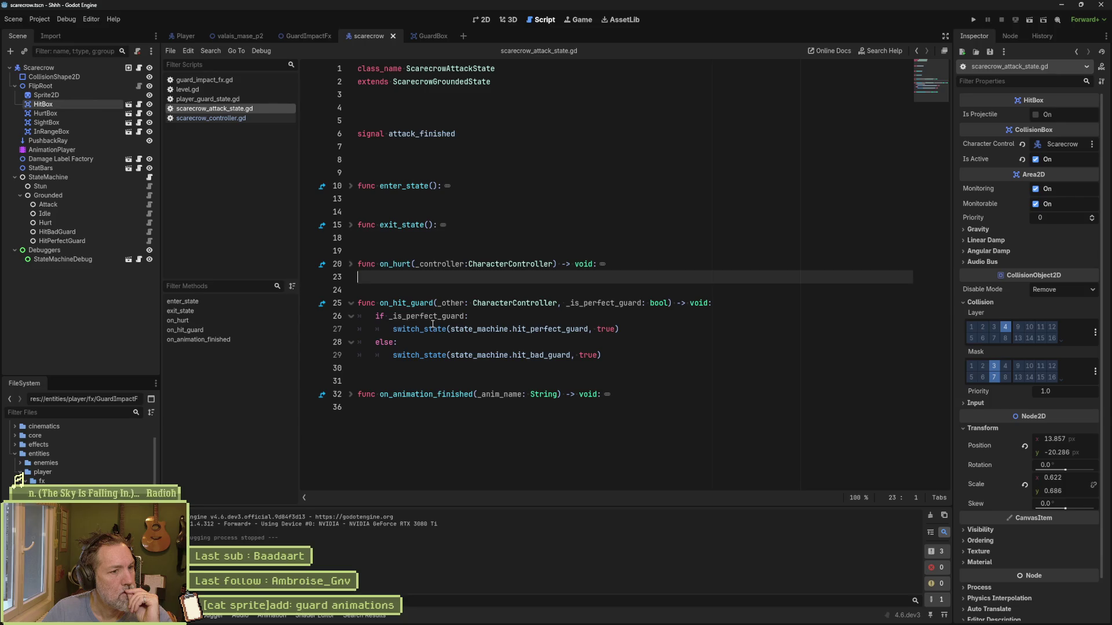
pyautogui.moveTo(411, 345); pyautogui.dragTo(419, 355)
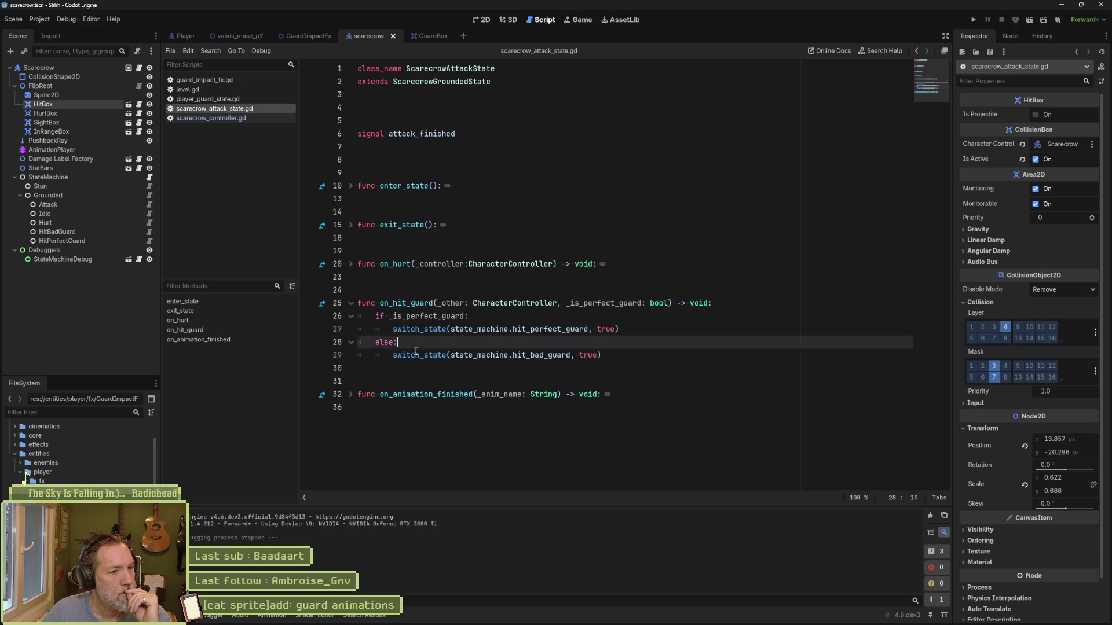
pyautogui.hotkey('ctrl', 'k')
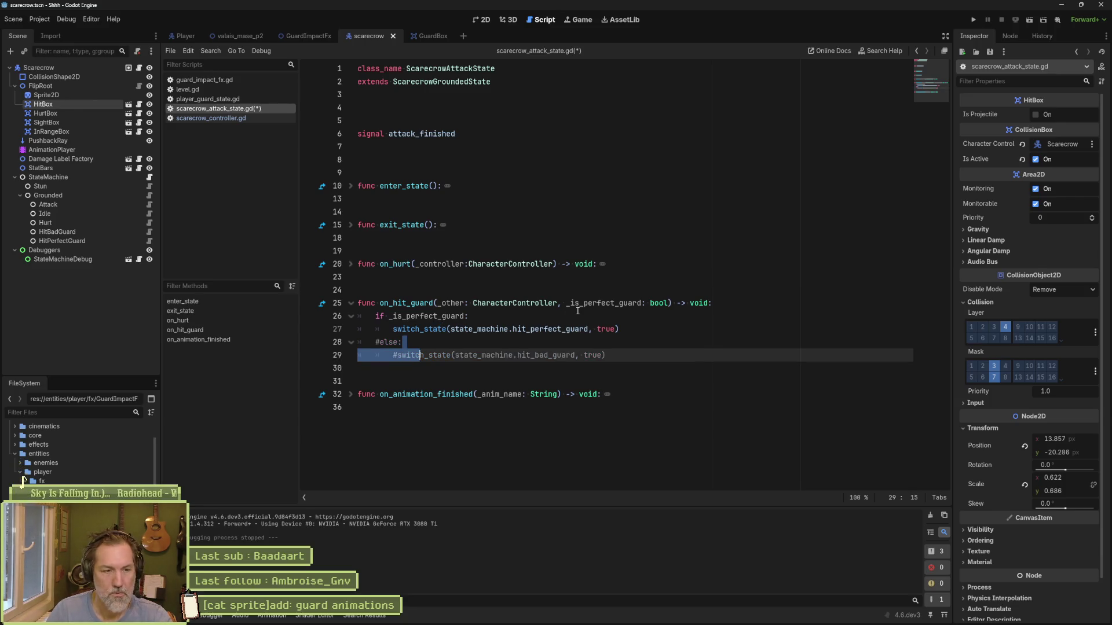
pyautogui.click(235, 36)
pyautogui.press('F6')
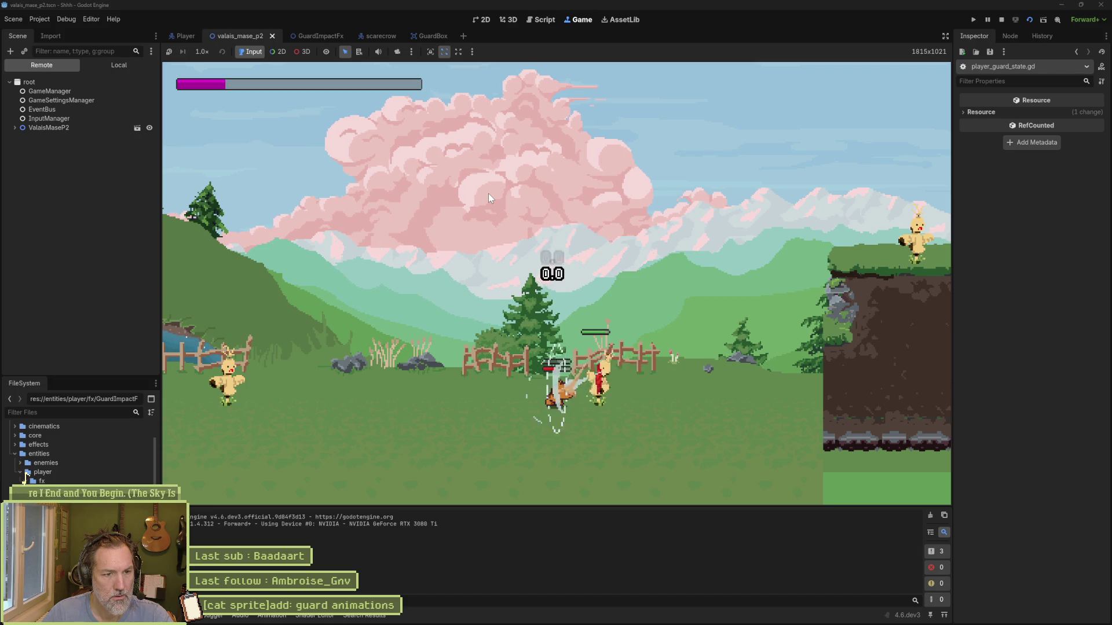
# Stop the running playtest with F8
pyautogui.press('F8')
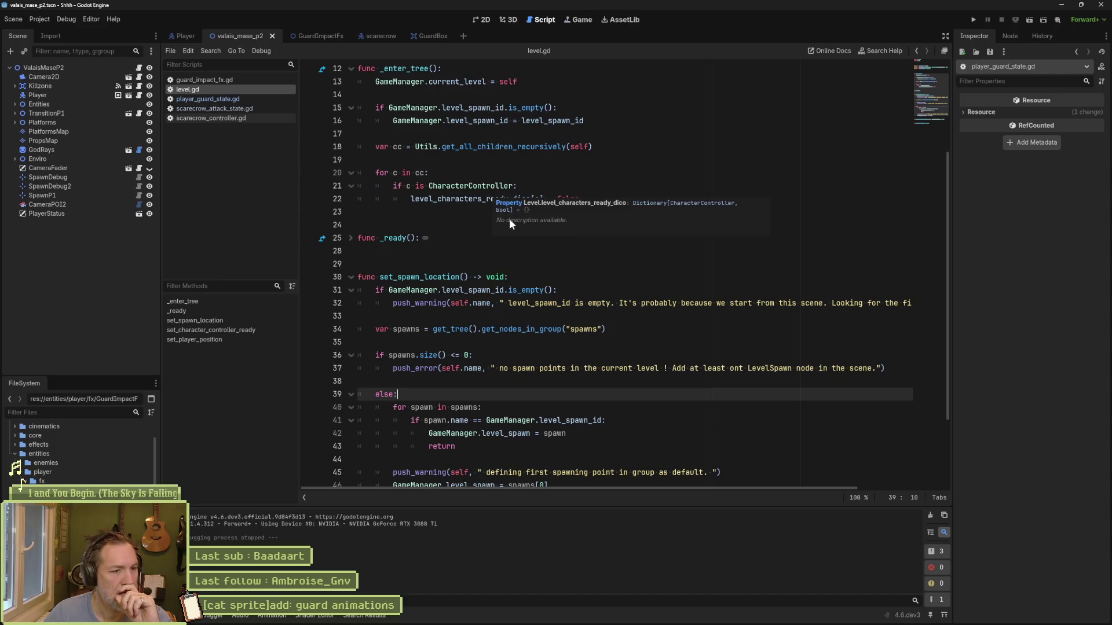
# In player_guard_state.gd, pass _is_perfect_guard as a third argument to the line-42 call
pyautogui.click(310, 35)
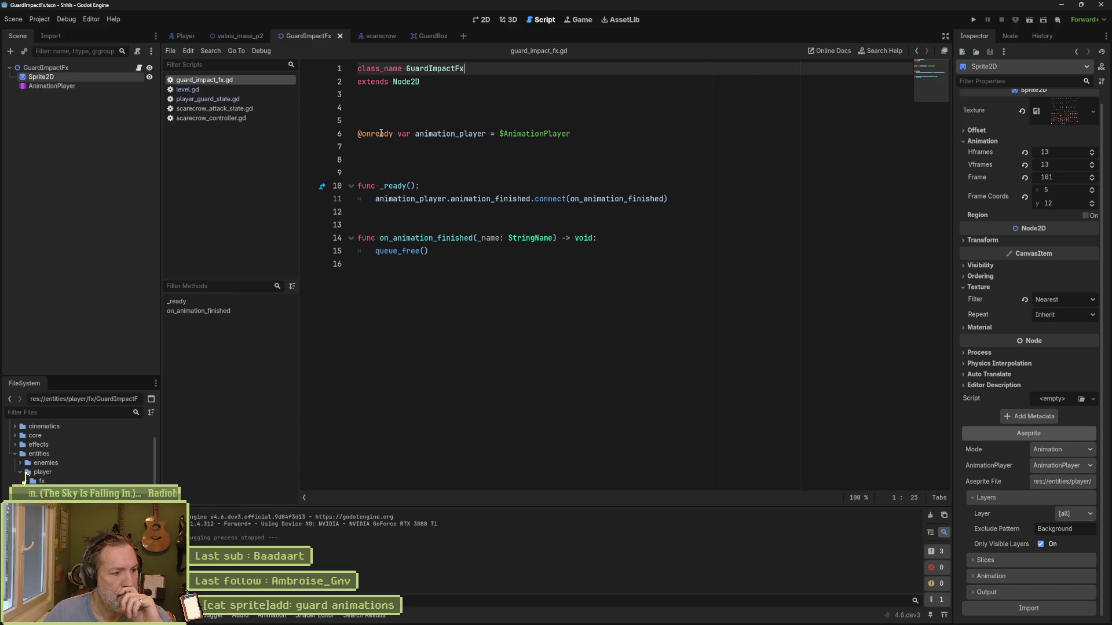
pyautogui.click(205, 100)
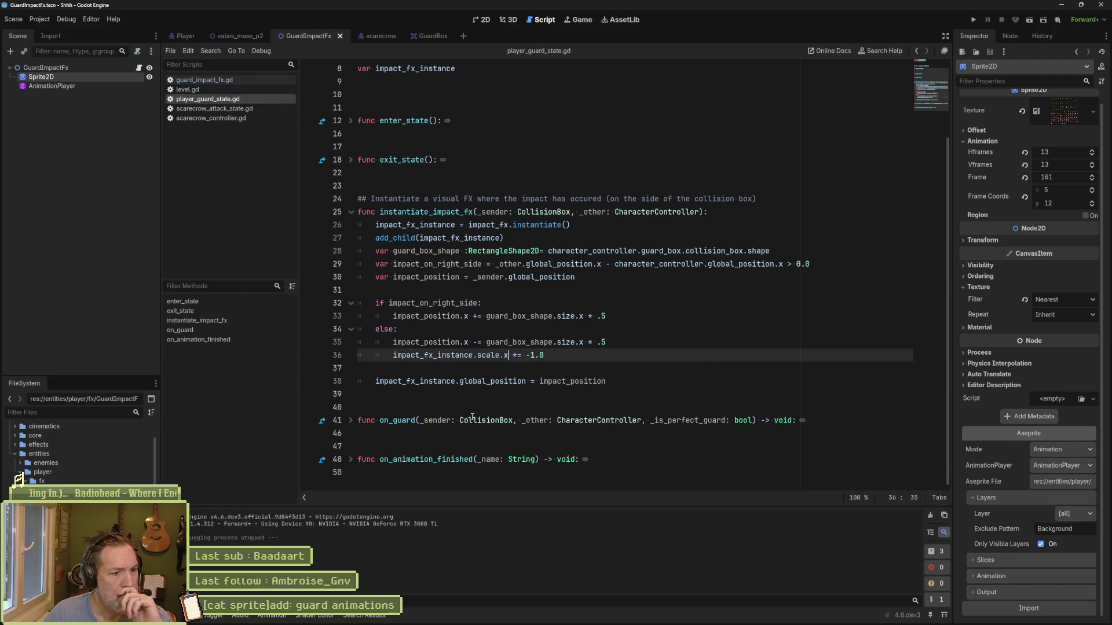
pyautogui.click(351, 421)
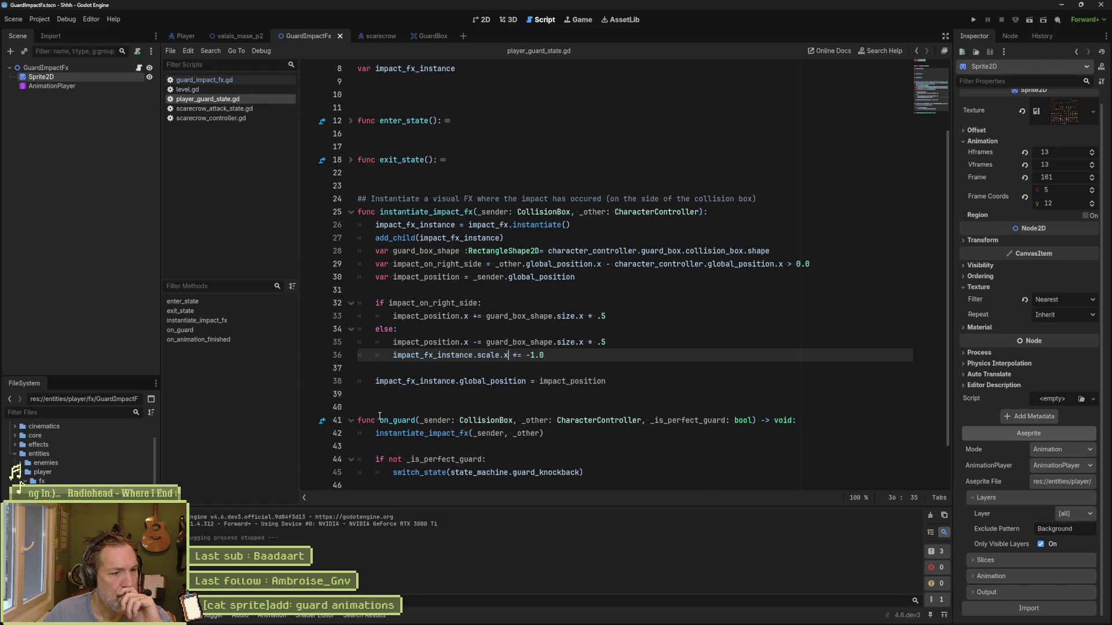
pyautogui.doubleClick(688, 421)
pyautogui.hotkey('ctrl', 'c')
pyautogui.click(541, 433)
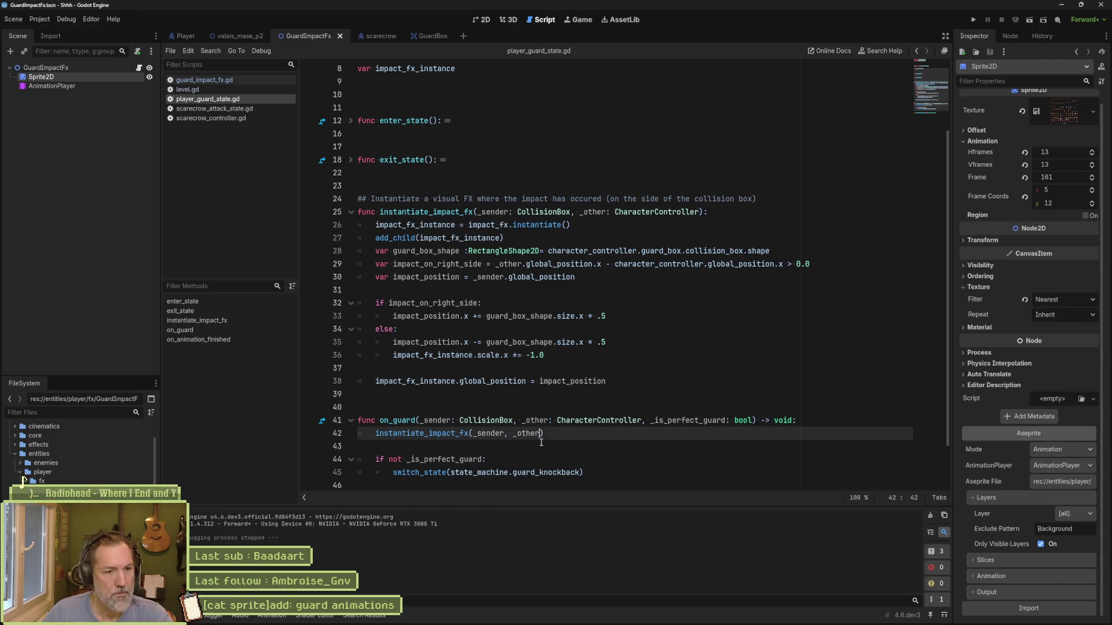
pyautogui.write(',')
pyautogui.hotkey('ctrl', 'v')
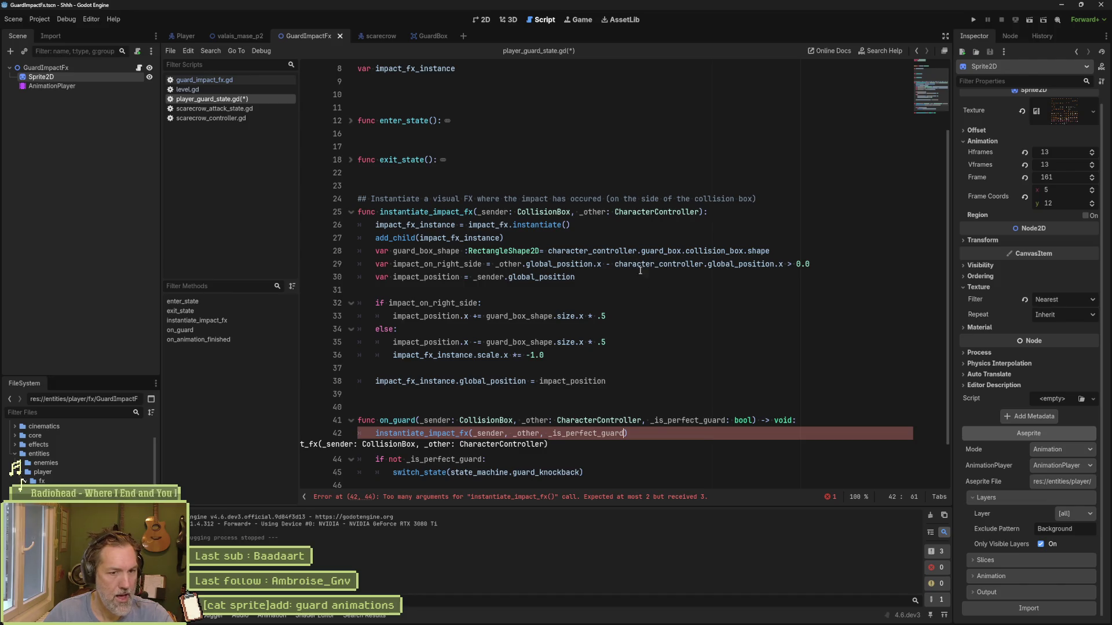
# Add a _is_perfect_guard: bool parameter to instantiate_impact_fx
pyautogui.moveTo(642, 421); pyautogui.dragTo(732, 420)
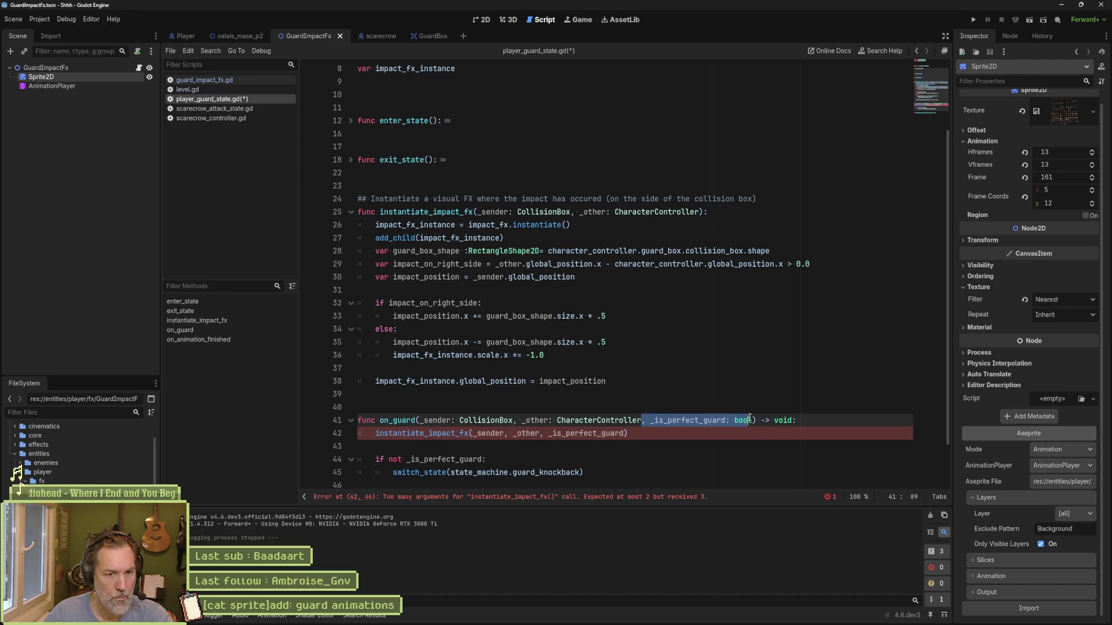
pyautogui.click(700, 212)
pyautogui.hotkey('ctrl', 'v')
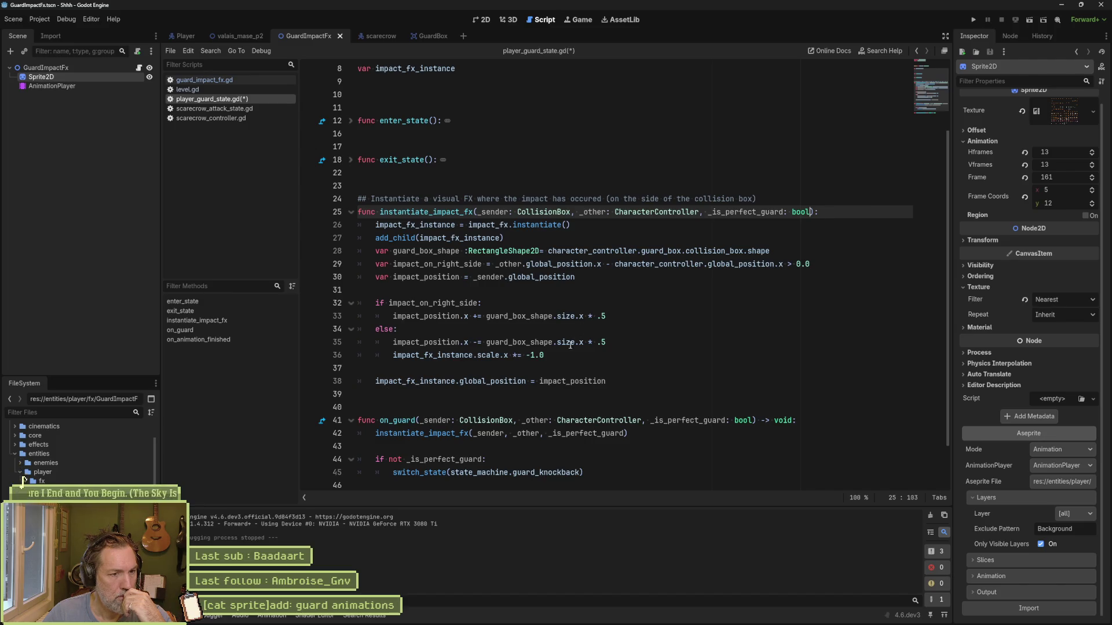
# Add 'if _is_perfect_guard: impact_fx_instance.scale.x *= -1.0' after the side offset, and save
pyautogui.click(605, 354)
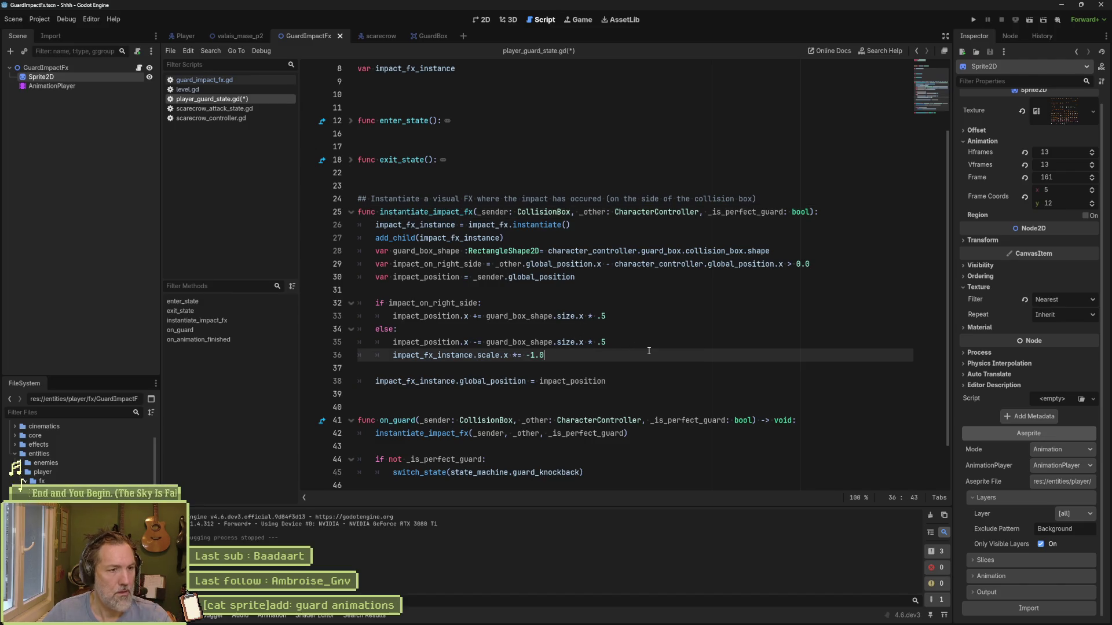
pyautogui.press('Return')
pyautogui.press('Return')
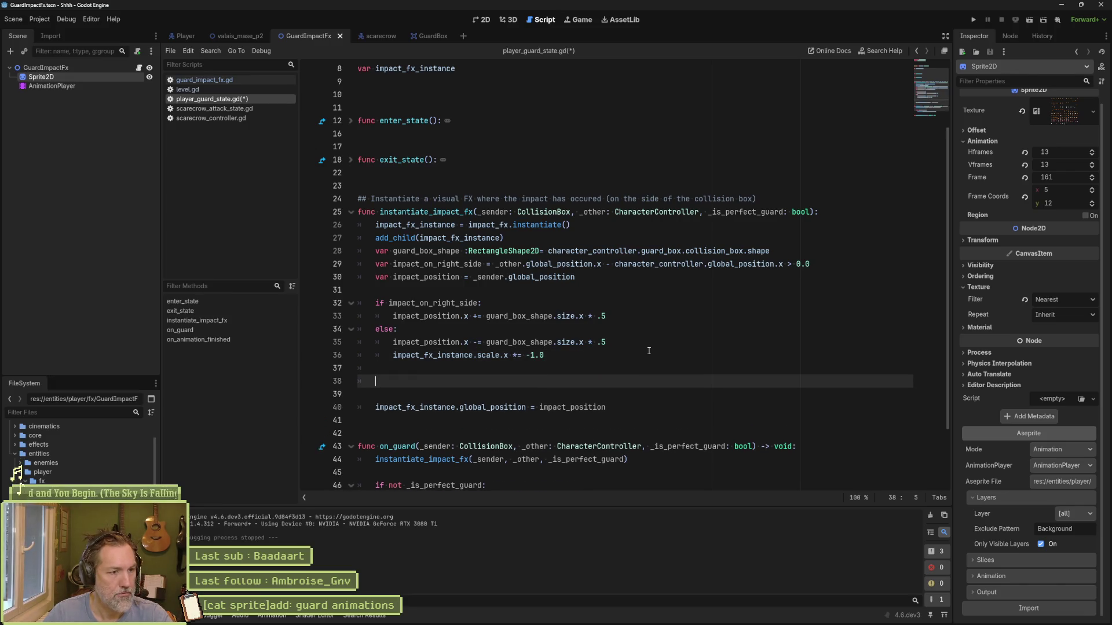
pyautogui.write('if _is')
pyautogui.press('Return')
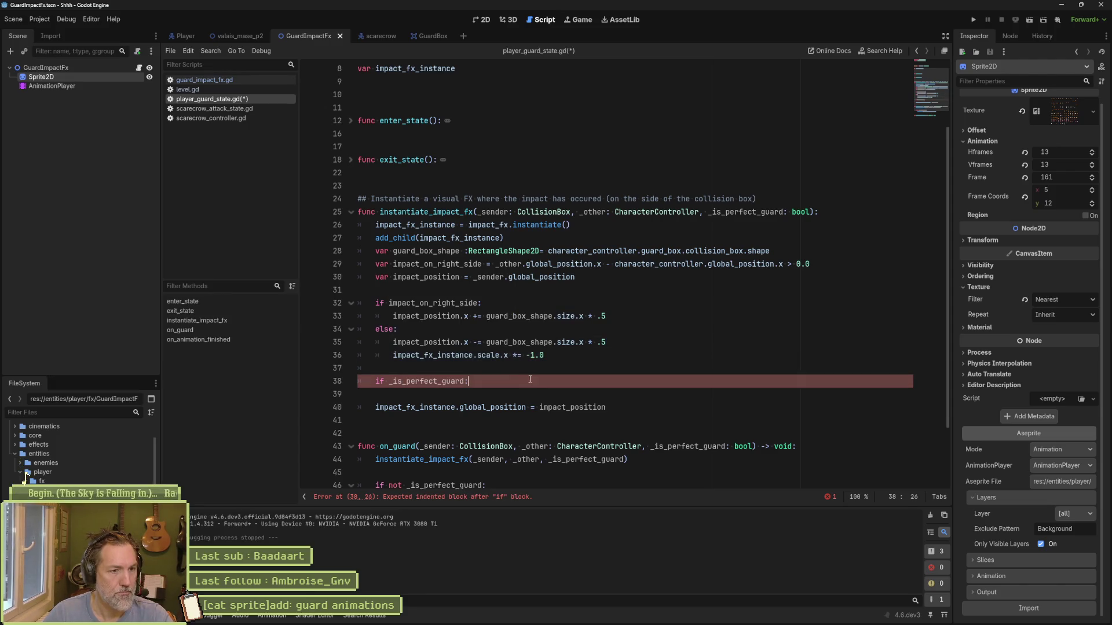
pyautogui.press('Return')
pyautogui.hotkey('ctrl', 'v')
pyautogui.hotkey('ctrl', 's')
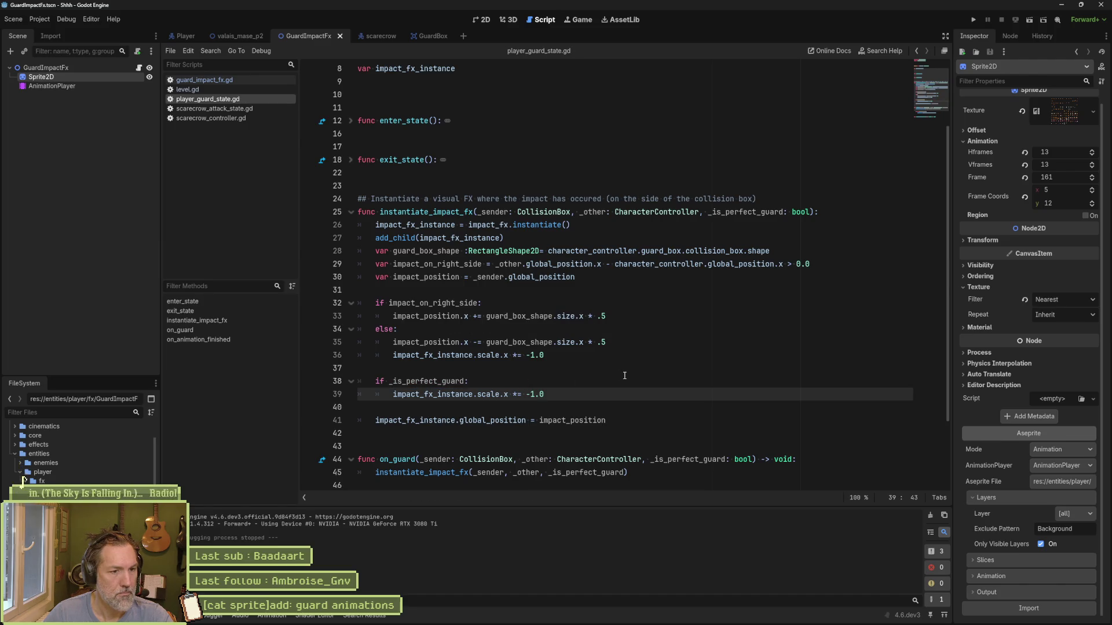
pyautogui.click(248, 37)
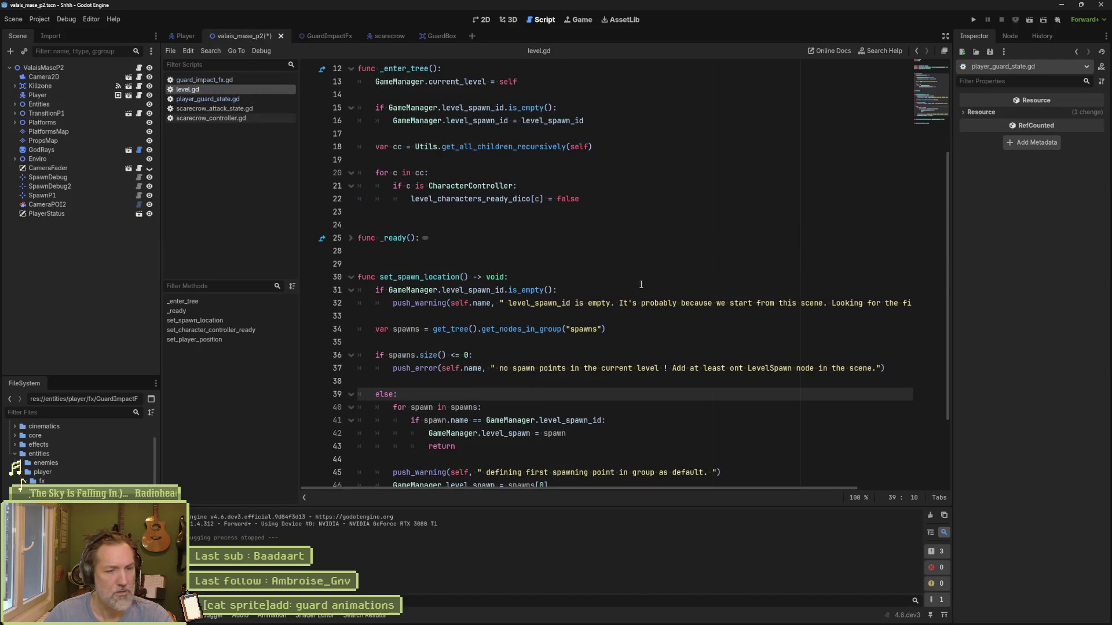
pyautogui.press('F6')
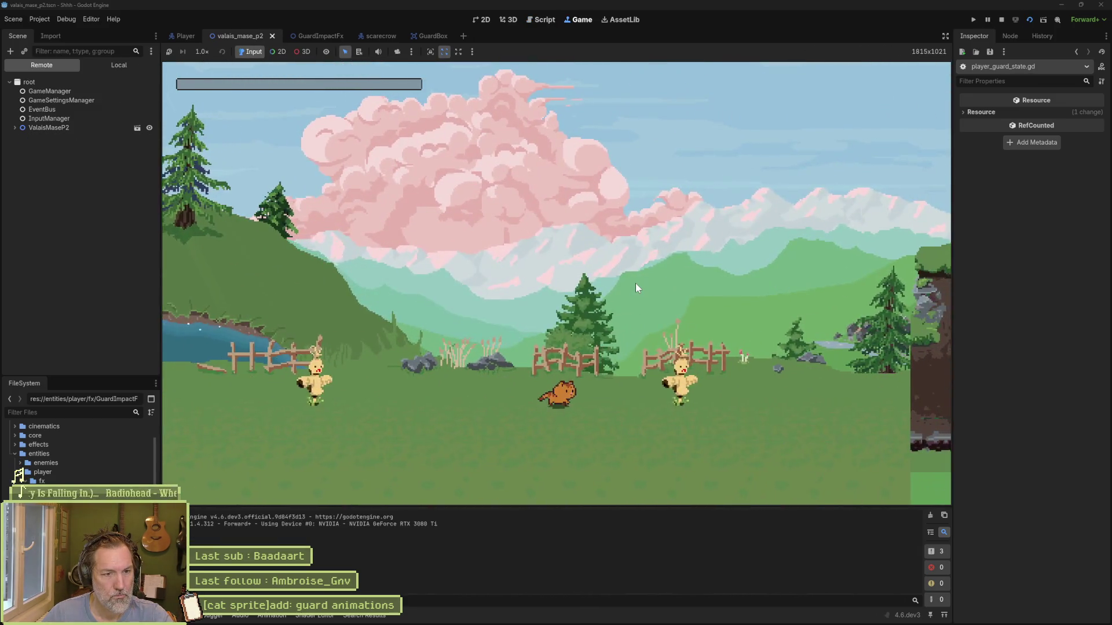
pyautogui.press('Right')
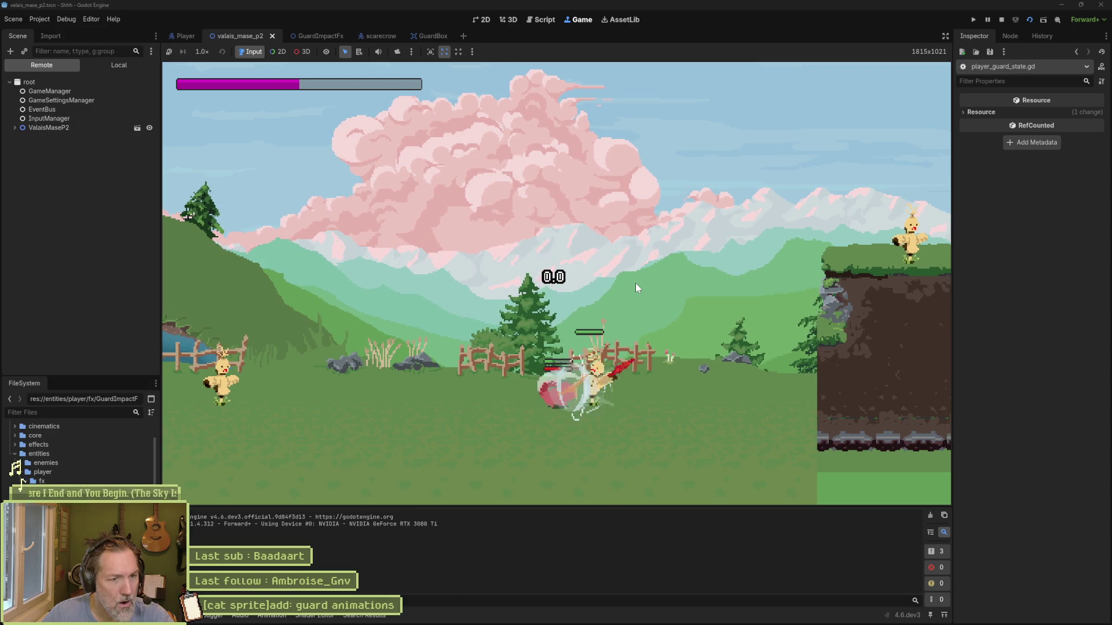
pyautogui.press('F8')
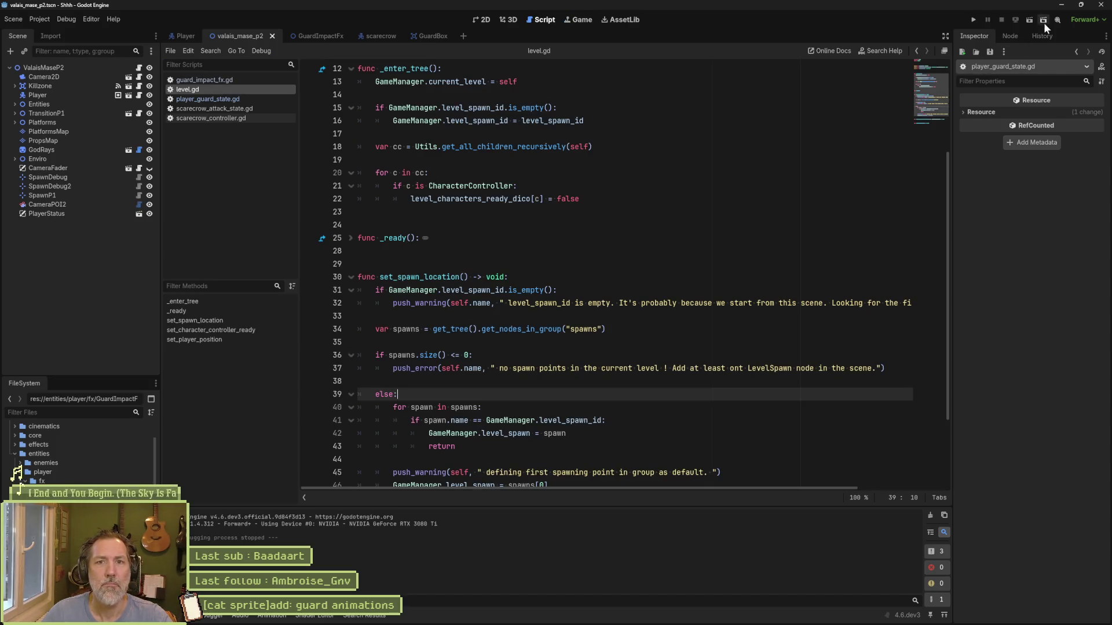
pyautogui.click(619, 234)
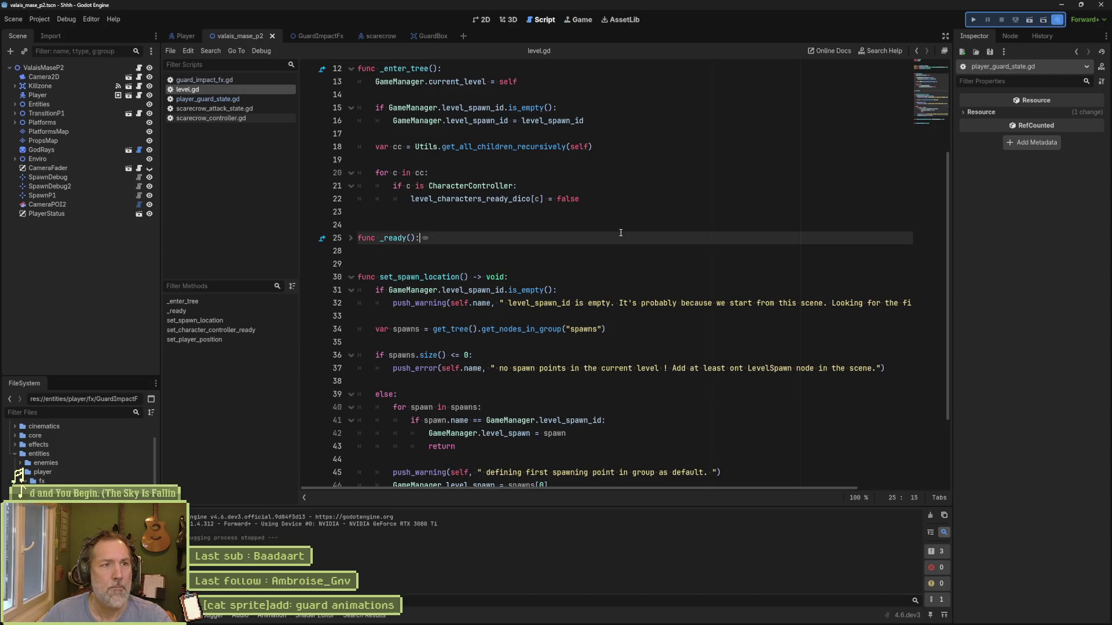
pyautogui.press('F5')
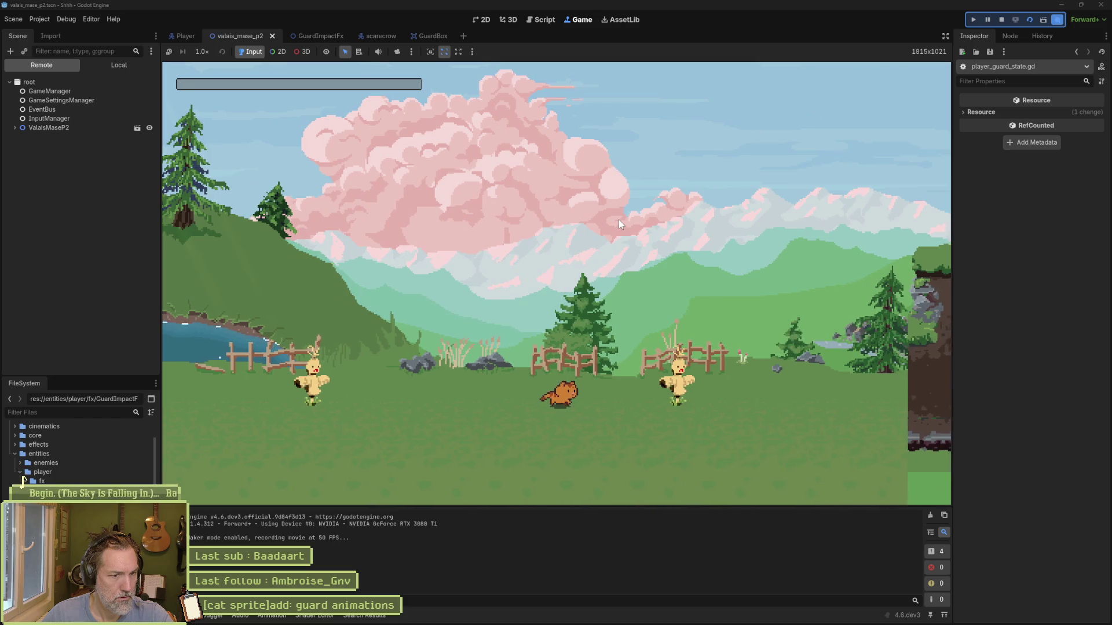
pyautogui.press('Right')
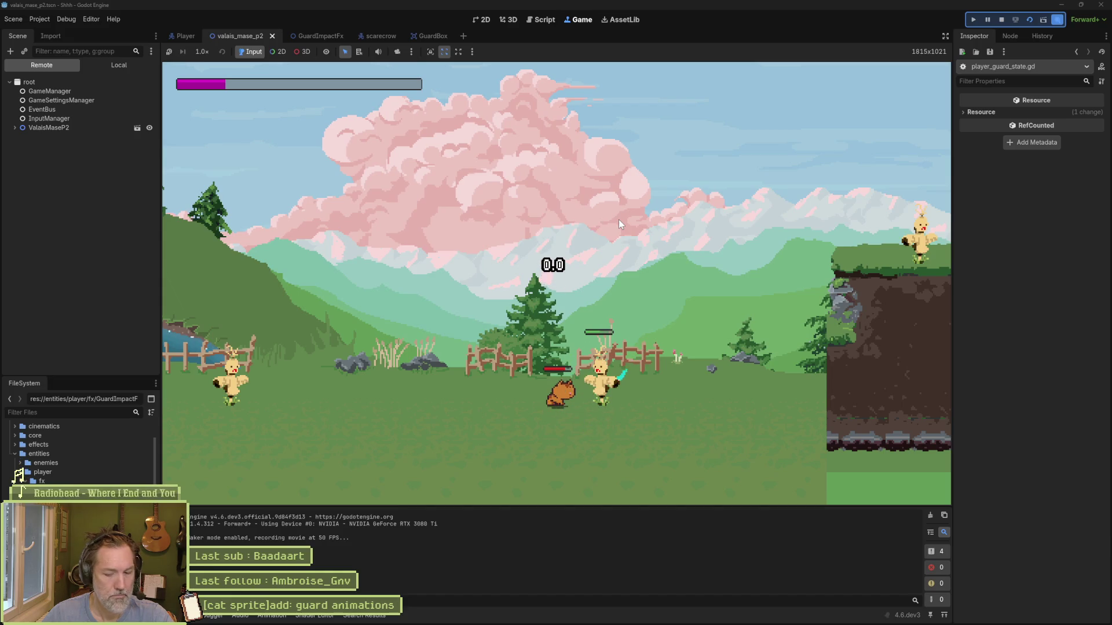
pyautogui.press('F8')
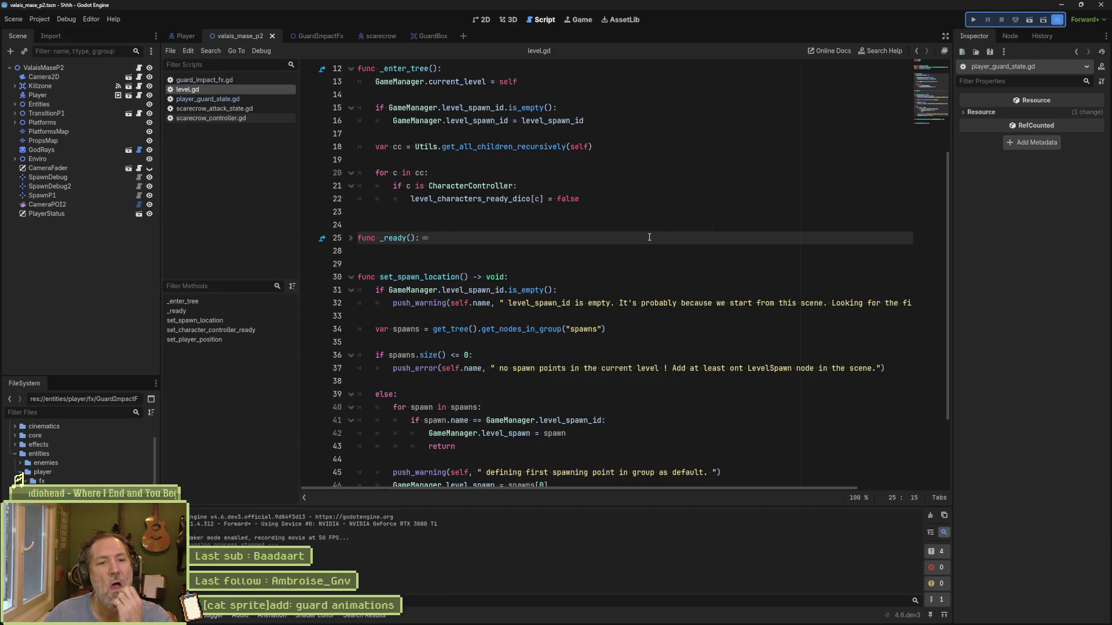
pyautogui.moveTo(585, 618)
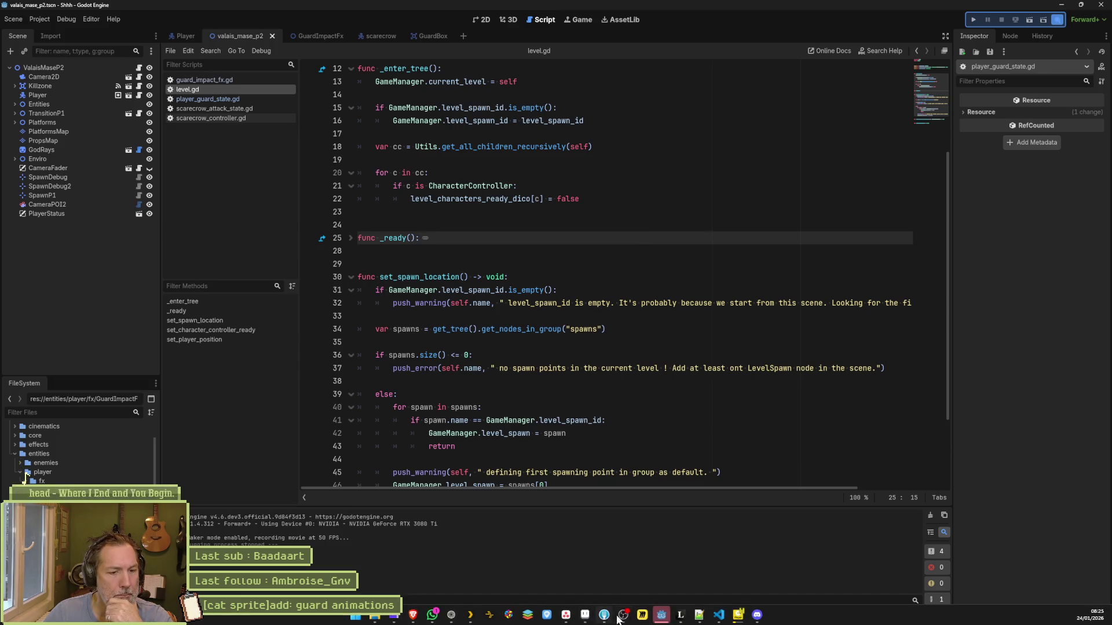
pyautogui.moveTo(738, 615)
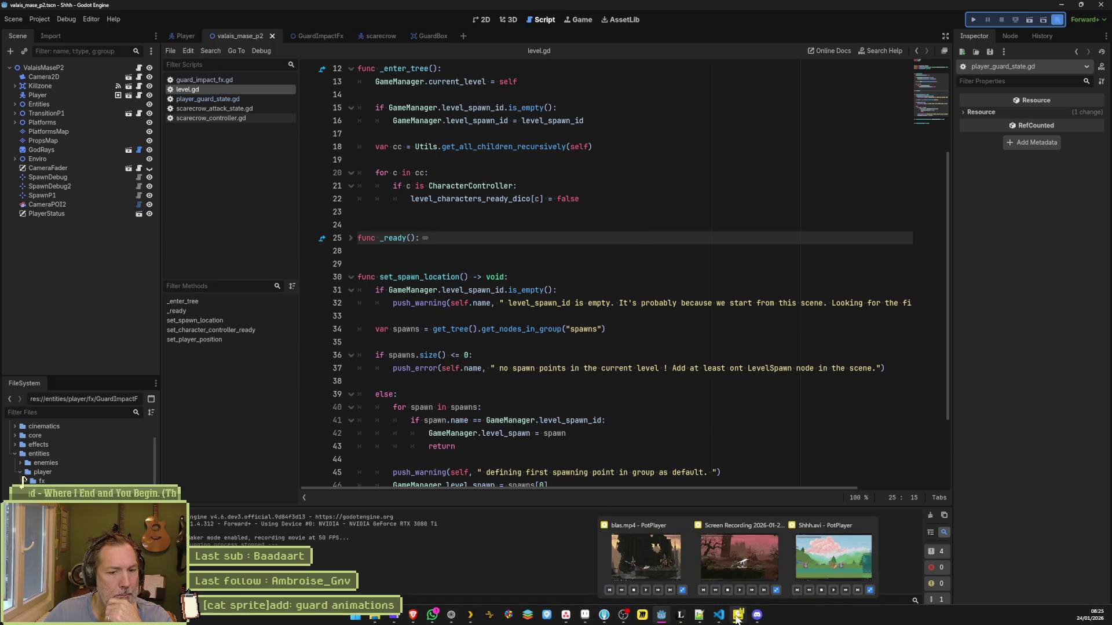
# Seek Shhh.avi to about 12 seconds, pause, and step forward through the guard frames
pyautogui.click(871, 526)
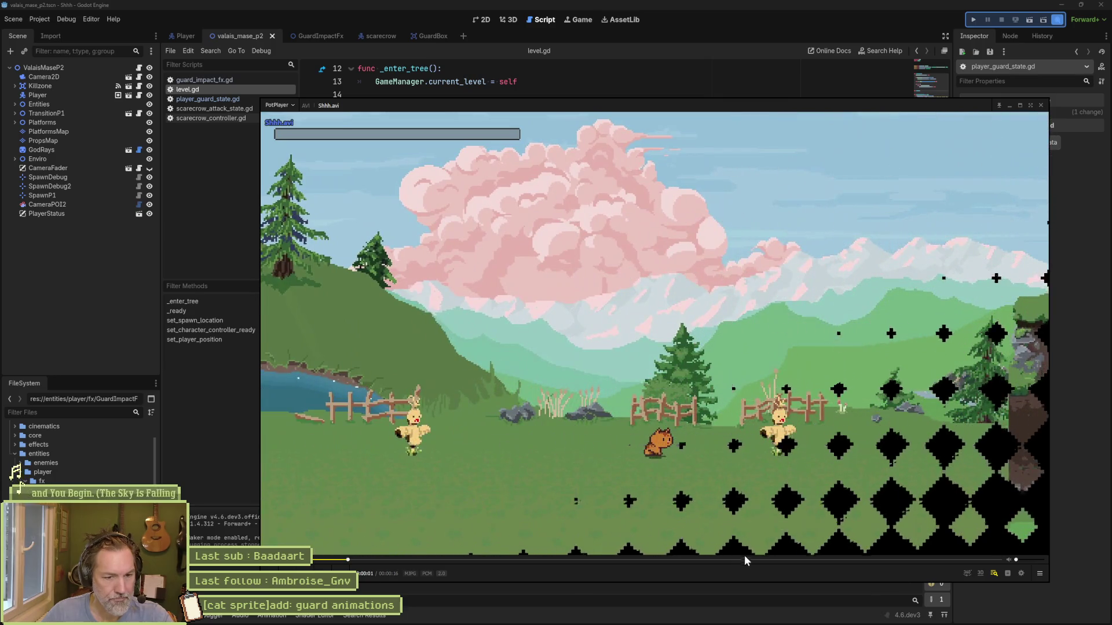
pyautogui.click(791, 560)
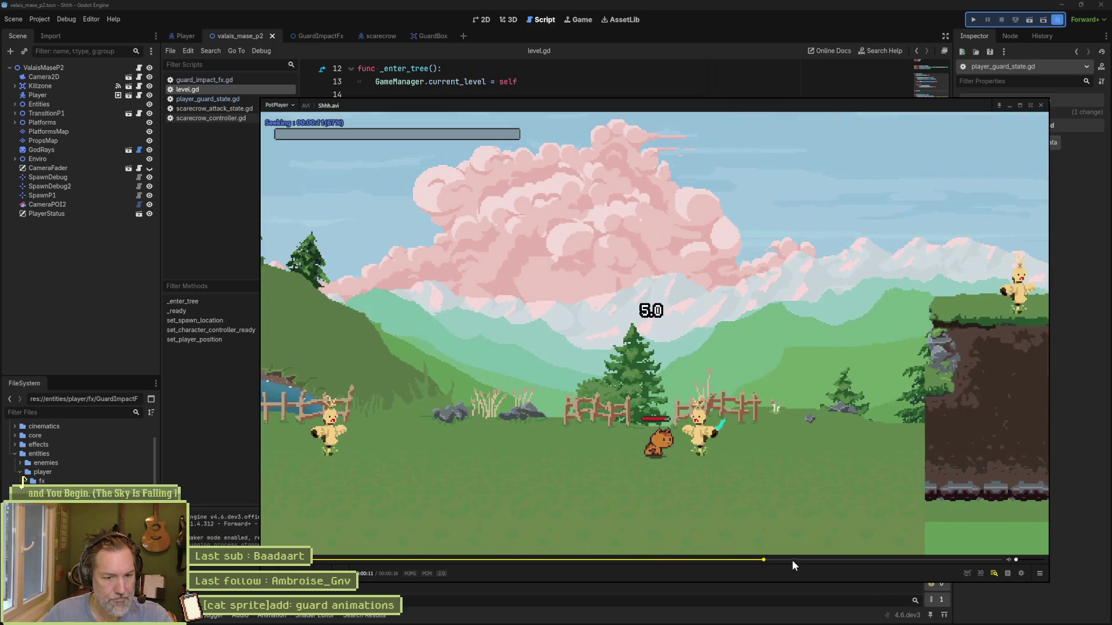
pyautogui.click(859, 388)
pyautogui.press('f')
pyautogui.press('f')
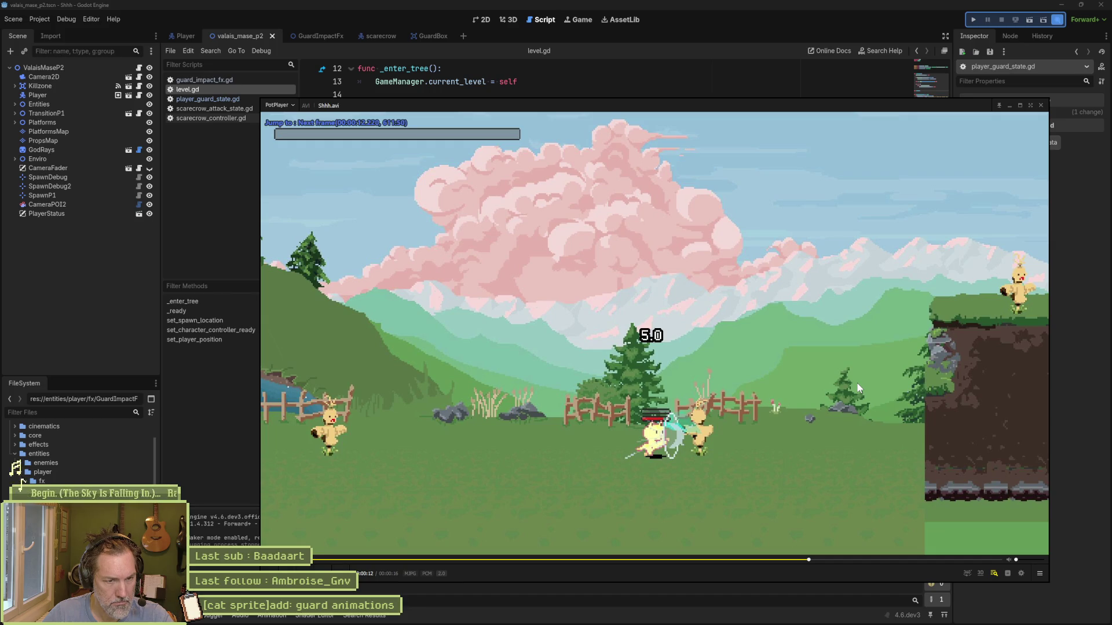
pyautogui.press('f')
pyautogui.press('f')
pyautogui.press('f')
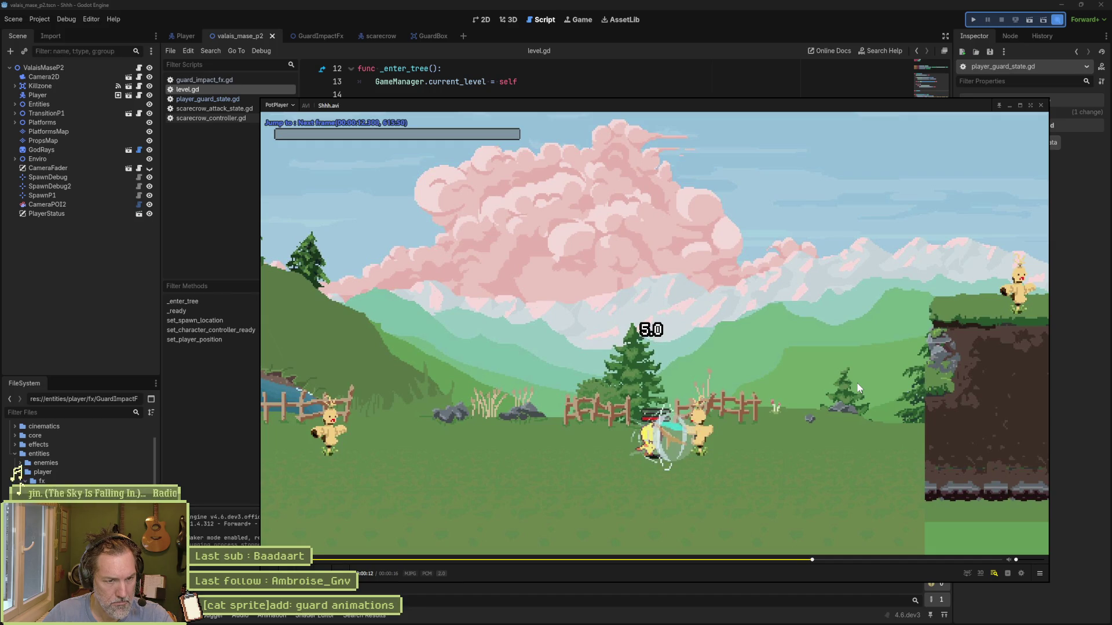
pyautogui.press('f')
pyautogui.press('f')
pyautogui.press('f')
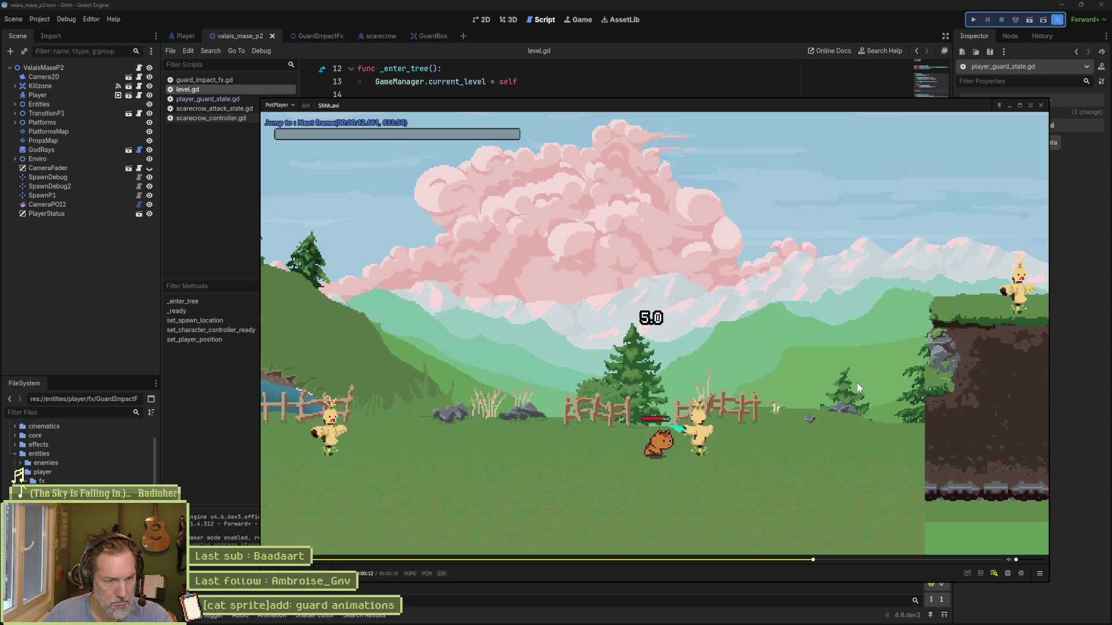
# Pause on the second guard impact and step back and forth through the red effect frames
pyautogui.press('space')
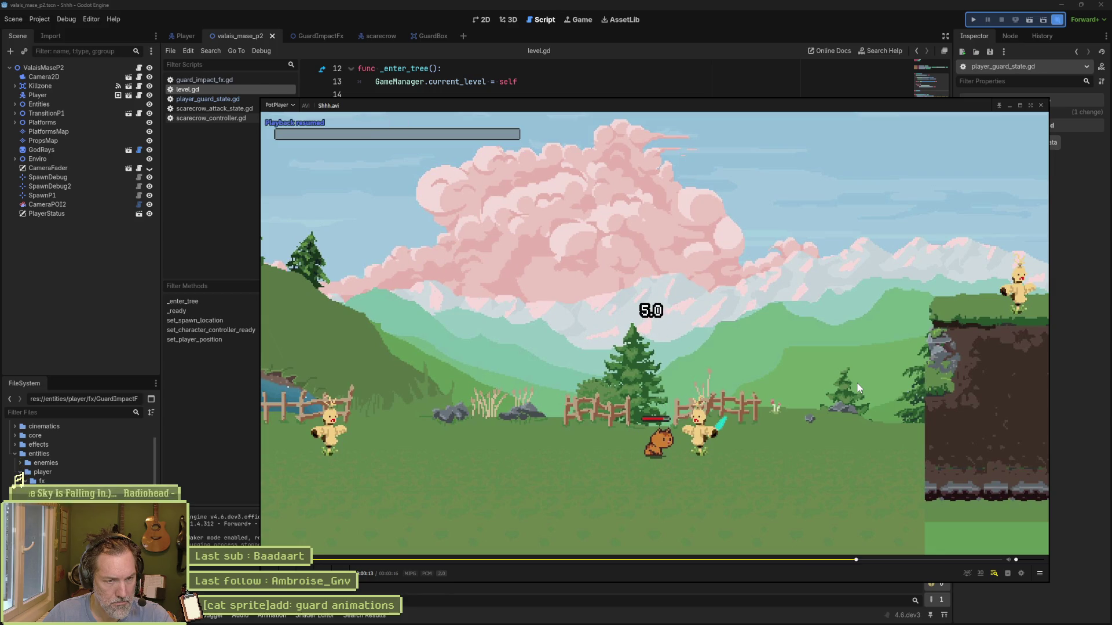
pyautogui.press('space')
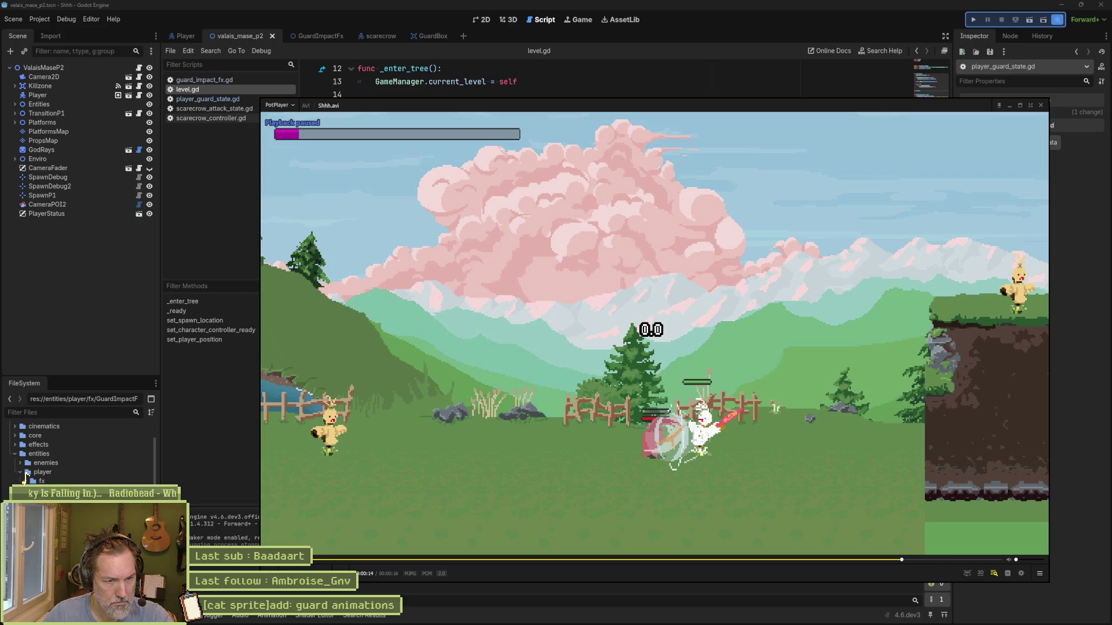
pyautogui.press('d')
pyautogui.press('d')
pyautogui.press('d')
pyautogui.press('d')
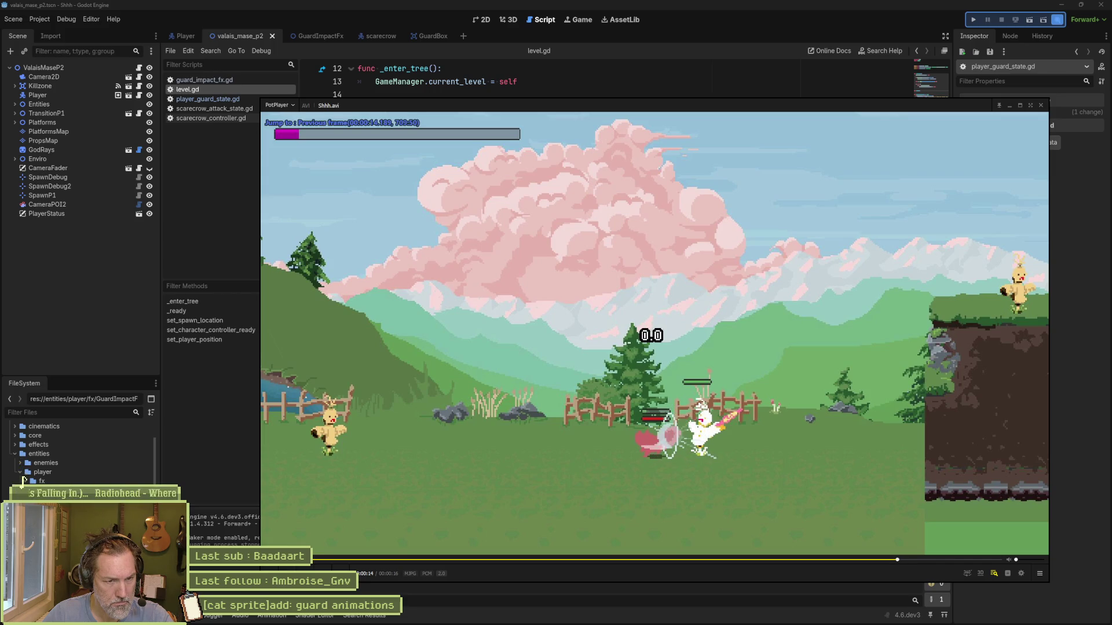
pyautogui.press('f')
pyautogui.press('f')
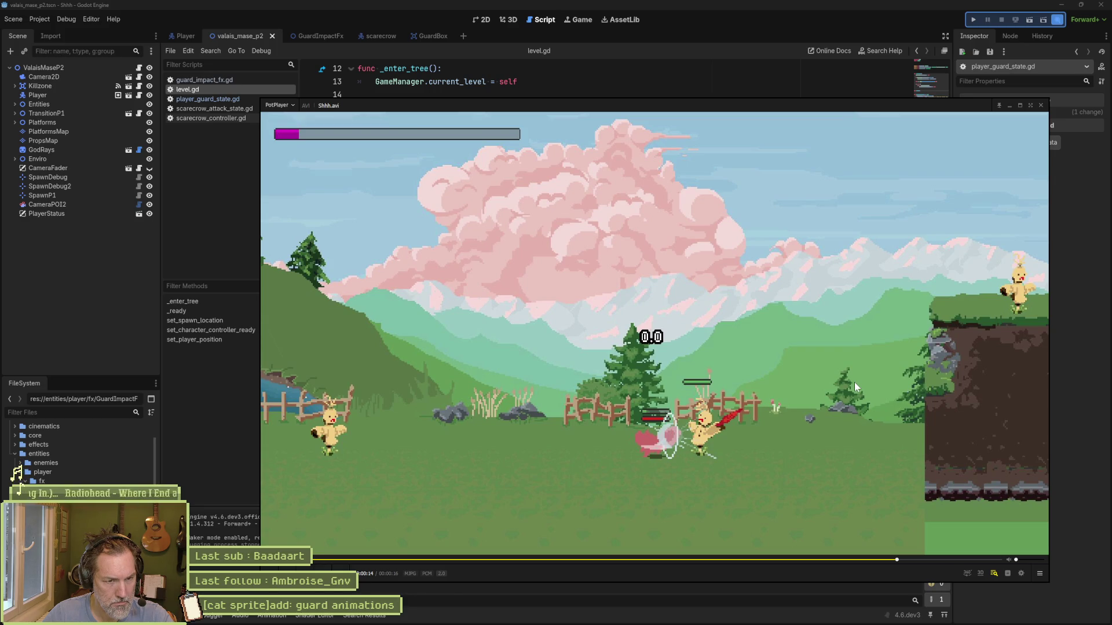
pyautogui.press('f')
pyautogui.press('f')
pyautogui.press('f')
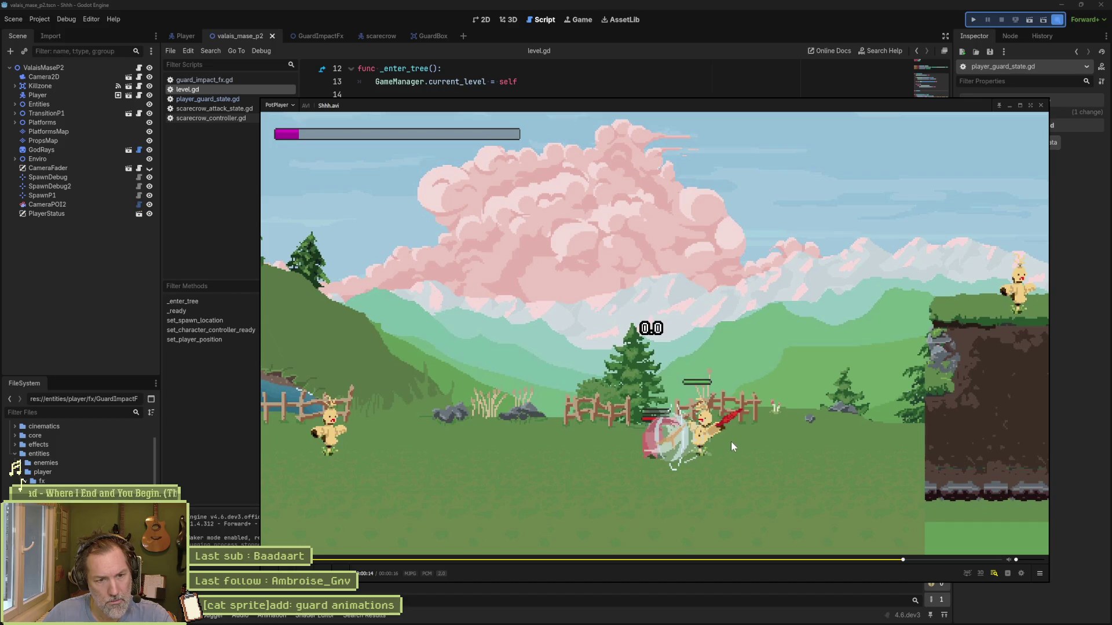
pyautogui.press('f')
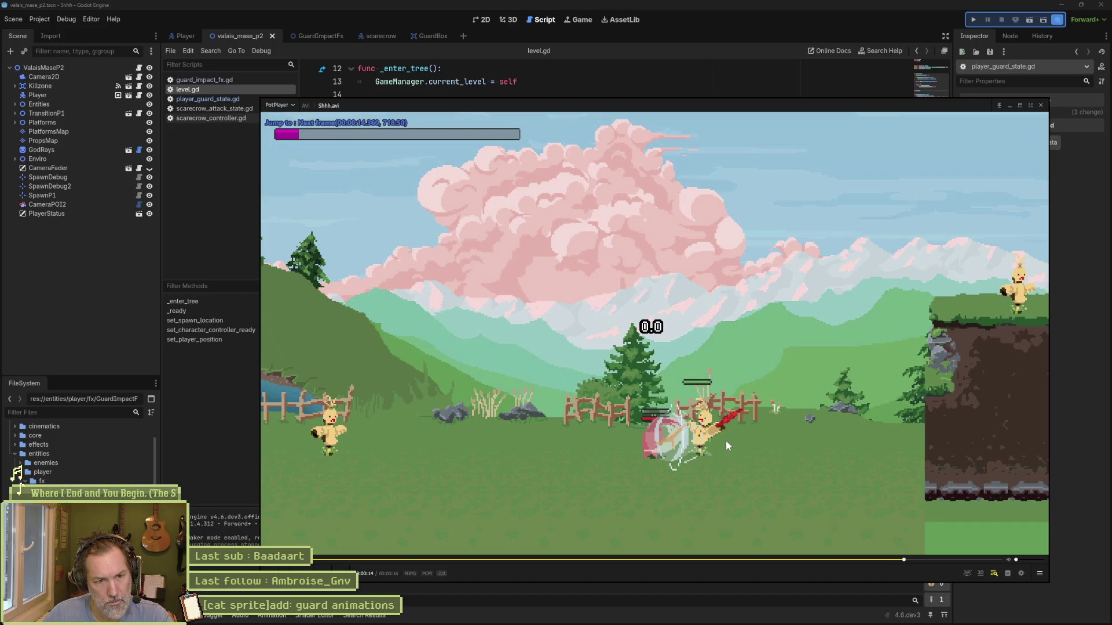
pyautogui.press('d')
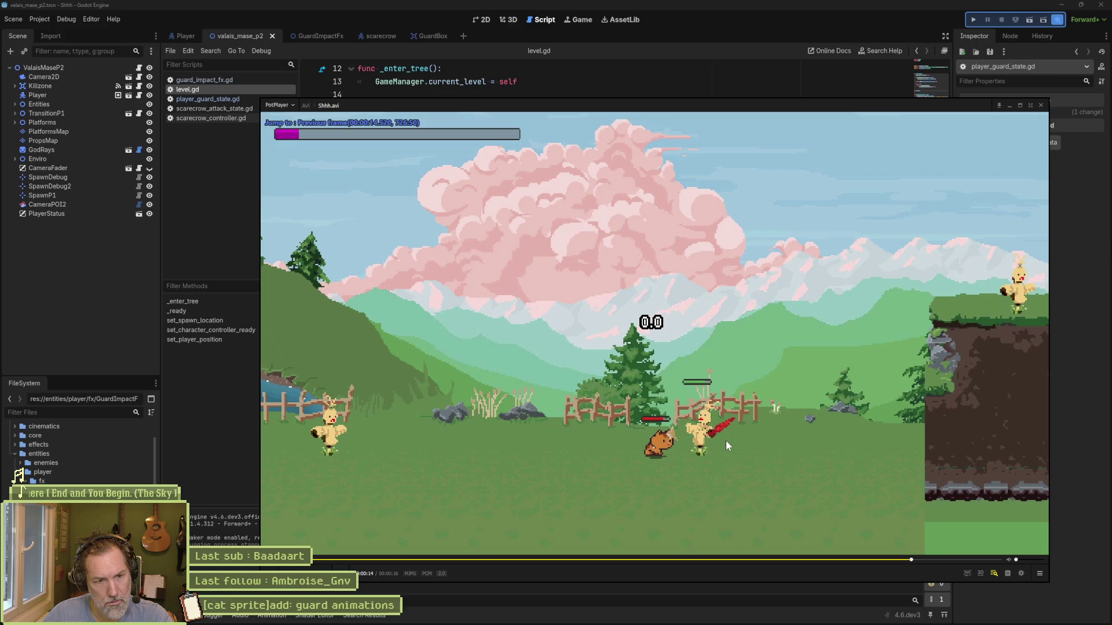
pyautogui.press('d')
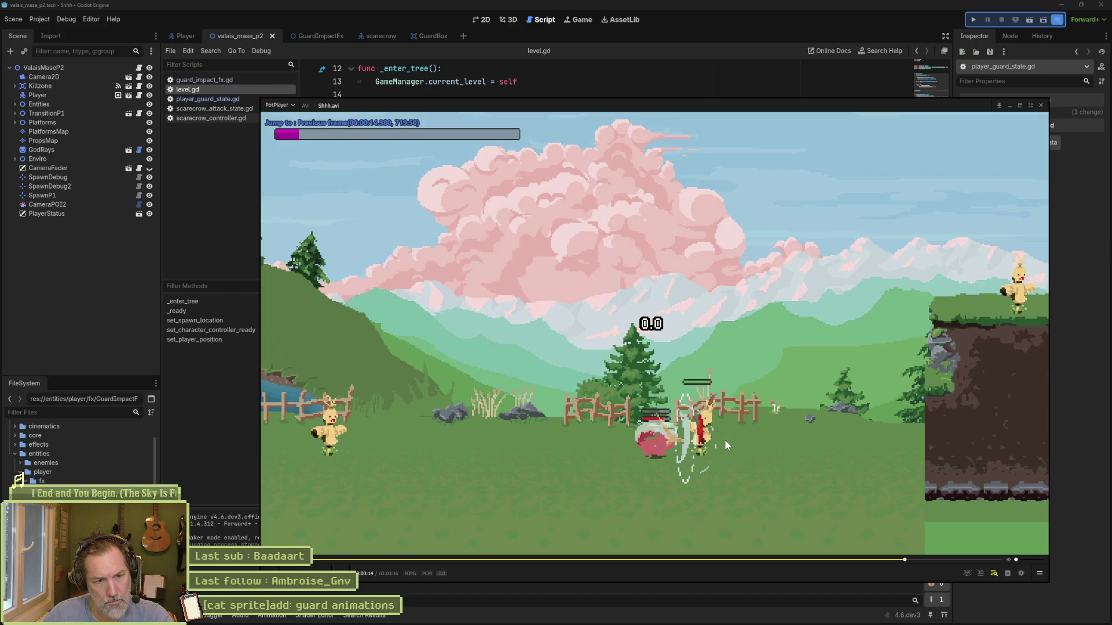
pyautogui.press('d')
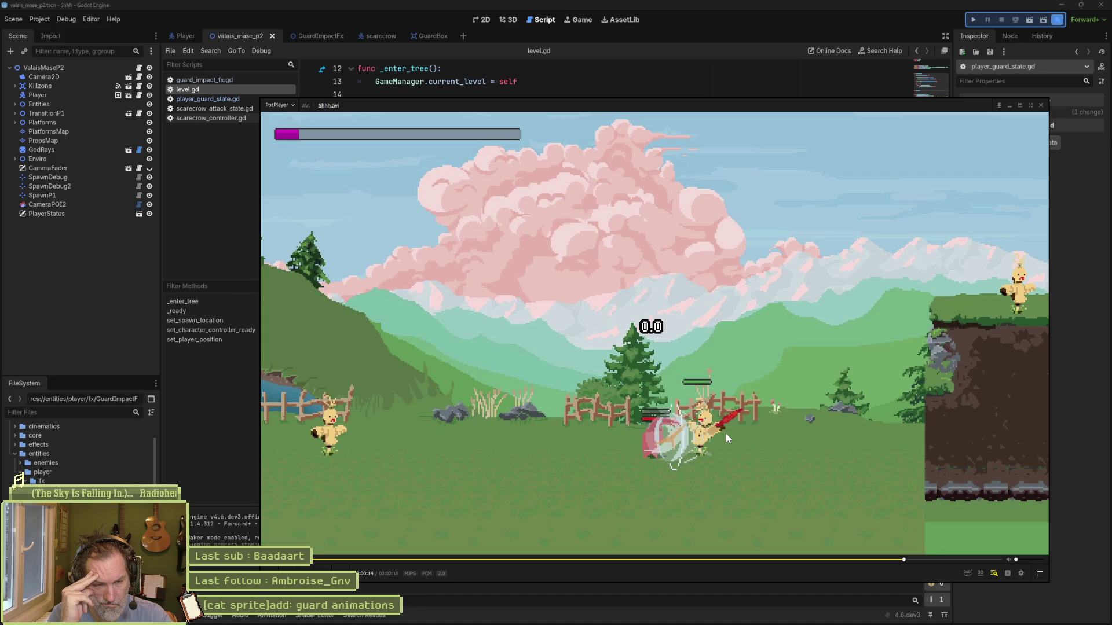
pyautogui.press('f')
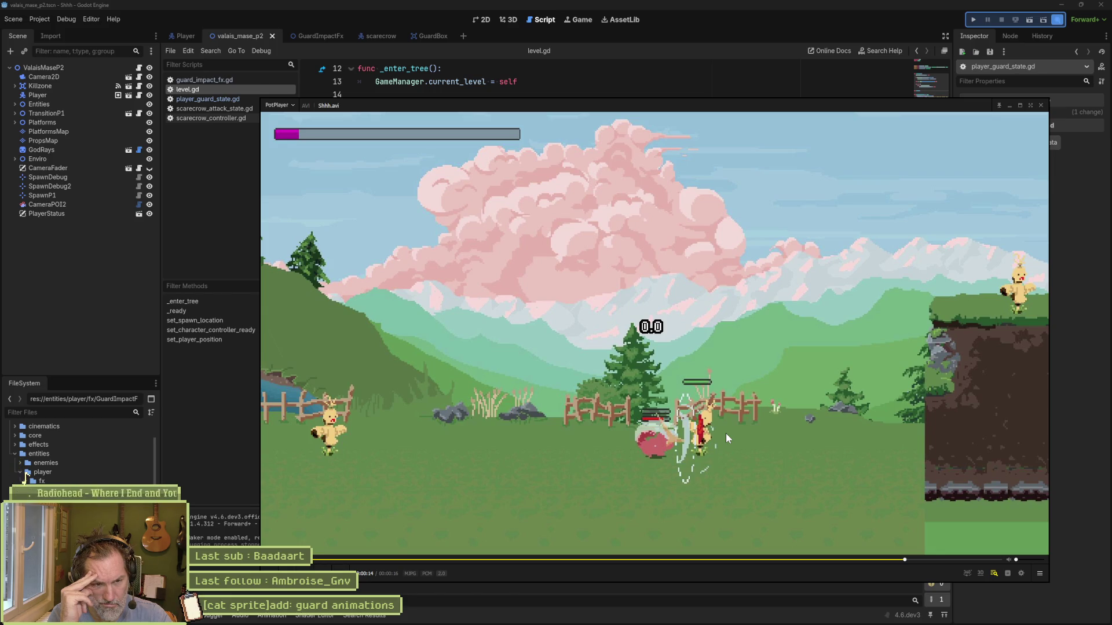
pyautogui.press('f')
pyautogui.press('f')
pyautogui.press('f')
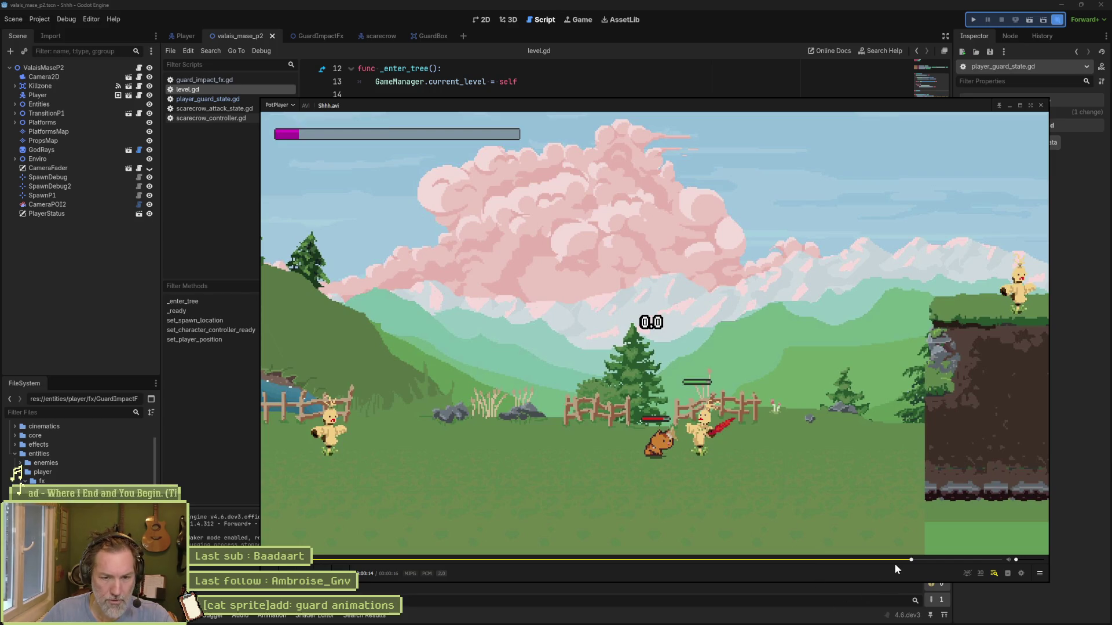
# Seek the clip back to about 0:12 and move PotPlayer's control panel to the top
pyautogui.click(872, 560)
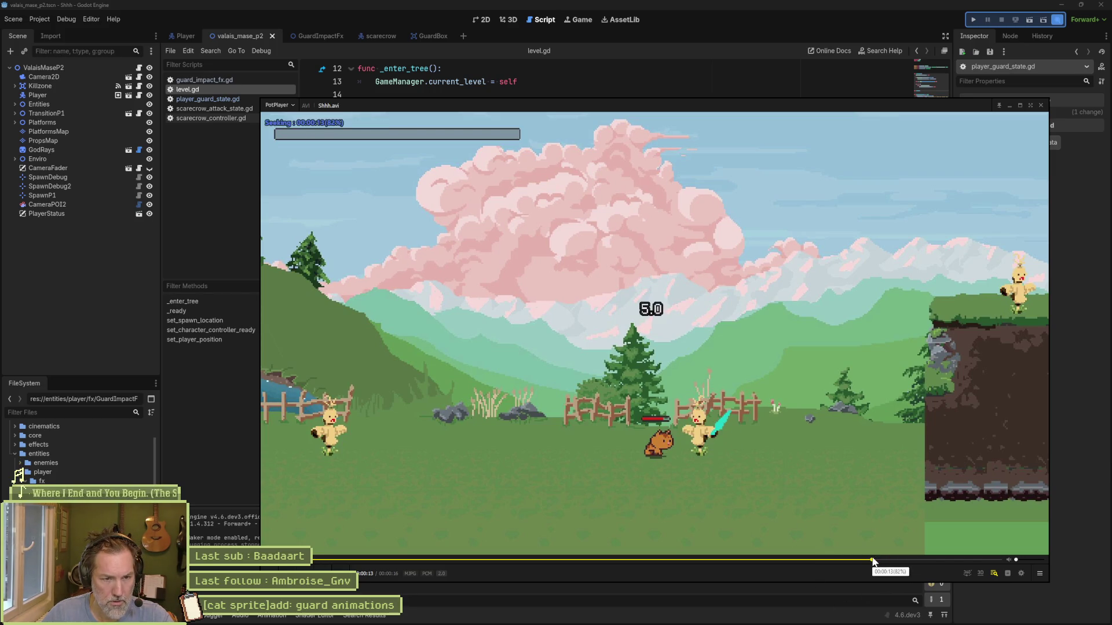
pyautogui.click(825, 560)
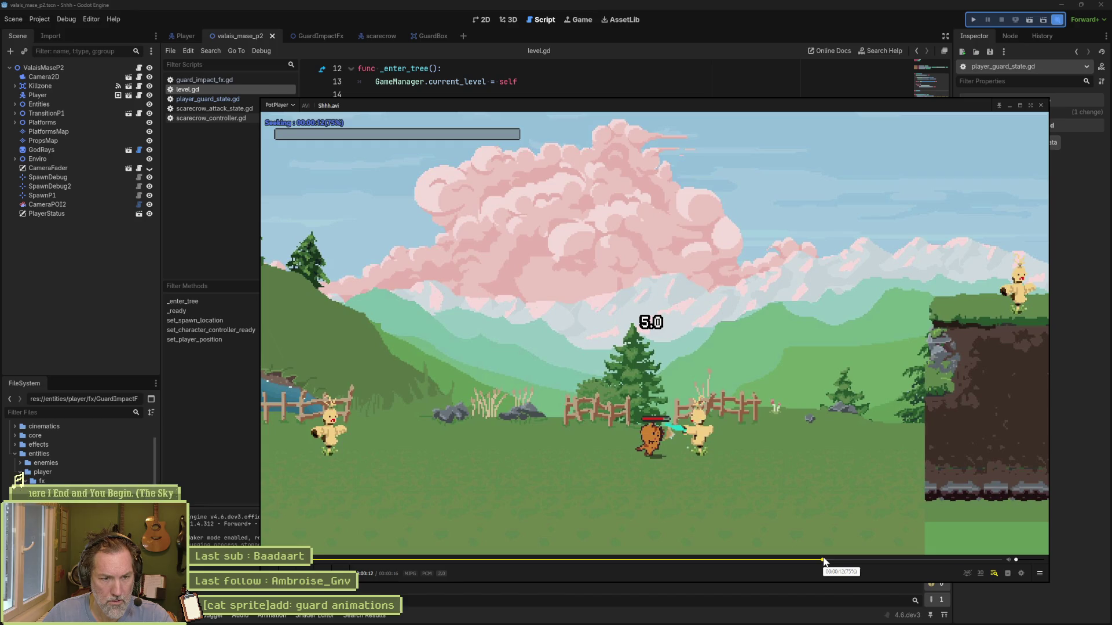
pyautogui.click(801, 560)
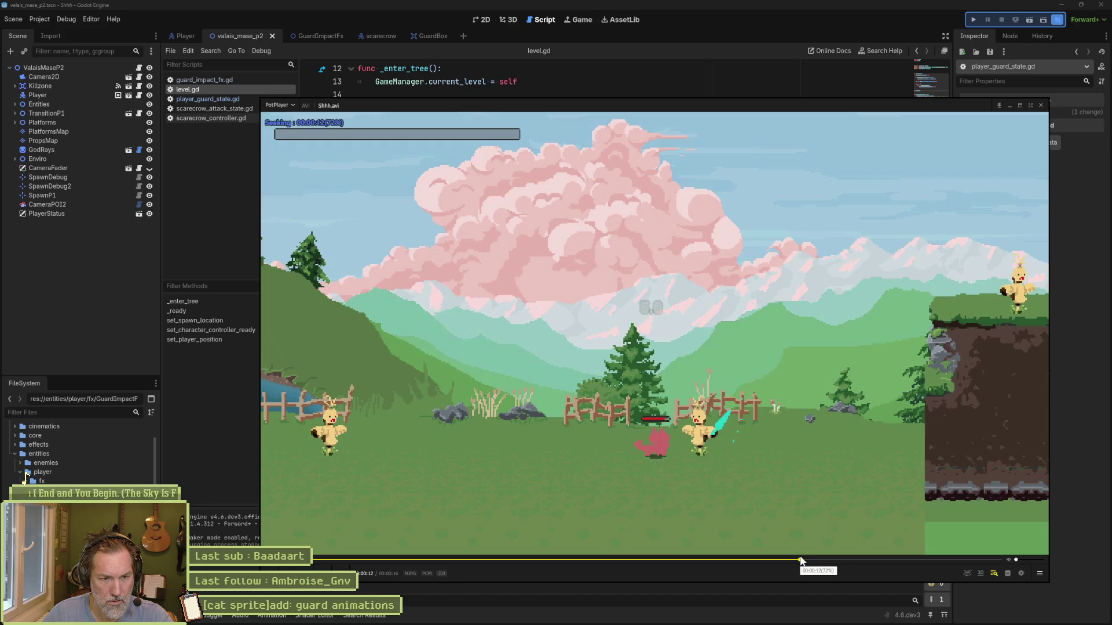
pyautogui.click(1021, 573)
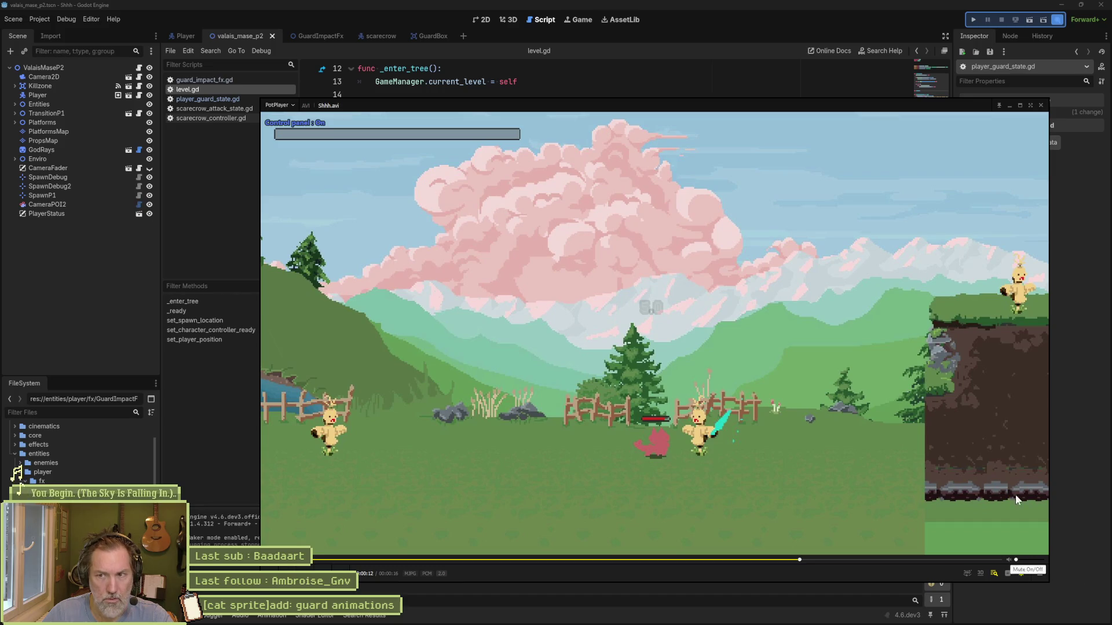
pyautogui.moveTo(890, 69); pyautogui.dragTo(794, 39)
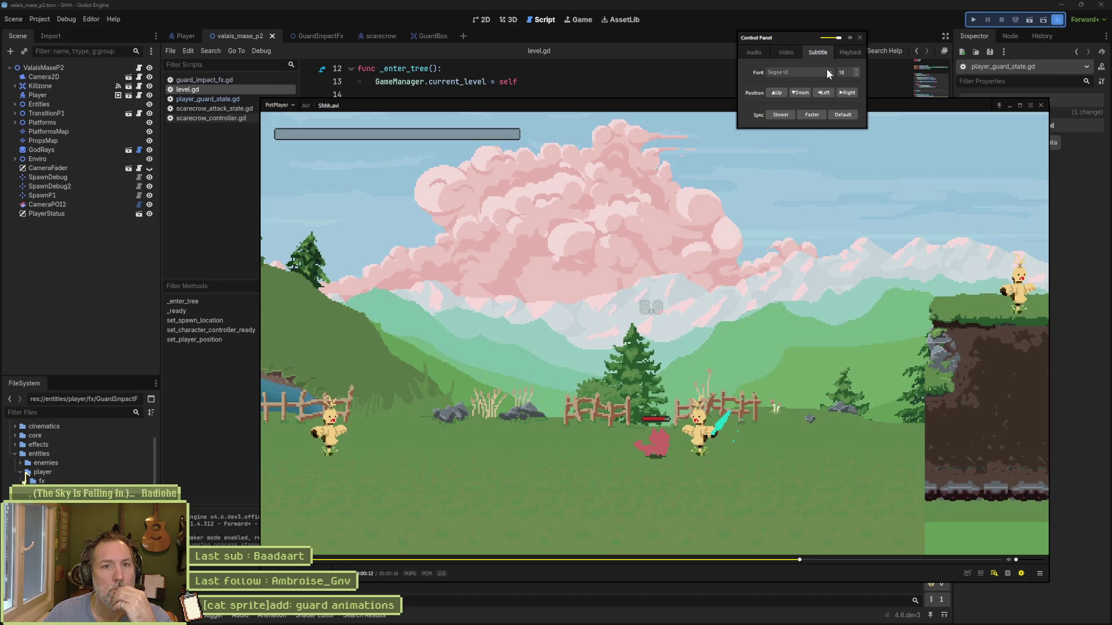
# Set A-B repeat from 0:12 to 0:14, pause the loop, and switch to Aseprite
pyautogui.click(848, 55)
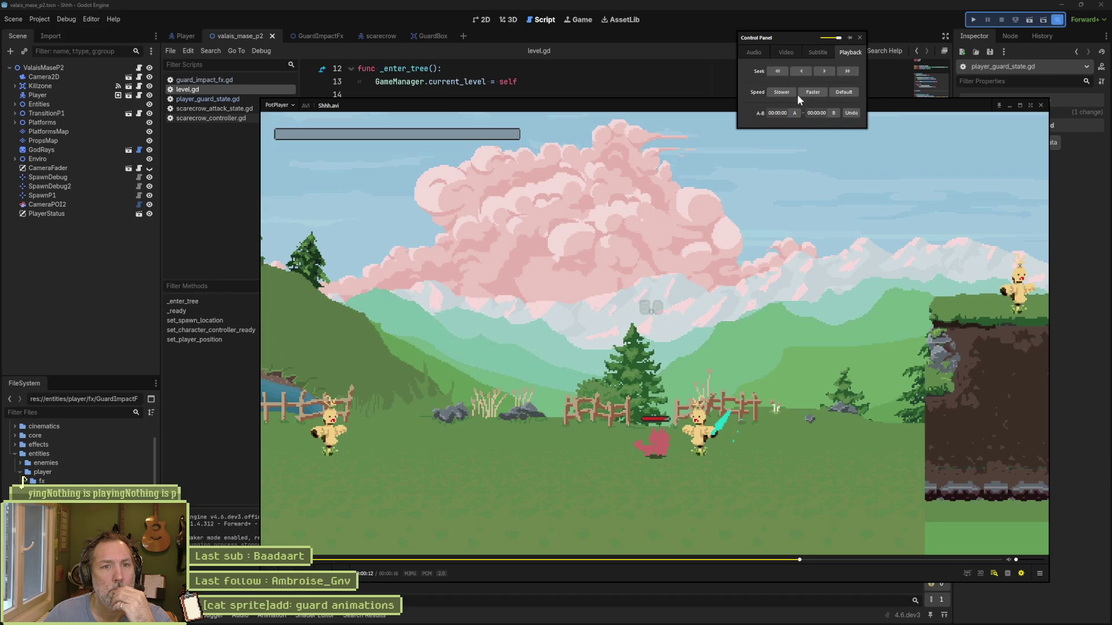
pyautogui.click(793, 114)
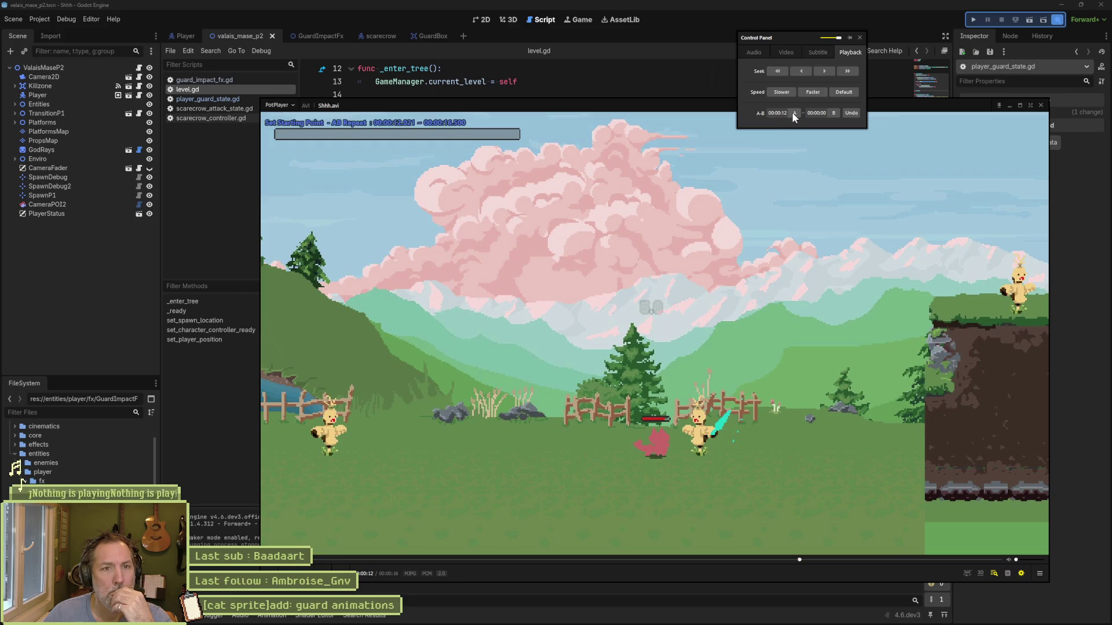
pyautogui.moveTo(809, 560)
pyautogui.mouseDown()
pyautogui.moveTo(853, 566)
pyautogui.moveTo(801, 561)
pyautogui.mouseUp()
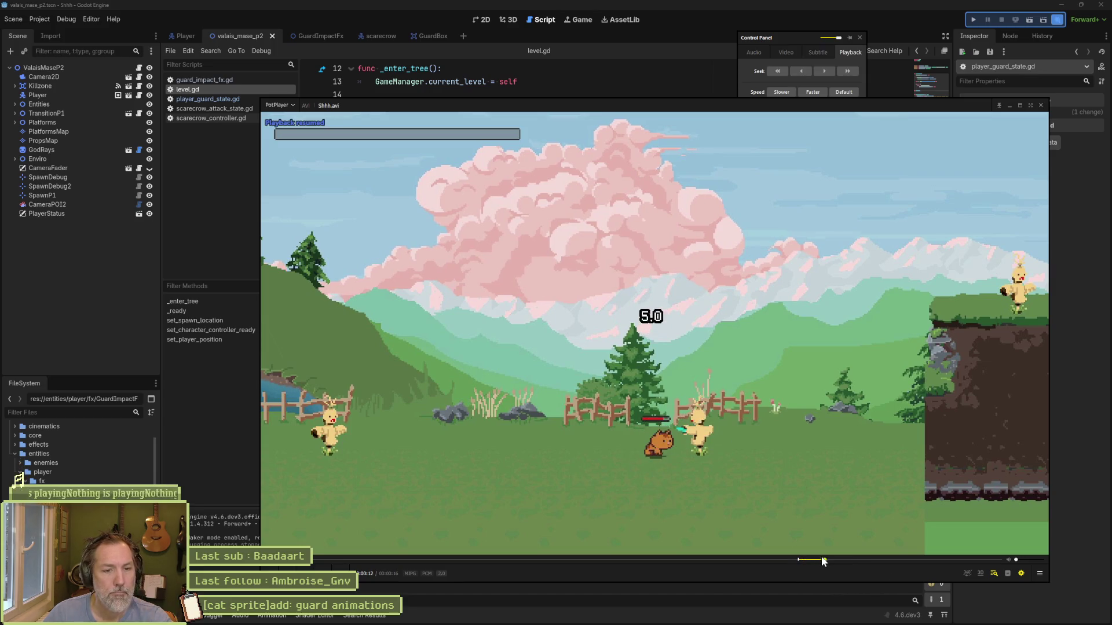
pyautogui.press('space')
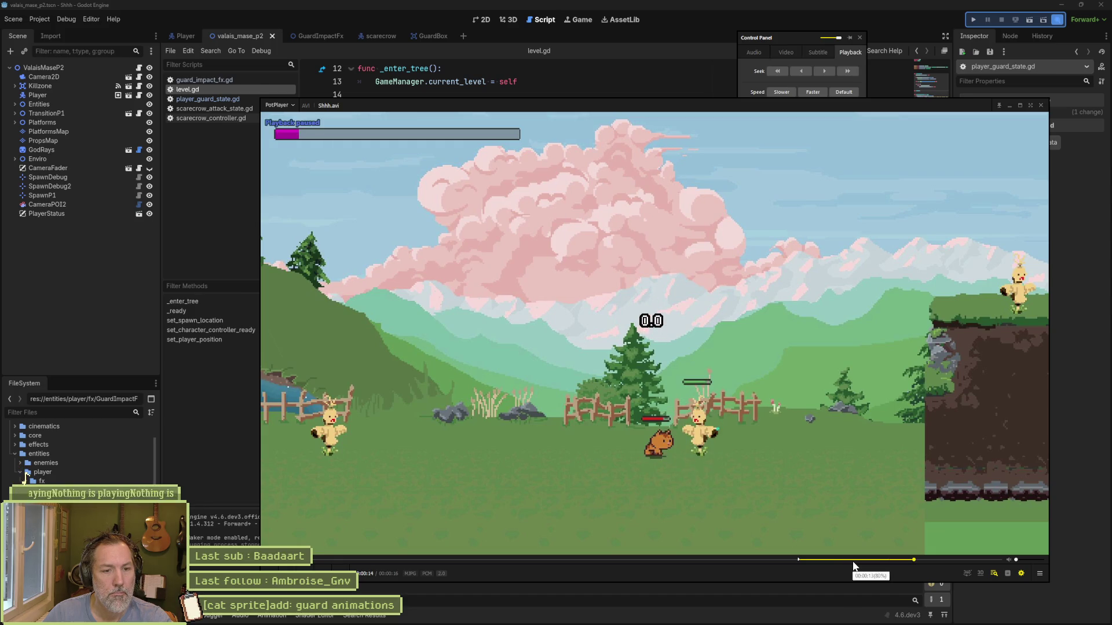
pyautogui.click(856, 61)
pyautogui.click(832, 113)
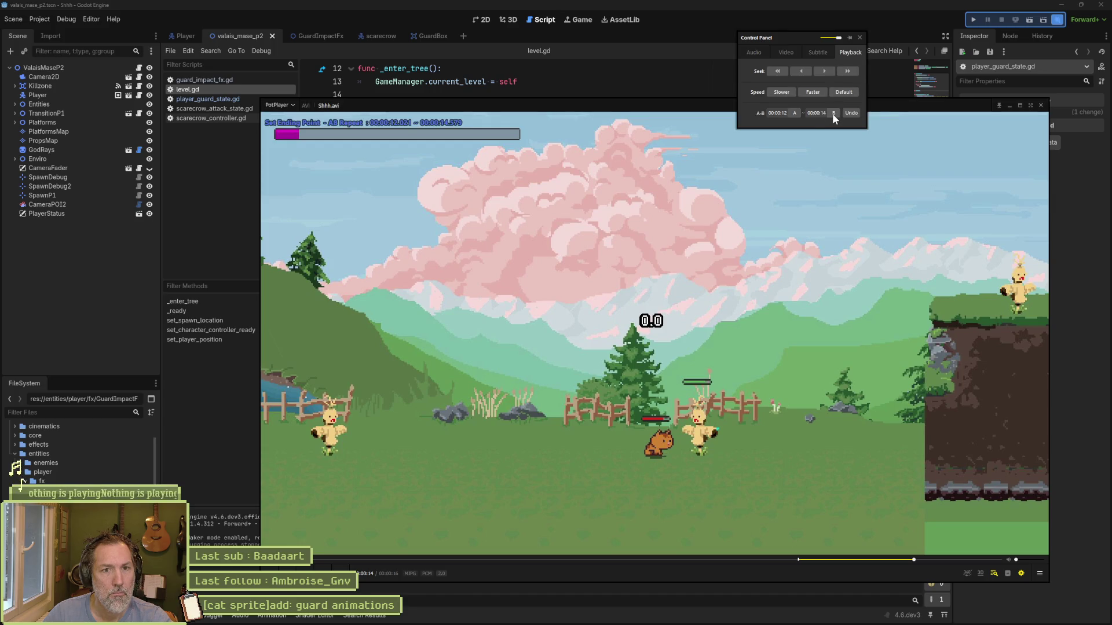
pyautogui.click(864, 571)
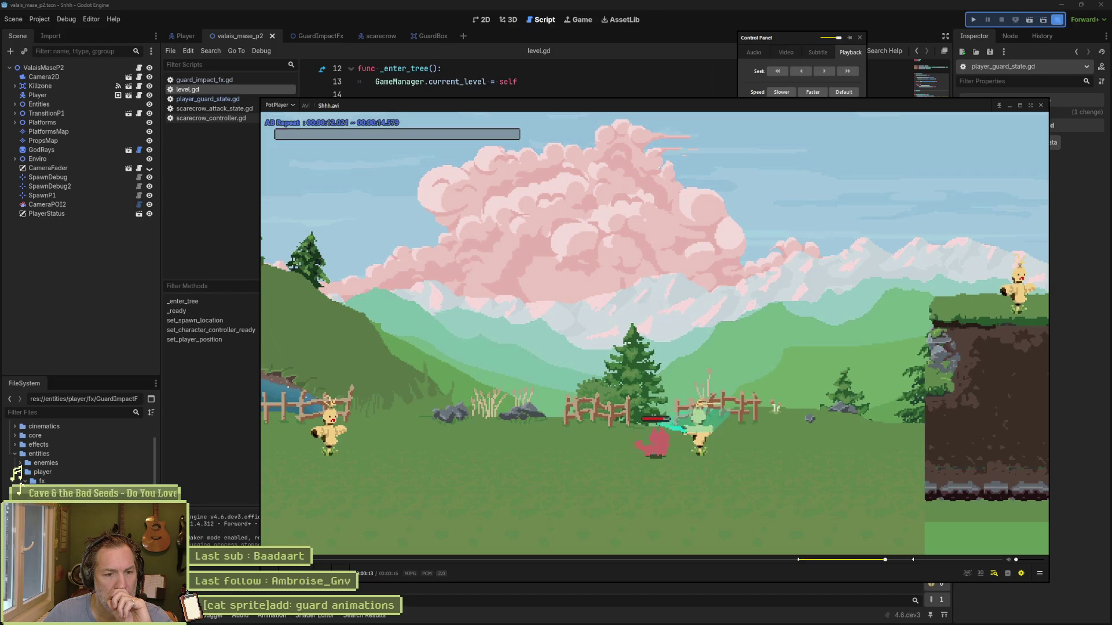
pyautogui.click(735, 329)
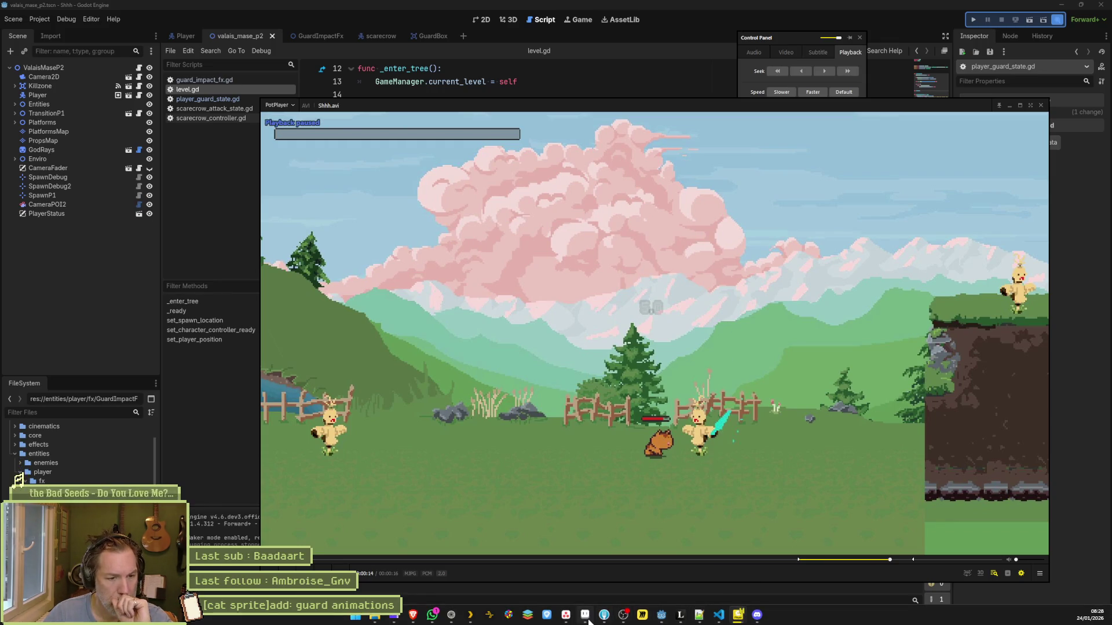
pyautogui.click(586, 618)
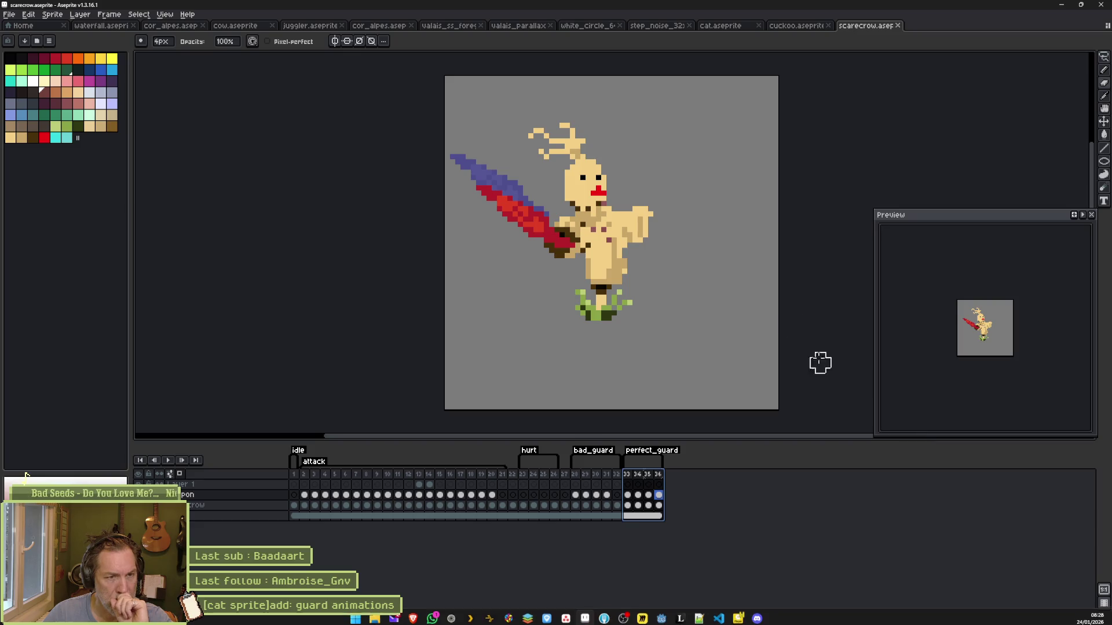
# Review perfect_guard frames 33–35 and copy the red weapon cel into frame 36
pyautogui.click(629, 475)
pyautogui.moveTo(636, 479); pyautogui.dragTo(654, 478)
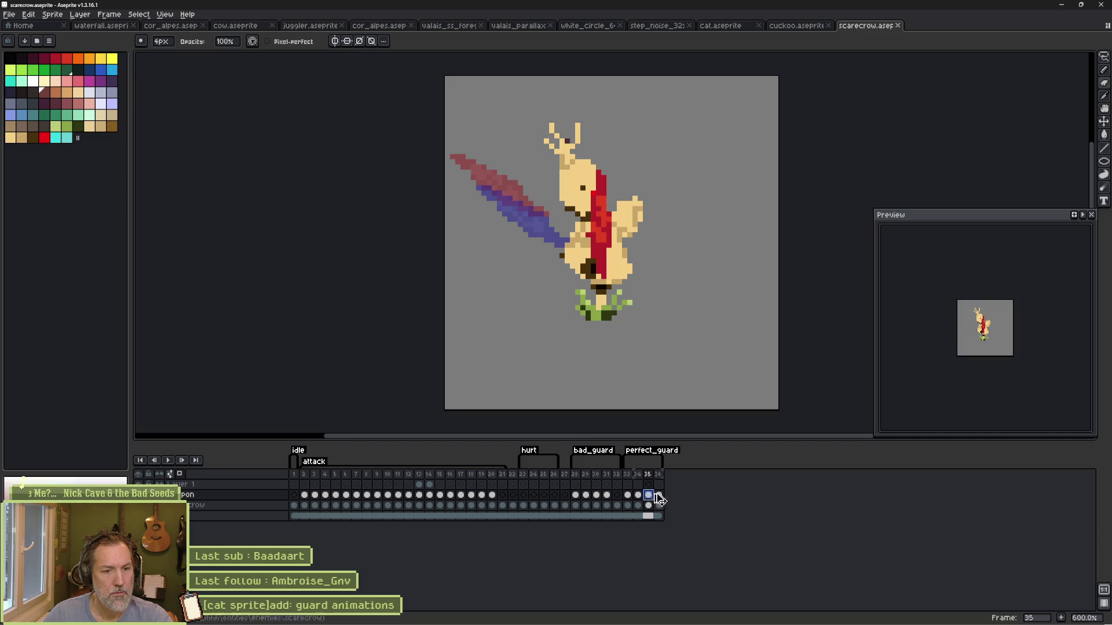
pyautogui.click(659, 495)
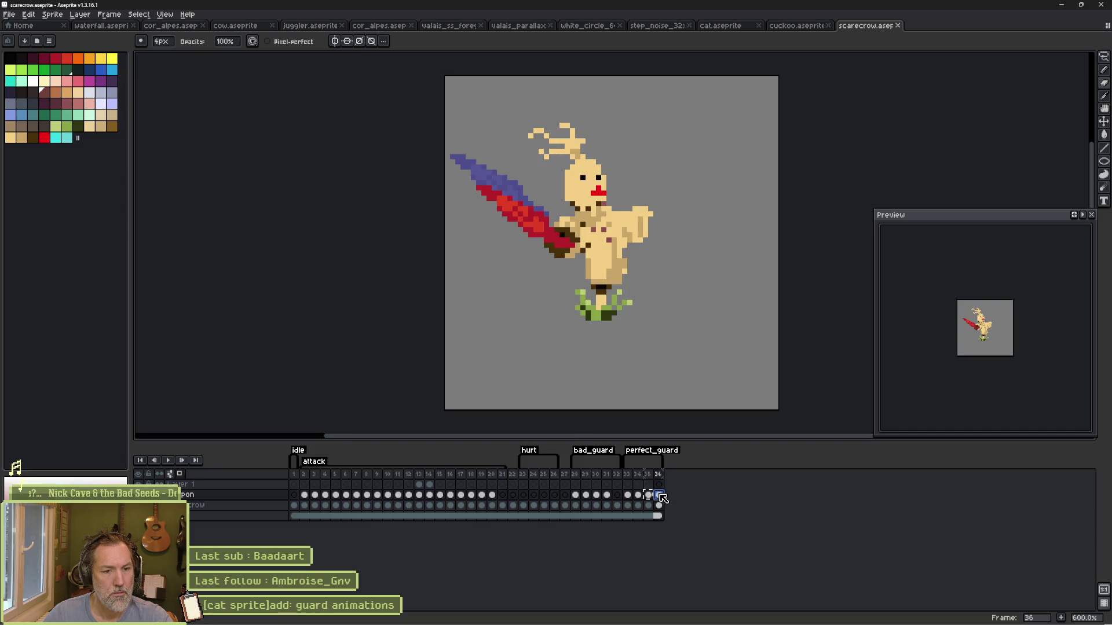
pyautogui.moveTo(663, 499); pyautogui.dragTo(660, 499)
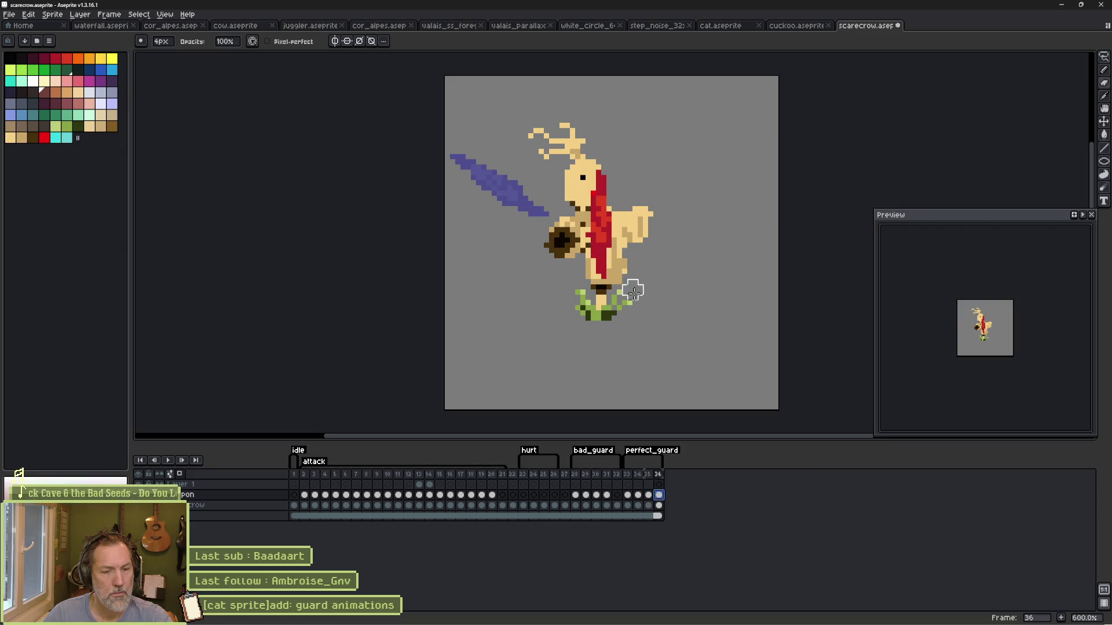
# Move frame 36's red weapon up beside the scarecrow's head and preview frames 33–36
pyautogui.click(650, 475)
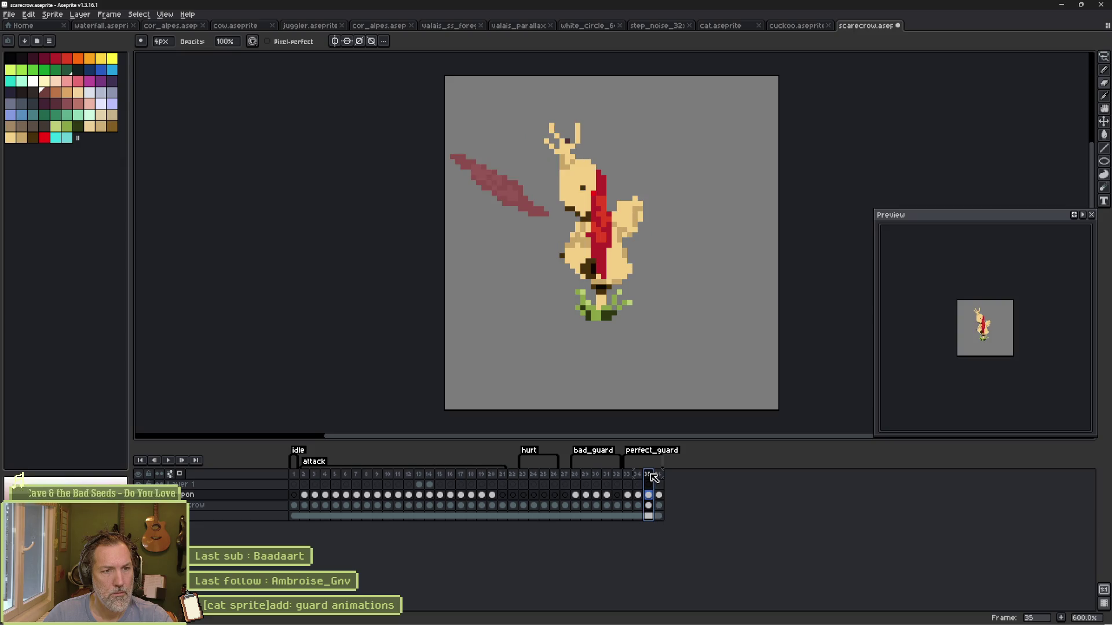
pyautogui.click(661, 475)
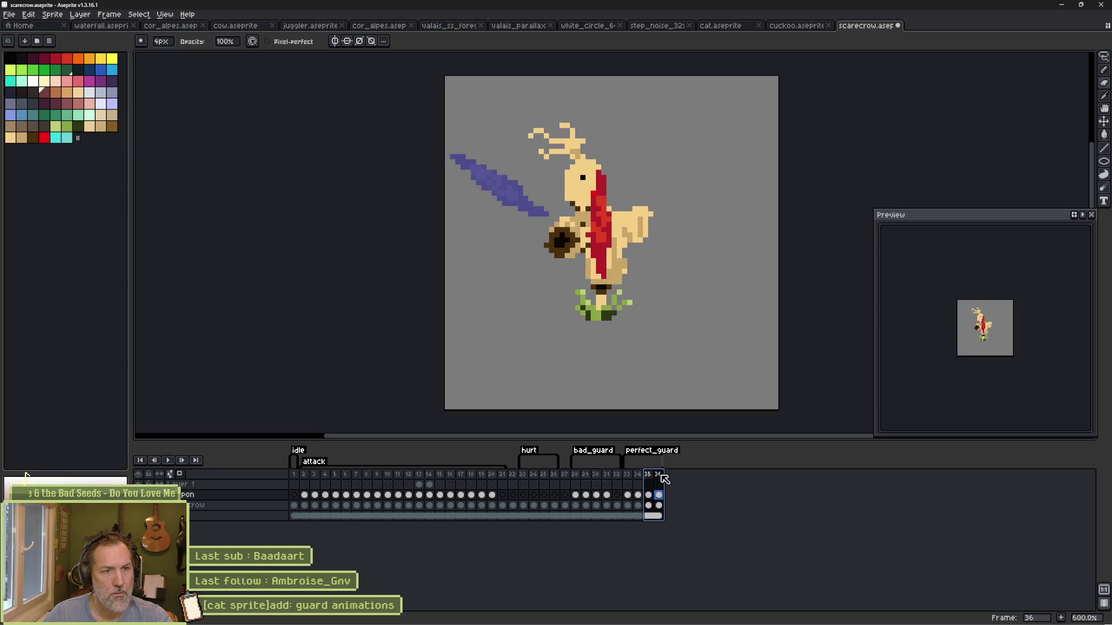
pyautogui.click(658, 495)
pyautogui.press('v')
pyautogui.moveTo(610, 236); pyautogui.dragTo(574, 209)
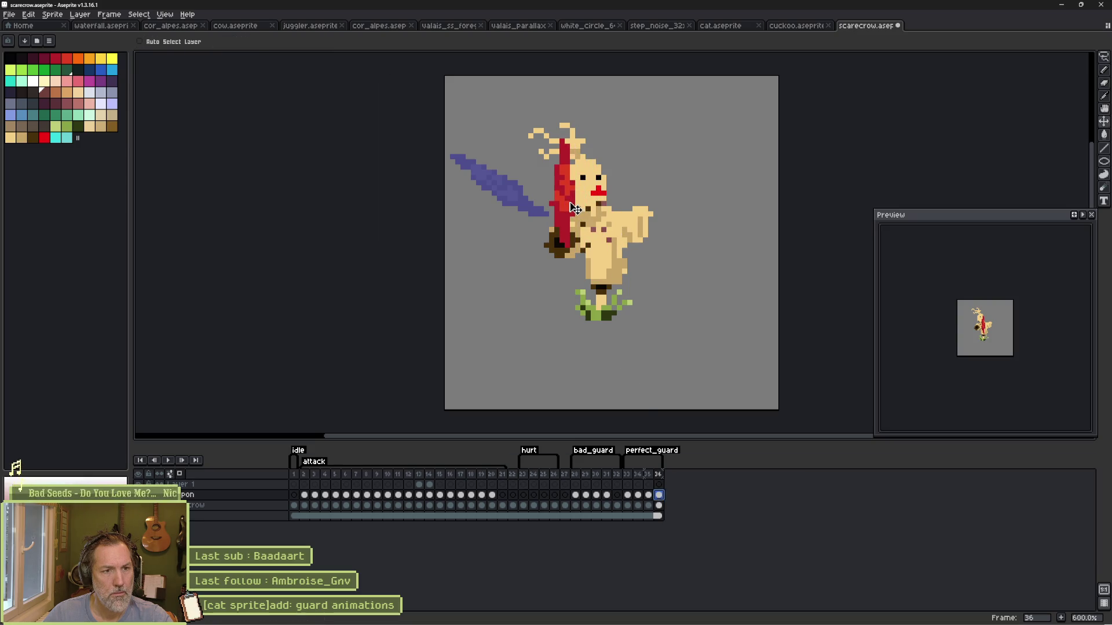
pyautogui.moveTo(627, 475)
pyautogui.mouseDown()
pyautogui.moveTo(659, 476)
pyautogui.moveTo(652, 486)
pyautogui.mouseUp()
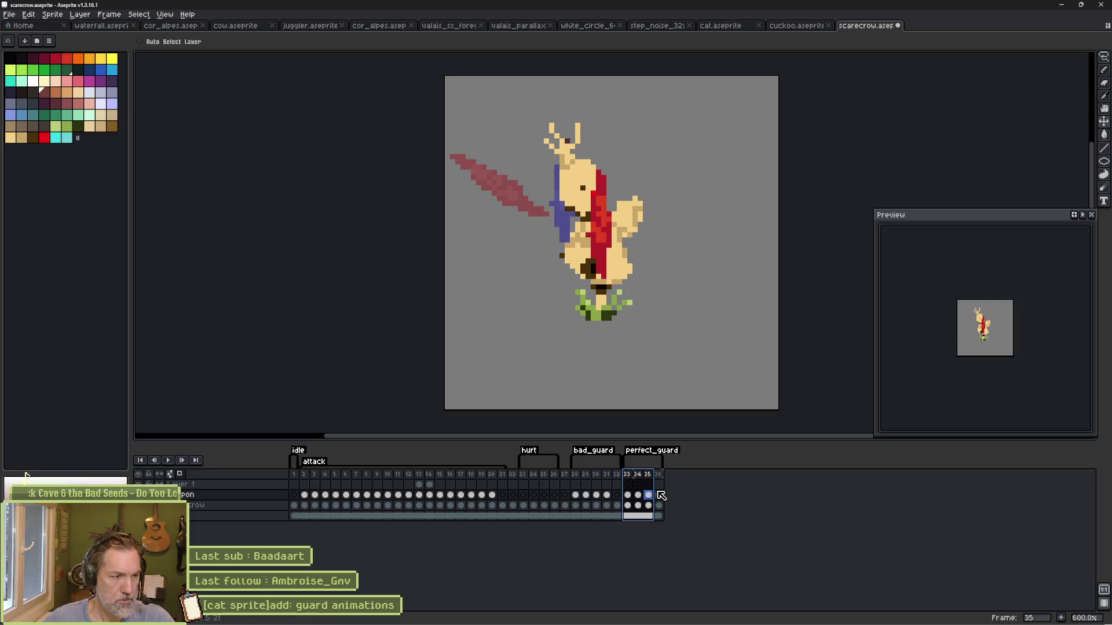
# Rotate frame 35's red weapon about -20.5° across the chest and check the perfect_guard tag
pyautogui.click(659, 496)
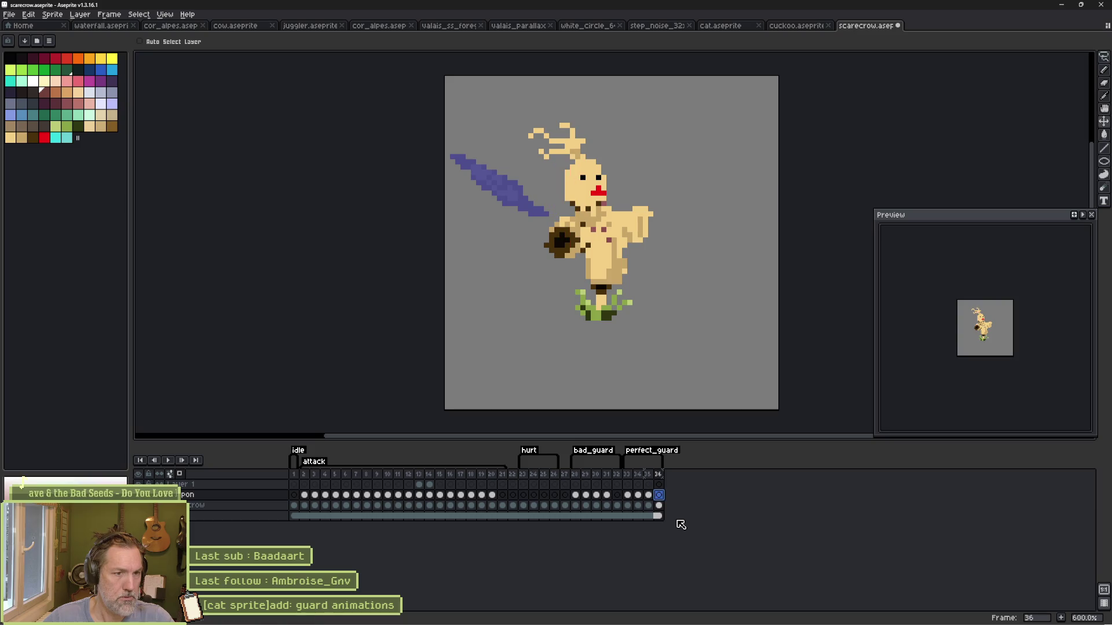
pyautogui.press('Left')
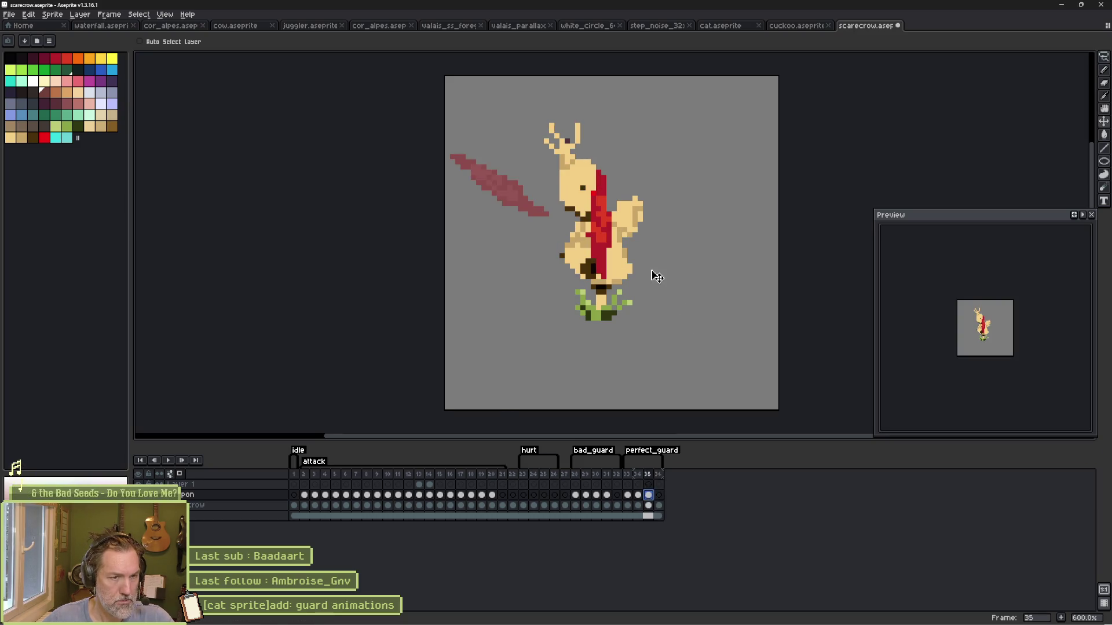
pyautogui.hotkey('ctrl', 't')
pyautogui.moveTo(612, 169)
pyautogui.mouseDown()
pyautogui.moveTo(611, 211)
pyautogui.moveTo(628, 219)
pyautogui.mouseUp()
pyautogui.click(662, 248)
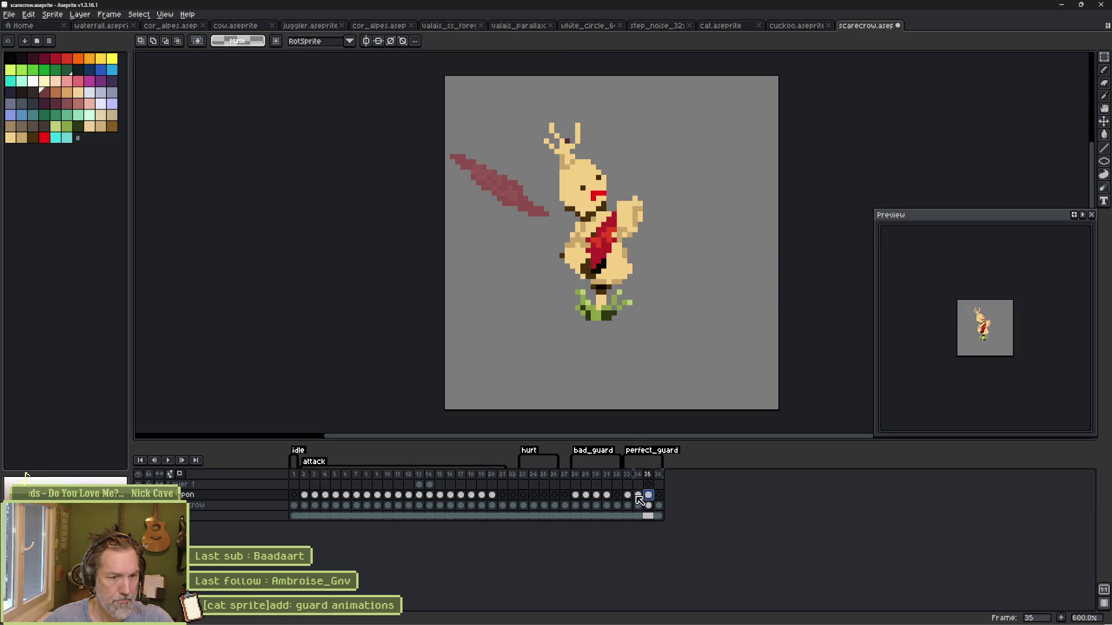
pyautogui.moveTo(628, 474); pyautogui.dragTo(663, 482)
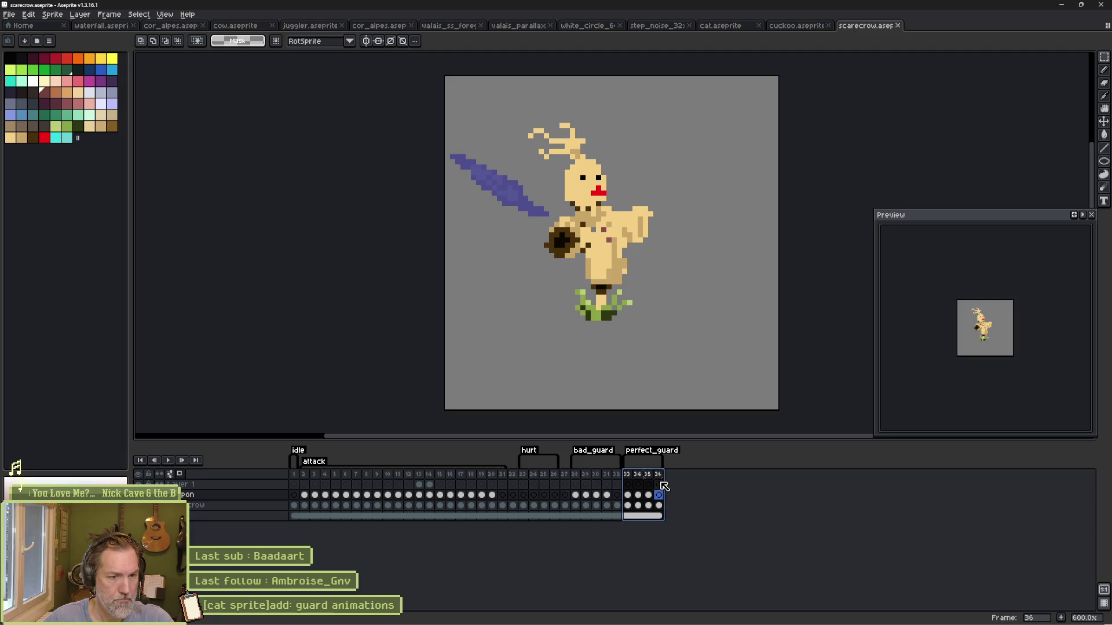
pyautogui.doubleClick(664, 457)
pyautogui.click(614, 392)
pyautogui.hotkey('alt', 'Tab')
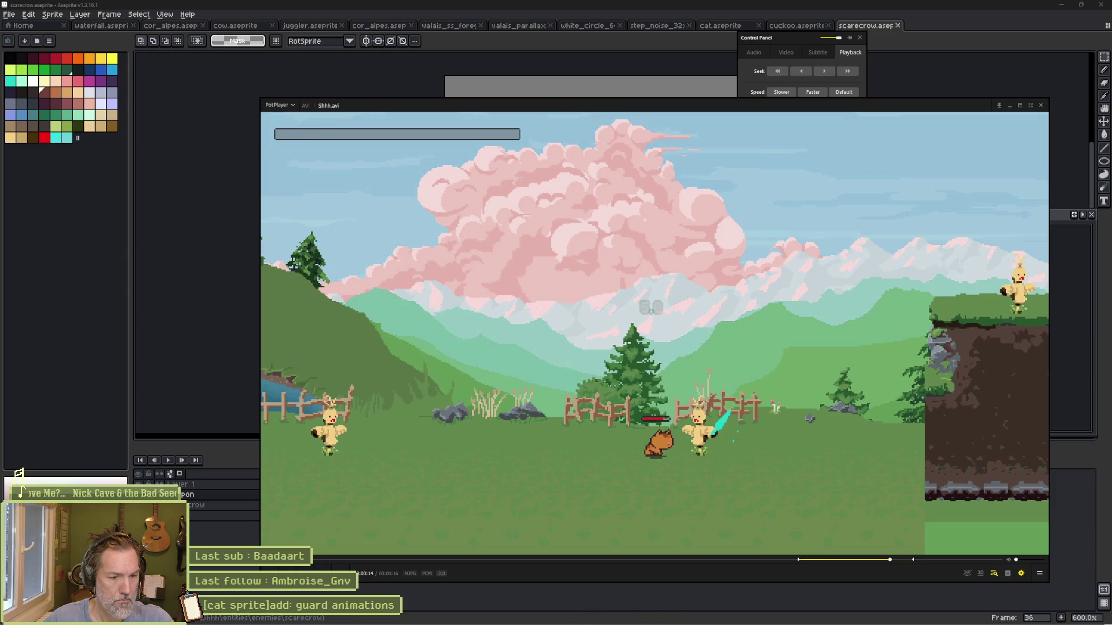
# In Godot's scarecrow scene, reimport the updated scarecrow sprite on its Sprite2D node
pyautogui.moveTo(612, 621)
pyautogui.click(662, 615)
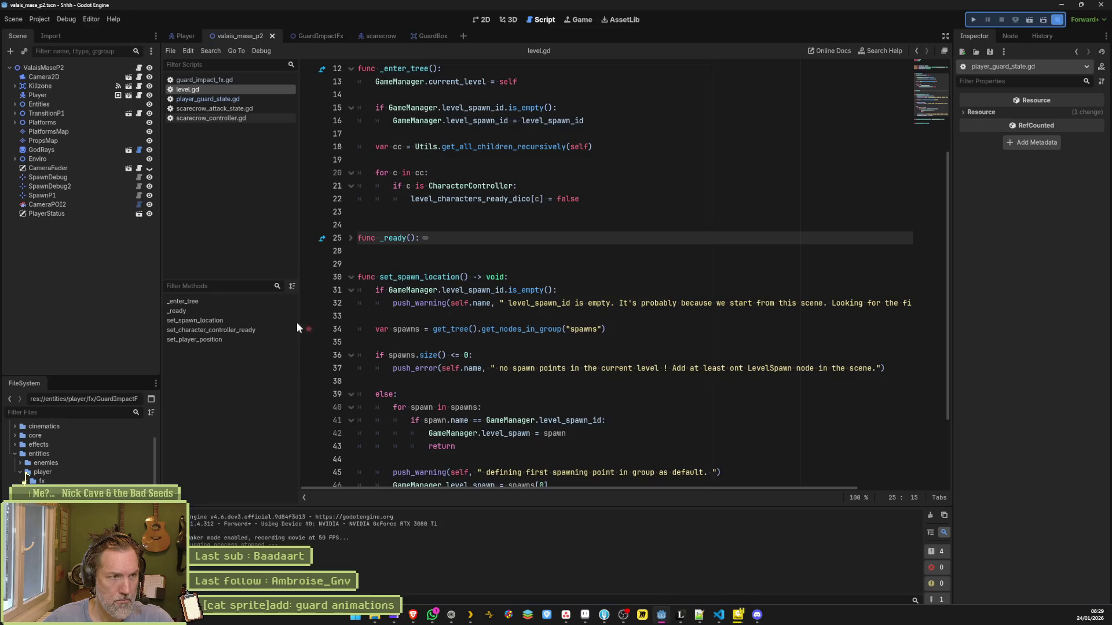
pyautogui.click(369, 36)
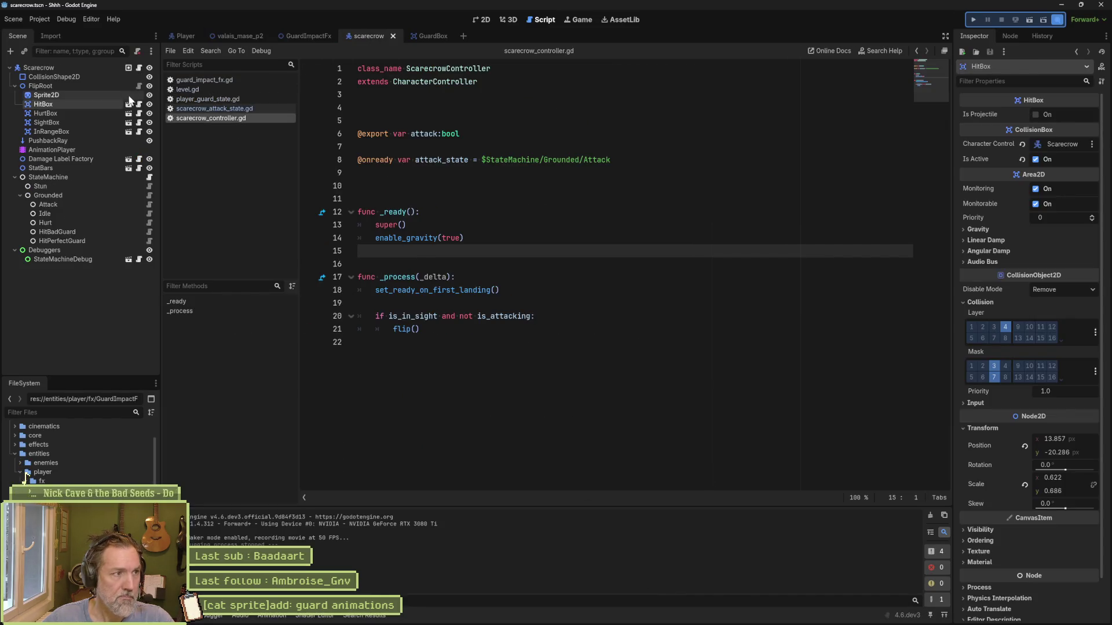
pyautogui.click(45, 95)
pyautogui.click(1029, 607)
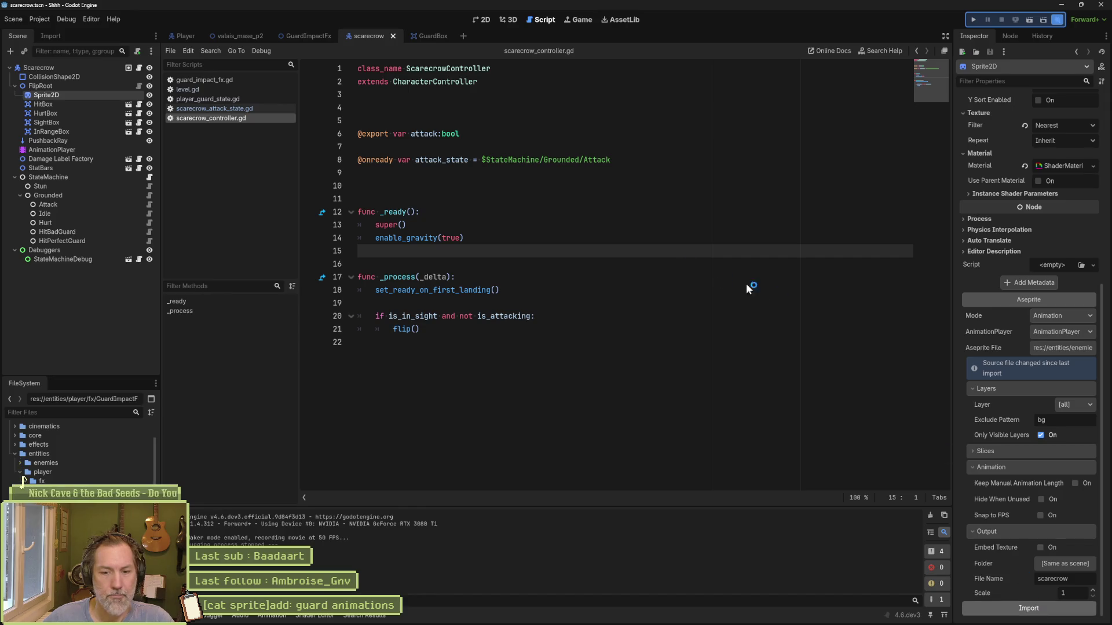
# Run valais_mase_p2, walk the cat right into the scarecrow, guard with X, then stop
pyautogui.click(242, 36)
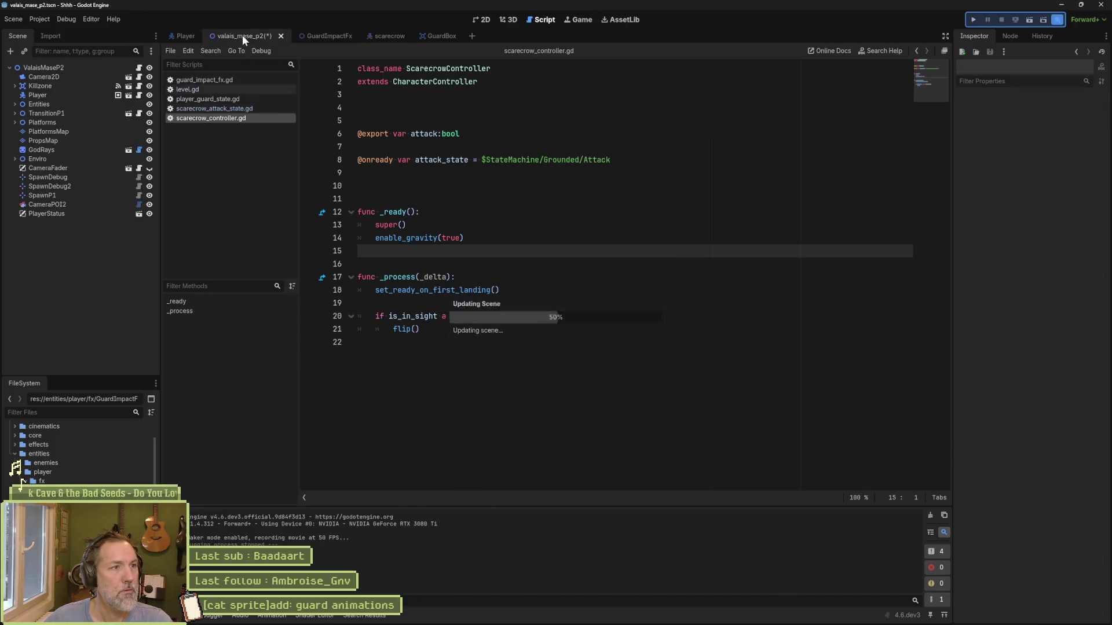
pyautogui.press('F6')
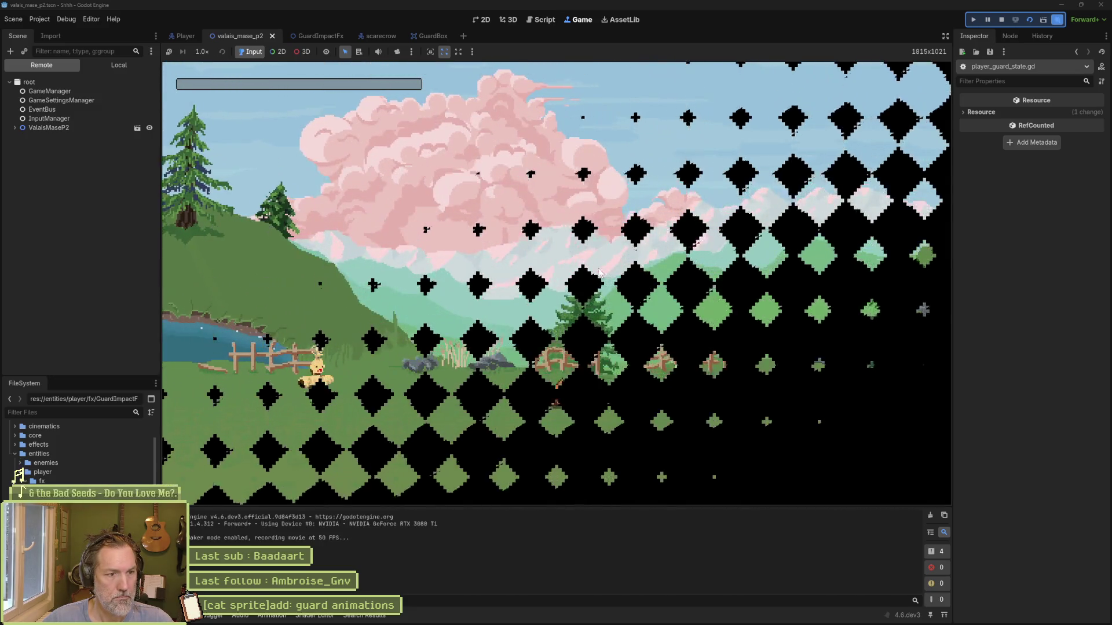
pyautogui.press('Right')
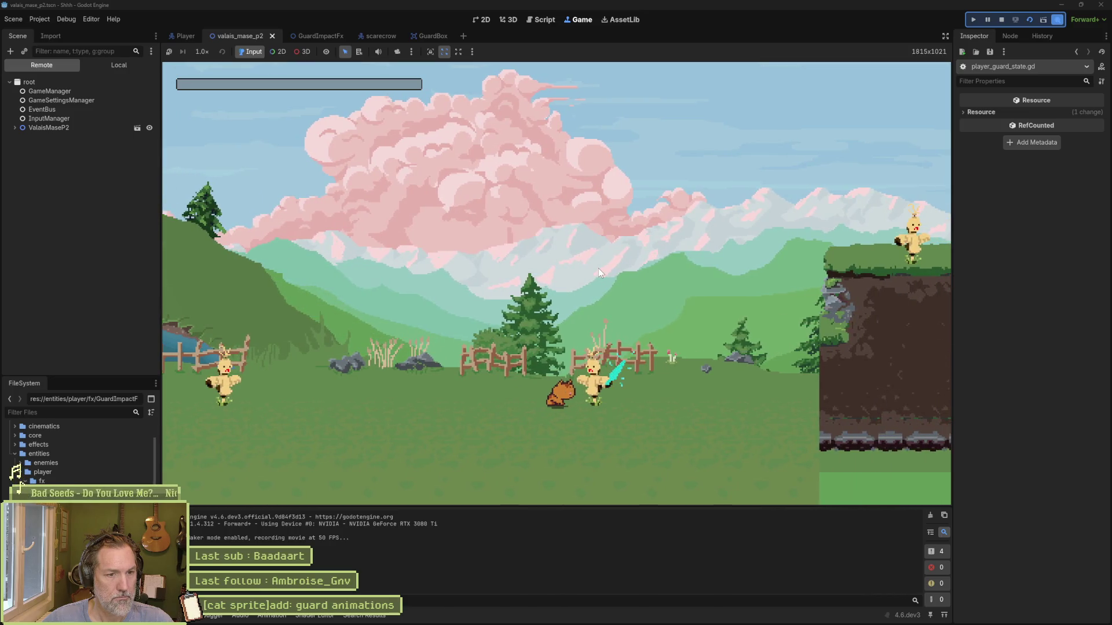
pyautogui.press('x')
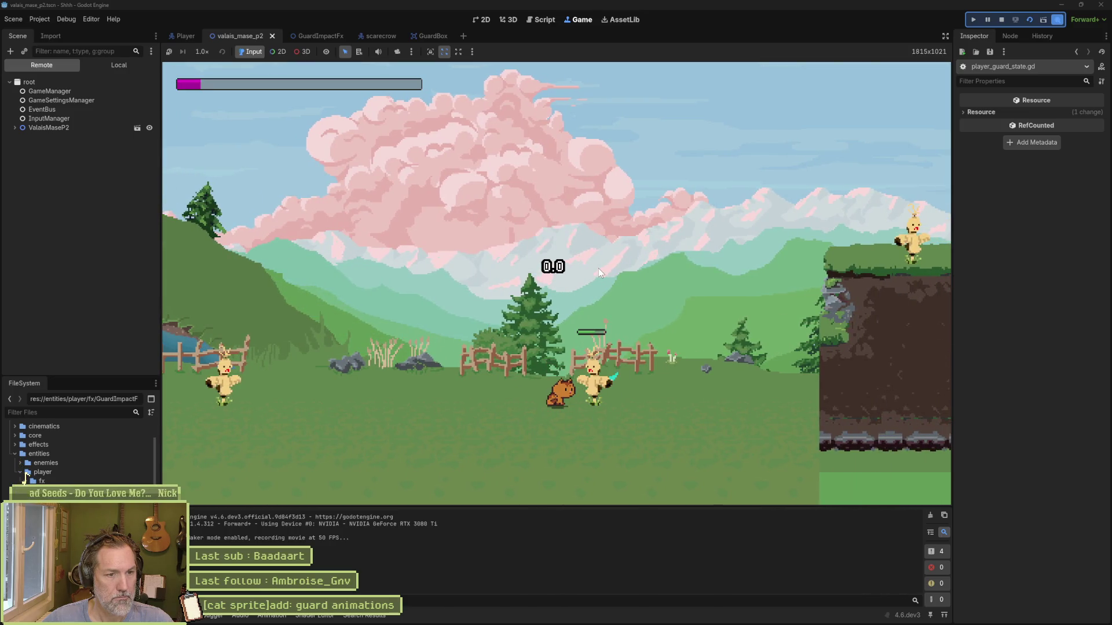
pyautogui.press('F8')
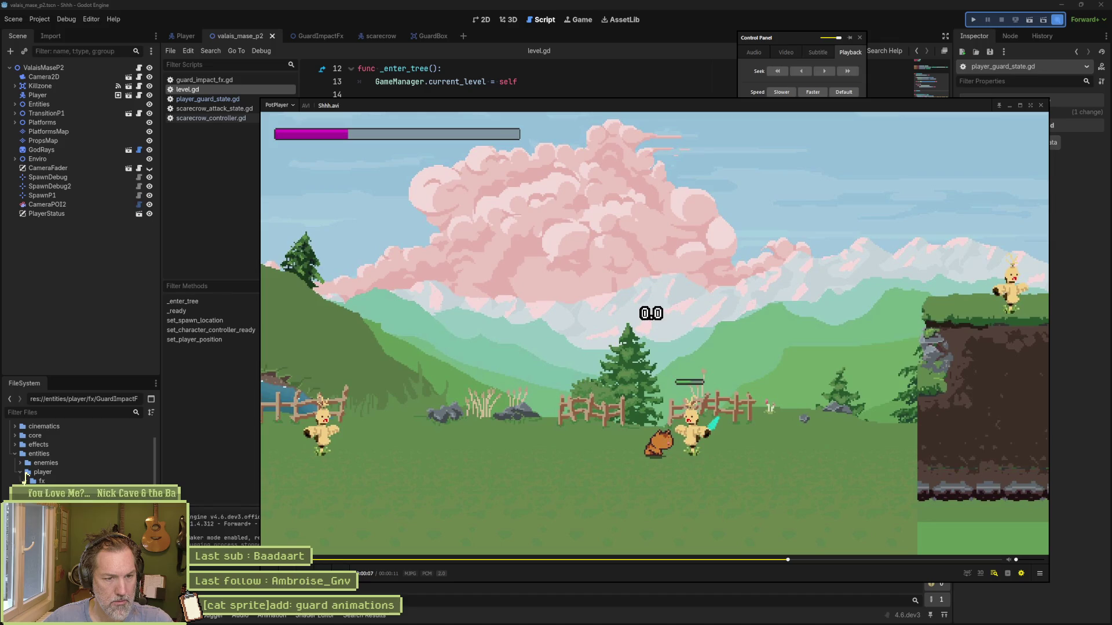
# Pause the PotPlayer clip and bring Godot's level.gd script back in front
pyautogui.press('space')
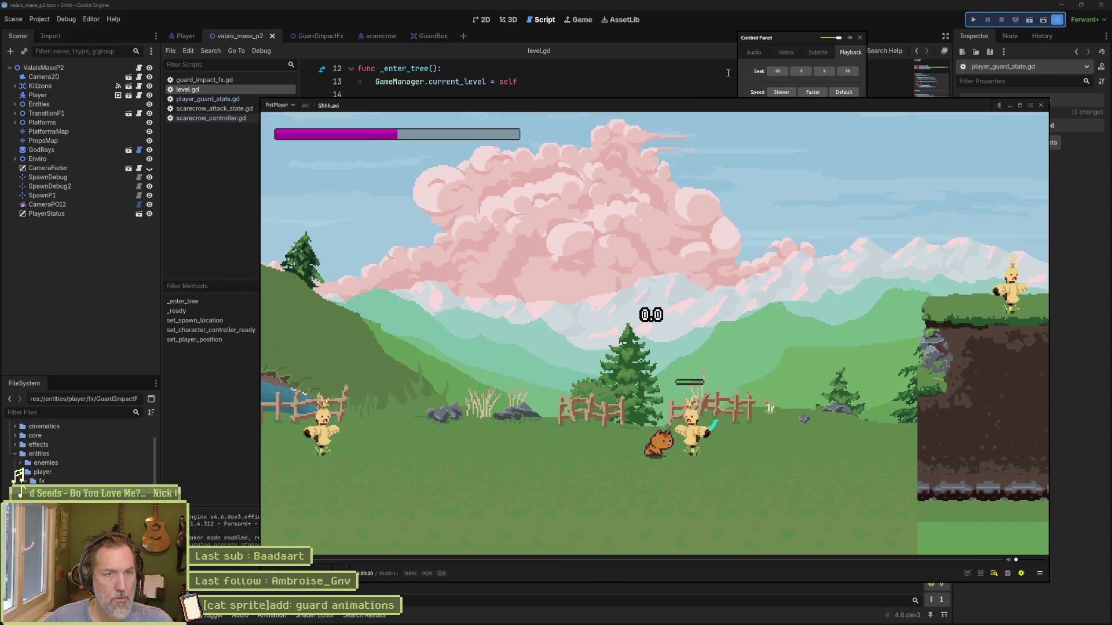
pyautogui.click(699, 32)
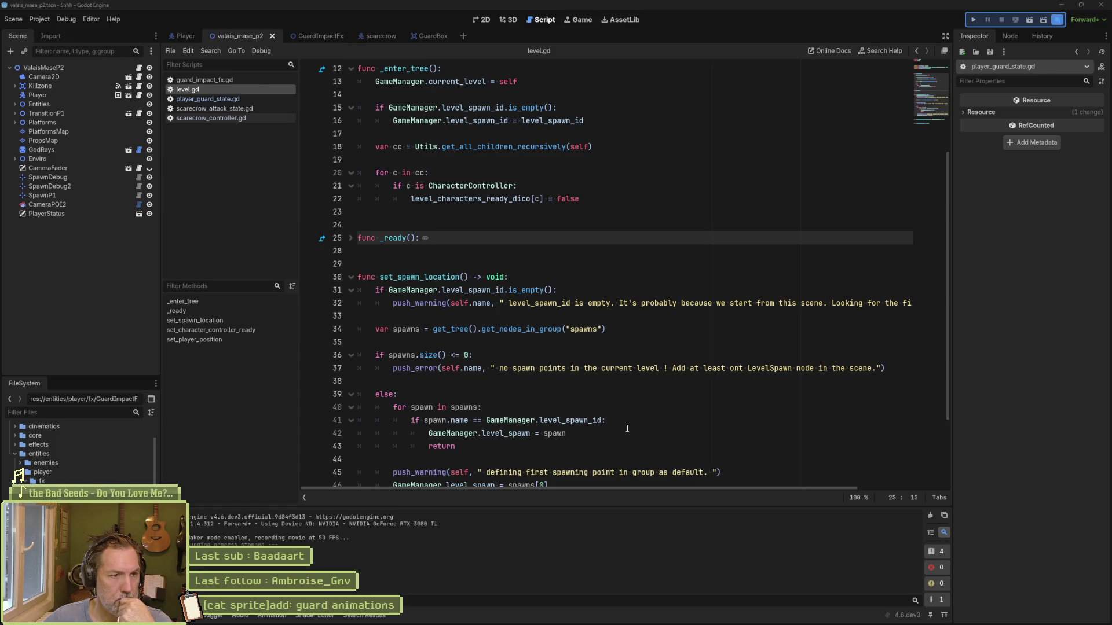
pyautogui.moveTo(639, 618)
pyautogui.moveTo(731, 619)
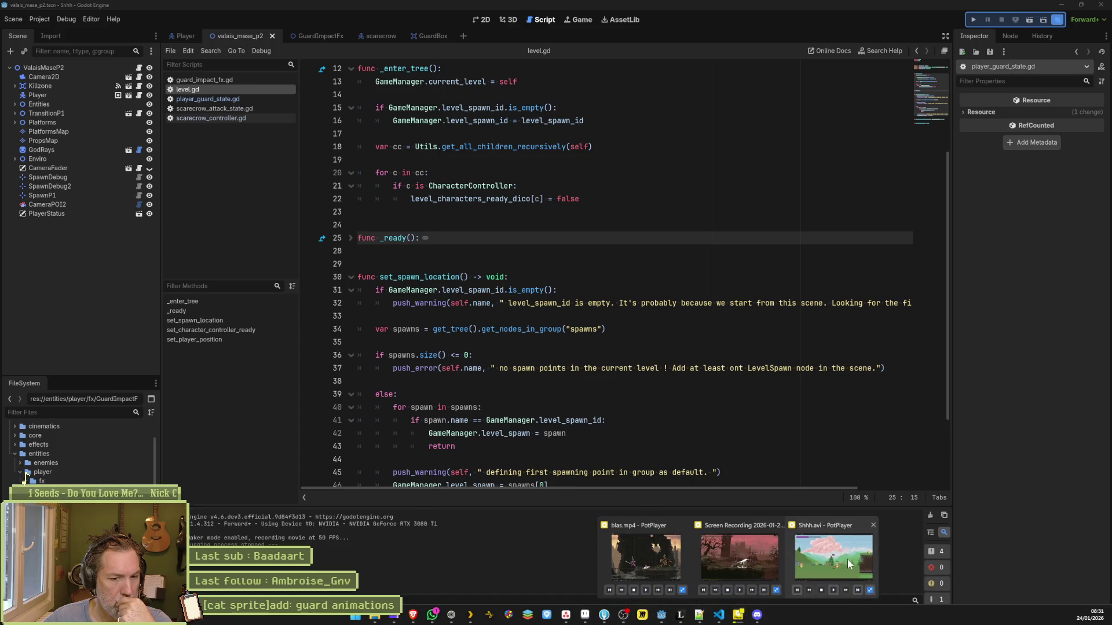
pyautogui.click(845, 559)
pyautogui.moveTo(542, 557); pyautogui.dragTo(721, 562)
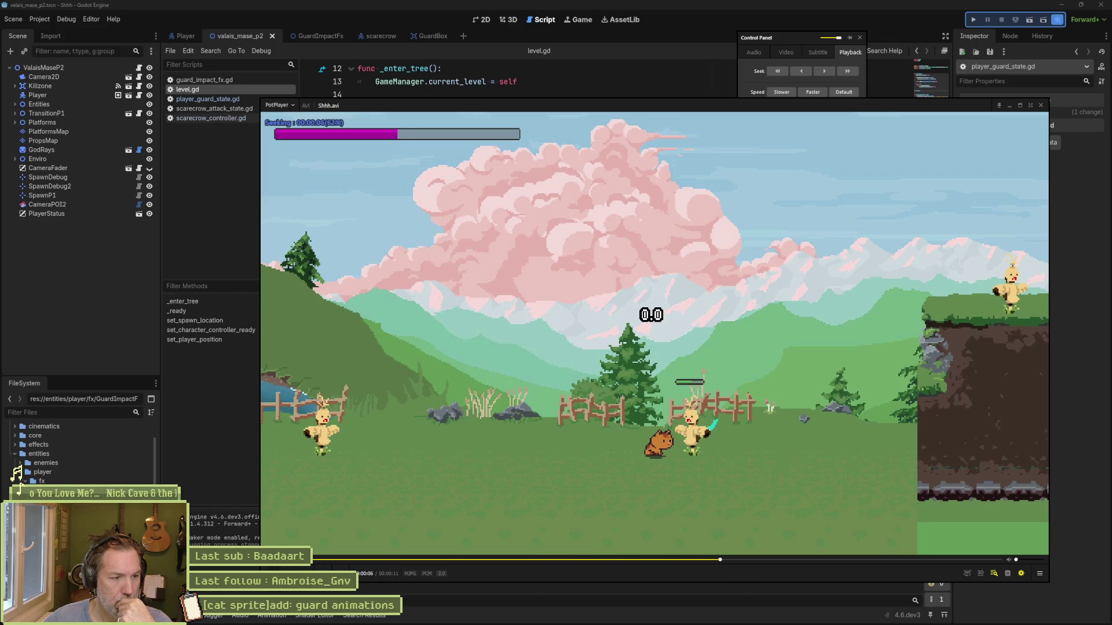
pyautogui.press('space')
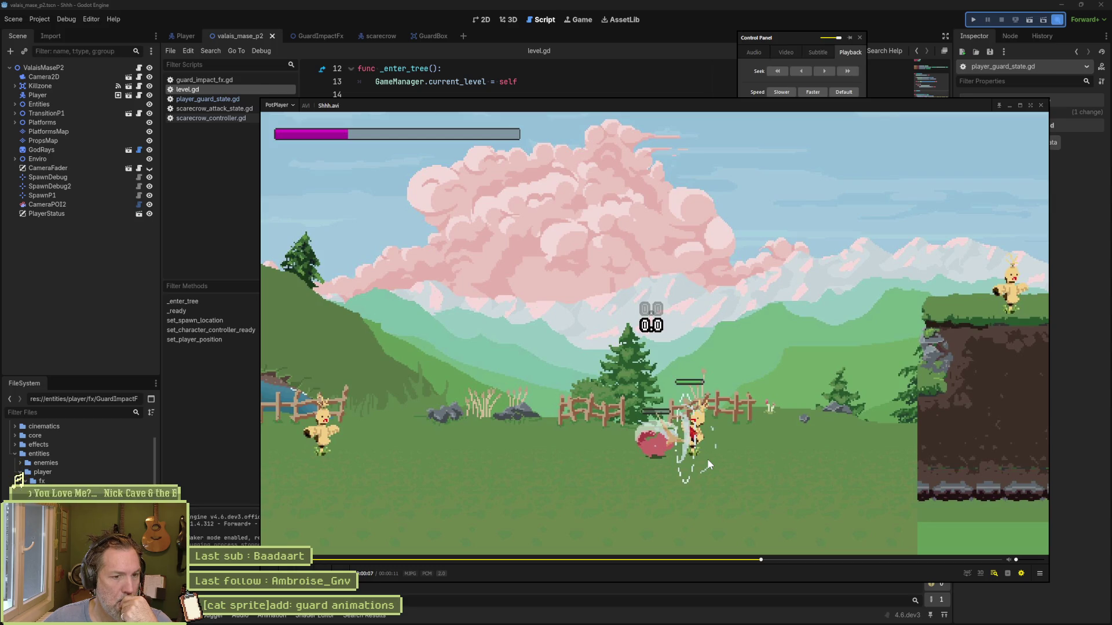
pyautogui.click(673, 26)
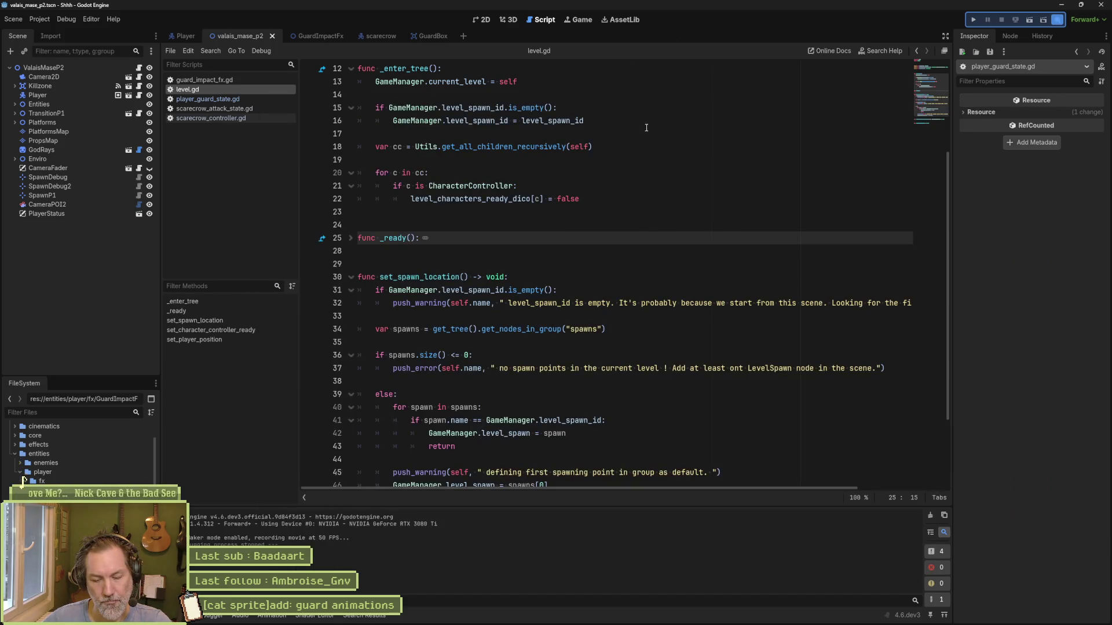
# Run and stop the game, put the caret at line 22's end, then switch to scarecrow.aseprite
pyautogui.press('F5')
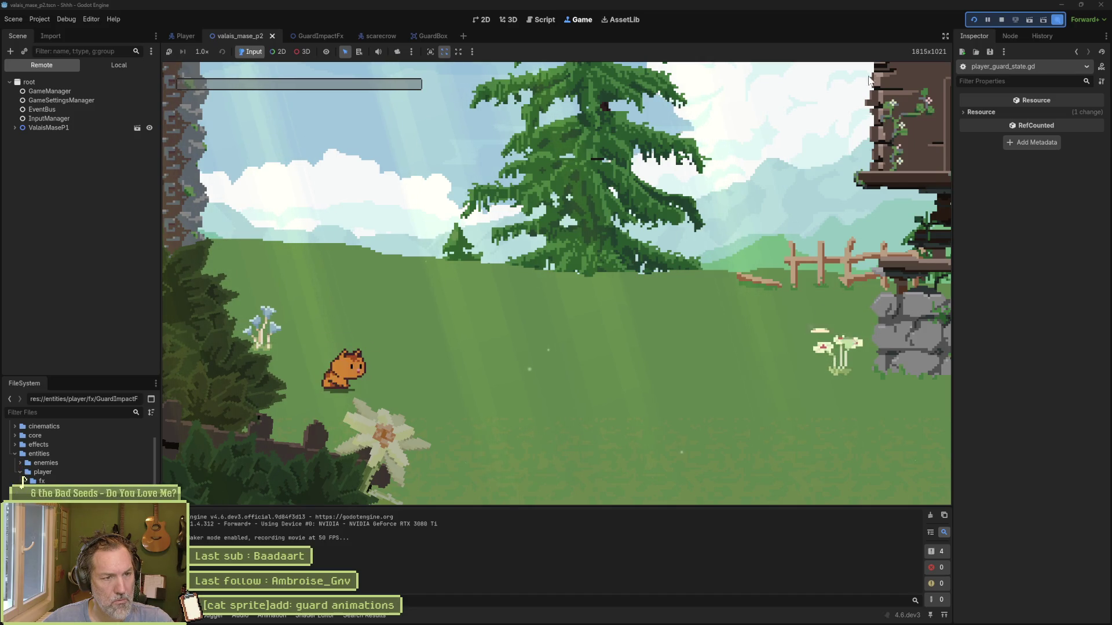
pyautogui.click(999, 20)
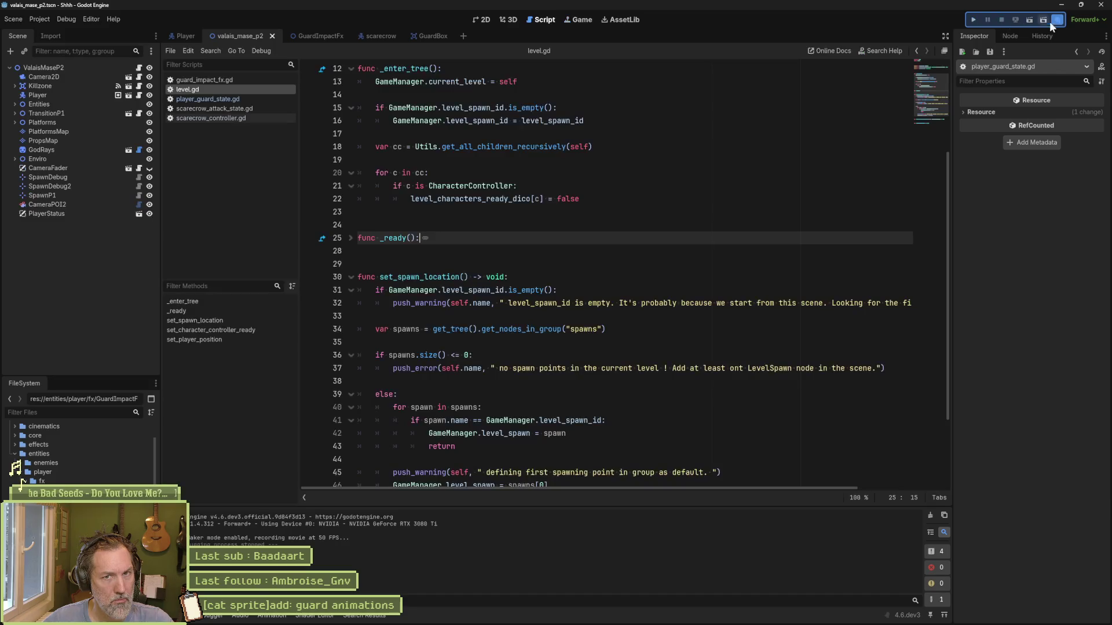
pyautogui.click(826, 202)
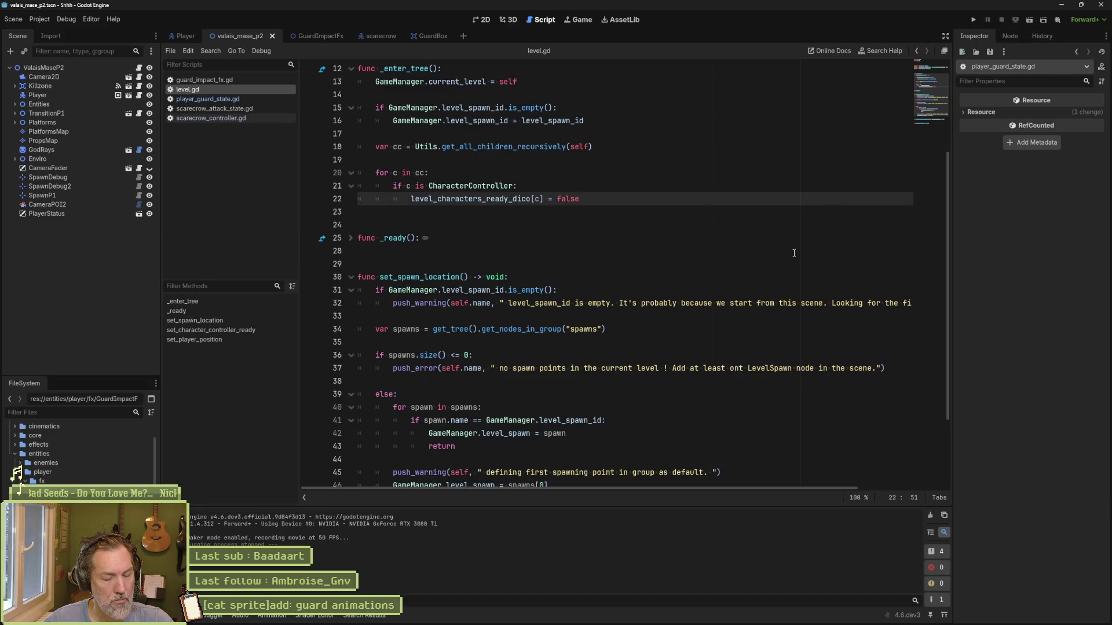
pyautogui.moveTo(606, 616)
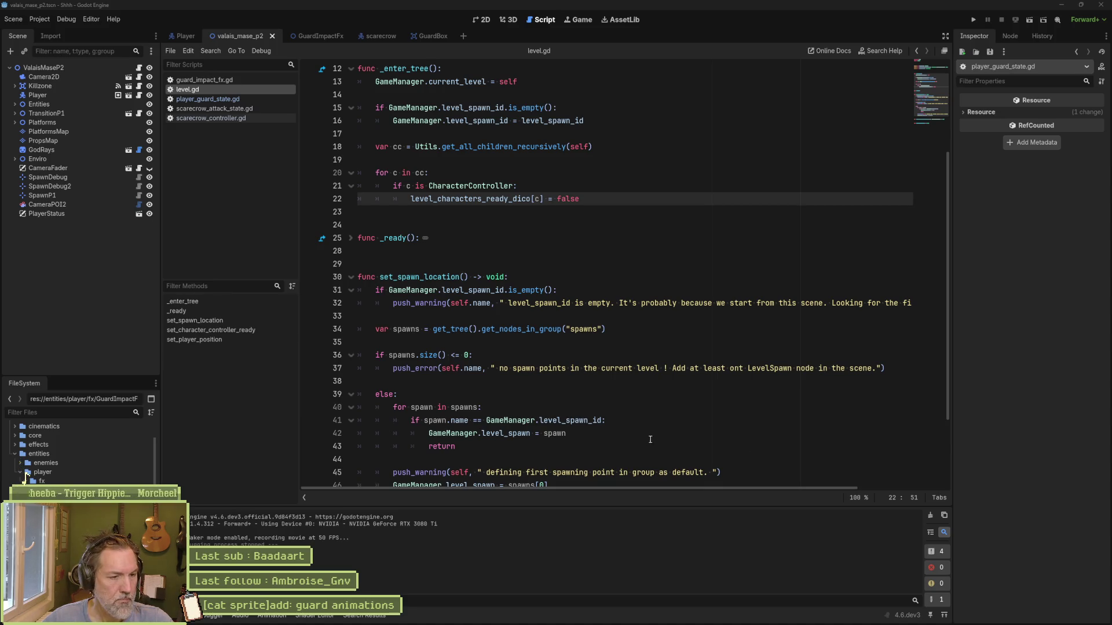
pyautogui.click(585, 618)
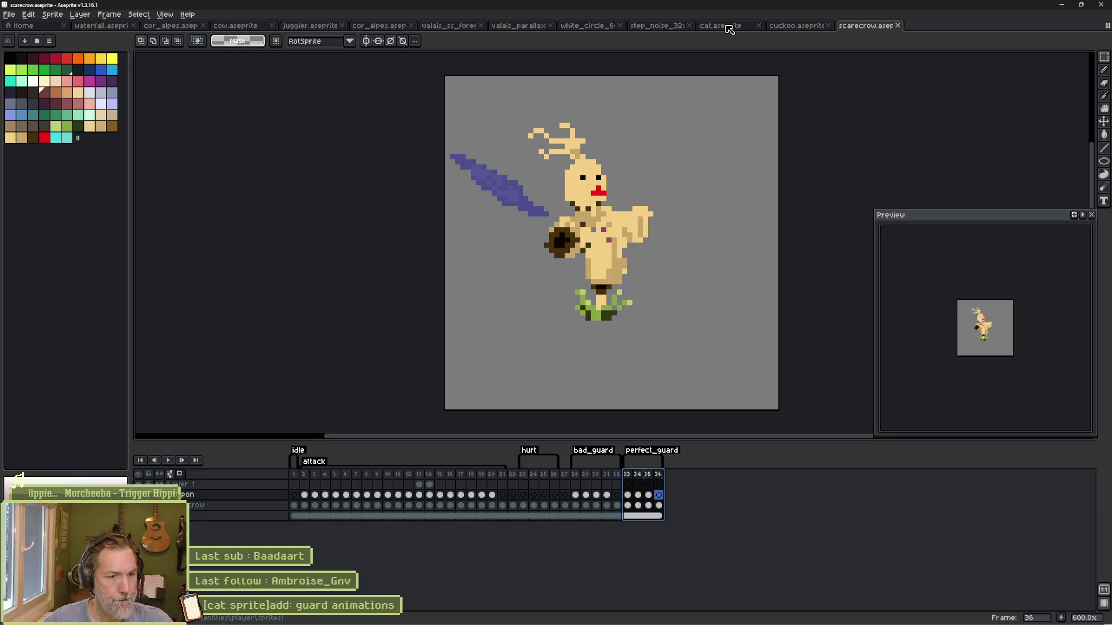
# Scrub the scarecrow's bad_guard frames in the Aseprite timeline, then minimize Aseprite
pyautogui.moveTo(575, 474)
pyautogui.mouseDown()
pyautogui.moveTo(609, 475)
pyautogui.moveTo(579, 466)
pyautogui.moveTo(596, 466)
pyautogui.moveTo(616, 474)
pyautogui.moveTo(585, 475)
pyautogui.moveTo(617, 479)
pyautogui.mouseUp()
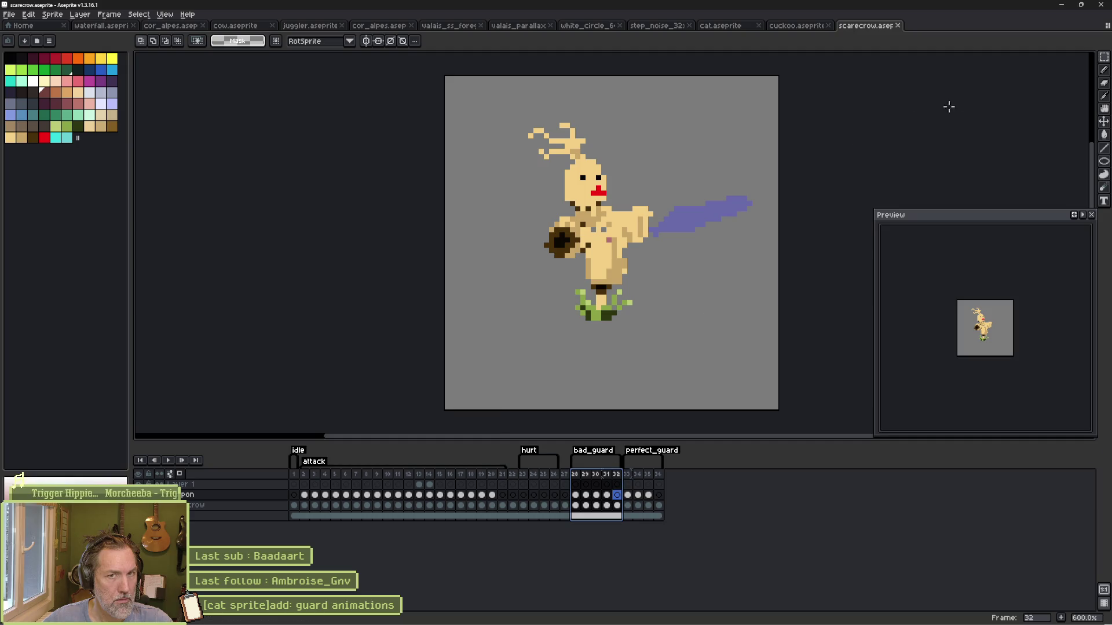
pyautogui.click(1060, 5)
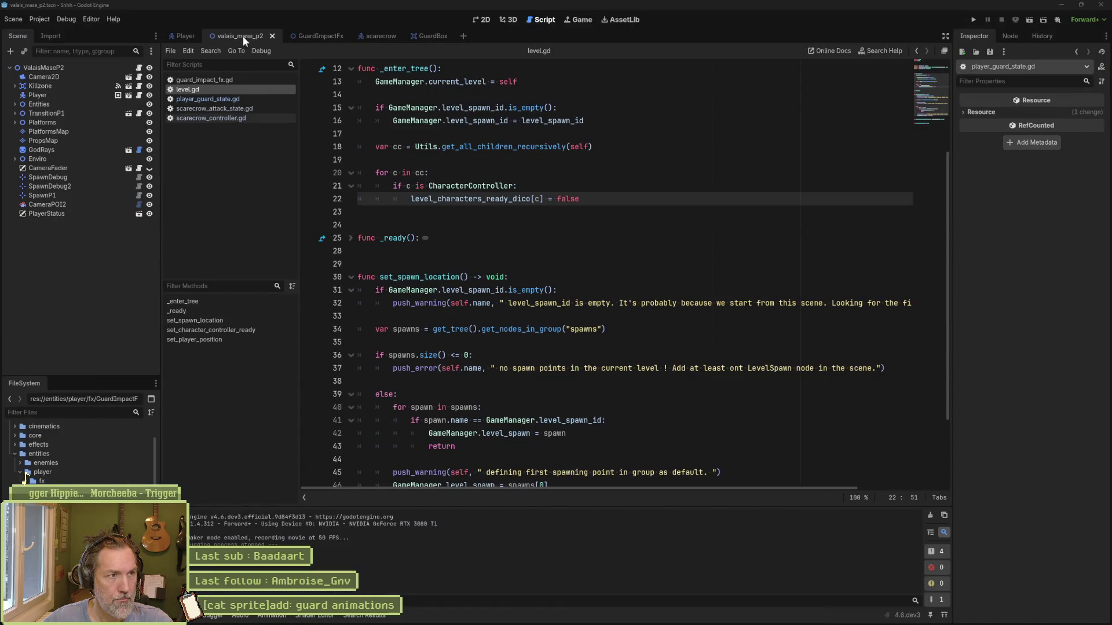
# Replace hit_perfect_guard on line 27 of scarecrow_attack_state.gd with hit_bad_guard, then run valais_mase_p2
pyautogui.click(375, 36)
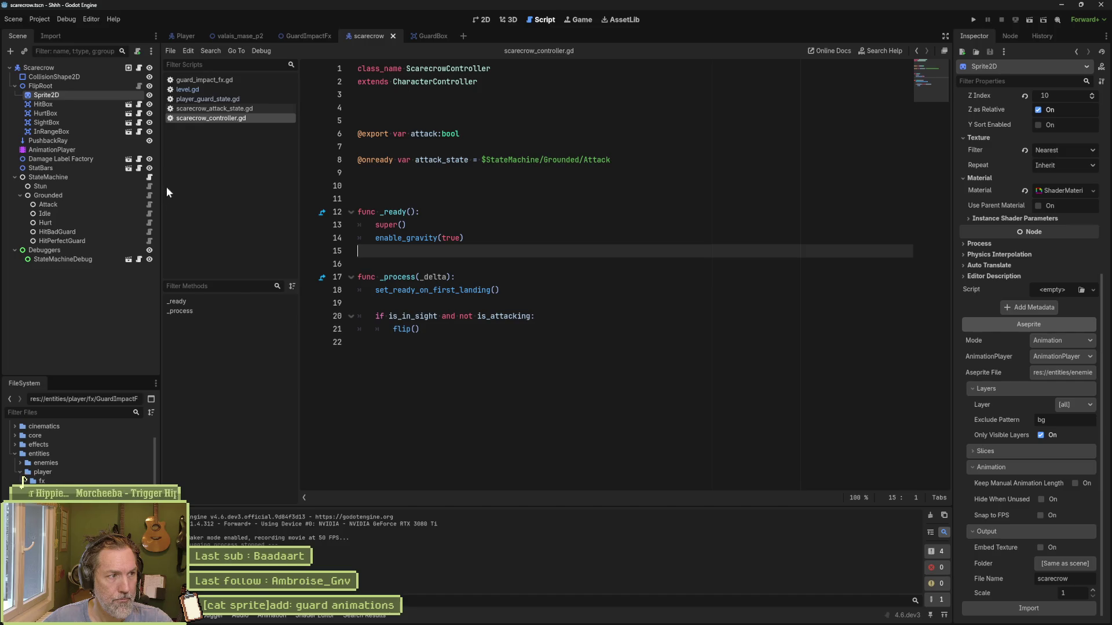
pyautogui.click(150, 204)
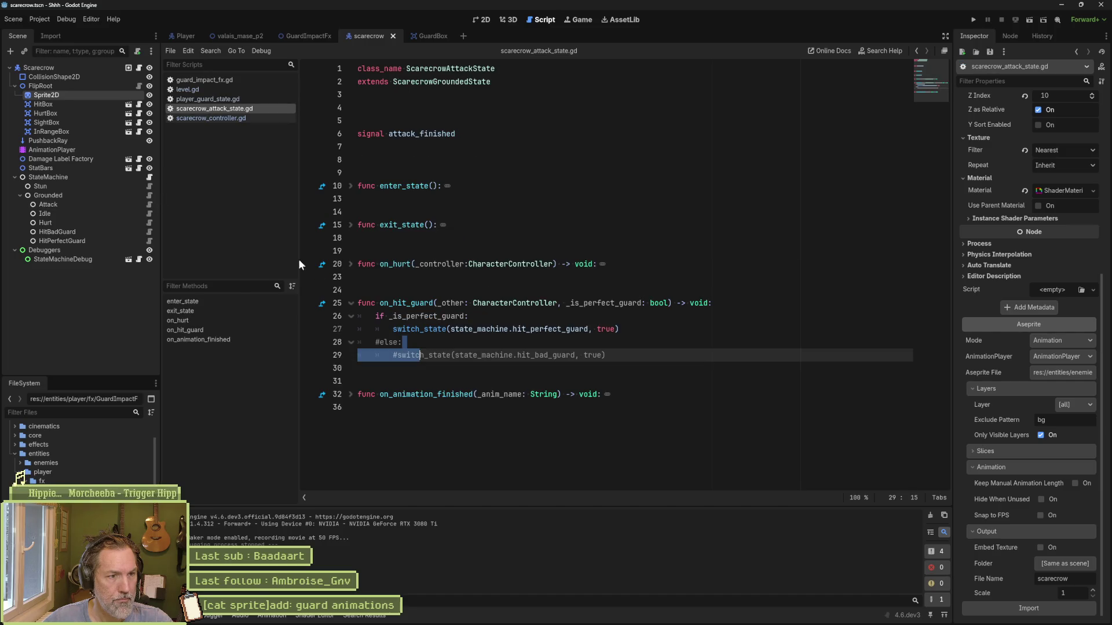
pyautogui.doubleClick(548, 355)
pyautogui.hotkey('ctrl', 'c')
pyautogui.doubleClick(544, 329)
pyautogui.hotkey('ctrl', 'v')
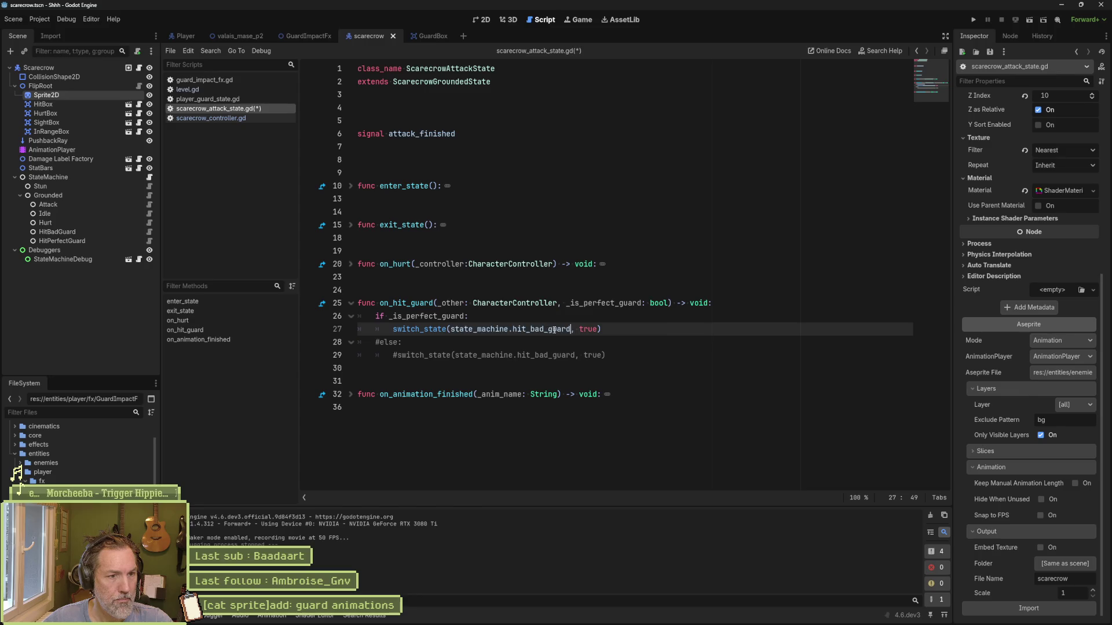
pyautogui.click(239, 36)
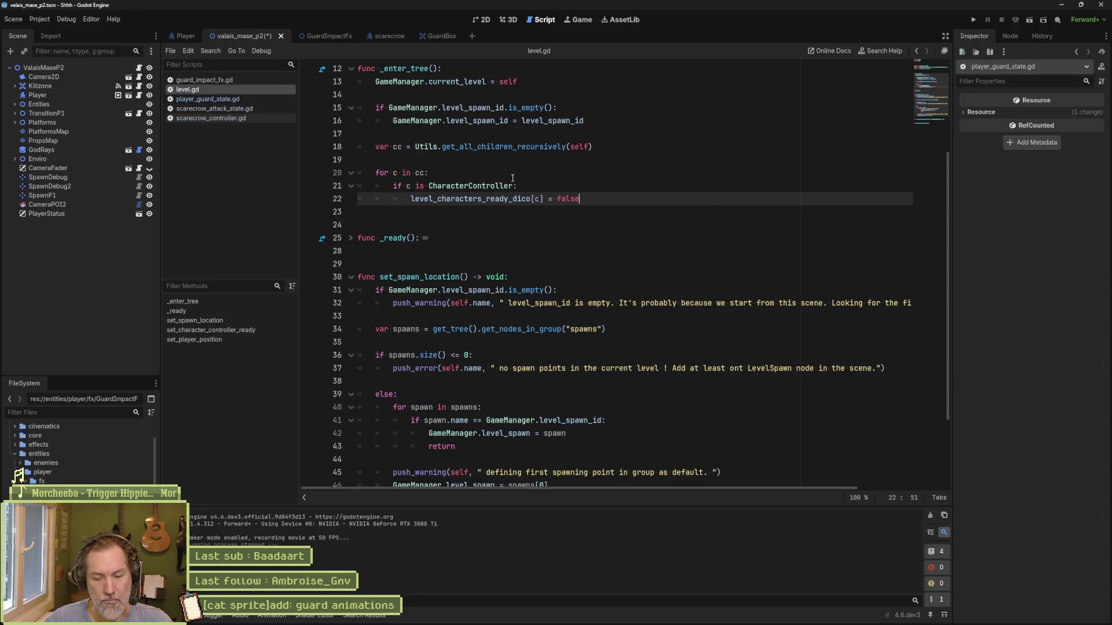
pyautogui.press('F6')
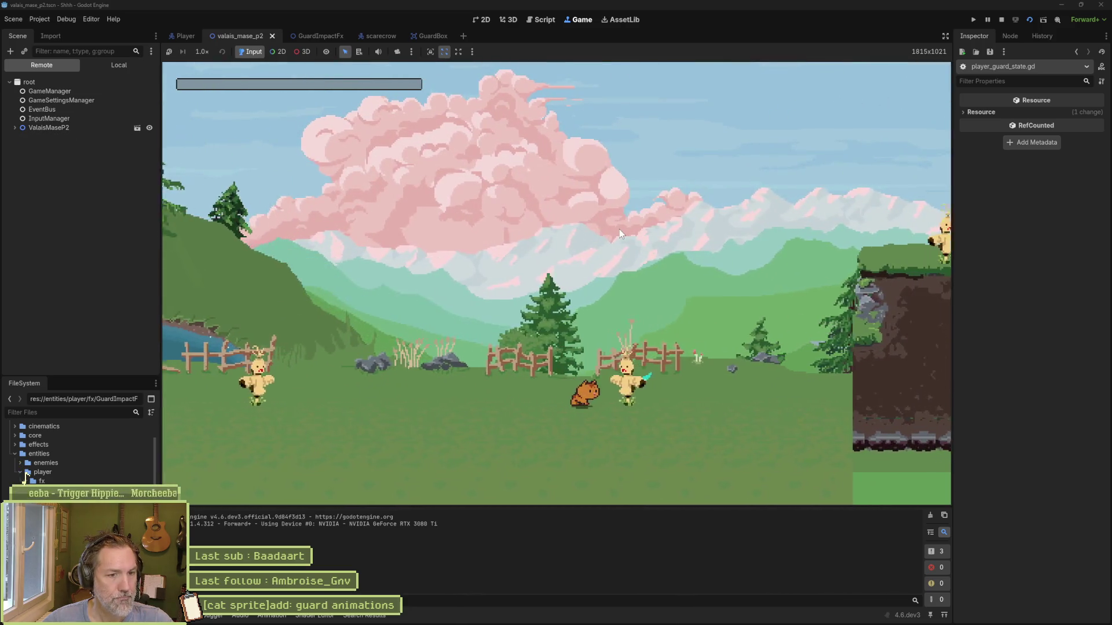
# Block several scarecrow strikes with Shift in the running level, then stop the game with F8
pyautogui.press('shift')
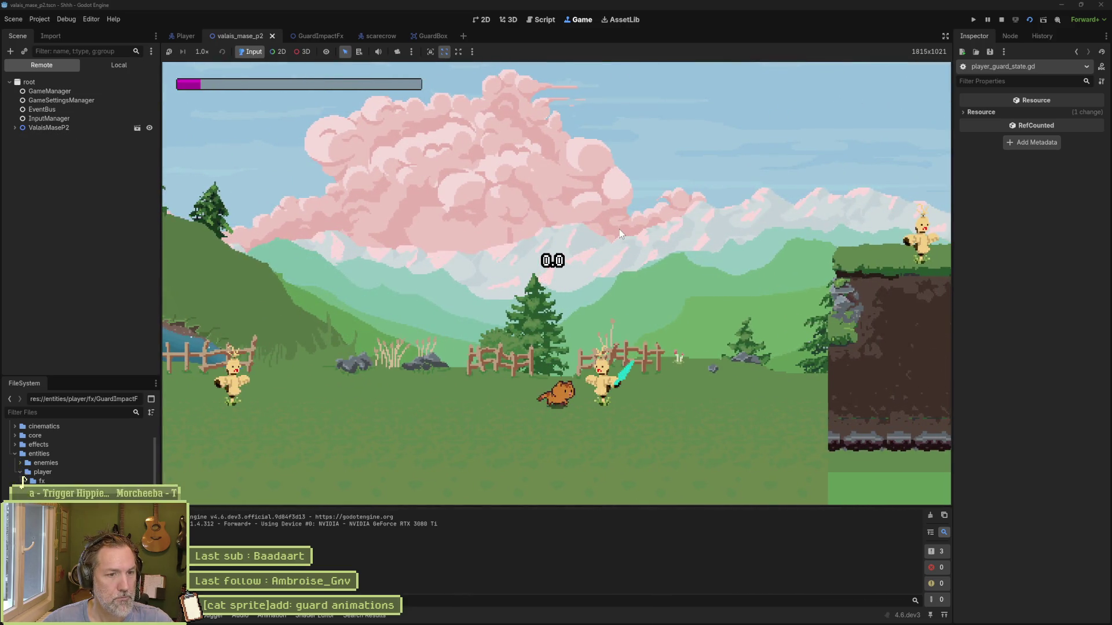
pyautogui.press('shift')
pyautogui.press('shift')
pyautogui.press('d')
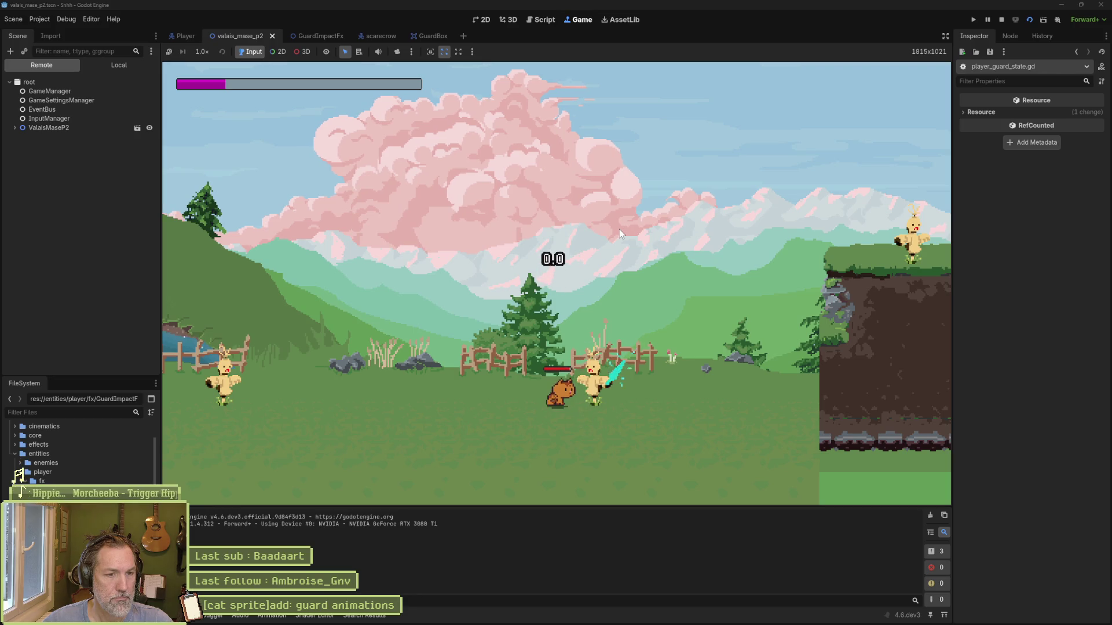
pyautogui.press('shift')
pyautogui.press('shift')
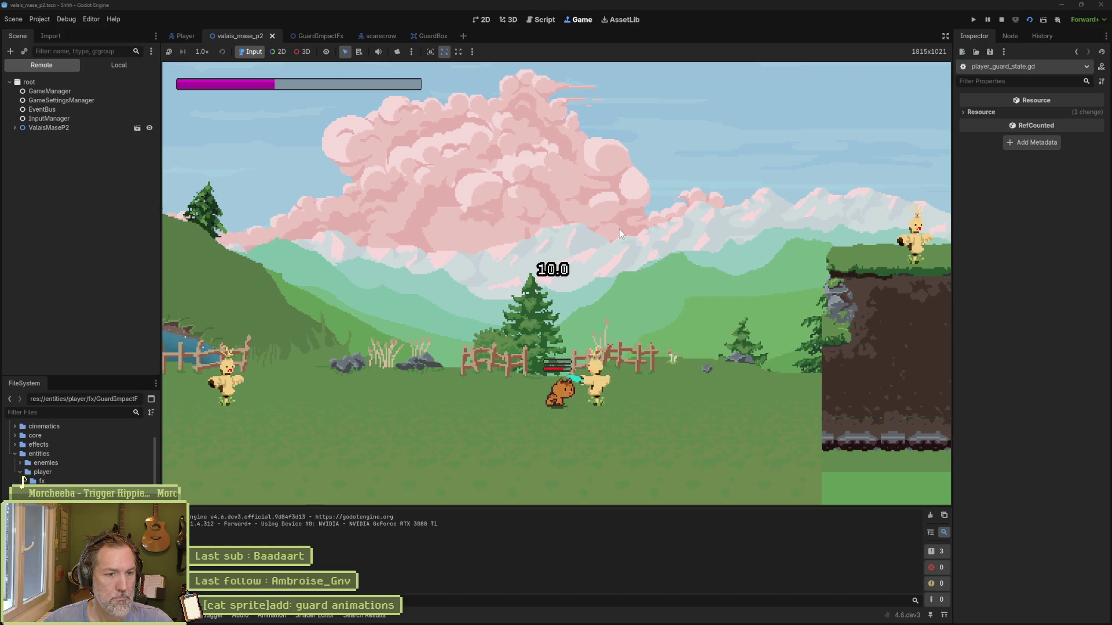
pyautogui.press('shift')
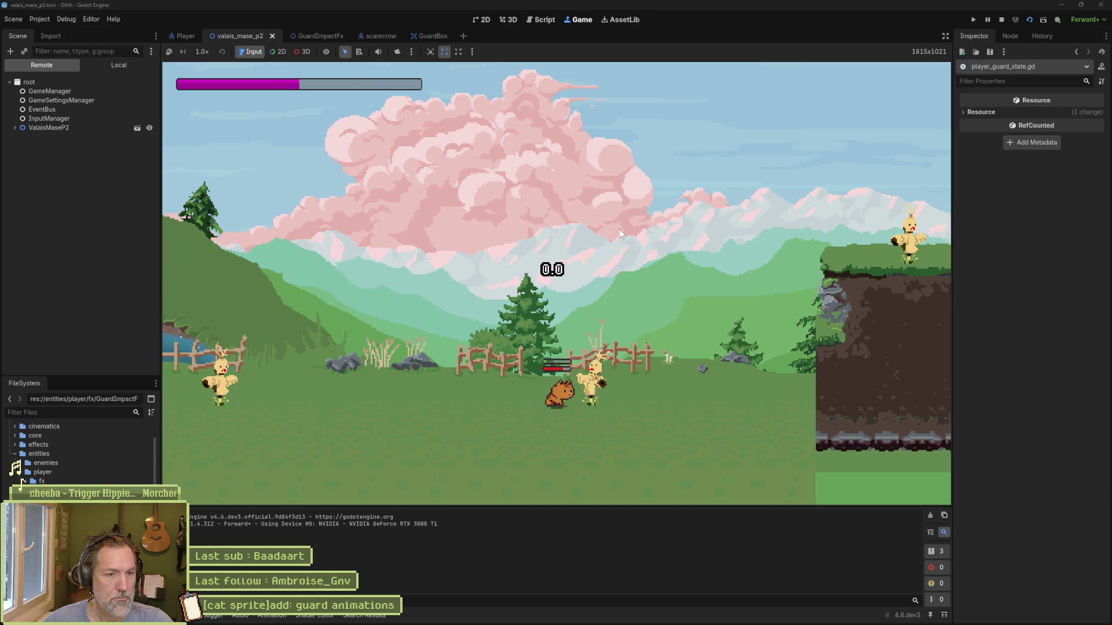
pyautogui.press('shift')
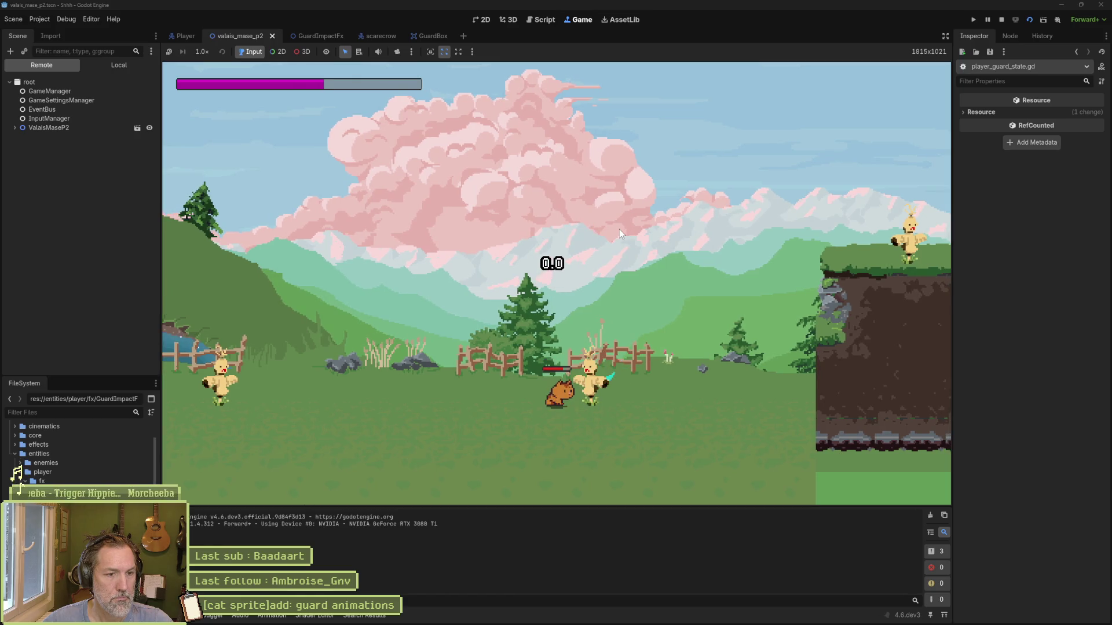
pyautogui.press('shift')
pyautogui.press('shift')
pyautogui.press('shift')
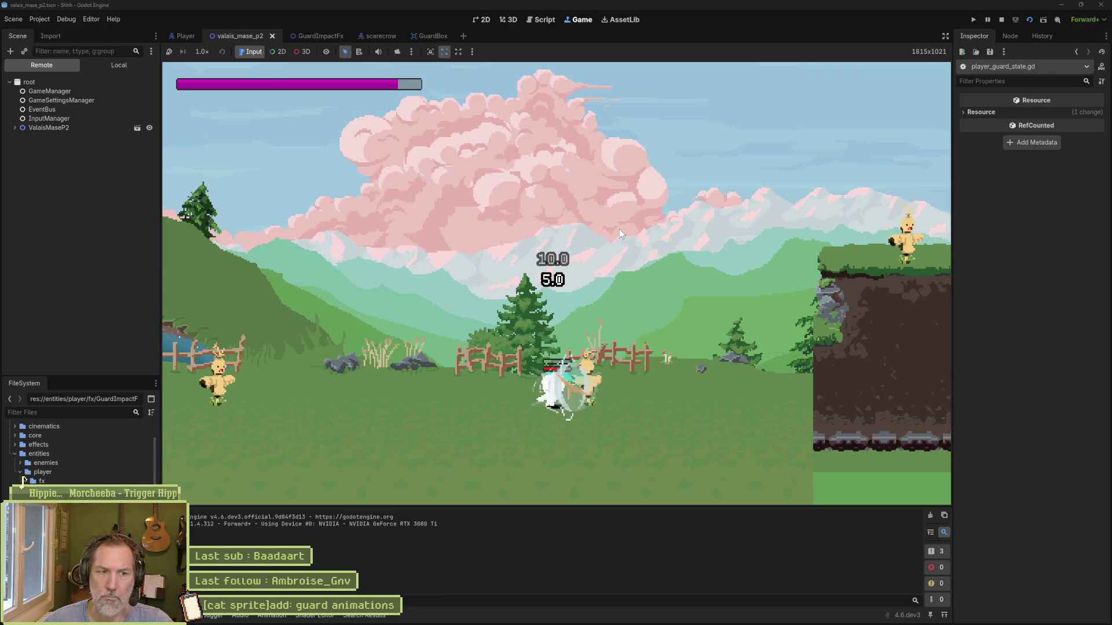
pyautogui.press('F8')
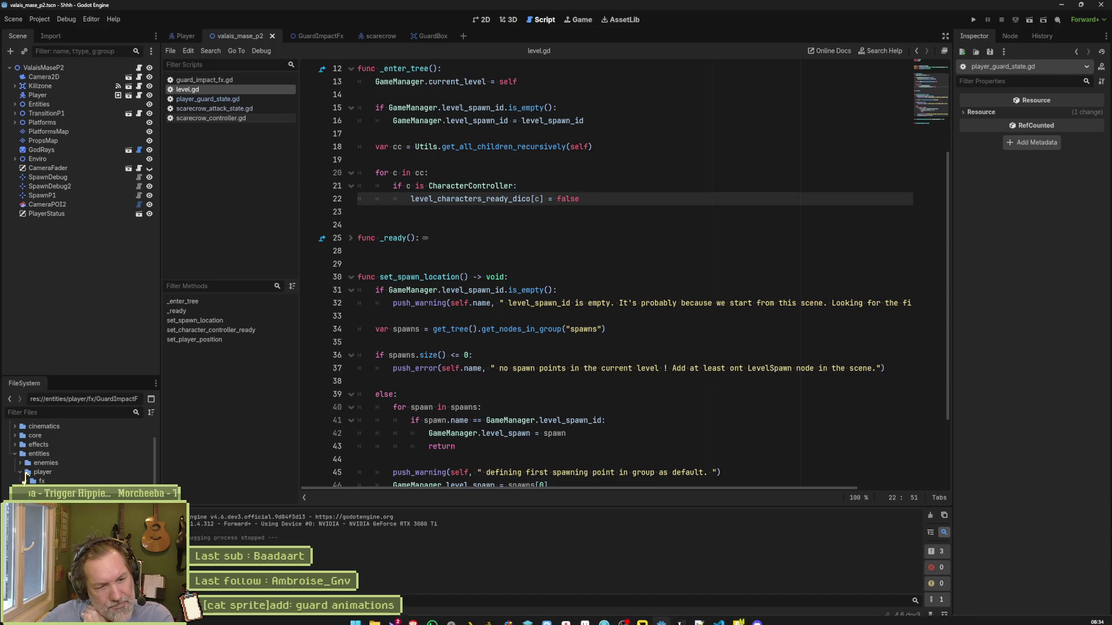
# Check the Asana guard-animations task, minimize it, and bring Aseprite's scarecrow sprite forward
pyautogui.moveTo(699, 615)
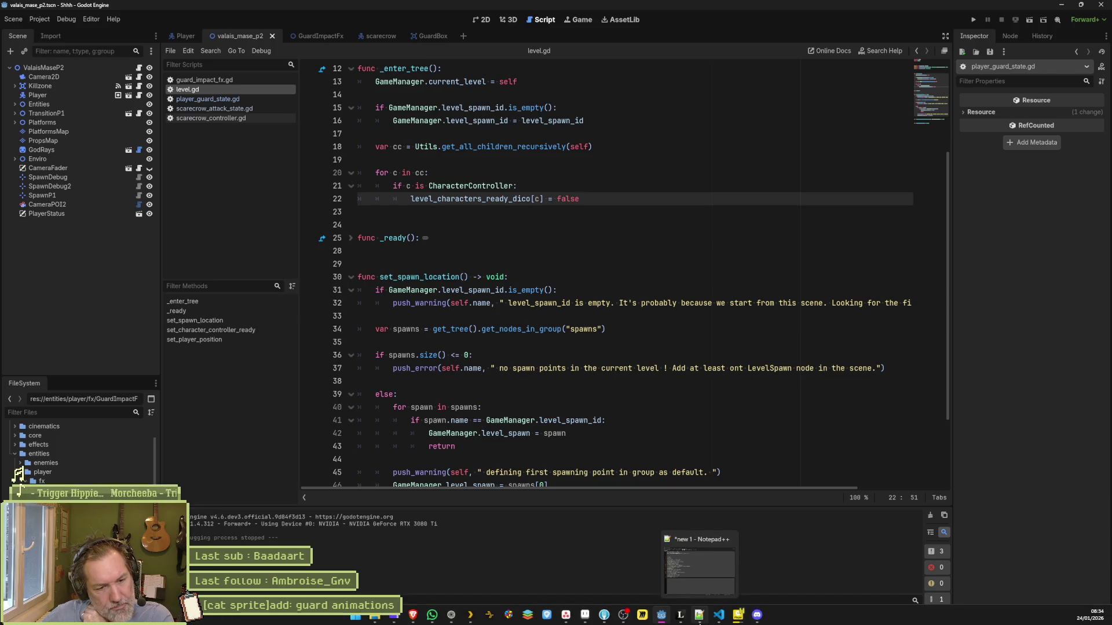
pyautogui.click(569, 619)
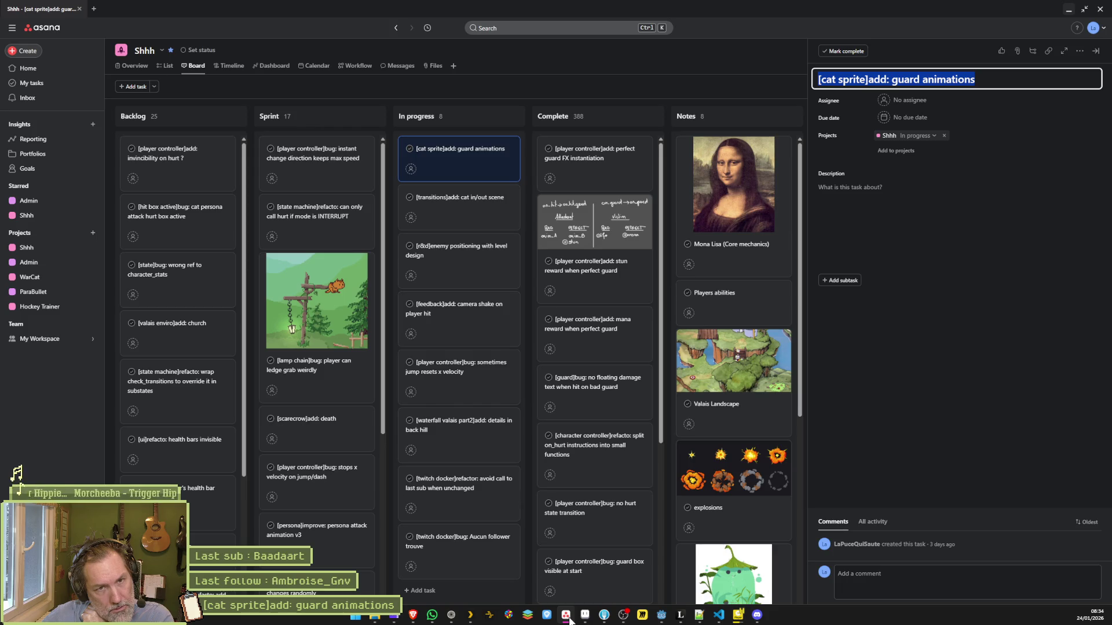
pyautogui.click(569, 620)
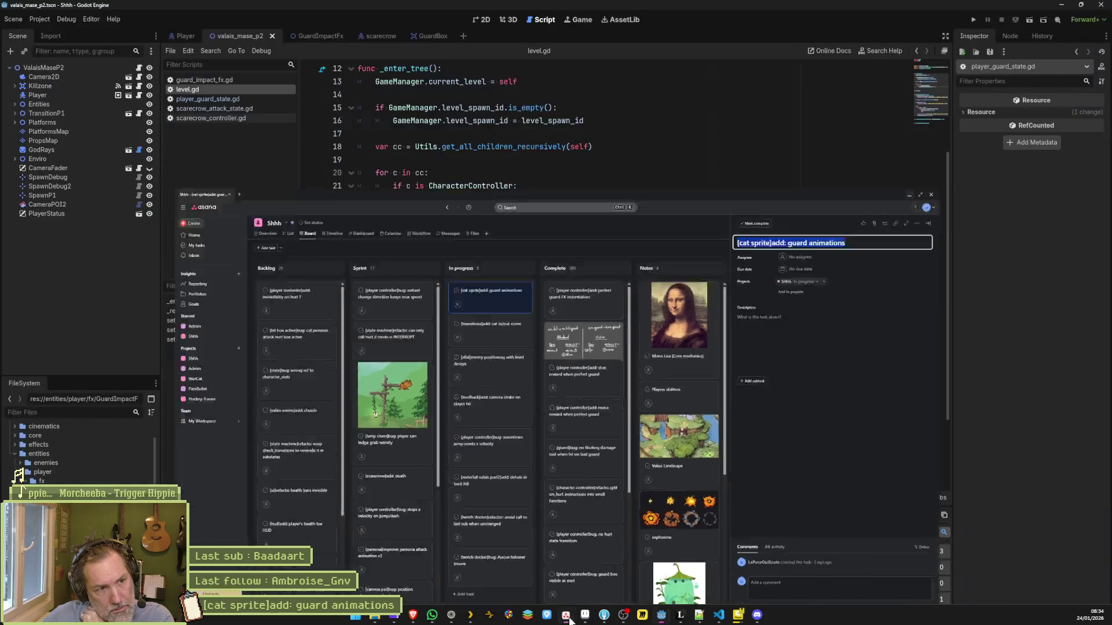
pyautogui.click(585, 617)
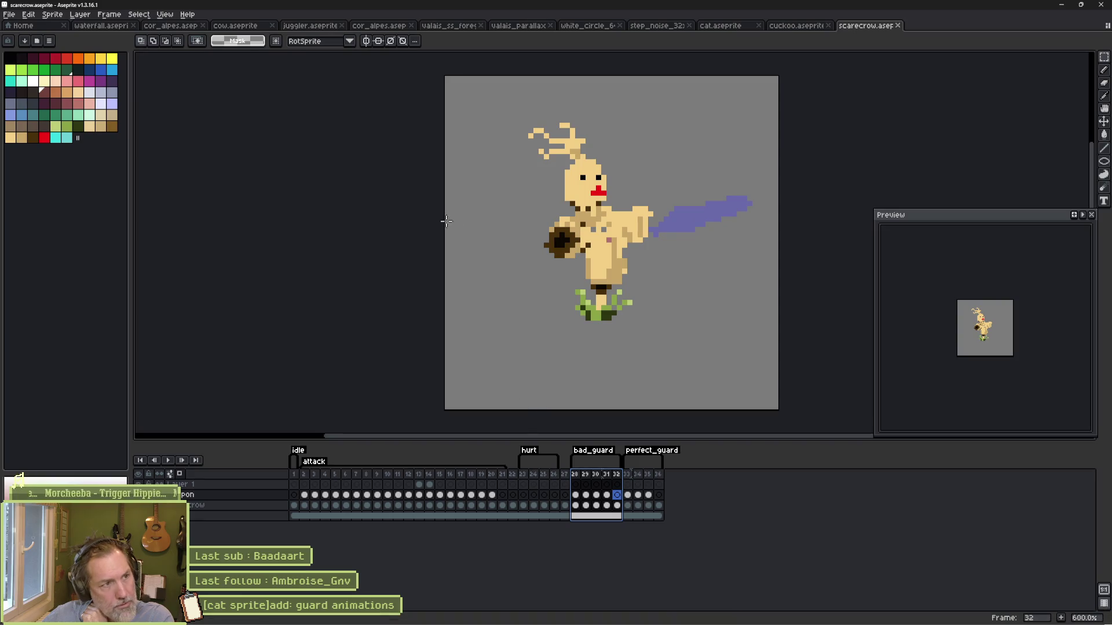
# Switch to cat.aseprite, select guard frames 165–167, and step back to frame 163
pyautogui.click(731, 26)
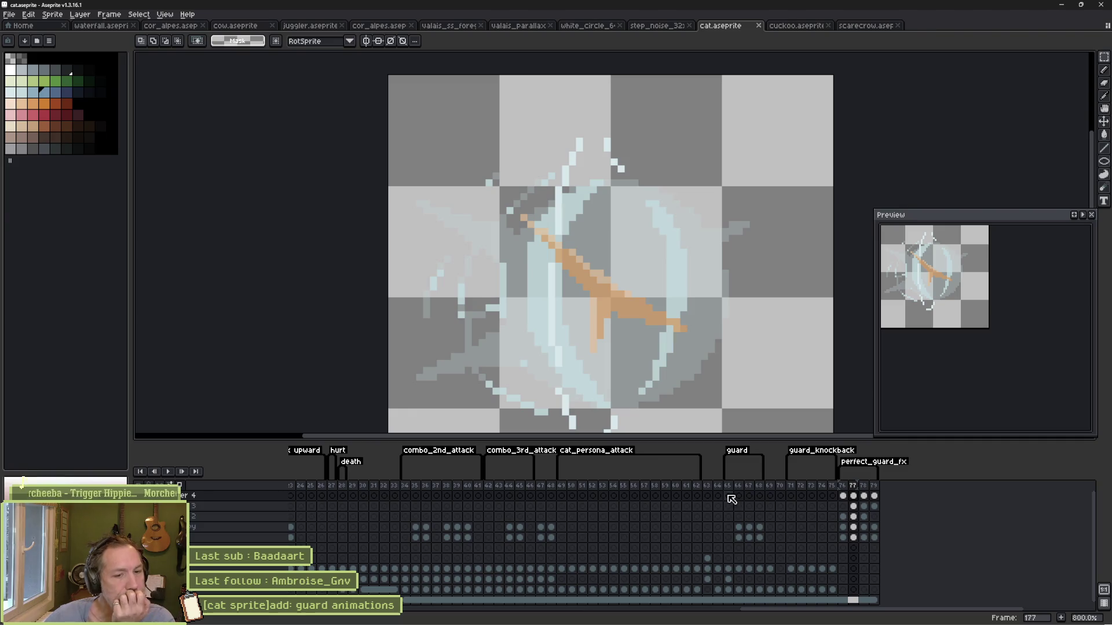
pyautogui.moveTo(728, 486); pyautogui.dragTo(751, 486)
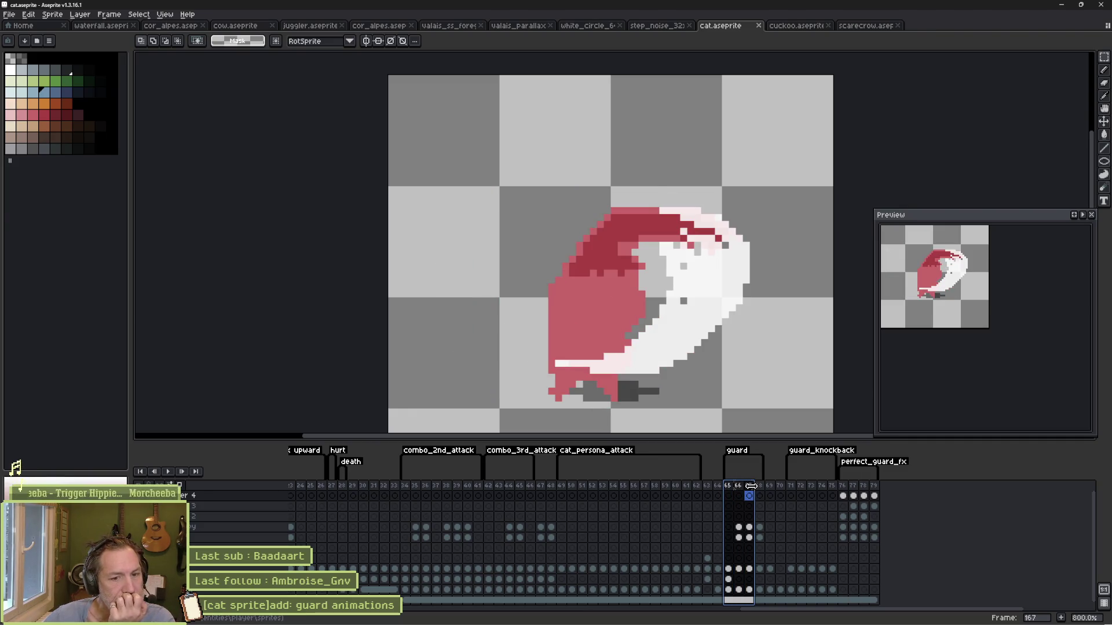
pyautogui.click(739, 486)
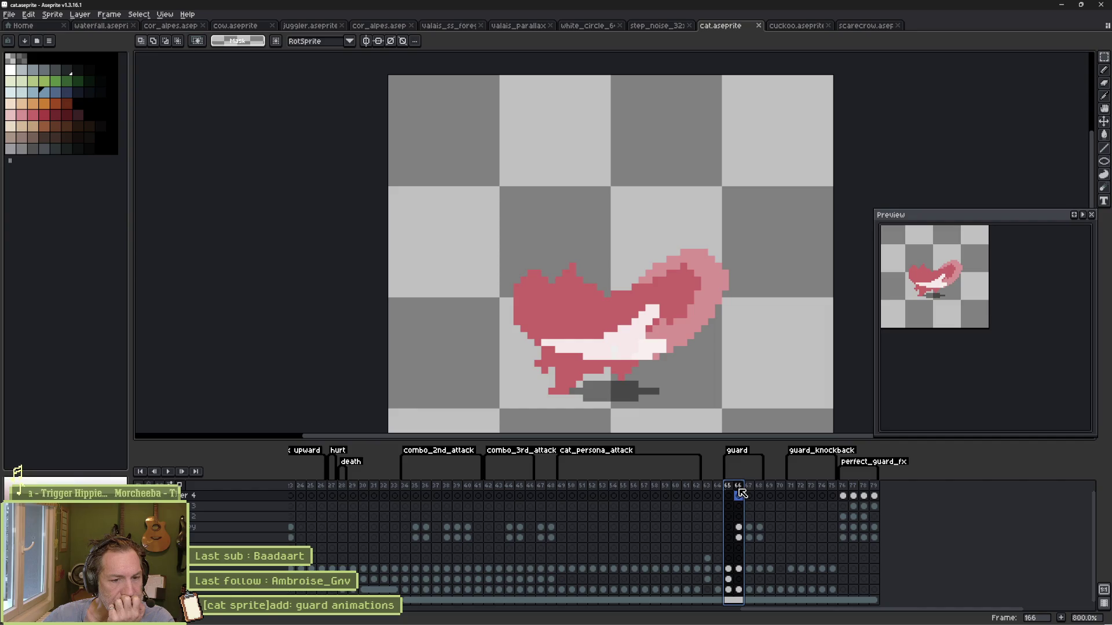
pyautogui.click(729, 487)
pyautogui.click(718, 486)
pyautogui.click(710, 486)
# Review the cat's frames 163 through 169, then return to Godot with Alt+Tab
pyautogui.click(718, 487)
pyautogui.click(709, 490)
pyautogui.moveTo(709, 490); pyautogui.dragTo(771, 486)
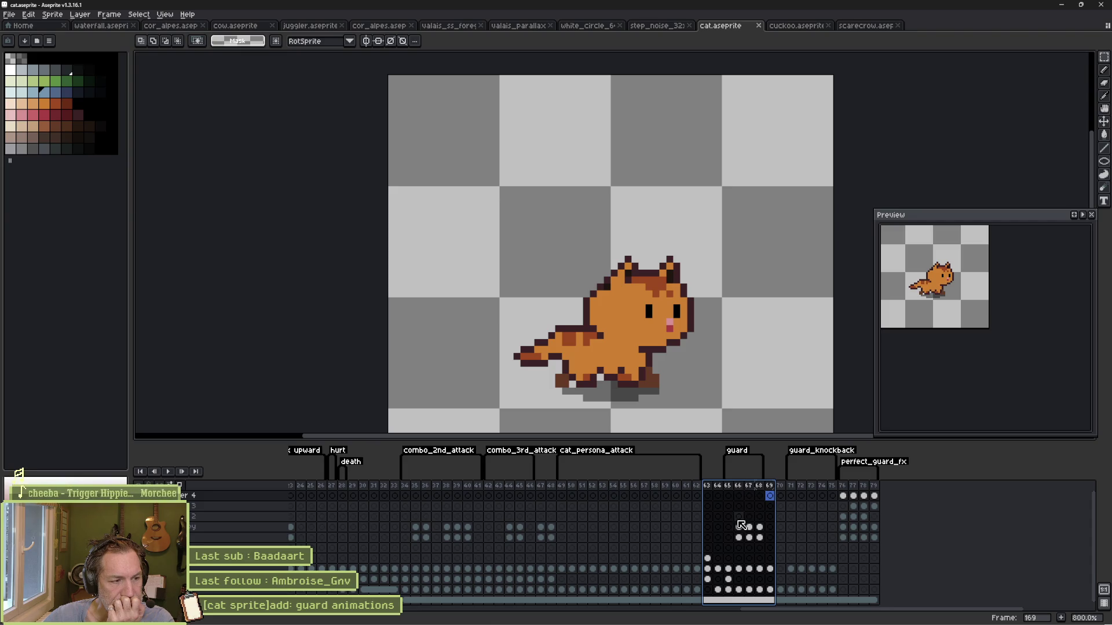
pyautogui.click(728, 486)
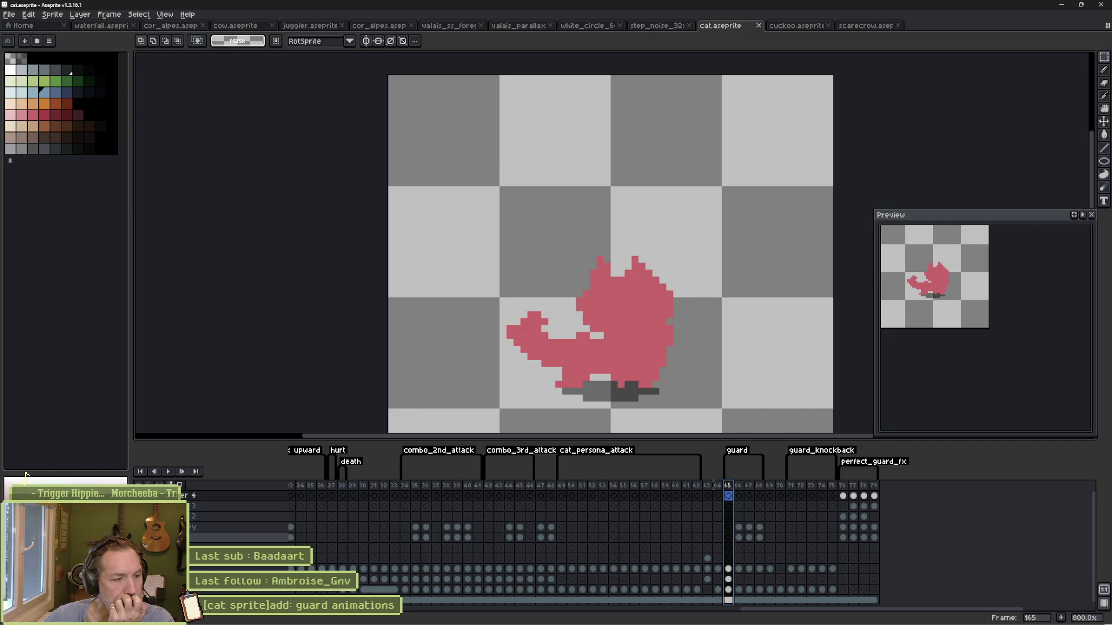
pyautogui.moveTo(738, 491); pyautogui.dragTo(770, 492)
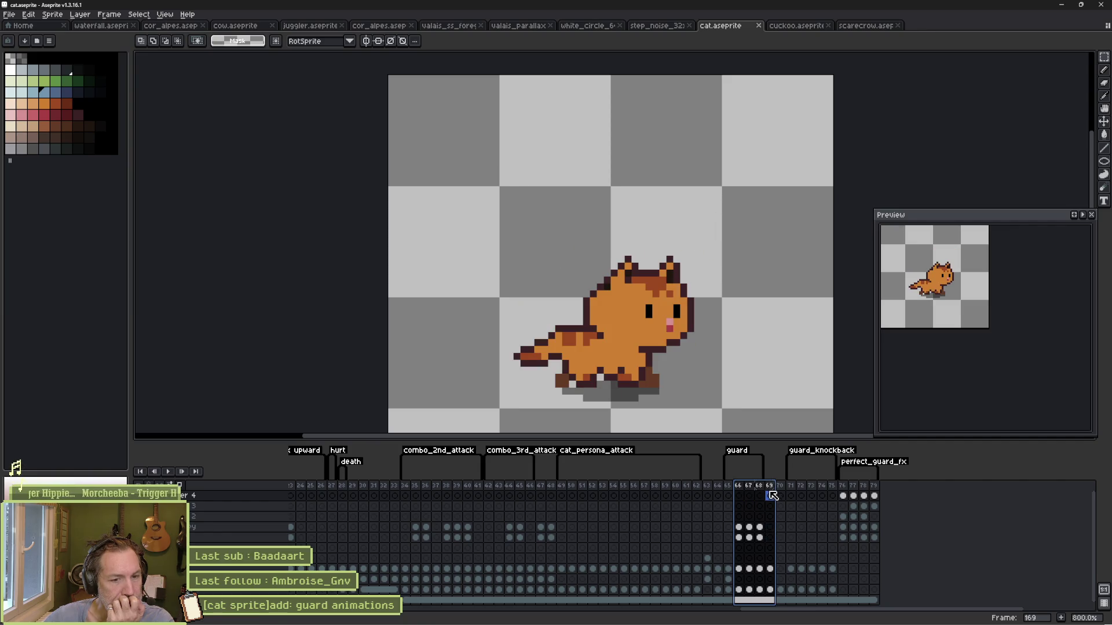
pyautogui.hotkey('alt', 'Tab')
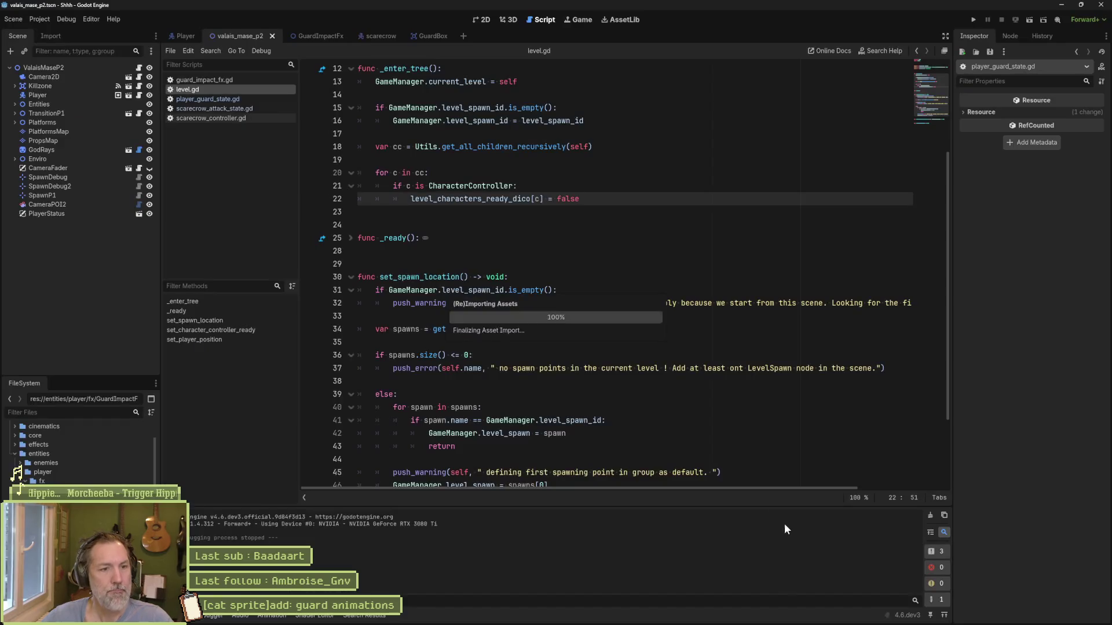
# Reimport the cat's Aseprite animations from the Player scene's CatSprite node
pyautogui.click(184, 36)
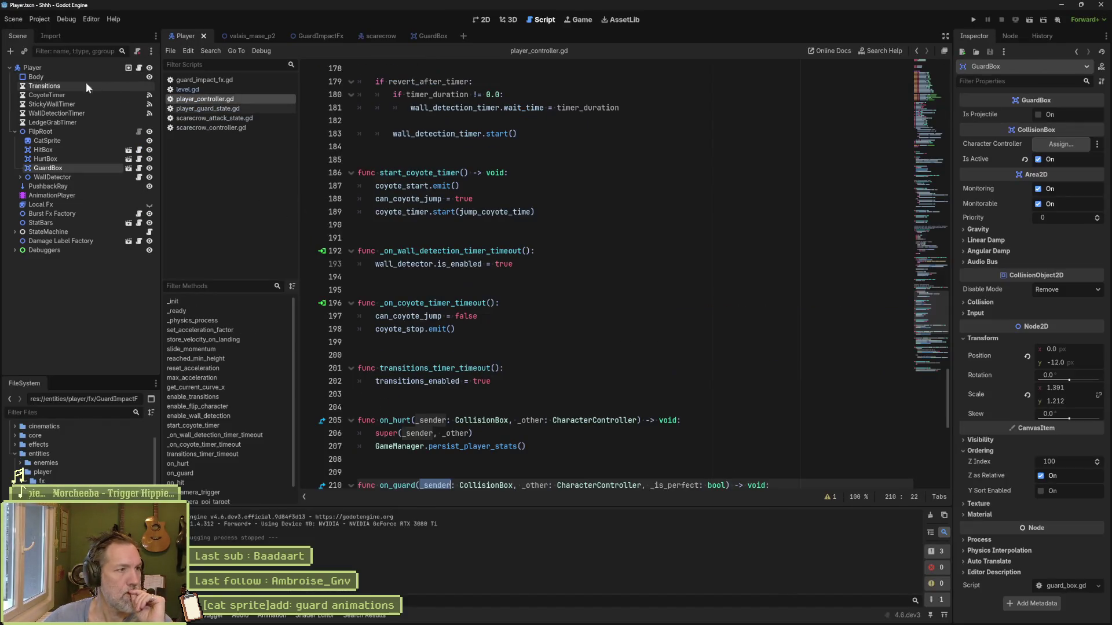
pyautogui.click(52, 141)
pyautogui.scroll(-15, 1030, 406)
pyautogui.click(1043, 606)
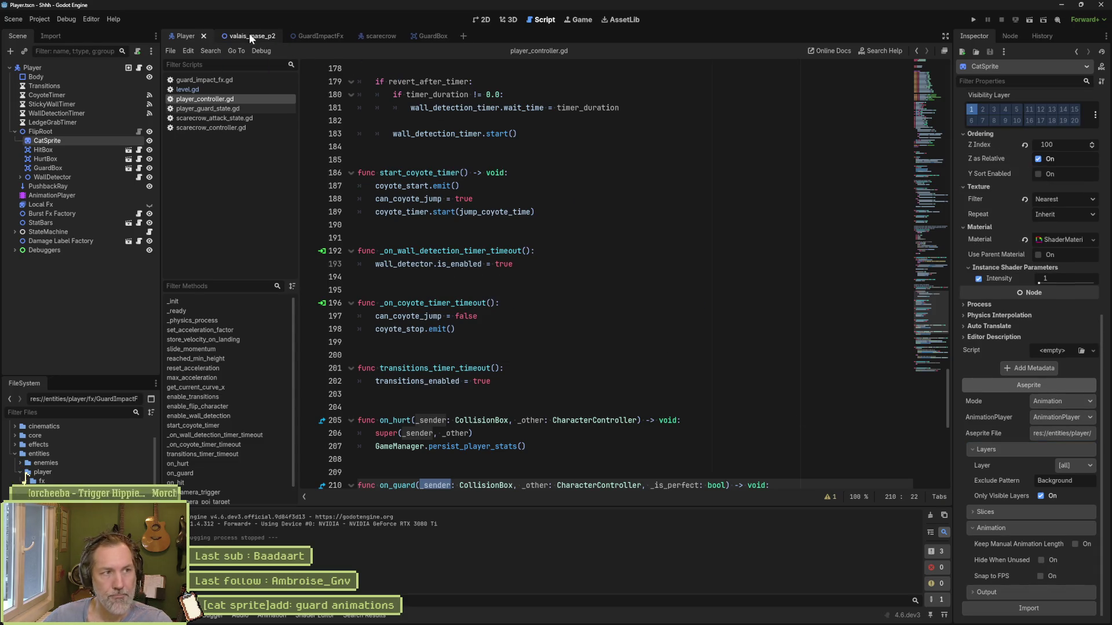
# Play-test the valais_mase_p2 level to check guarding, then stop it
pyautogui.click(249, 36)
pyautogui.press('F6')
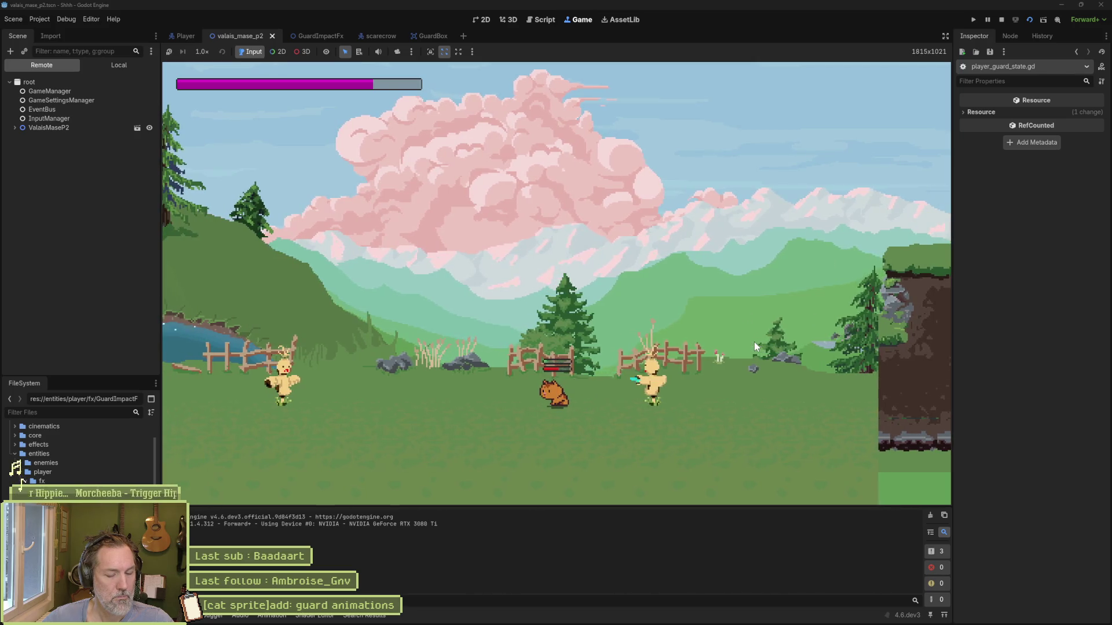
pyautogui.press('F8')
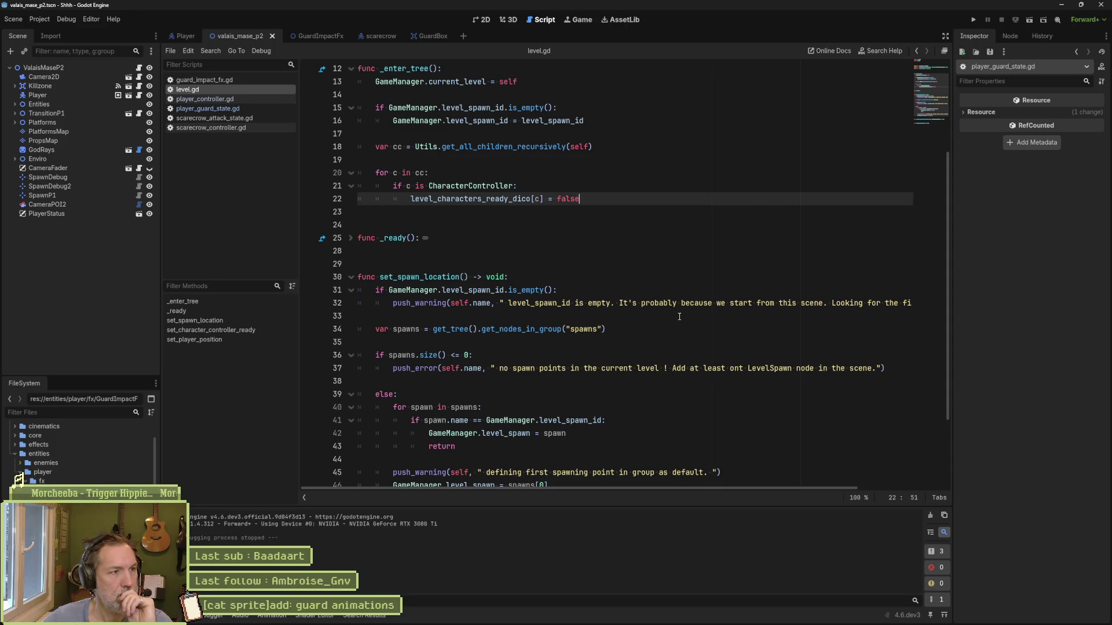
# Open player_guard_state.gd and read the instantiate() docs, then return to cat.aseprite in Aseprite
pyautogui.click(242, 108)
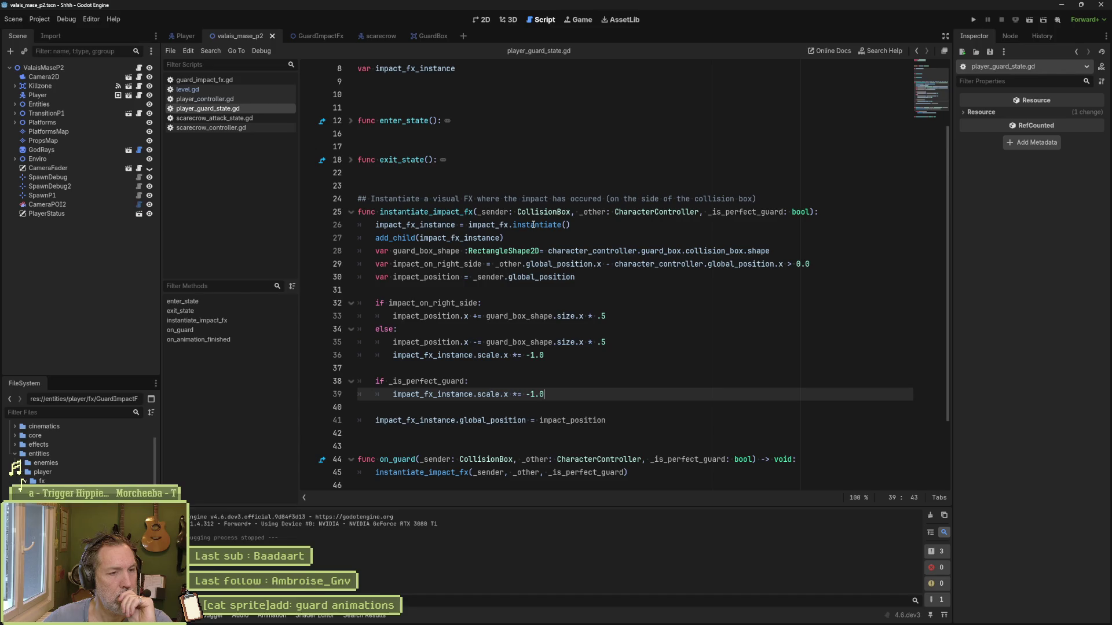
pyautogui.moveTo(533, 224)
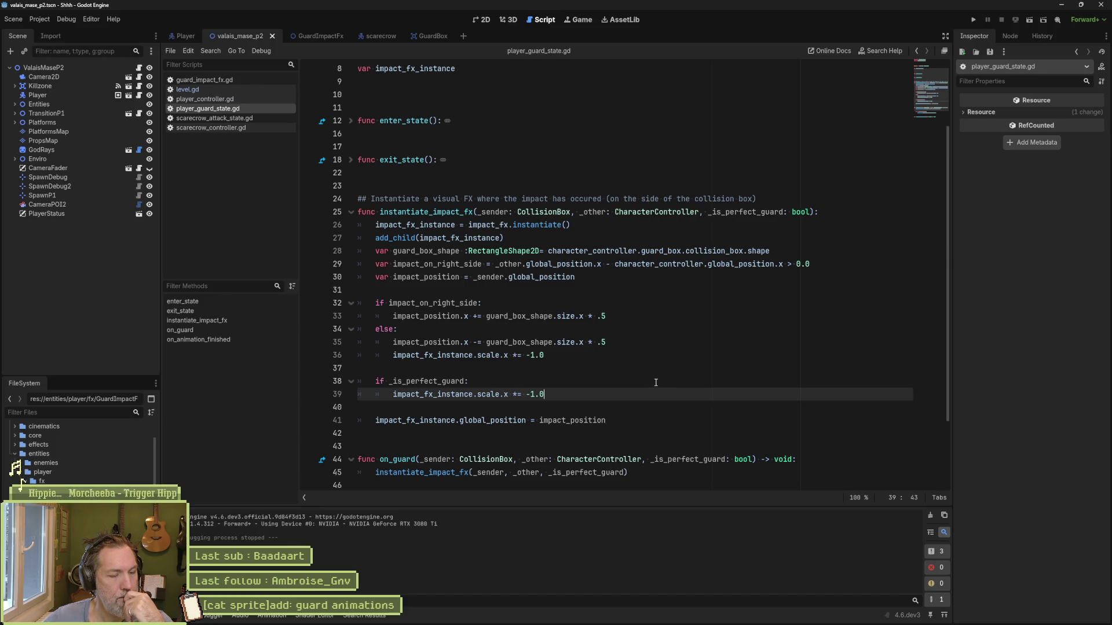
pyautogui.click(586, 618)
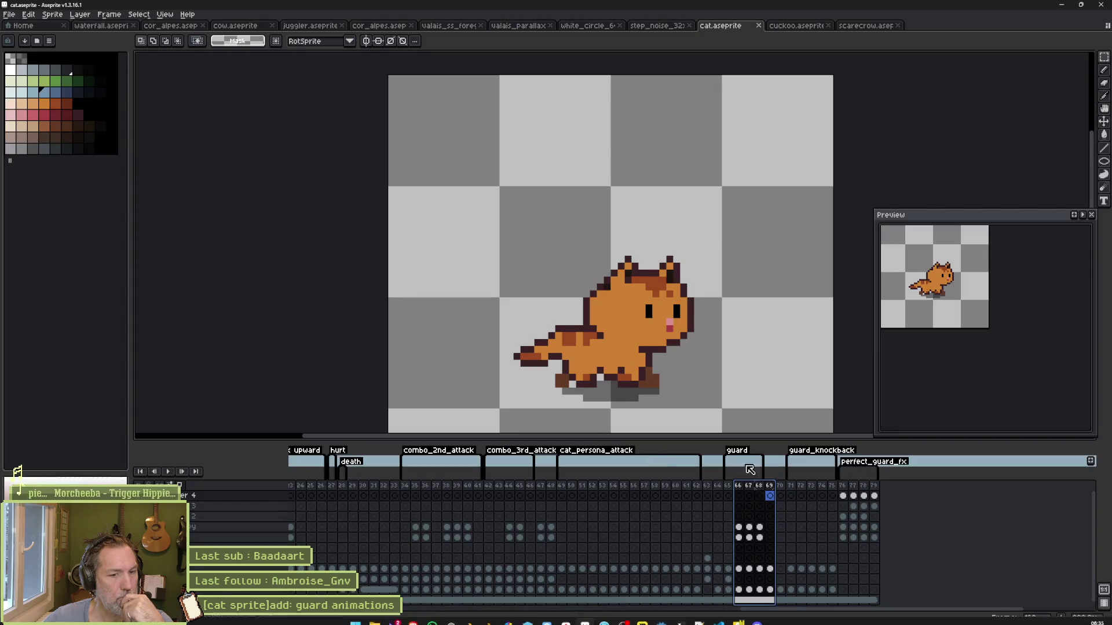
# View perfect_guard_fx frame 176 with onion skin, then clear the cels from frames 155–168 on one layer
pyautogui.moveTo(791, 496)
pyautogui.mouseDown()
pyautogui.moveTo(873, 495)
pyautogui.moveTo(853, 495)
pyautogui.mouseUp()
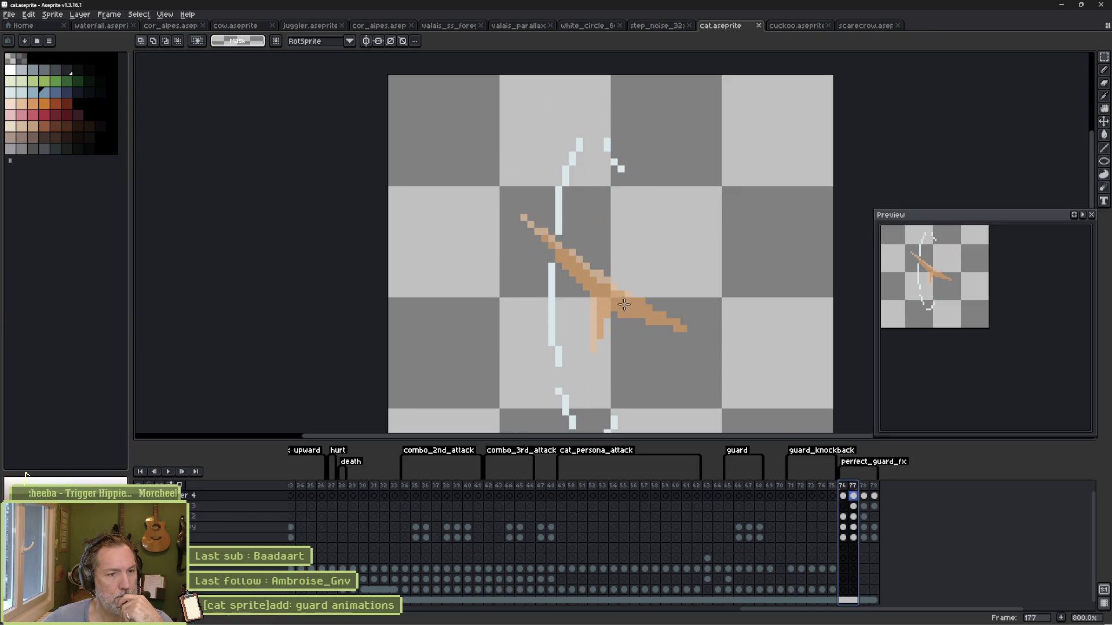
pyautogui.click(845, 495)
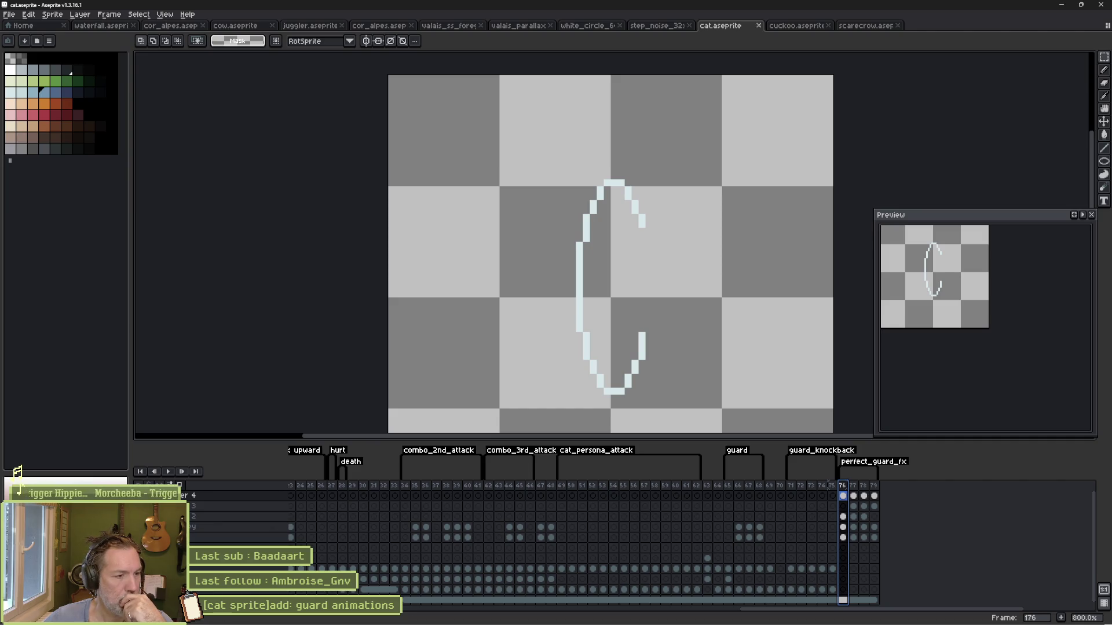
pyautogui.press('F3')
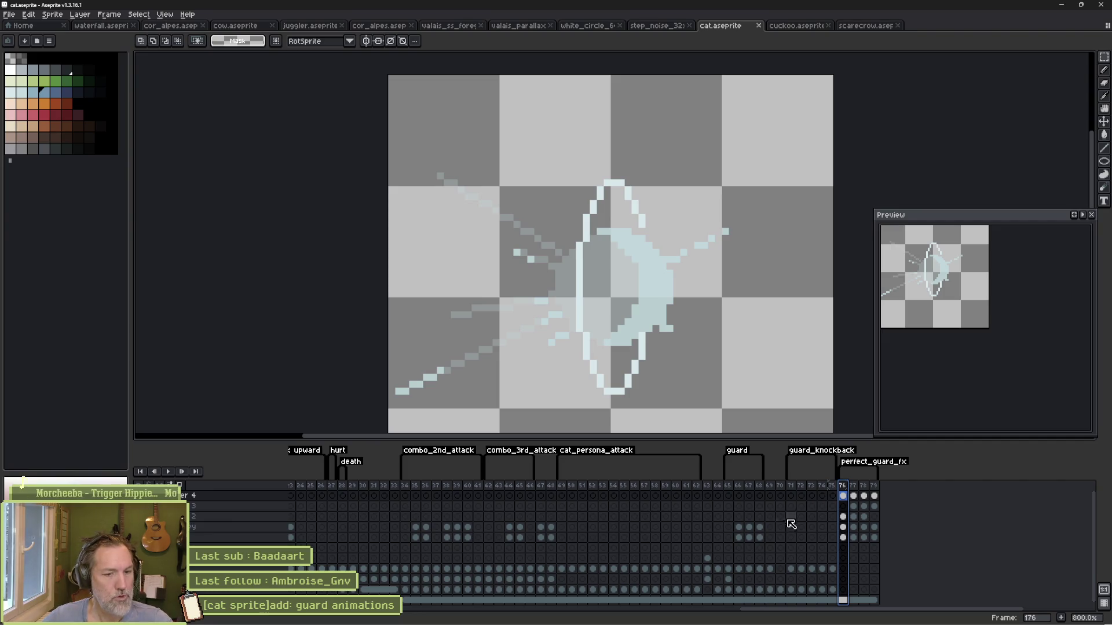
pyautogui.moveTo(764, 533); pyautogui.dragTo(245, 531)
pyautogui.press('Delete')
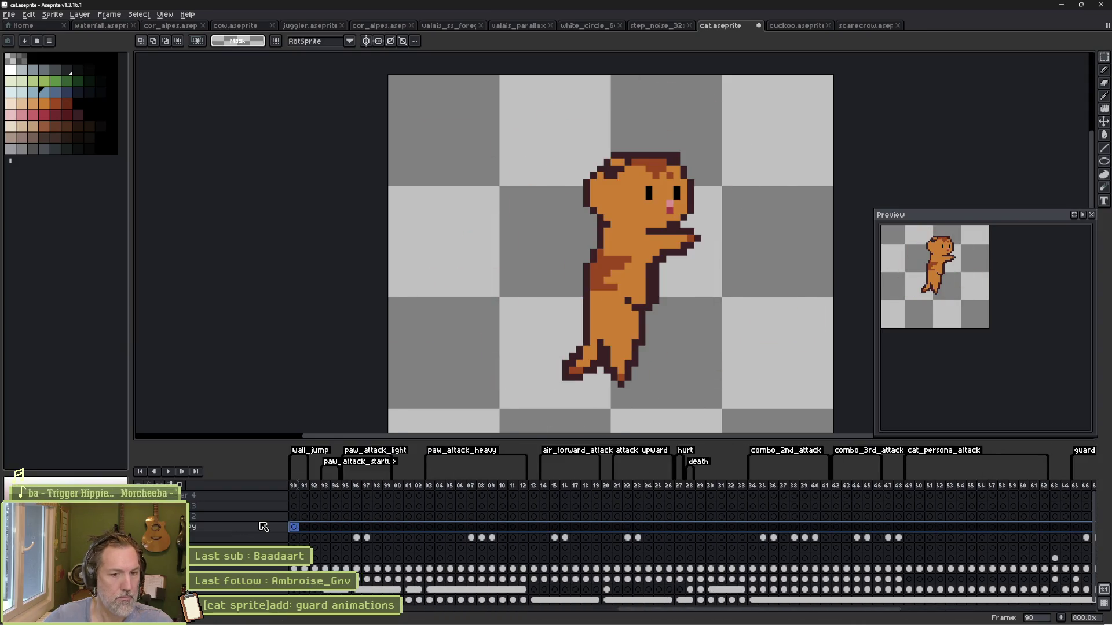
# Play perfect_guard_fx from frame 176 on the fx layer to preview the guard ring burst
pyautogui.hscroll(10, 903, 541)
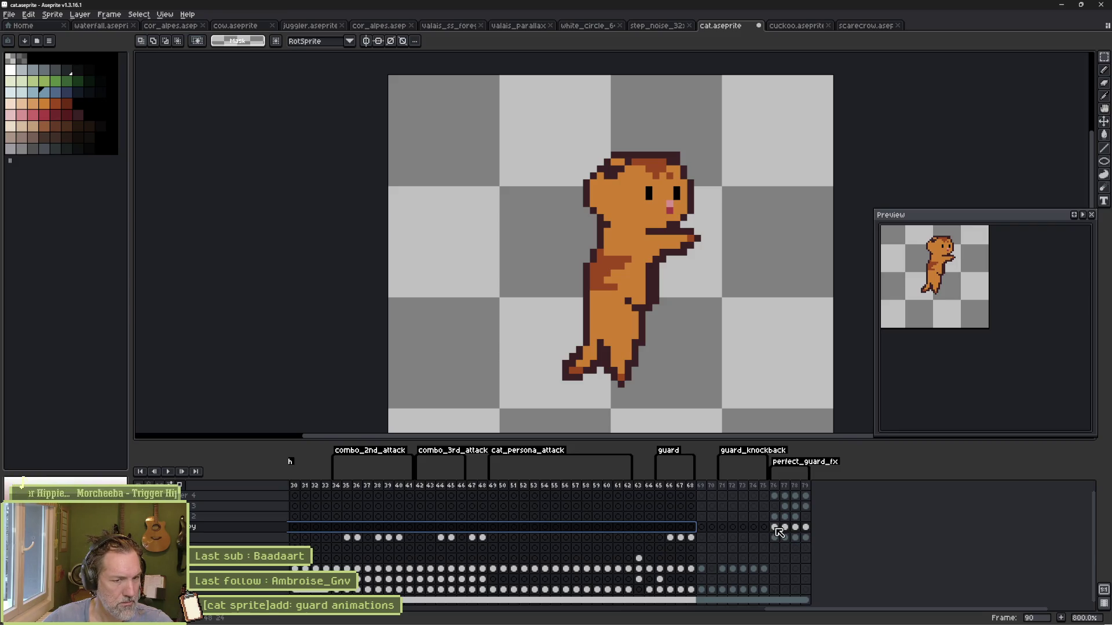
pyautogui.click(776, 528)
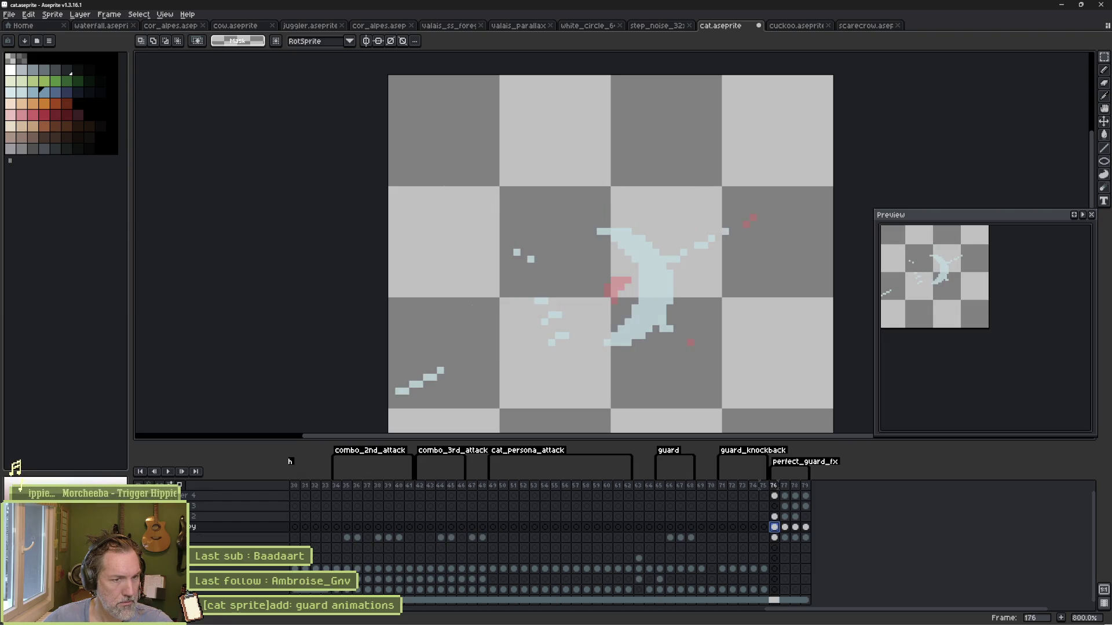
pyautogui.press('Return')
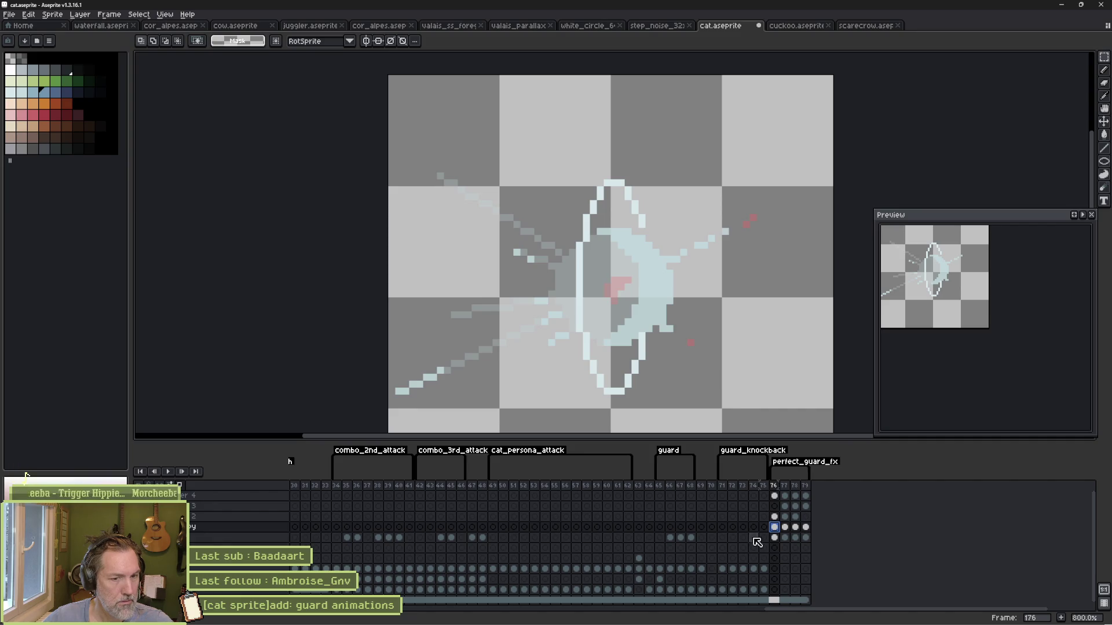
# Rename the fx copy layer to sphere_blink, save cat.aseprite, and select frames 176–179
pyautogui.doubleClick(242, 528)
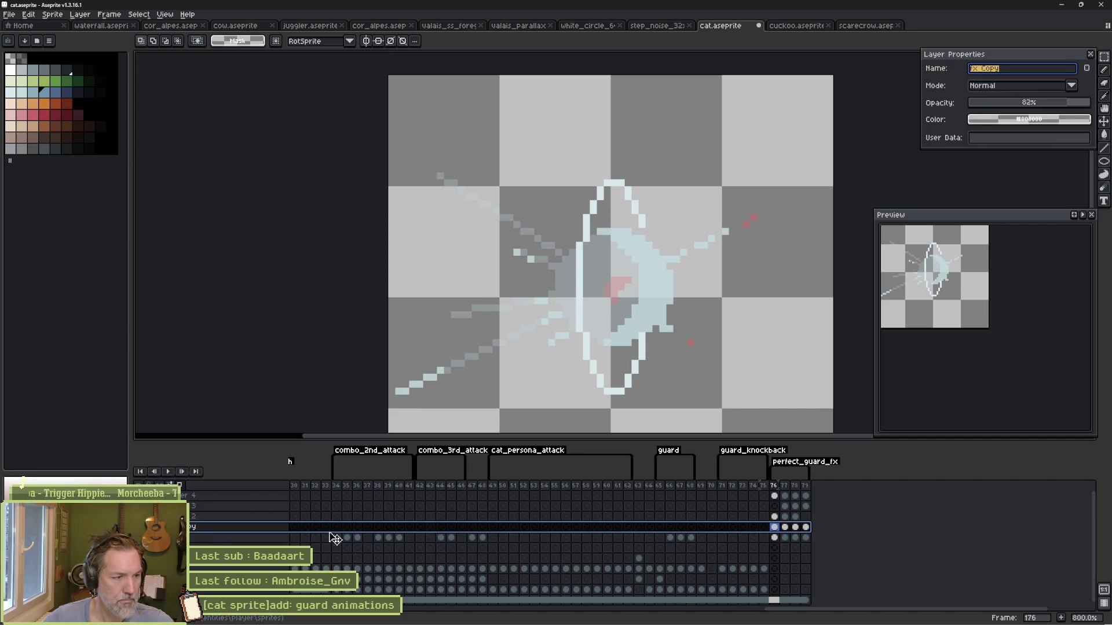
pyautogui.write('sphere_spa')
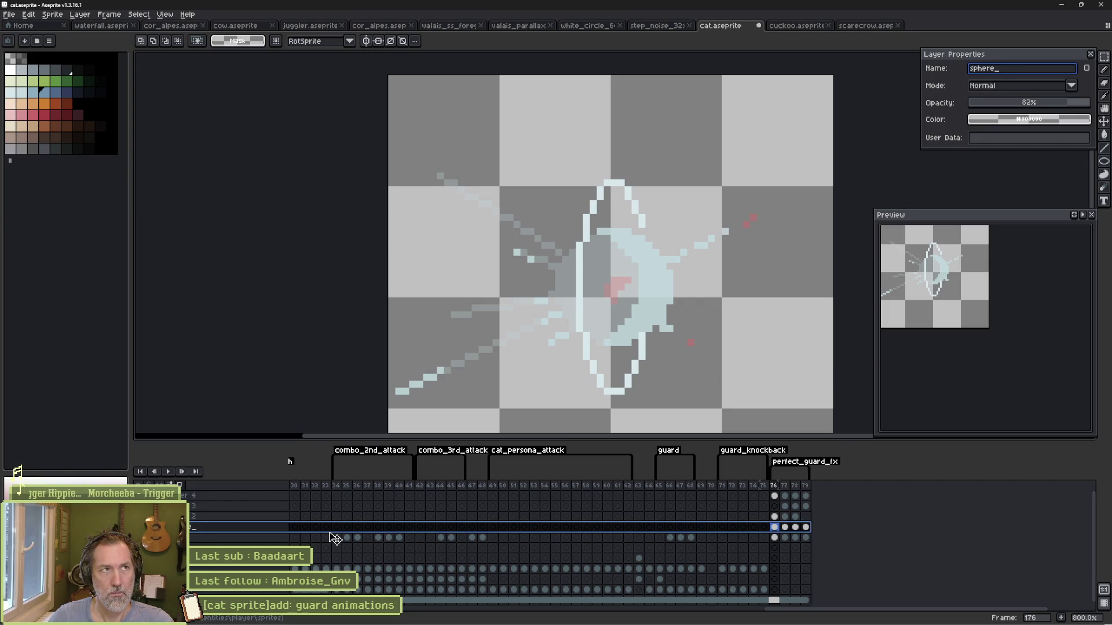
pyautogui.write('blink')
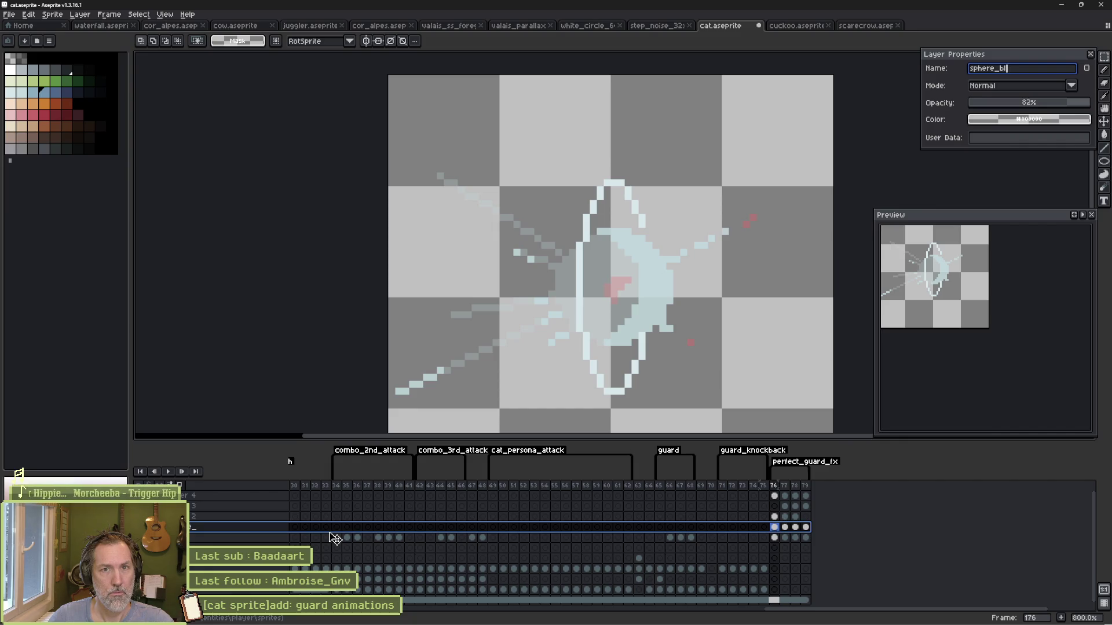
pyautogui.press('Return')
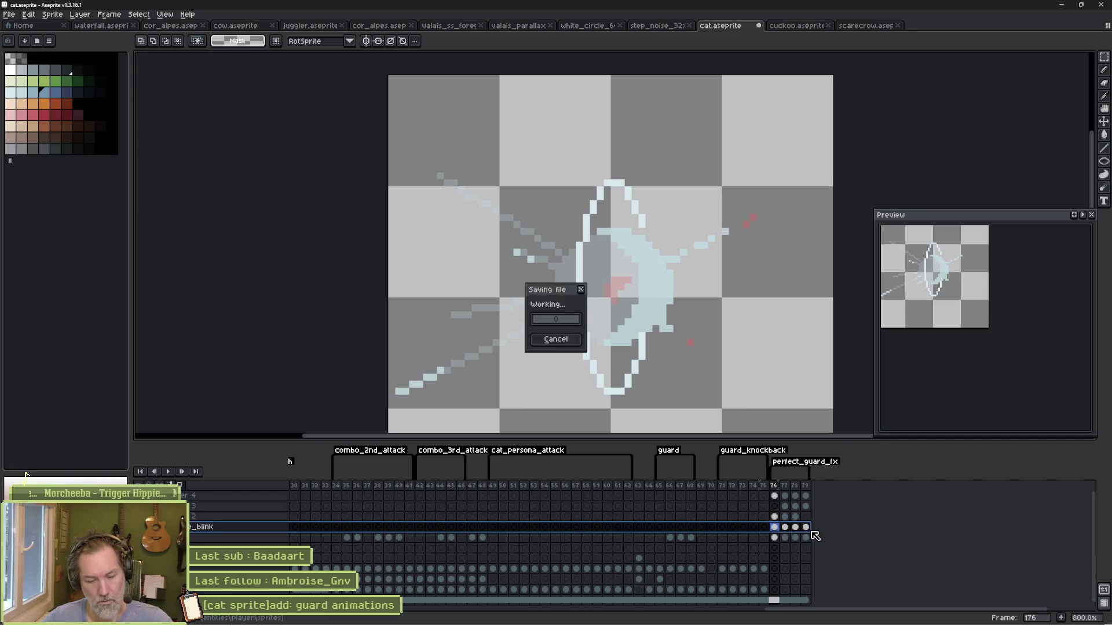
pyautogui.hotkey('ctrl', 's')
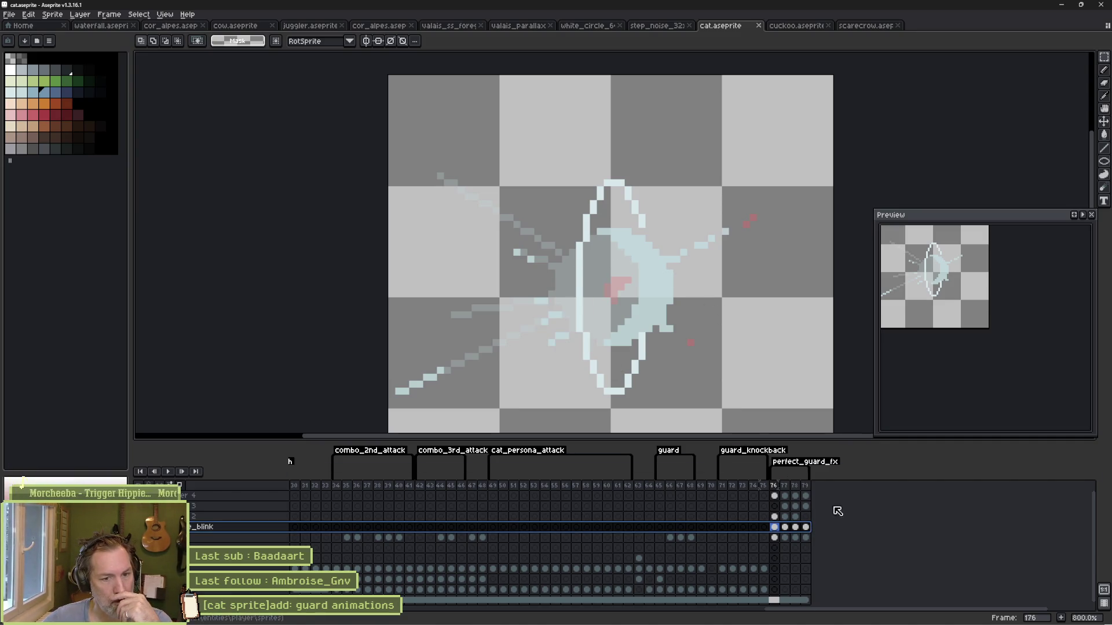
pyautogui.click(777, 486)
pyautogui.moveTo(782, 489); pyautogui.dragTo(807, 490)
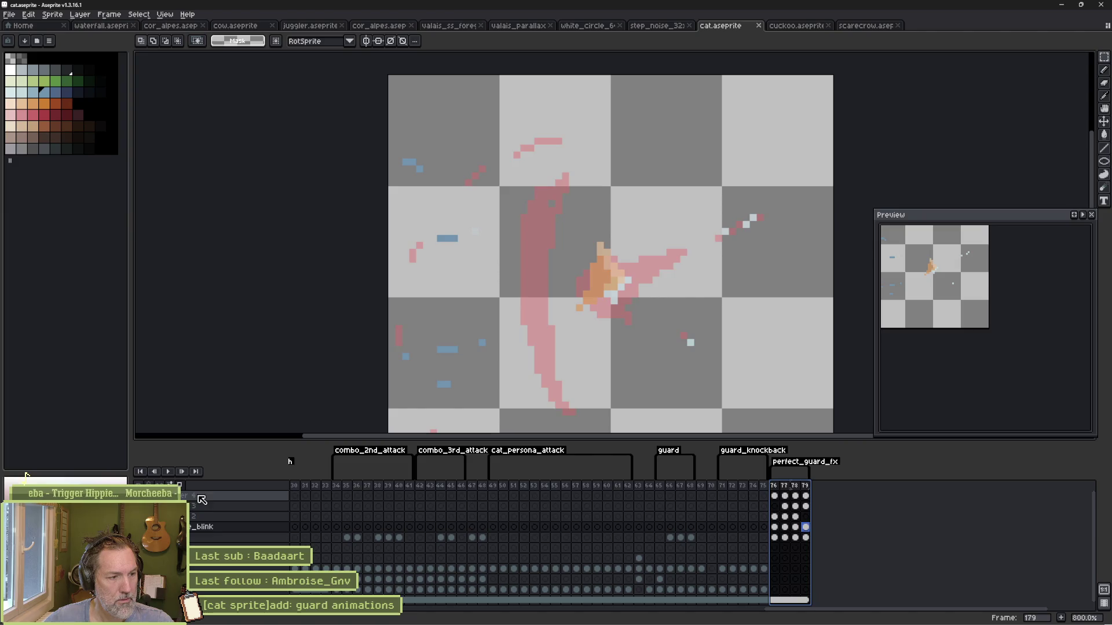
# Delete the top layer, Layer 4, and rename Layer 2 to fx_particles
pyautogui.click(255, 496)
pyautogui.press('Delete')
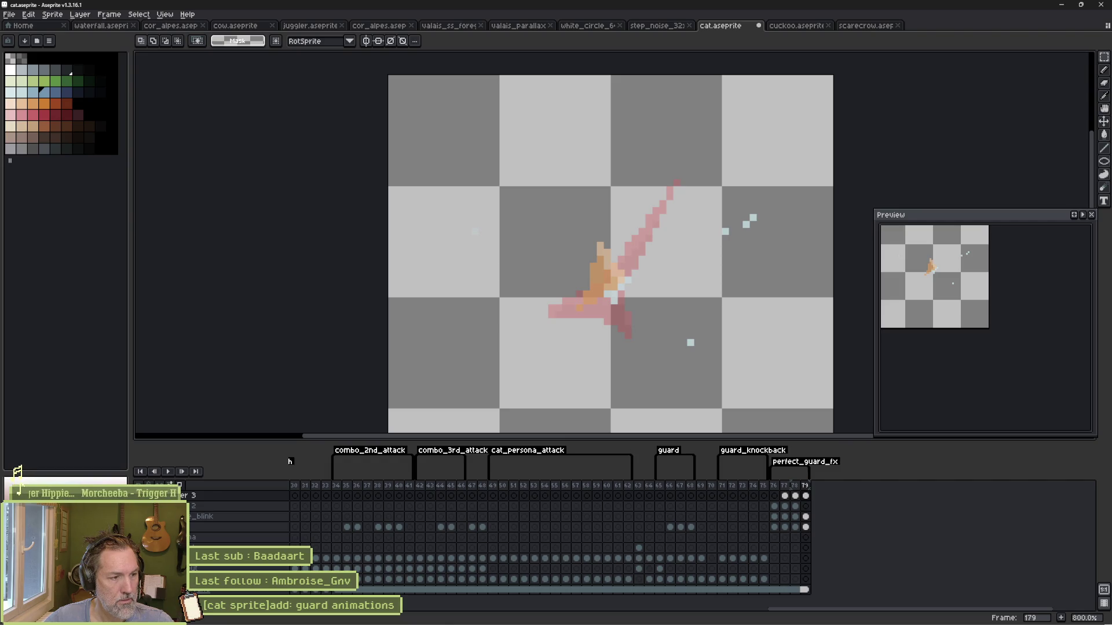
pyautogui.click(785, 486)
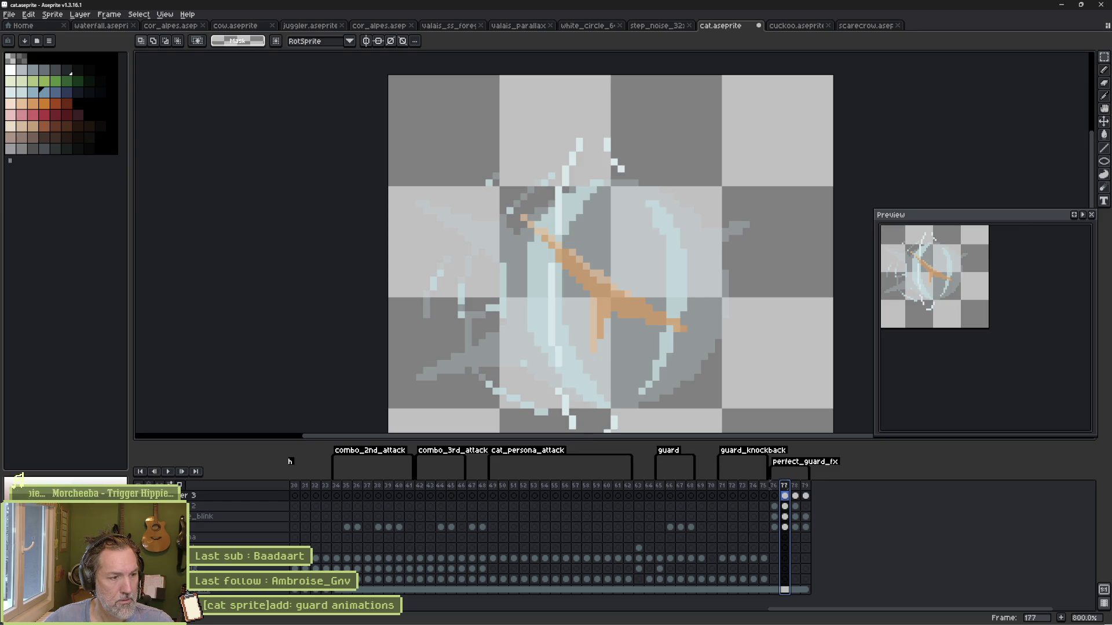
pyautogui.doubleClick(231, 506)
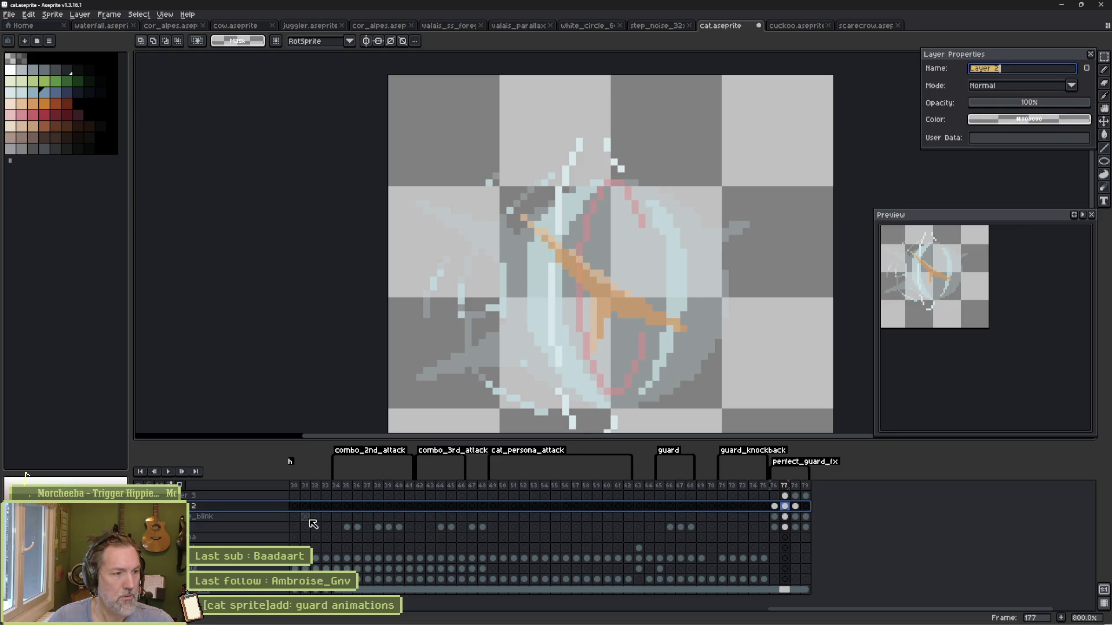
pyautogui.write('_particles')
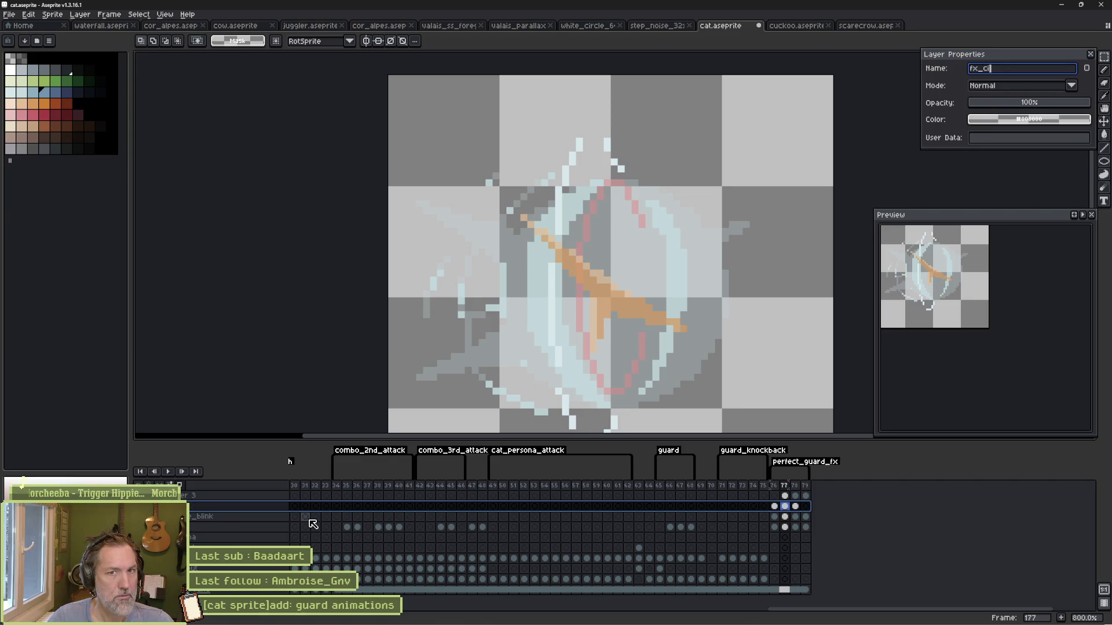
pyautogui.press('Return')
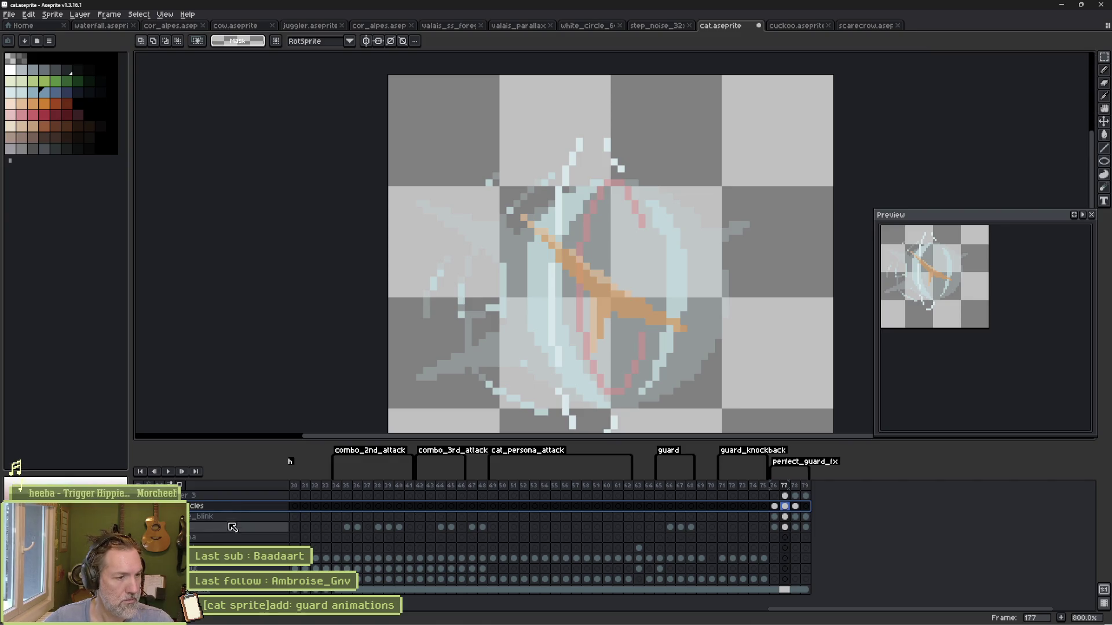
# Rename the blink layer to fx_sphere_blink
pyautogui.doubleClick(231, 516)
pyautogui.write('_')
pyautogui.press('Return')
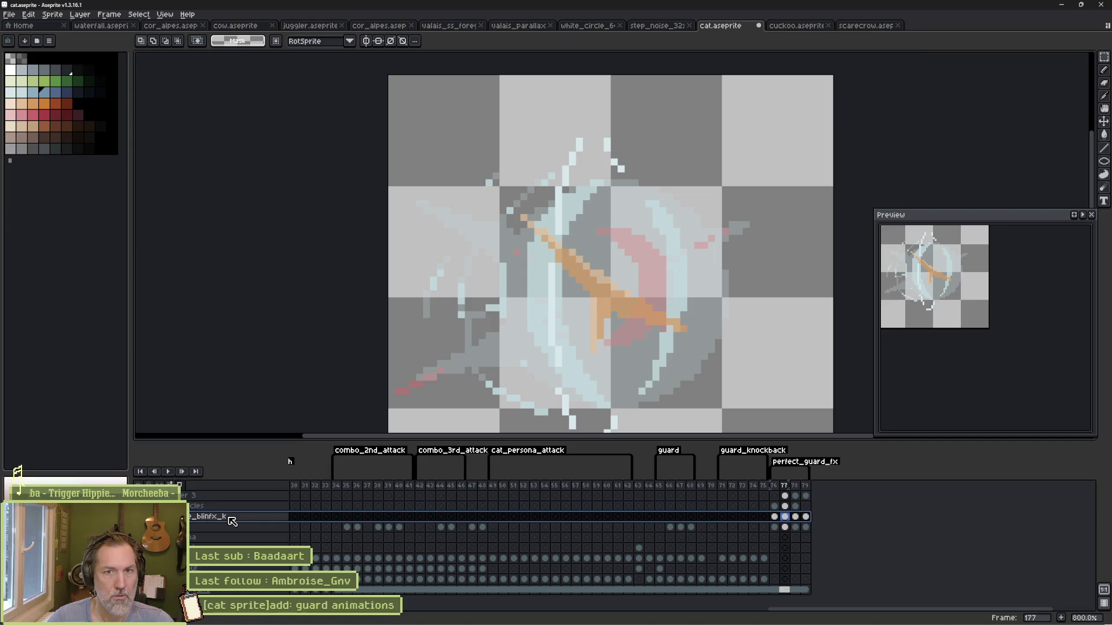
pyautogui.doubleClick(232, 517)
pyautogui.press('End')
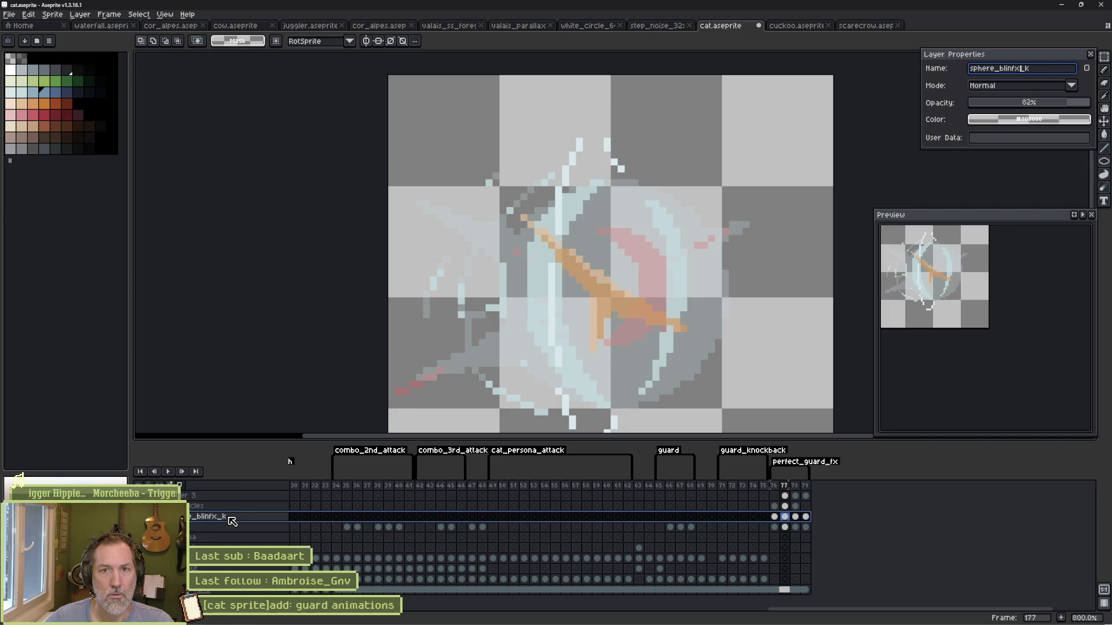
pyautogui.press('Home')
pyautogui.write('fx_')
pyautogui.press('End')
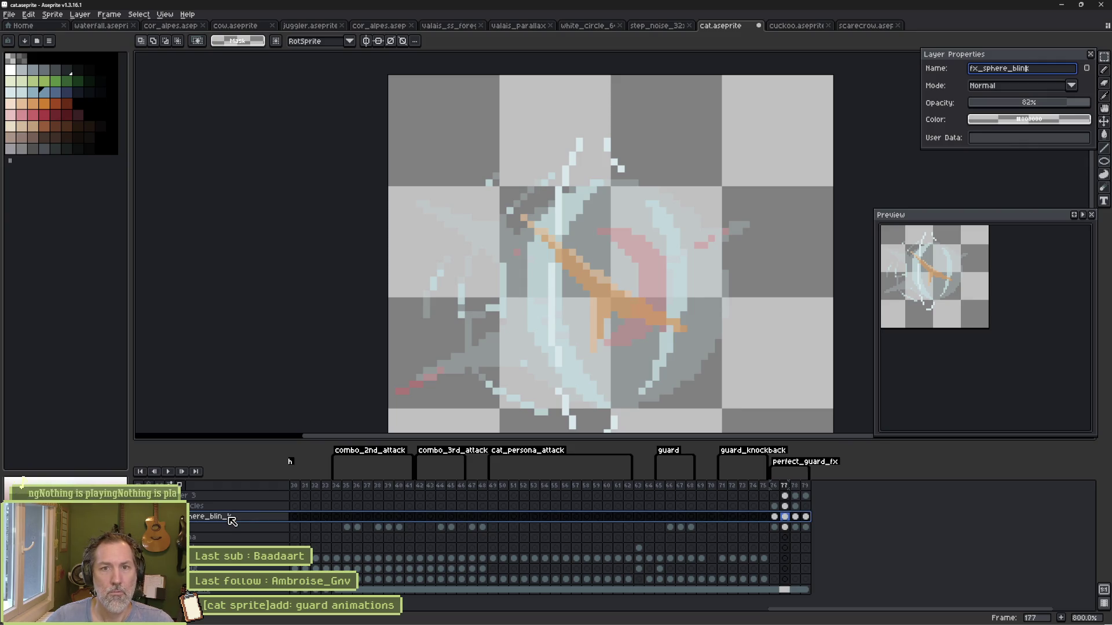
pyautogui.press('Return')
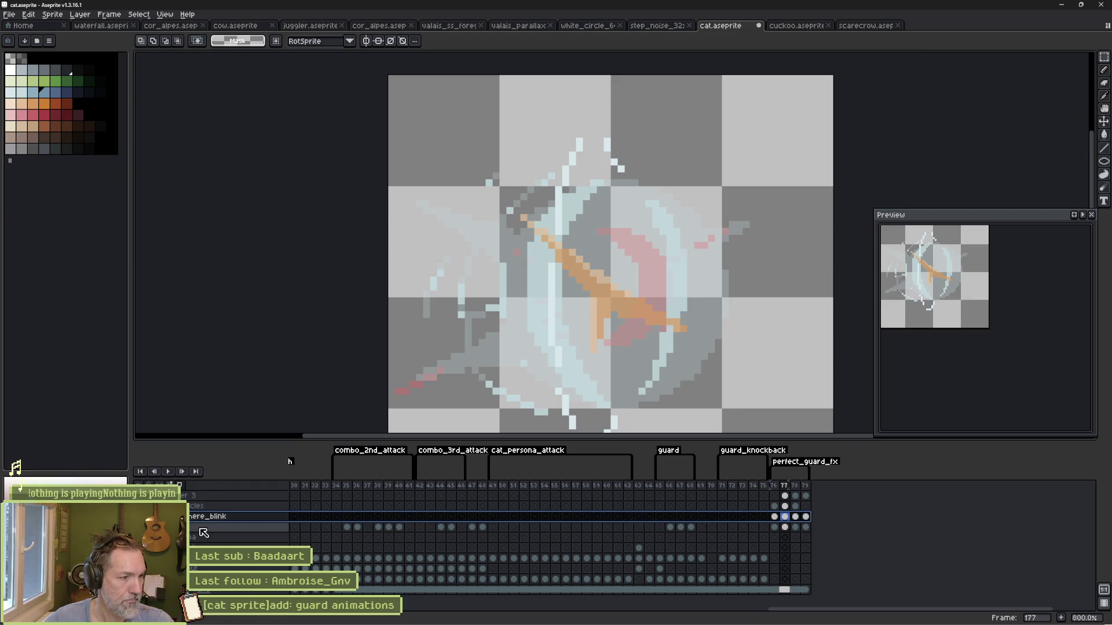
# Rename Layer 3 to fx_damage_sparkles and view its frame 179
pyautogui.click(222, 497)
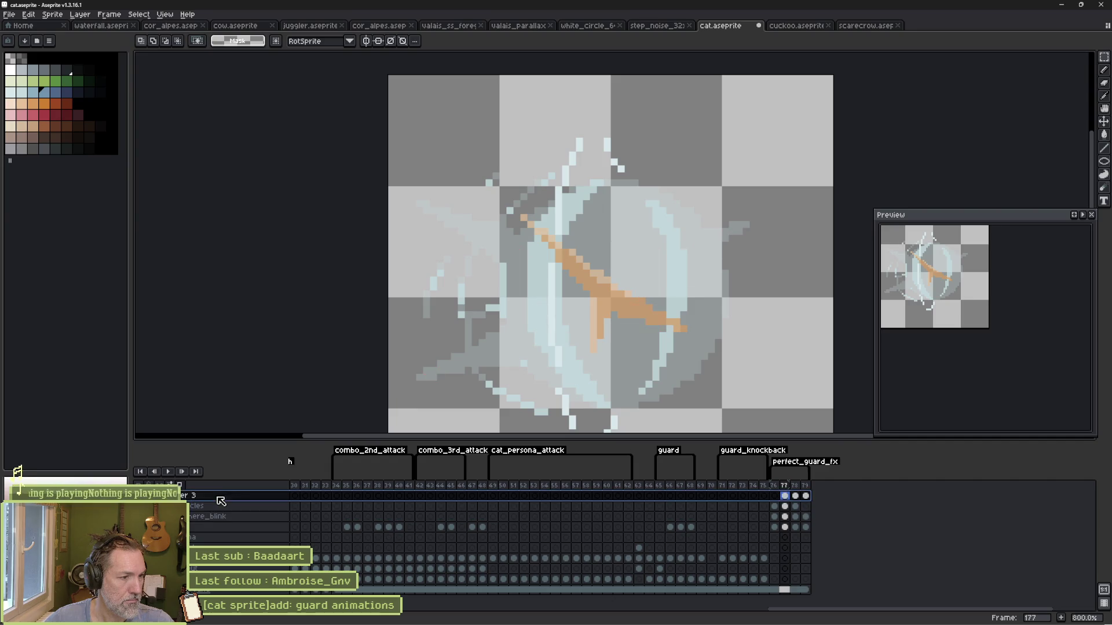
pyautogui.doubleClick(221, 497)
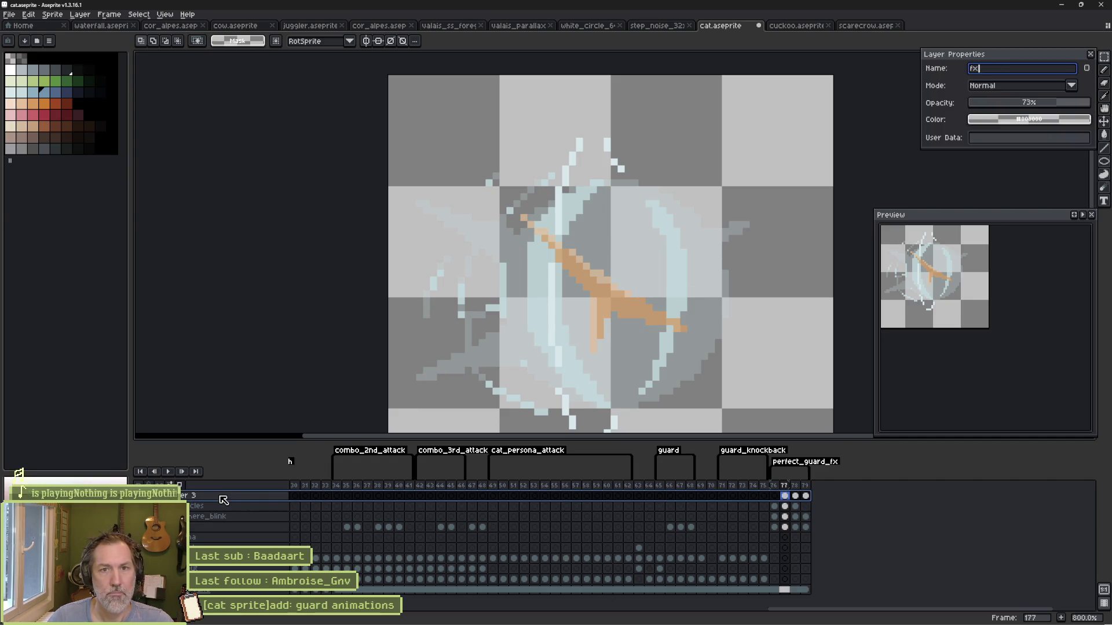
pyautogui.press('BackSpace')
pyautogui.press('BackSpace')
pyautogui.press('BackSpace')
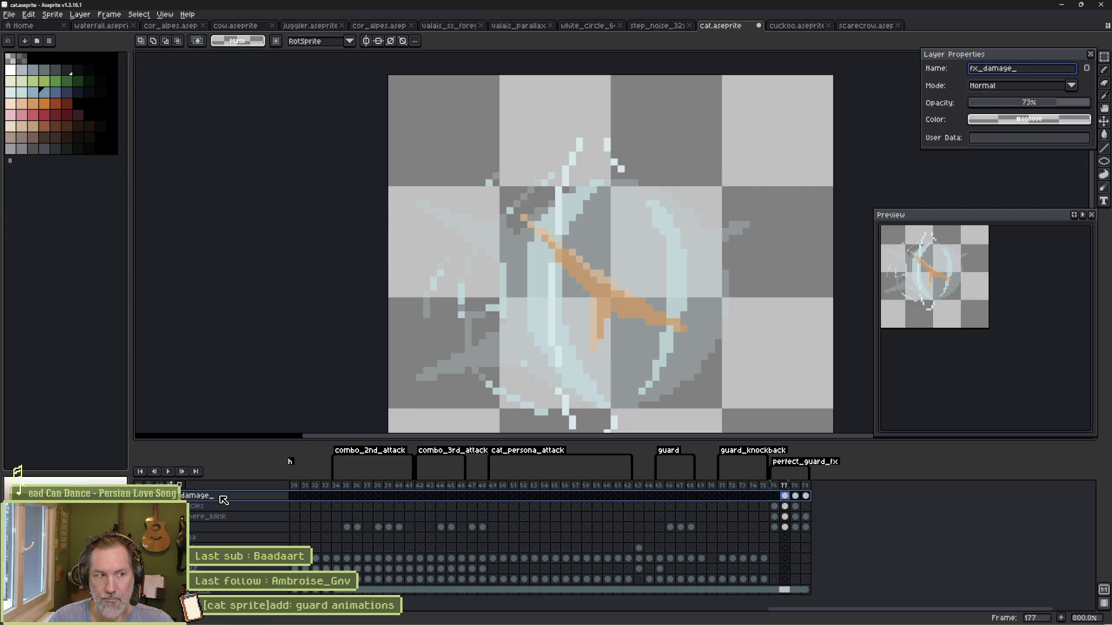
pyautogui.write('kles')
pyautogui.press('Return')
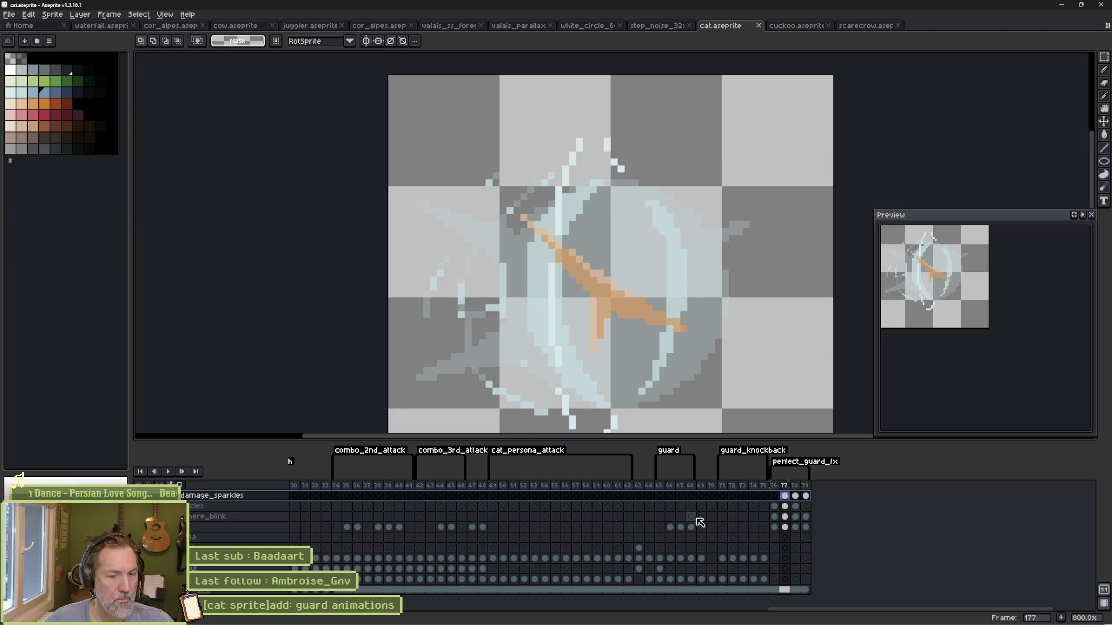
pyautogui.click(805, 497)
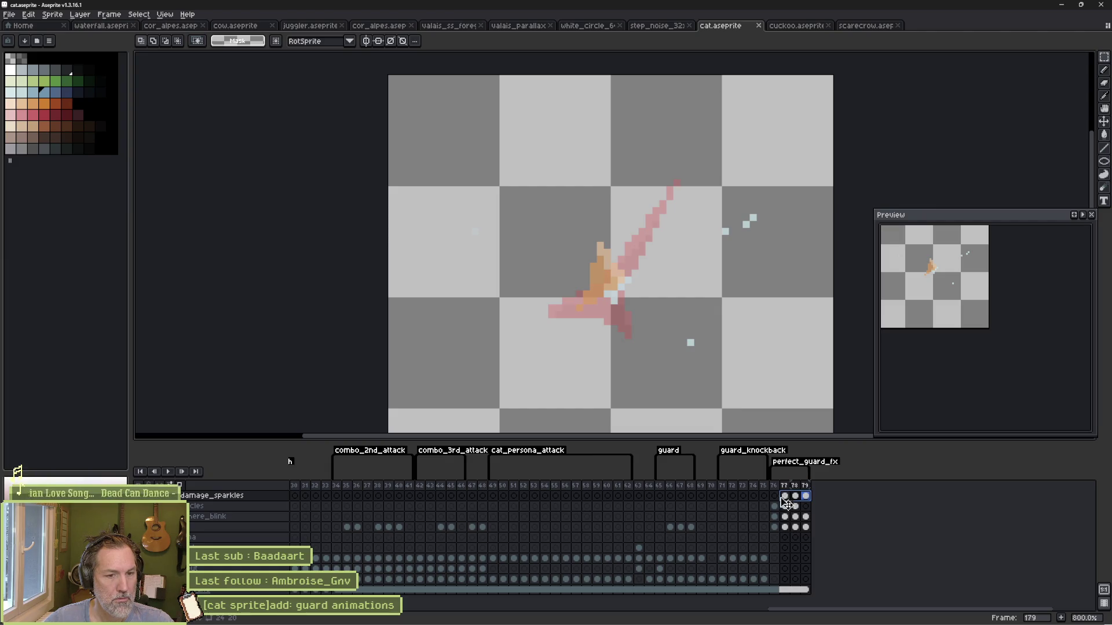
# Move frames 176–179 ahead of the perfect guard frames and tag them bad_guard_fx
pyautogui.moveTo(660, 486); pyautogui.dragTo(763, 487)
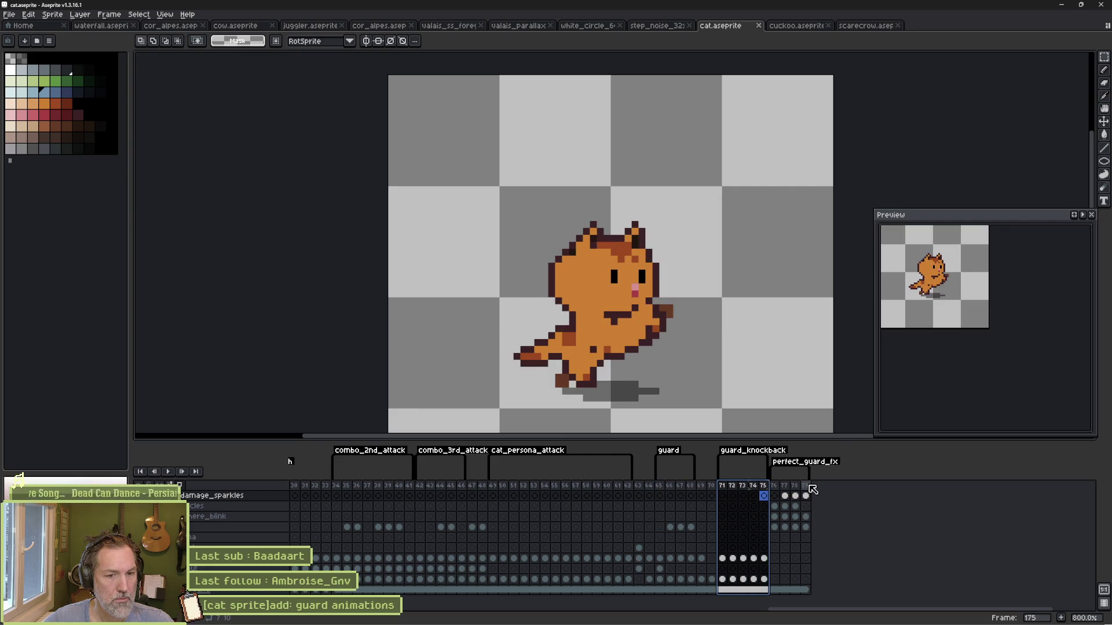
pyautogui.moveTo(774, 487); pyautogui.dragTo(831, 491)
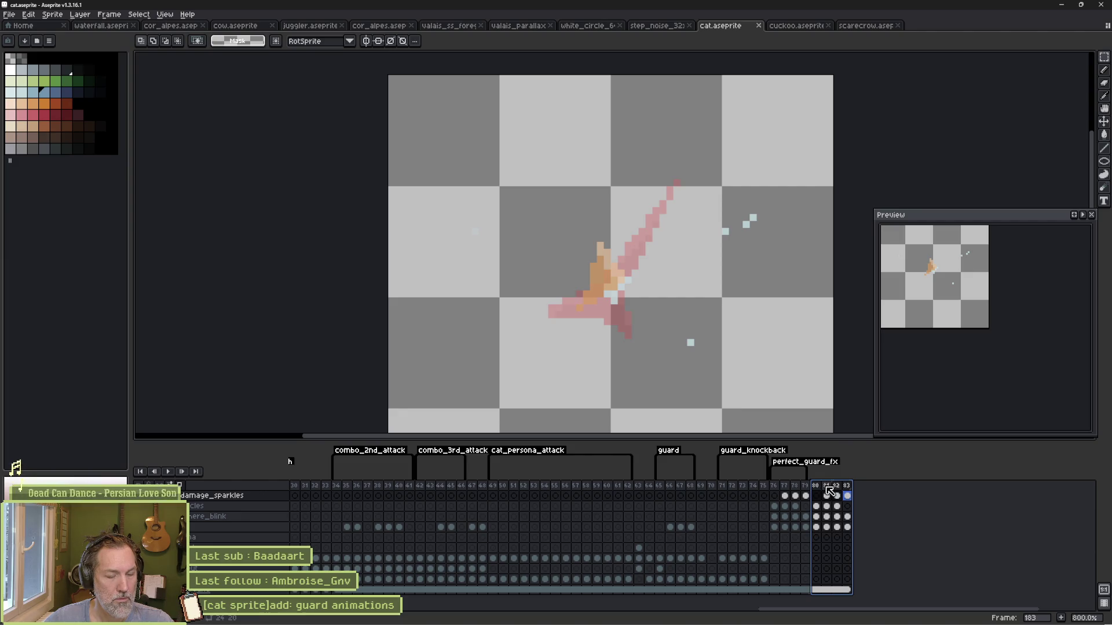
pyautogui.moveTo(816, 491)
pyautogui.mouseDown()
pyautogui.moveTo(772, 487)
pyautogui.moveTo(816, 480)
pyautogui.mouseUp()
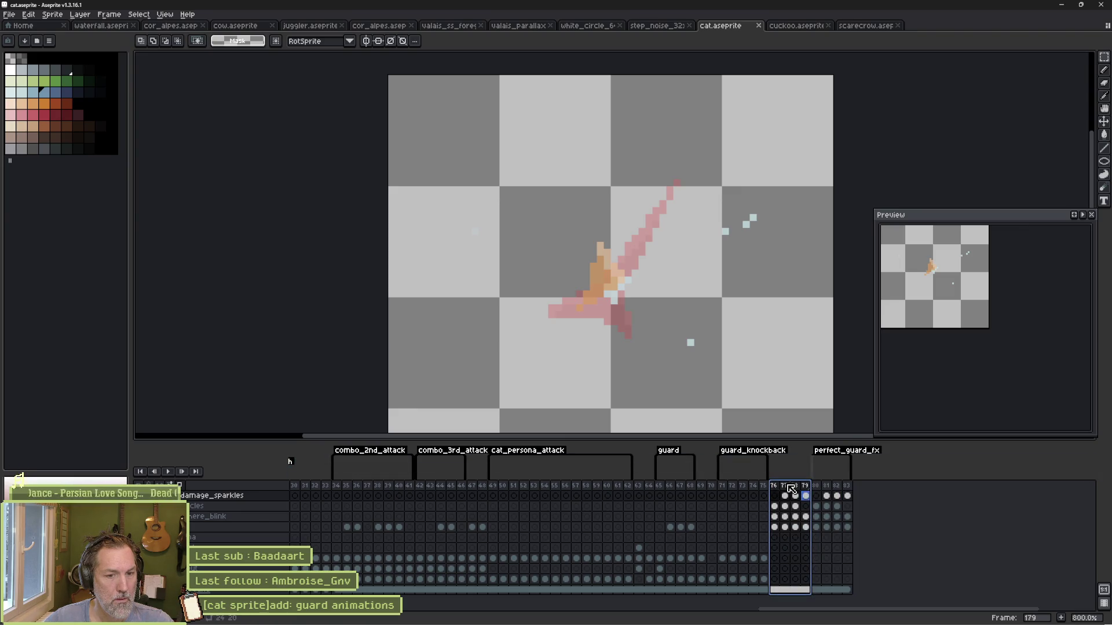
pyautogui.rightClick(791, 490)
pyautogui.click(816, 528)
pyautogui.write('bad_guar')
pyautogui.write('d_fx')
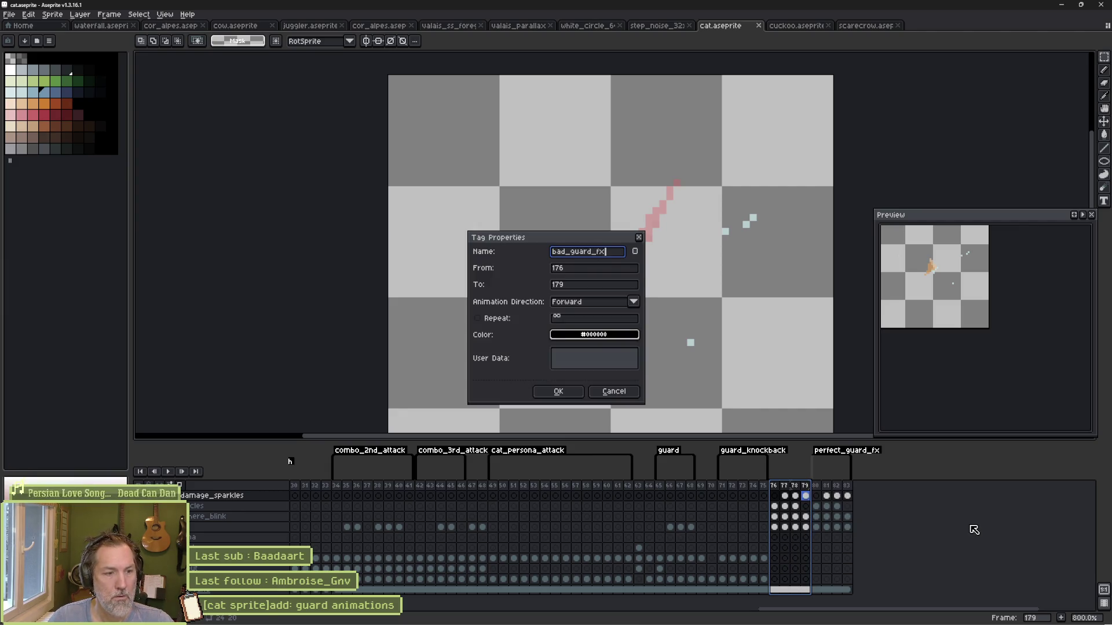
pyautogui.press('Return')
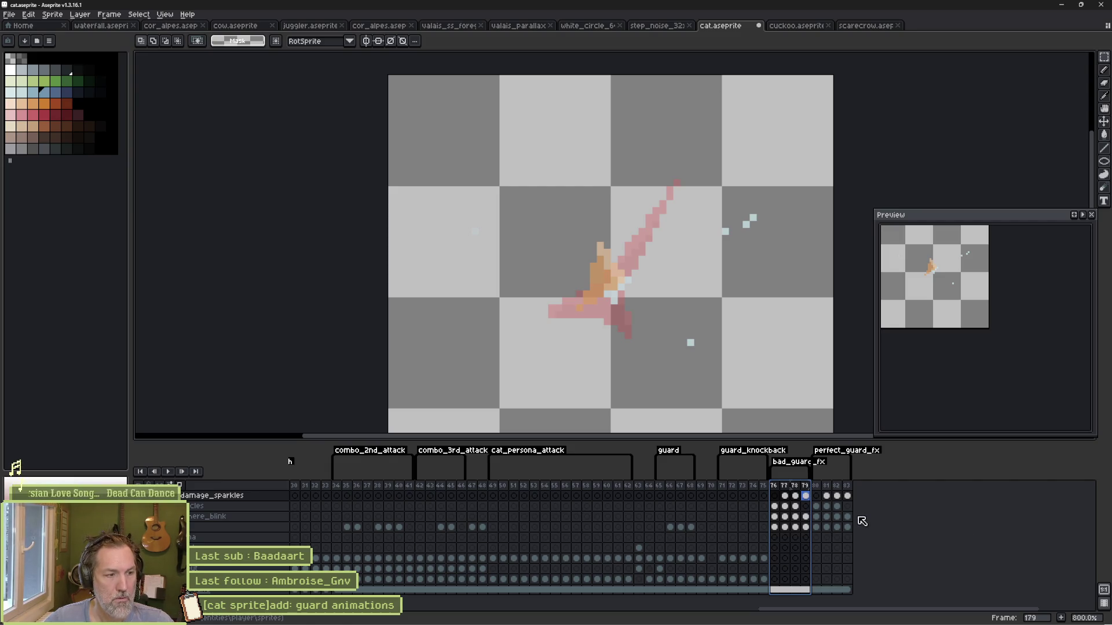
# Clear the damage sparkles cels on frames 181–183
pyautogui.click(836, 496)
pyautogui.click(847, 496)
pyautogui.moveTo(850, 501); pyautogui.dragTo(849, 506)
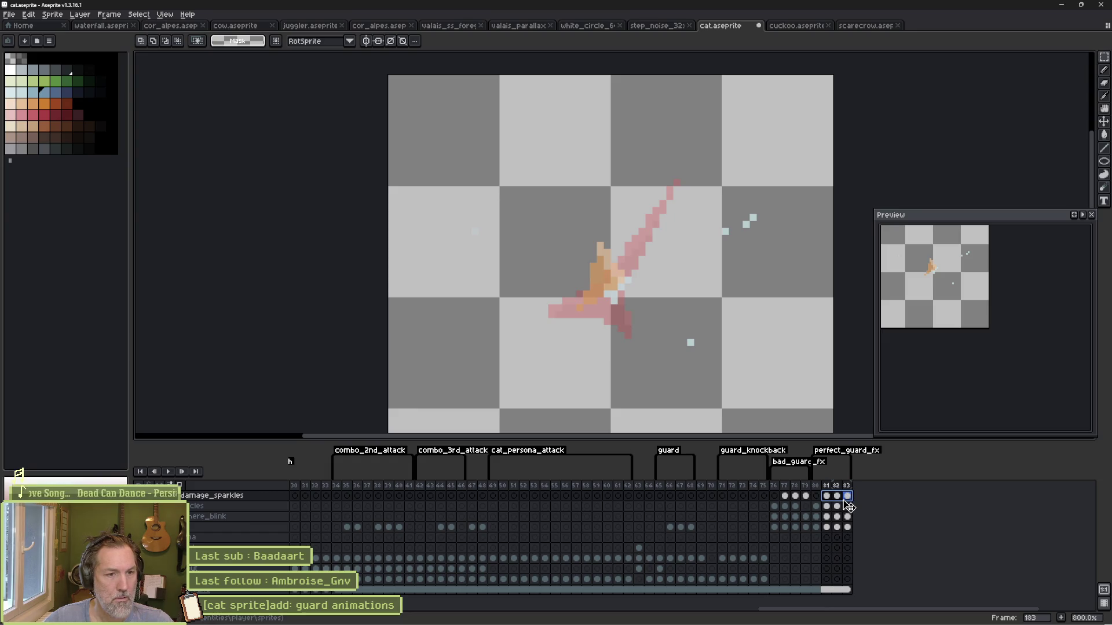
pyautogui.press('Delete')
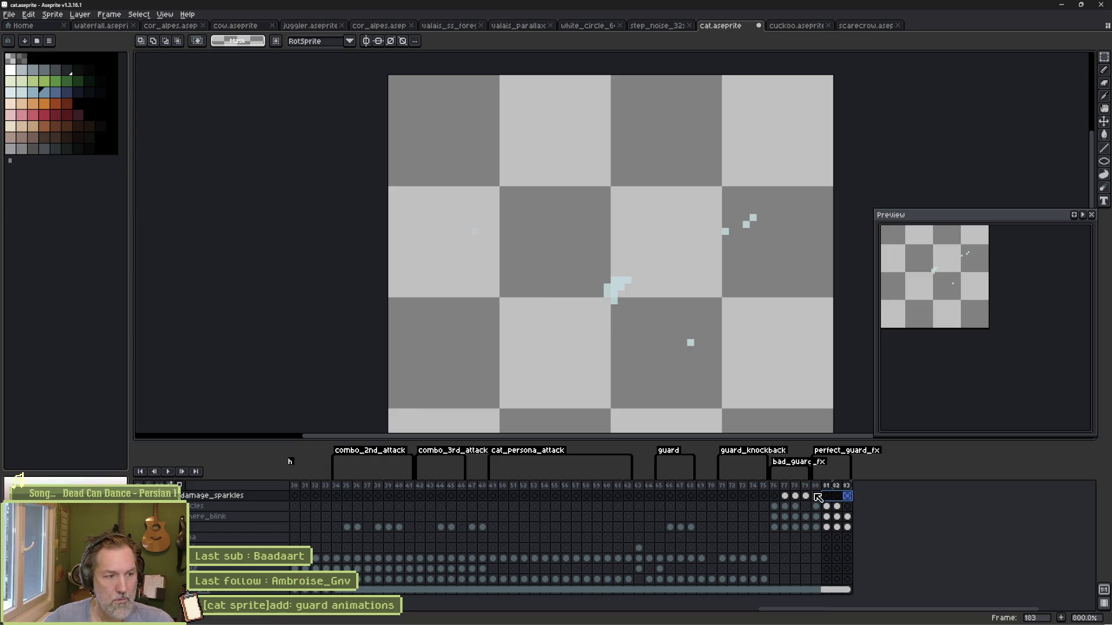
pyautogui.click(775, 506)
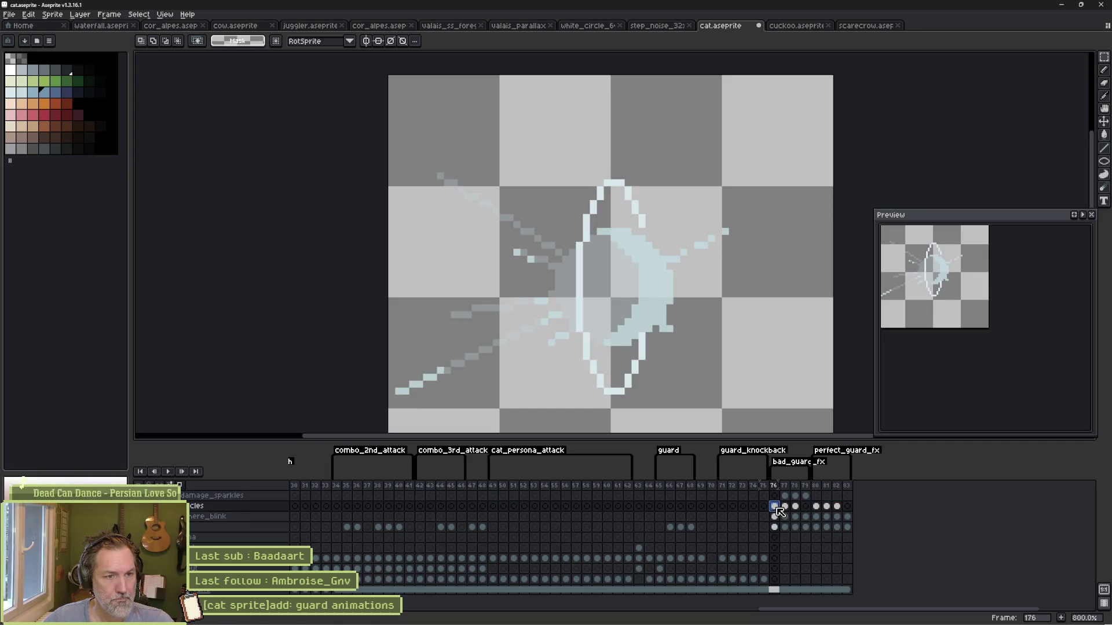
# Erase the oval particle outline from frame 176 and save the sprite file
pyautogui.press('Delete')
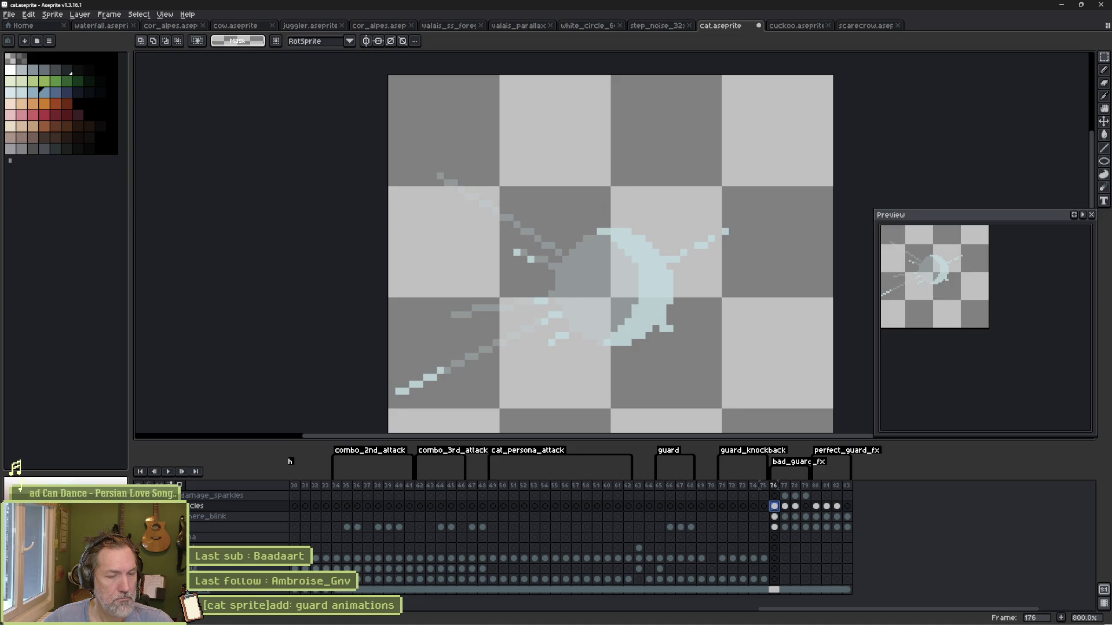
pyautogui.moveTo(775, 506); pyautogui.dragTo(795, 507)
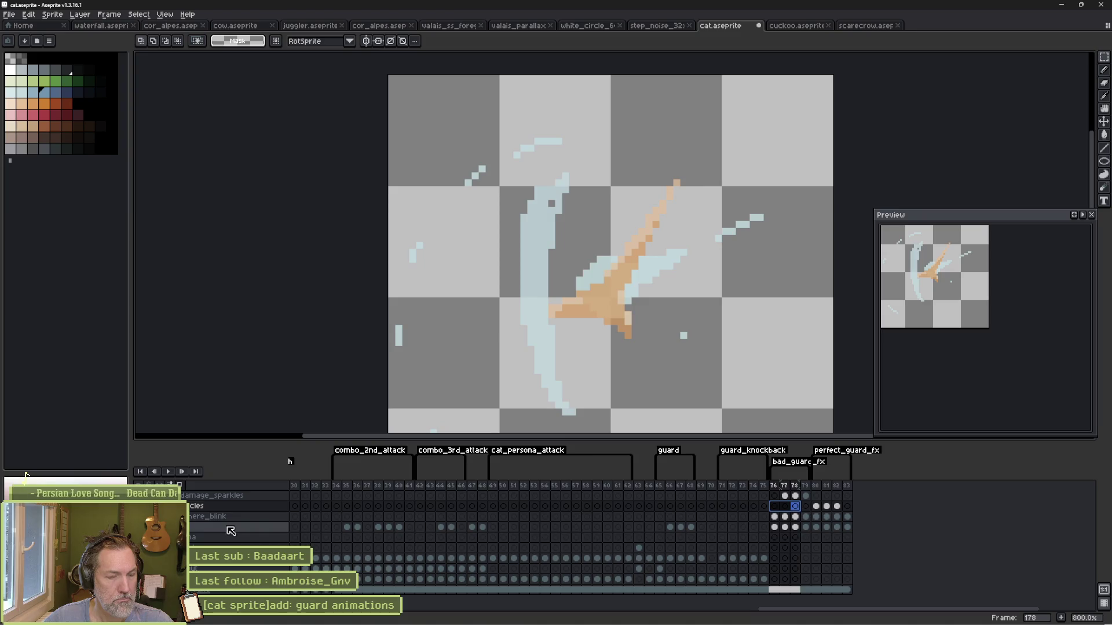
pyautogui.click(805, 517)
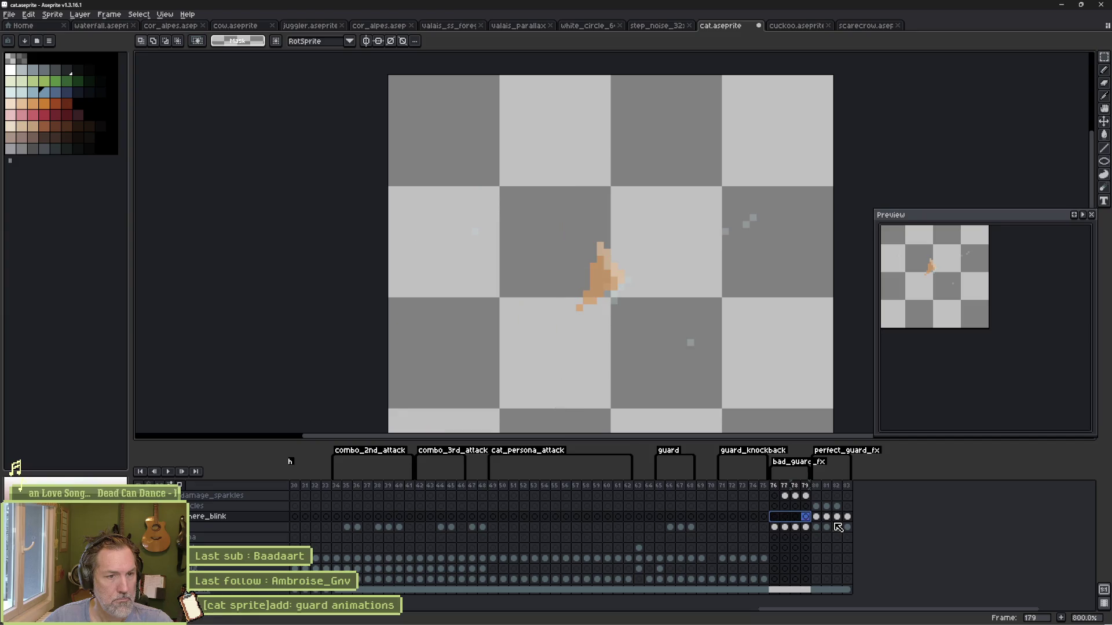
pyautogui.moveTo(780, 488); pyautogui.dragTo(806, 495)
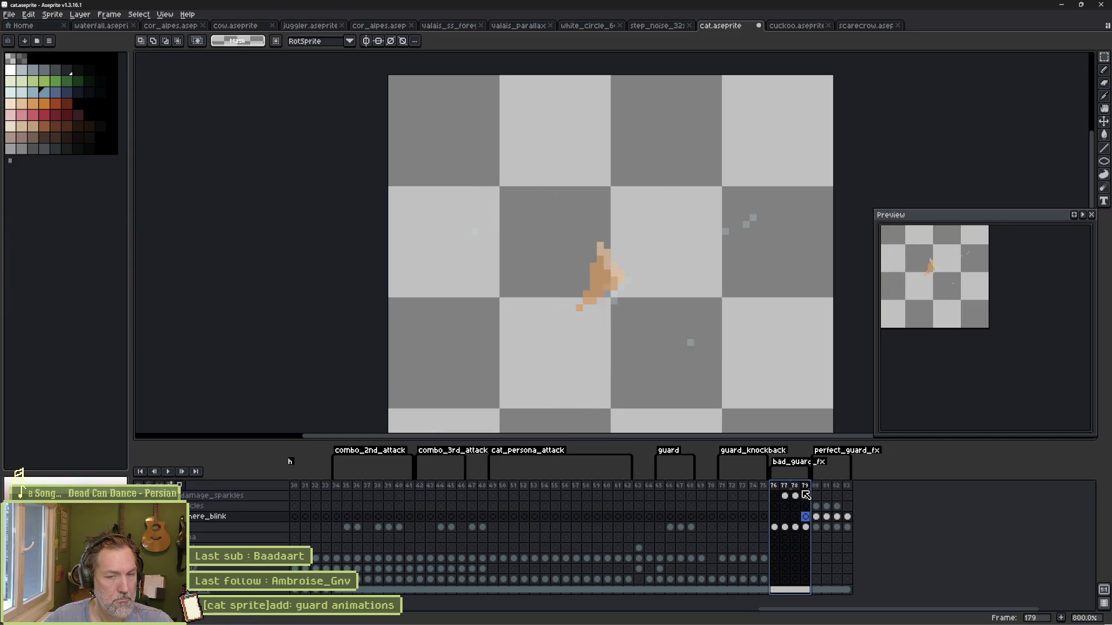
pyautogui.hotkey('ctrl', 's')
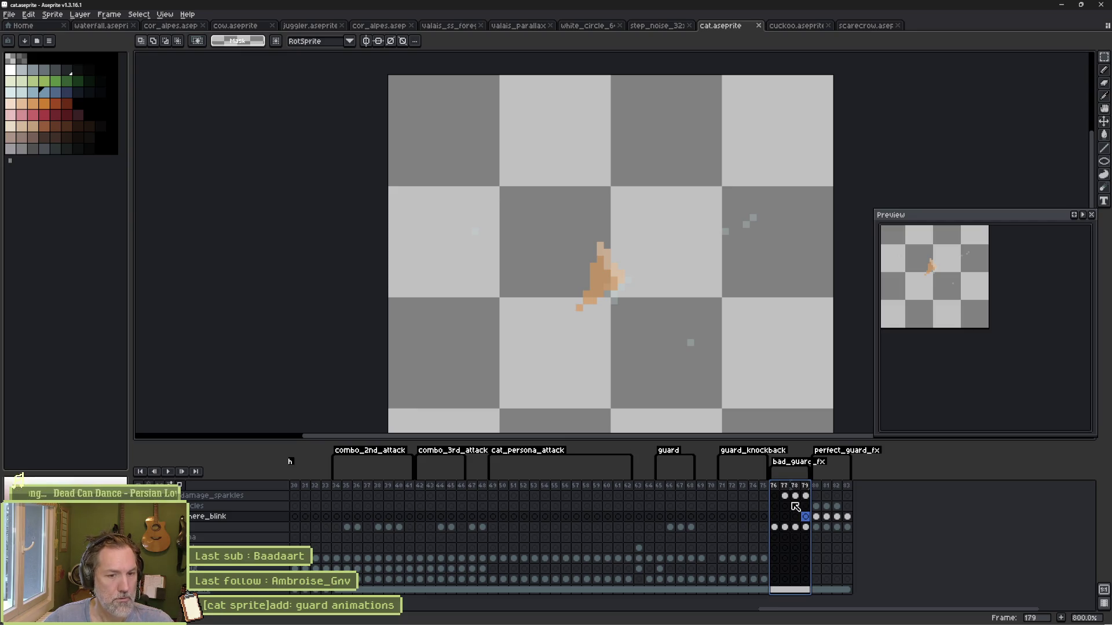
# Check the bad_guard_fx and perfect_guard_fx tag properties, save again, and return to Godot
pyautogui.doubleClick(791, 462)
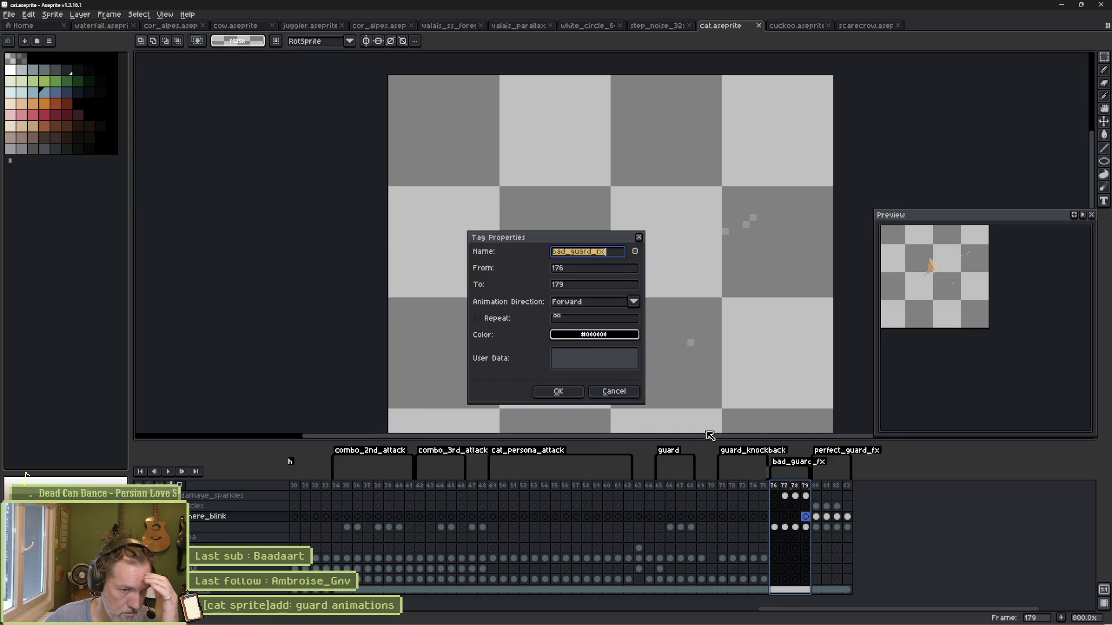
pyautogui.click(562, 392)
pyautogui.doubleClick(846, 450)
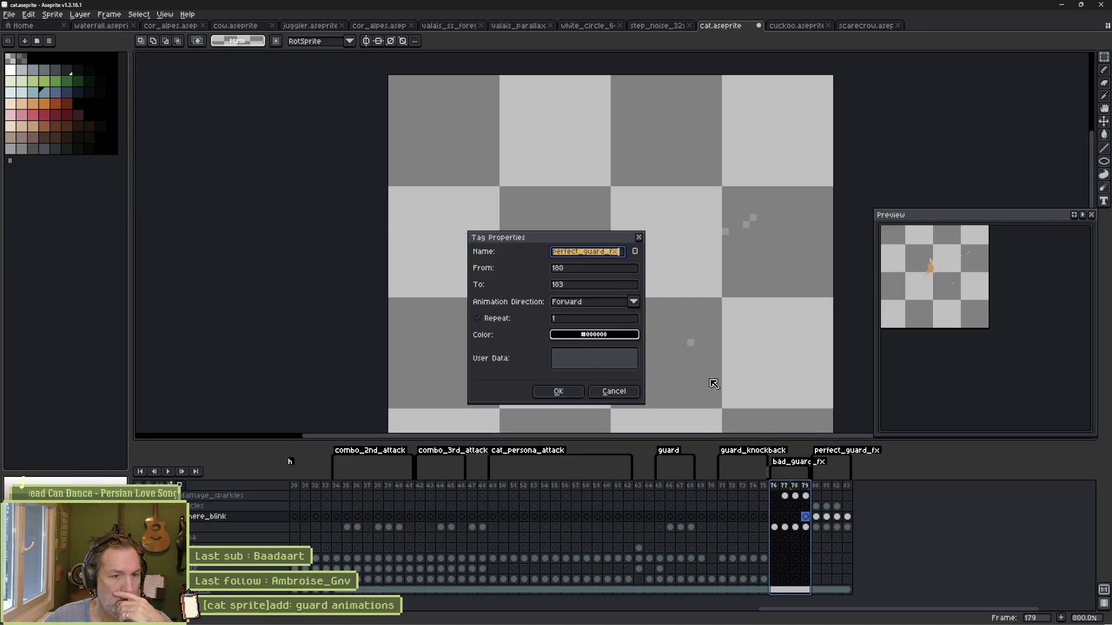
pyautogui.click(576, 392)
pyautogui.hotkey('ctrl', 's')
pyautogui.moveTo(741, 621)
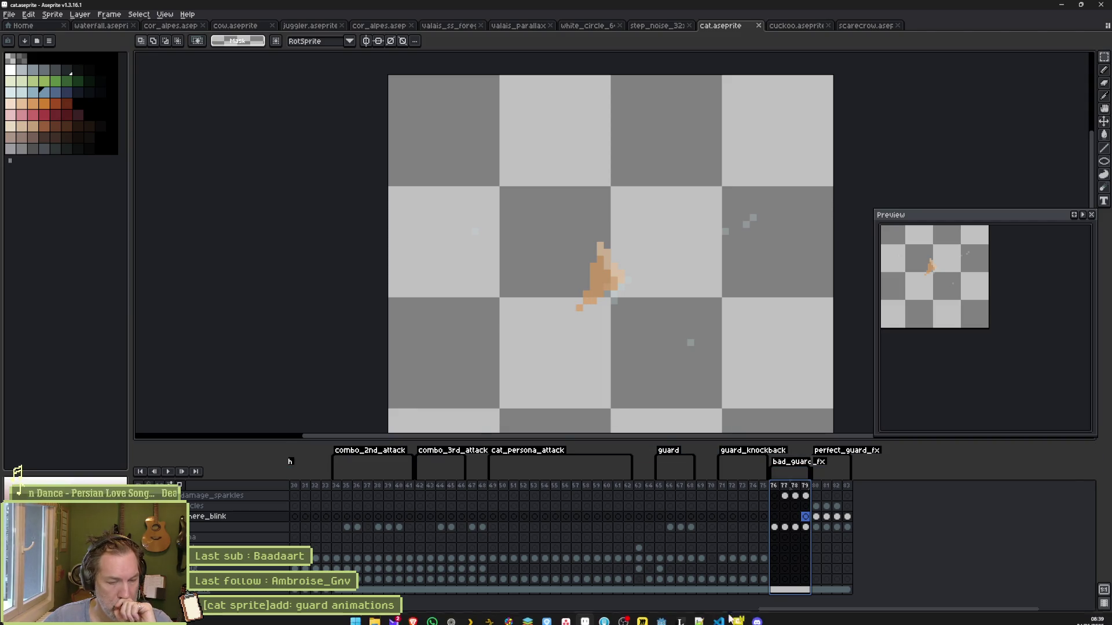
pyautogui.click(662, 622)
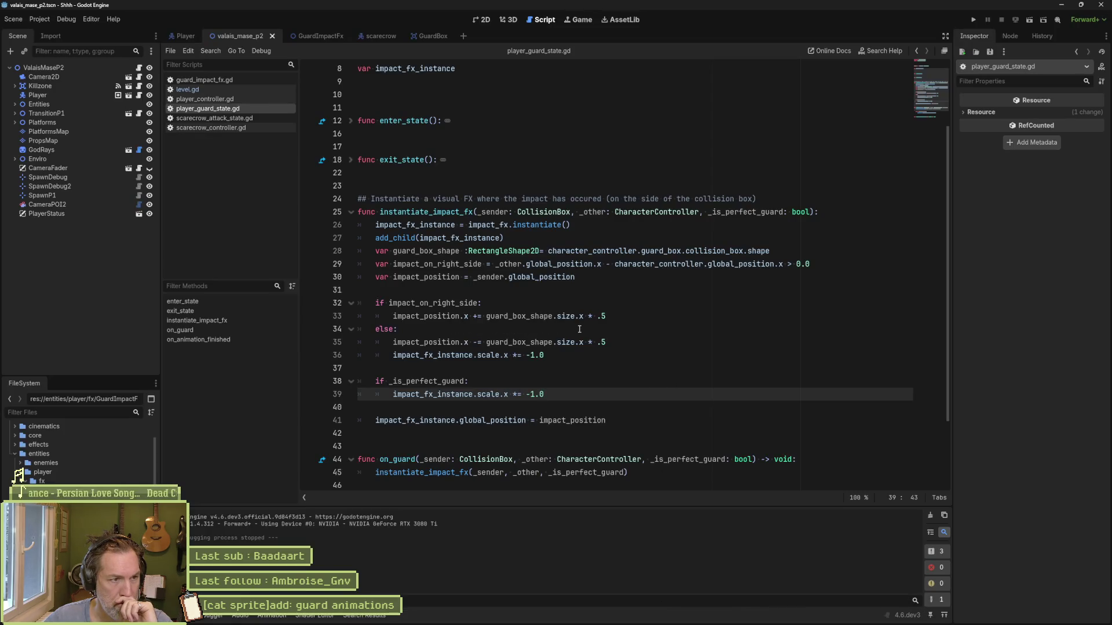
# Replace impact_fx with perfect_guard_fx across the project
pyautogui.scroll(3, 634, 214)
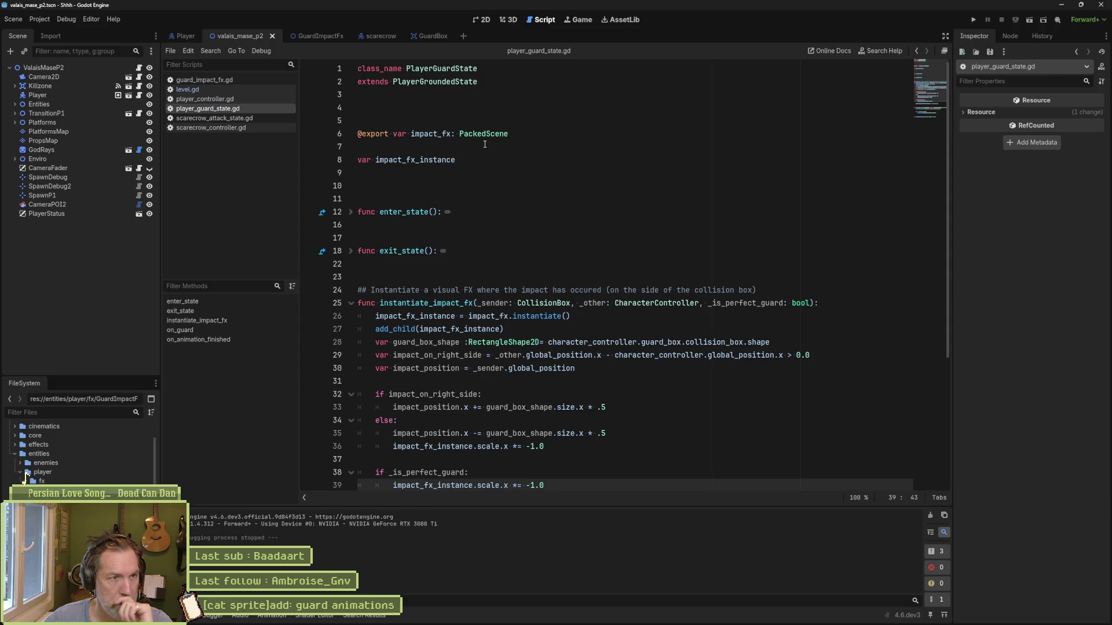
pyautogui.click(411, 134)
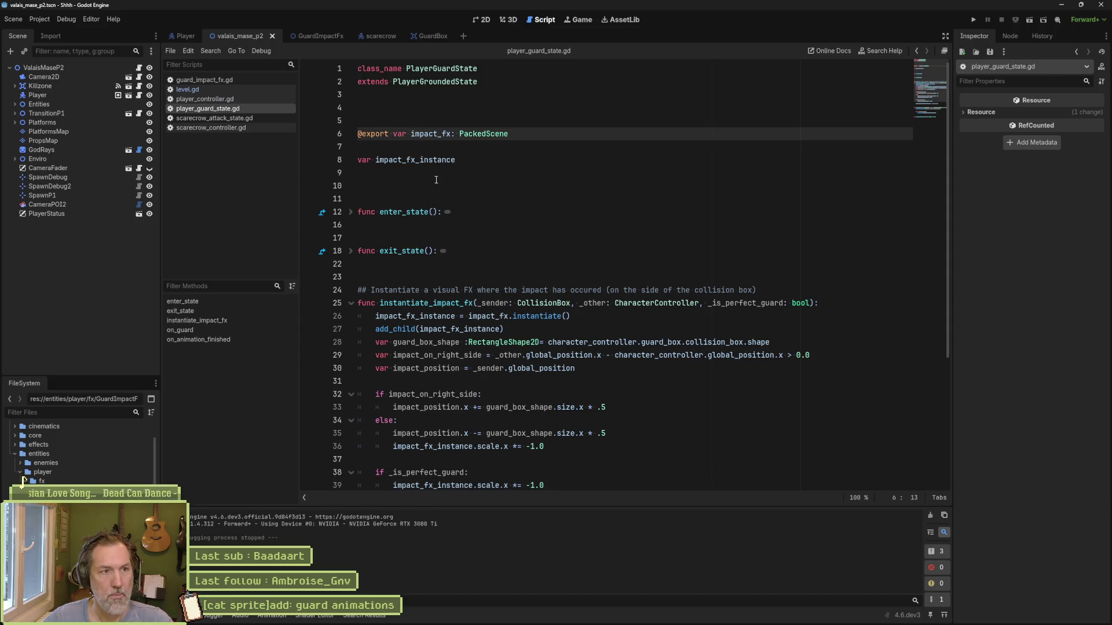
pyautogui.doubleClick(429, 134)
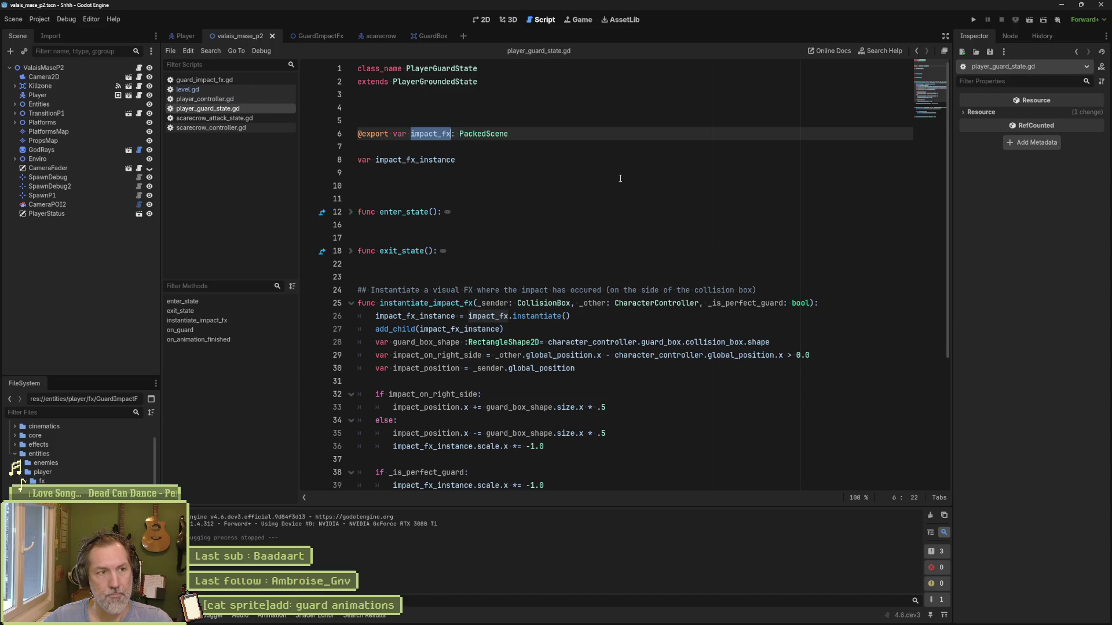
pyautogui.hotkey('ctrl', 'shift', 'r')
pyautogui.write('perfect_guard_fx')
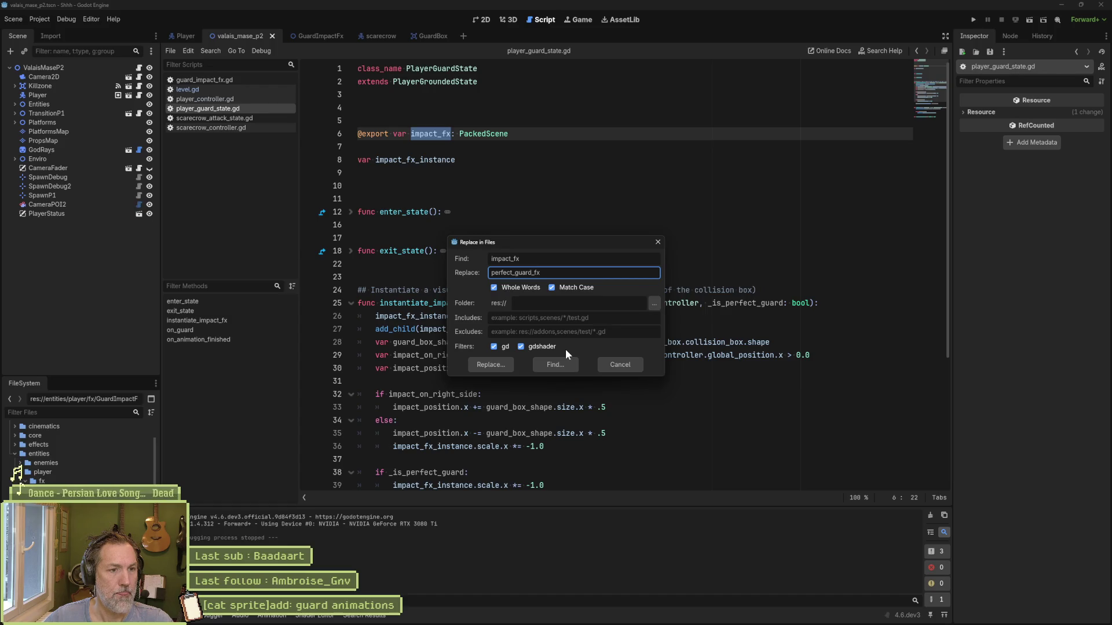
pyautogui.click(504, 364)
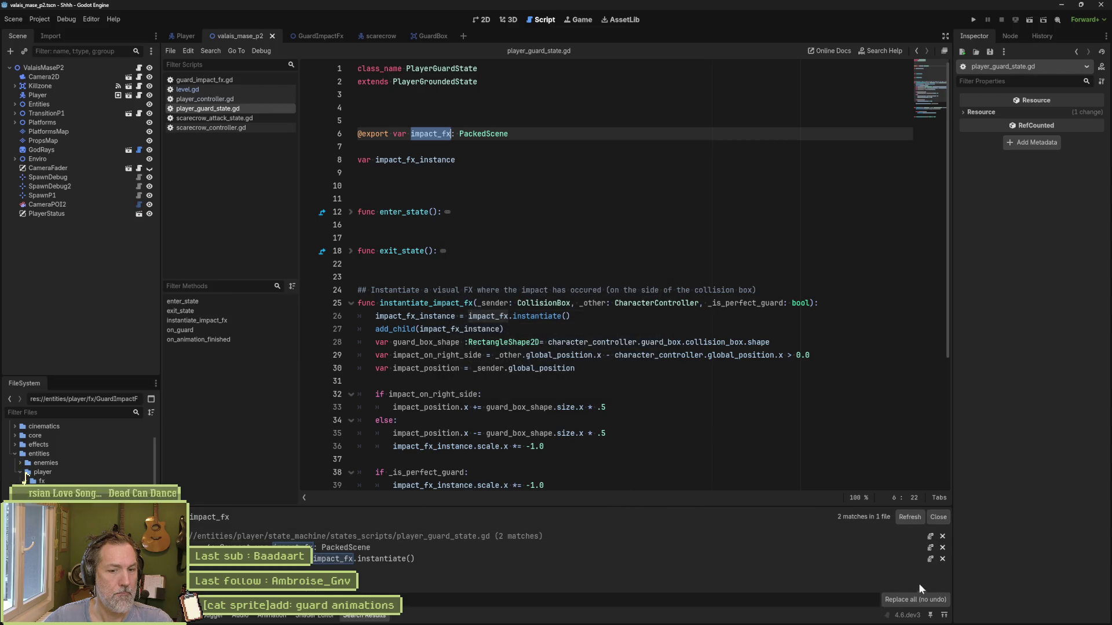
pyautogui.click(916, 600)
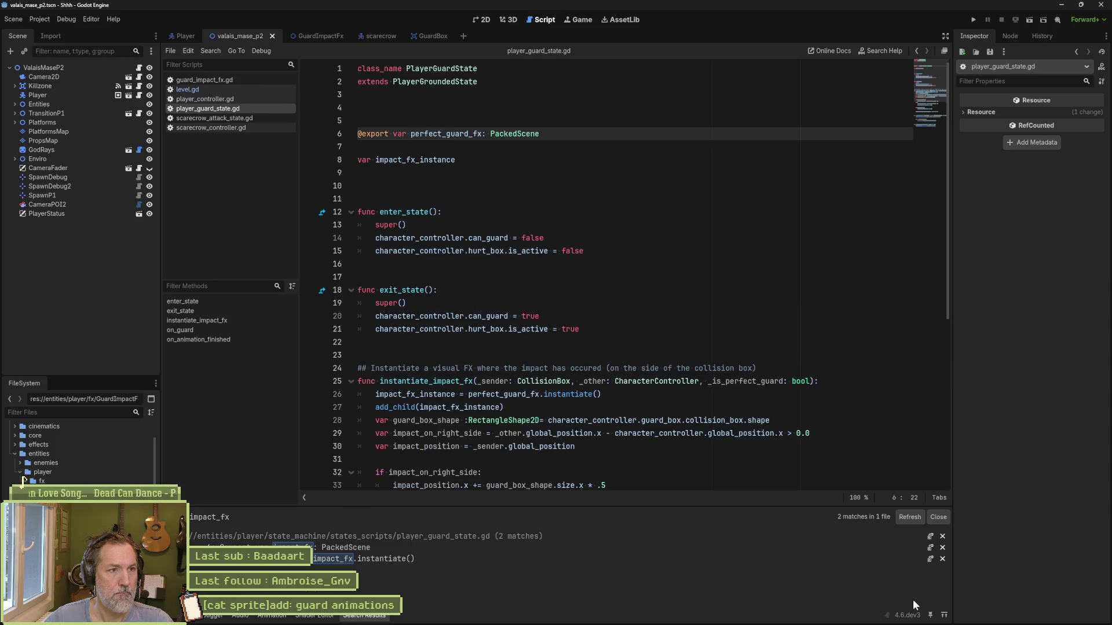
pyautogui.click(935, 517)
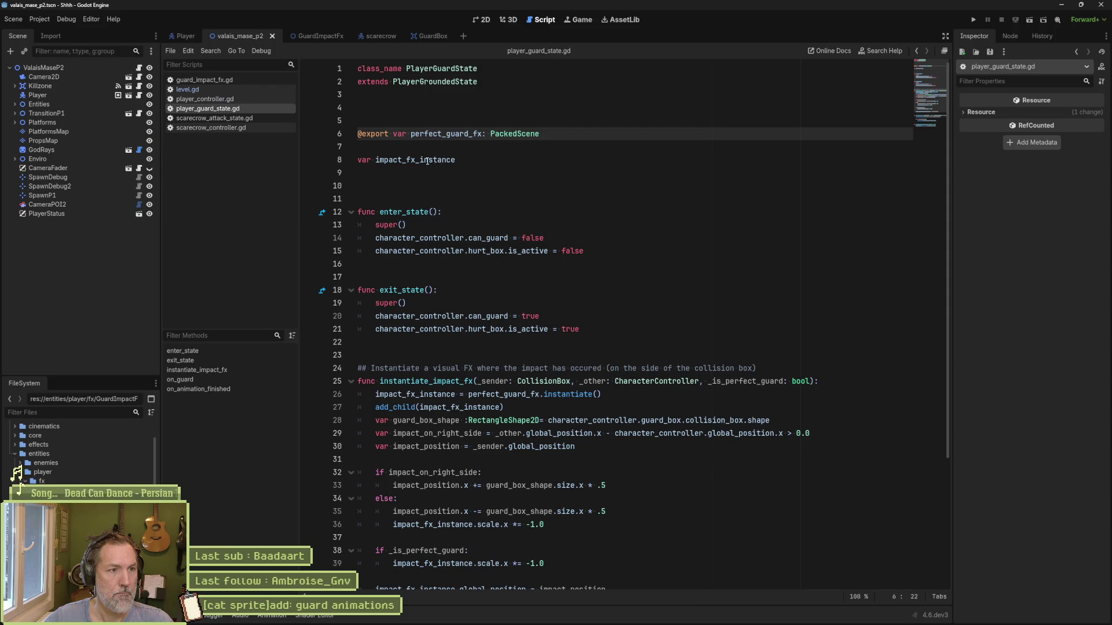
# Replace all six impact_fx_instance occurrences with perfect_guard_fx_instance
pyautogui.doubleClick(394, 161)
pyautogui.hotkey('ctrl', 'c')
pyautogui.hotkey('ctrl', 'shift', 'r')
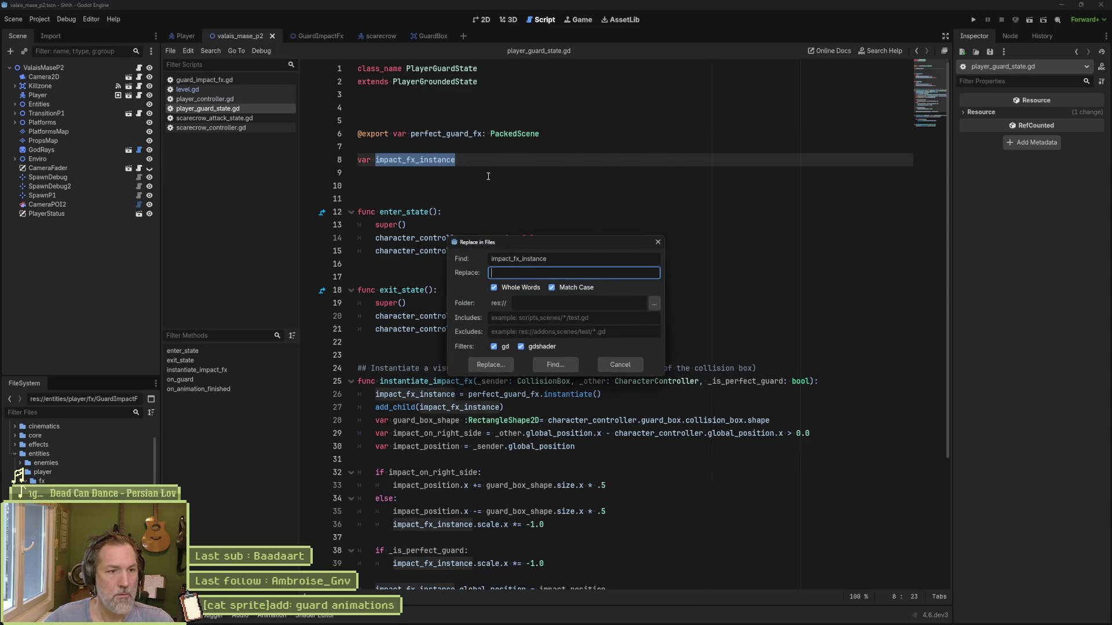
pyautogui.click(514, 276)
pyautogui.hotkey('ctrl', 'v')
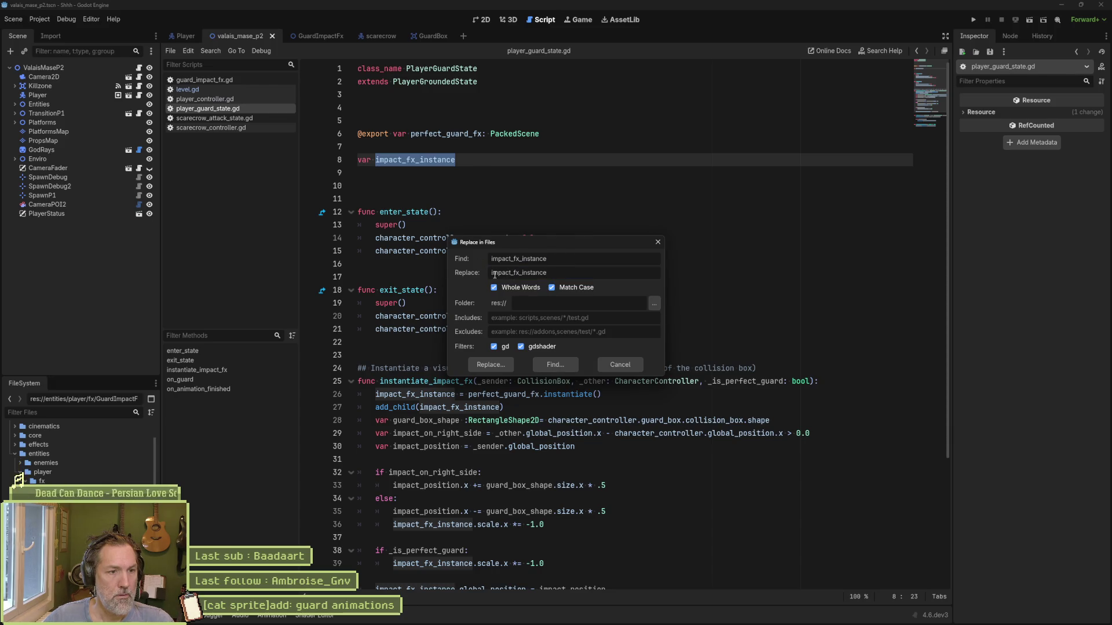
pyautogui.write('perfect_guard')
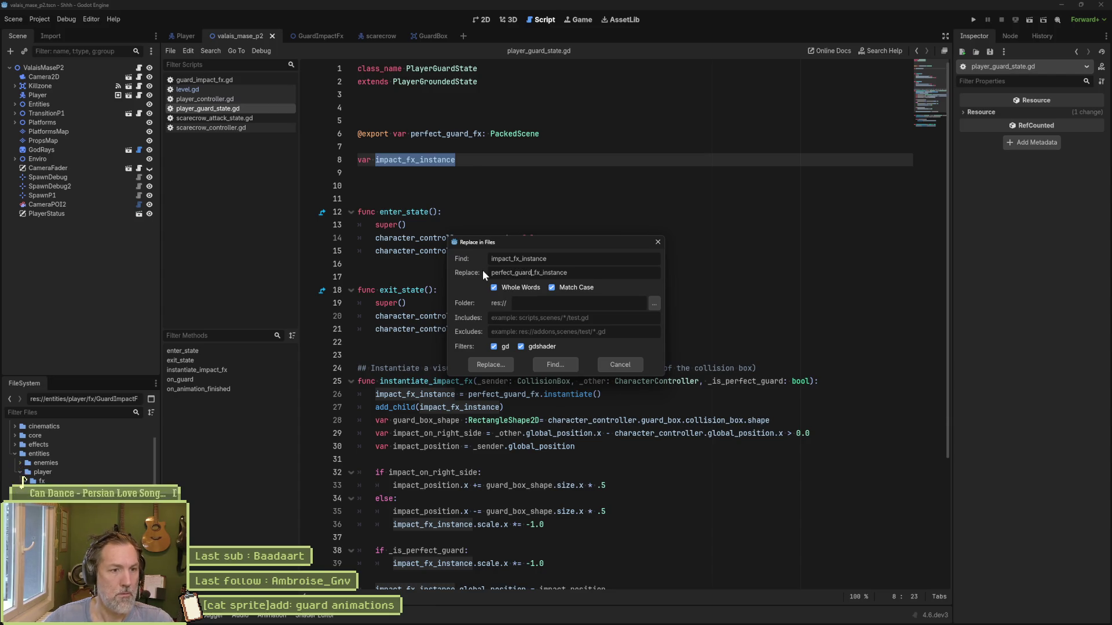
pyautogui.click(490, 364)
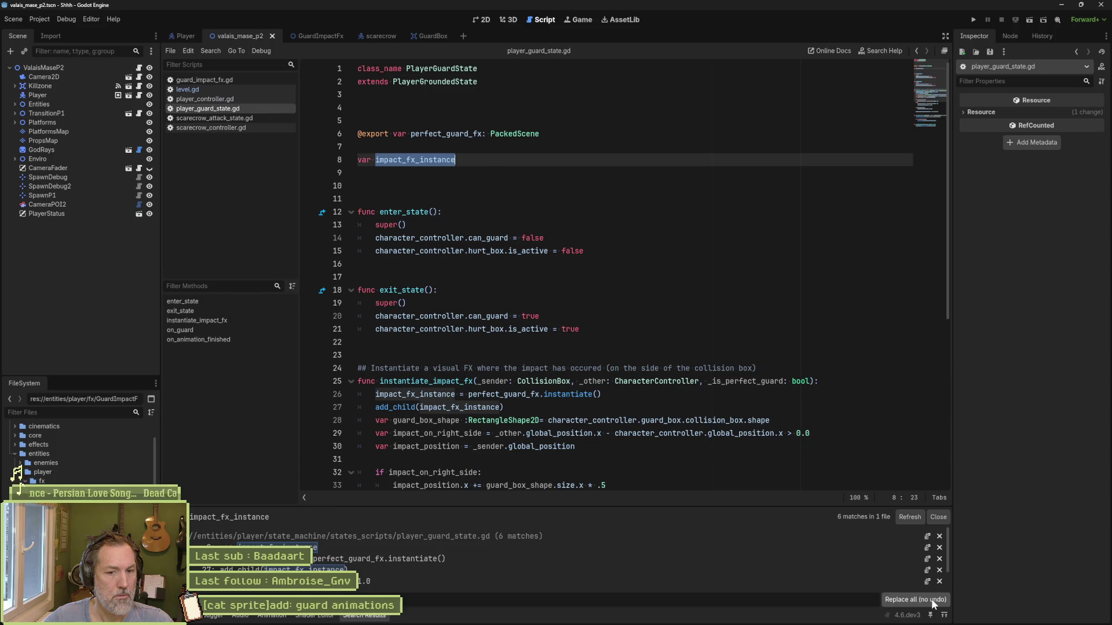
pyautogui.click(931, 599)
pyautogui.click(938, 516)
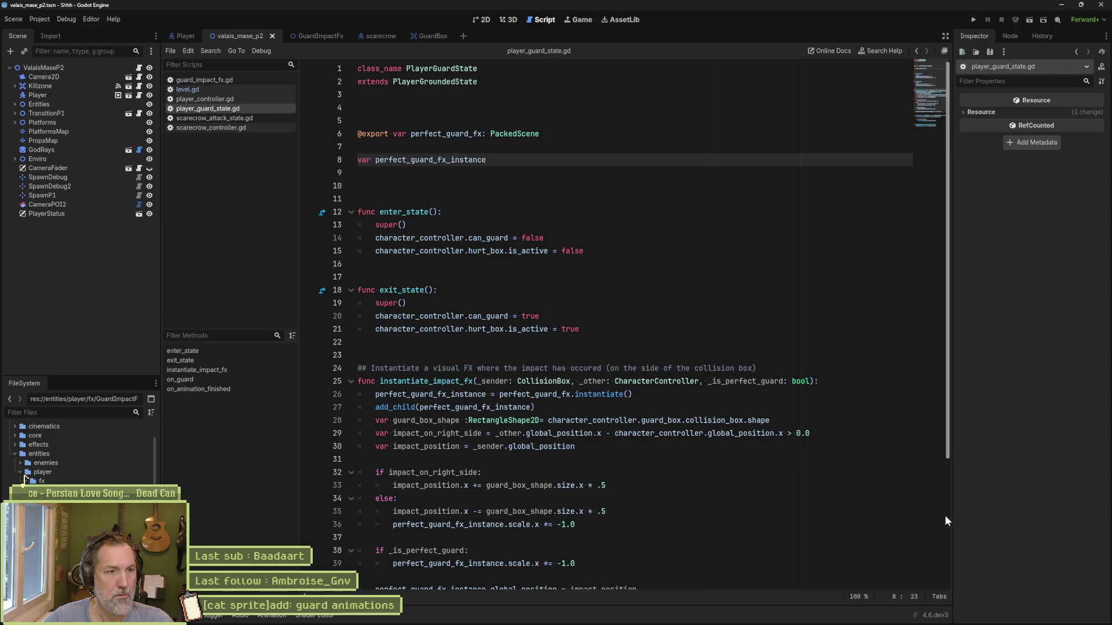
# Duplicate the perfect_guard_fx export line as a bad_guard_fx export
pyautogui.click(538, 139)
pyautogui.hotkey('ctrl', 'shift', 'd')
pyautogui.moveTo(440, 147); pyautogui.dragTo(411, 146)
pyautogui.write('bad')
# Replace the perfect_guard_fx_instance declaration with a single fx_instance variable
pyautogui.moveTo(489, 172); pyautogui.dragTo(509, 165)
pyautogui.click(510, 172)
pyautogui.hotkey('ctrl', 'shift', 'd')
pyautogui.moveTo(407, 186); pyautogui.dragTo(375, 186)
pyautogui.write('bad')
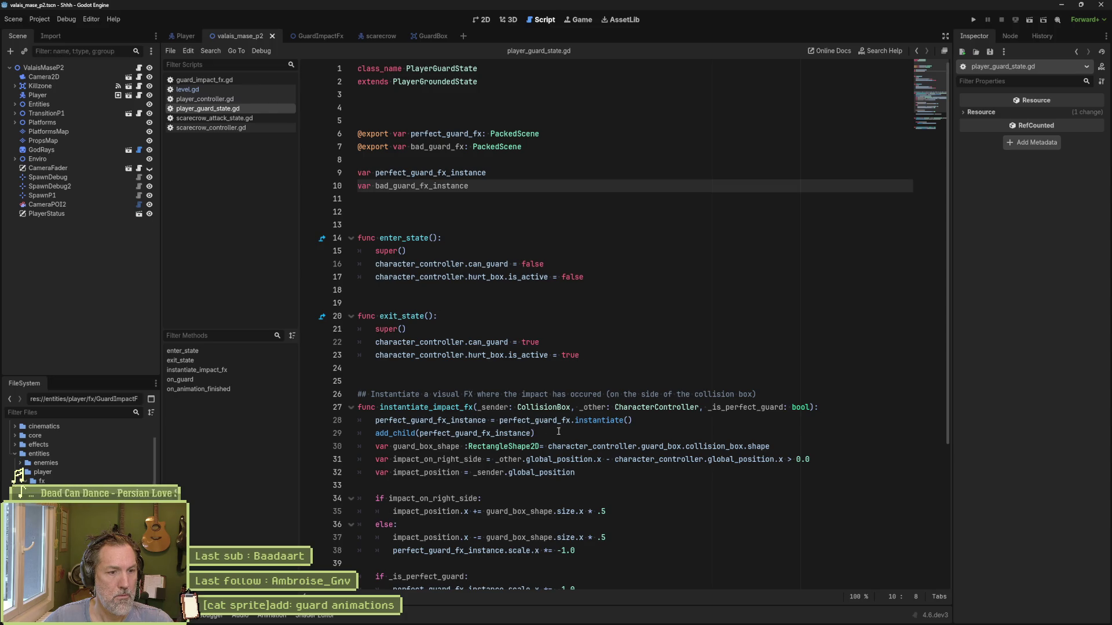
pyautogui.doubleClick(442, 421)
pyautogui.click(440, 172)
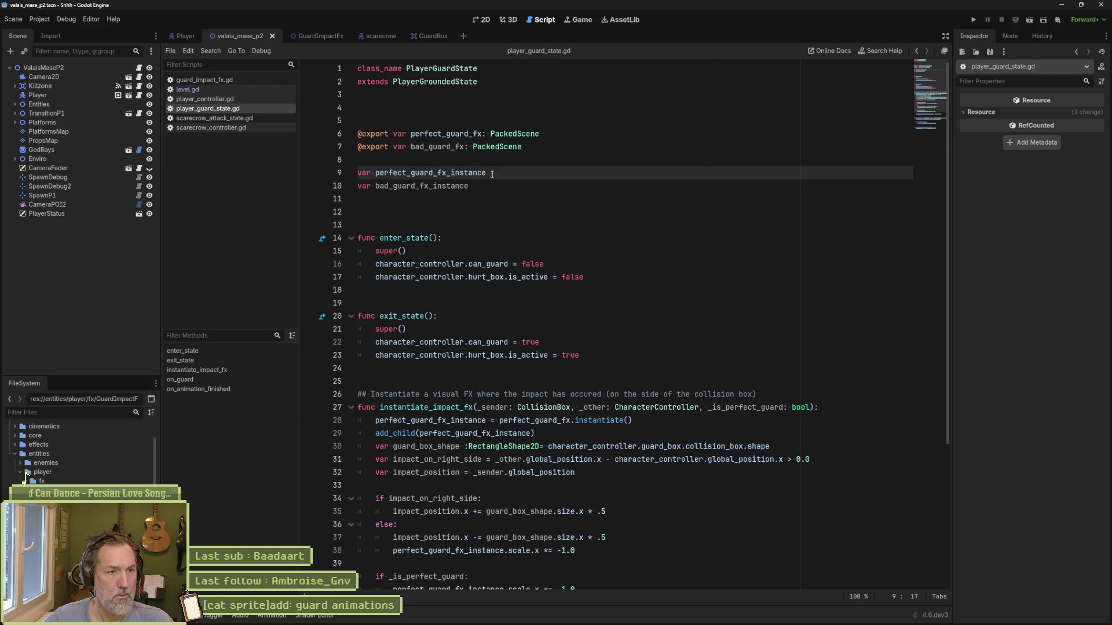
pyautogui.hotkey('ctrl', 'shift', 'k')
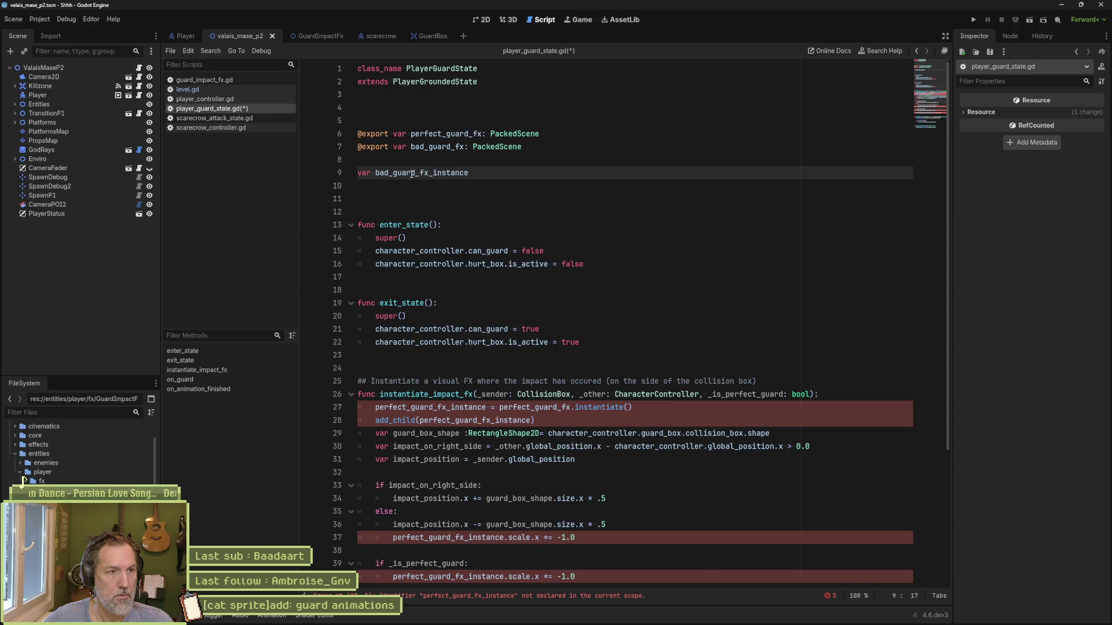
pyautogui.moveTo(420, 174); pyautogui.dragTo(380, 176)
pyautogui.press('Delete')
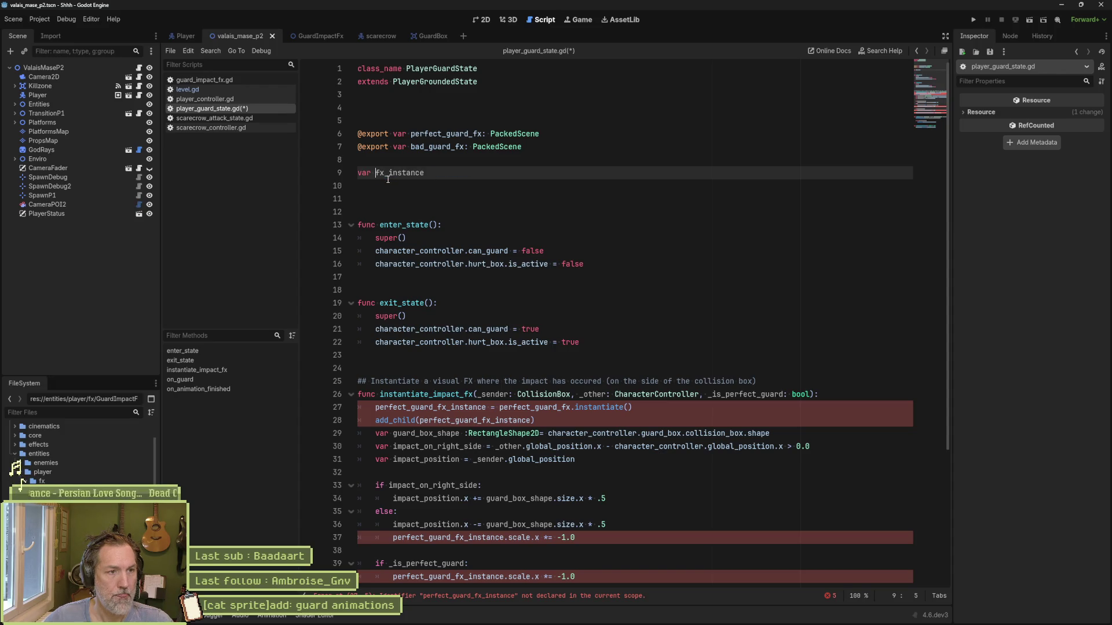
pyautogui.hotkey('shift', 'End')
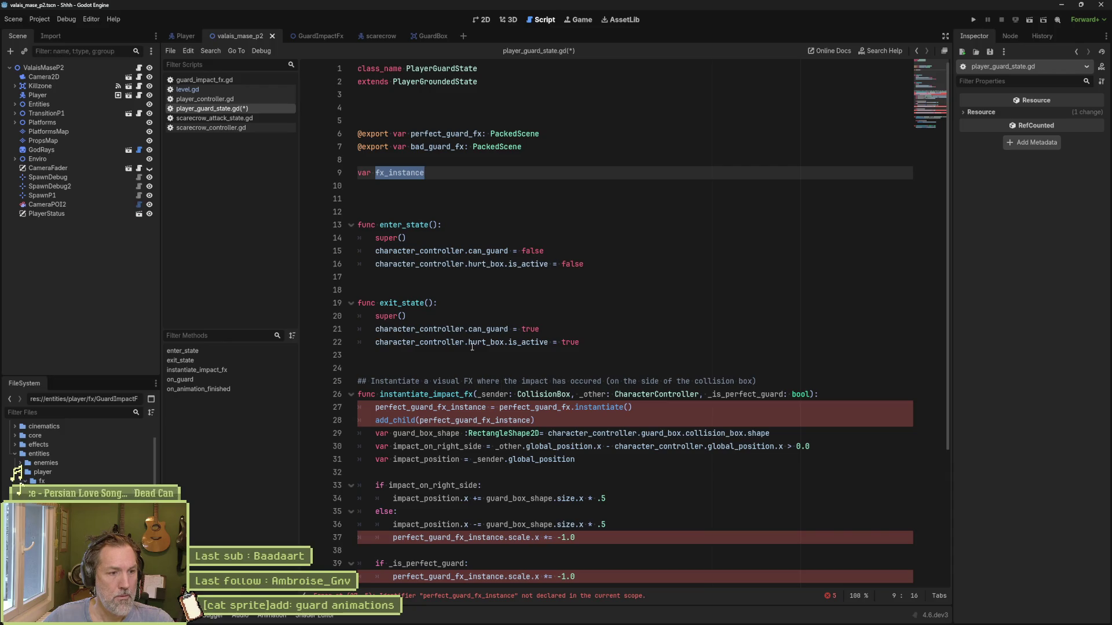
# Change every remaining use of the old instance name to fx_instance
pyautogui.doubleClick(443, 408)
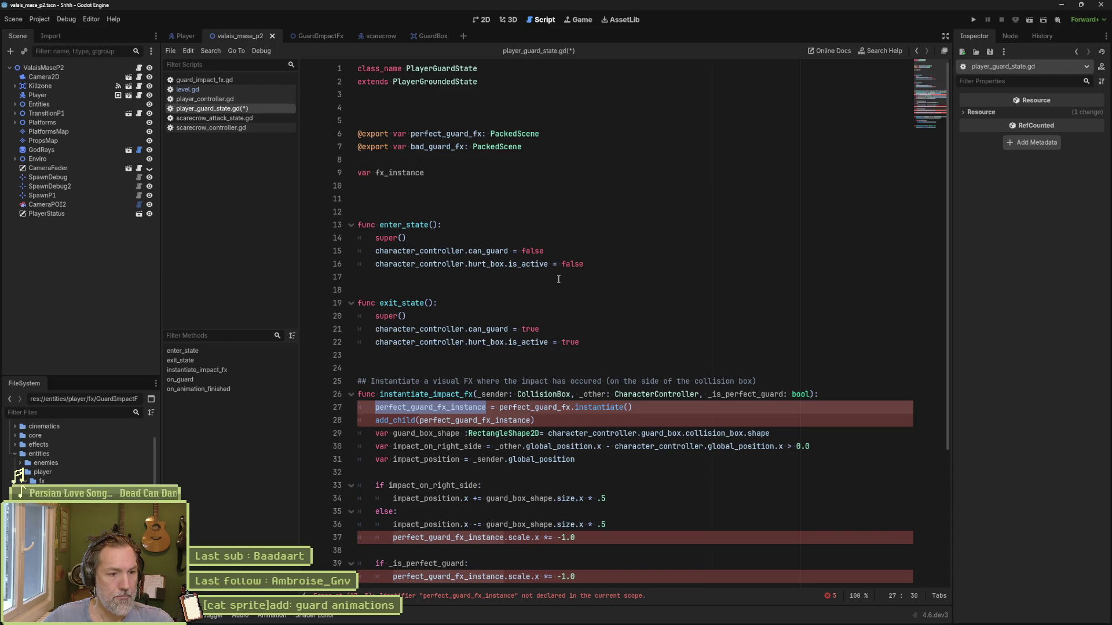
pyautogui.scroll(-3, 558, 279)
pyautogui.write('fx_instance')
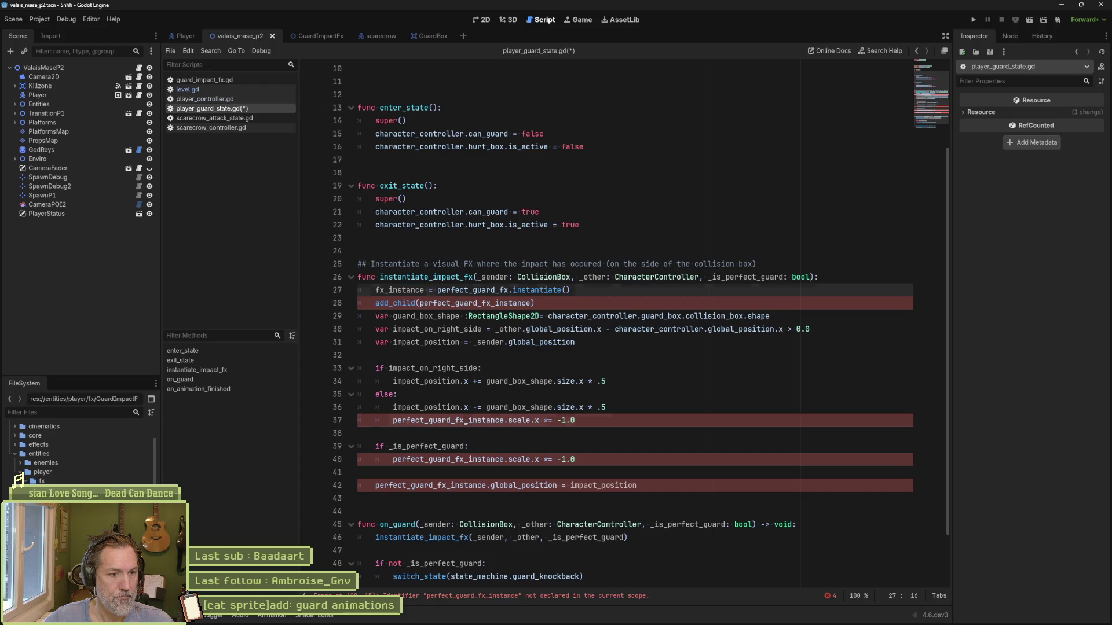
pyautogui.doubleClick(469, 459)
pyautogui.write('fx_instance')
pyautogui.doubleClick(440, 485)
pyautogui.write('fx_instance')
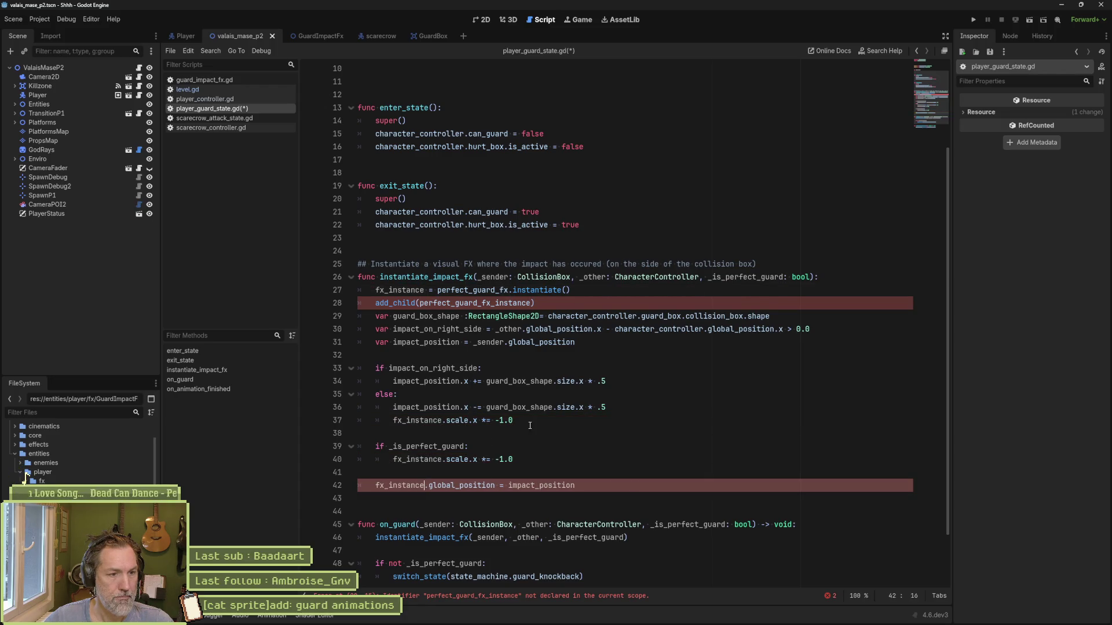
pyautogui.doubleClick(499, 303)
pyautogui.write('fx_instance')
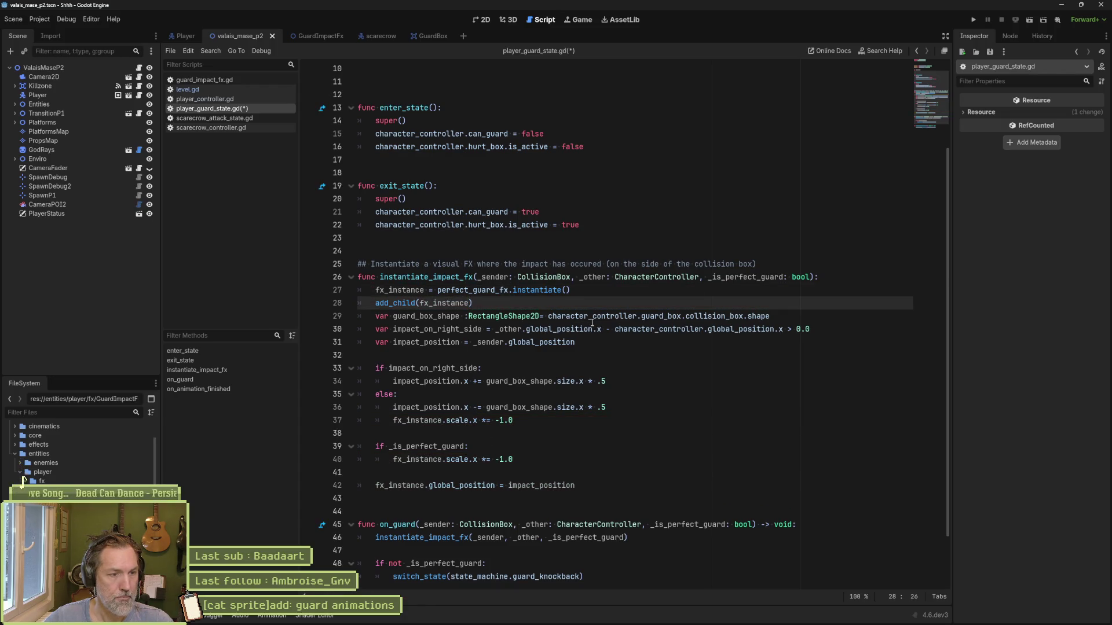
# Wrap the perfect_guard_fx instantiation in an if _is_perfect_guard: branch
pyautogui.click(839, 278)
pyautogui.press('Return')
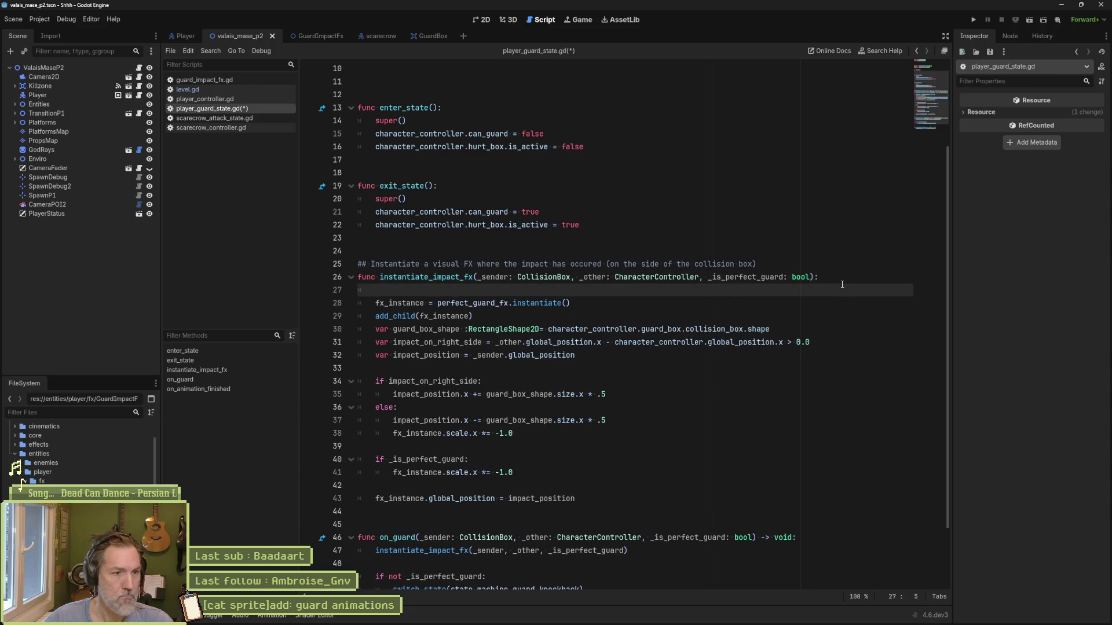
pyautogui.write('if _is_p')
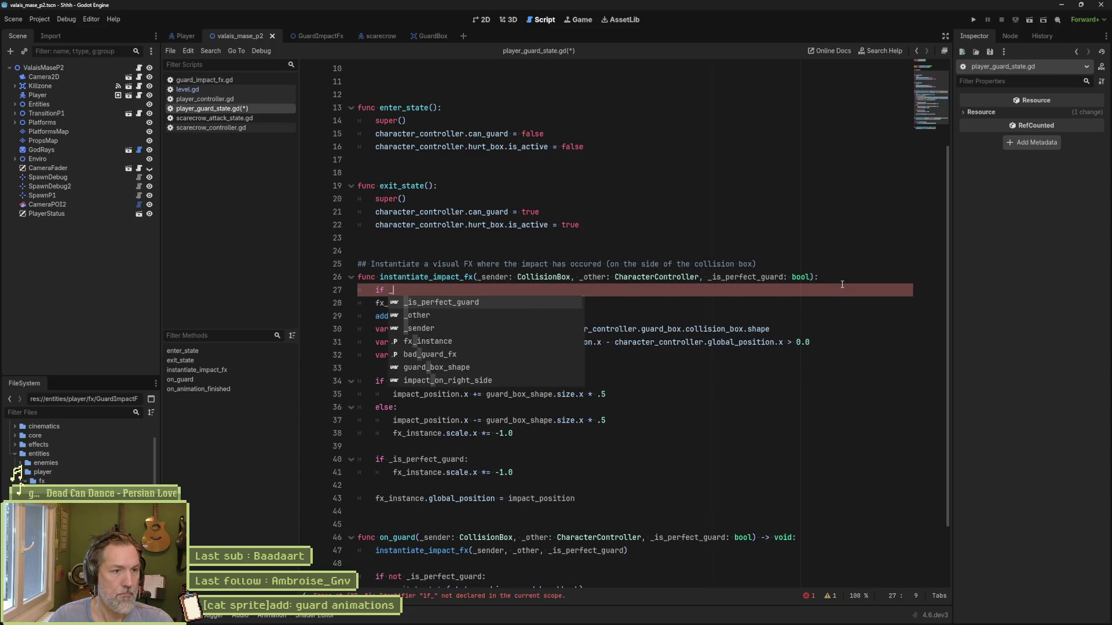
pyautogui.press('Return')
pyautogui.write(':')
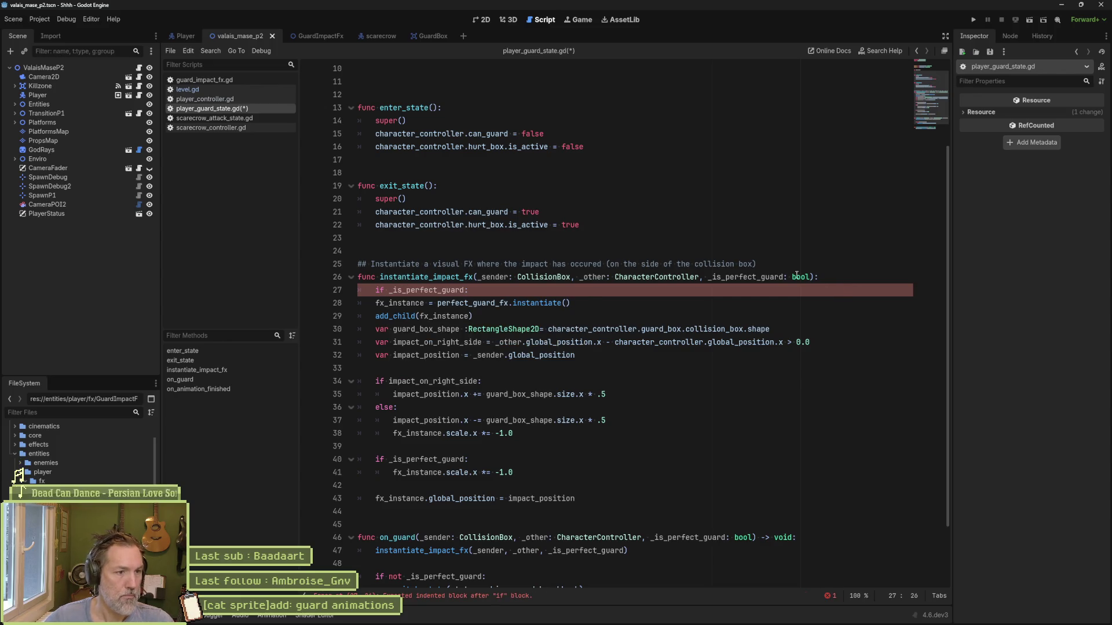
pyautogui.click(373, 303)
pyautogui.press('Tab')
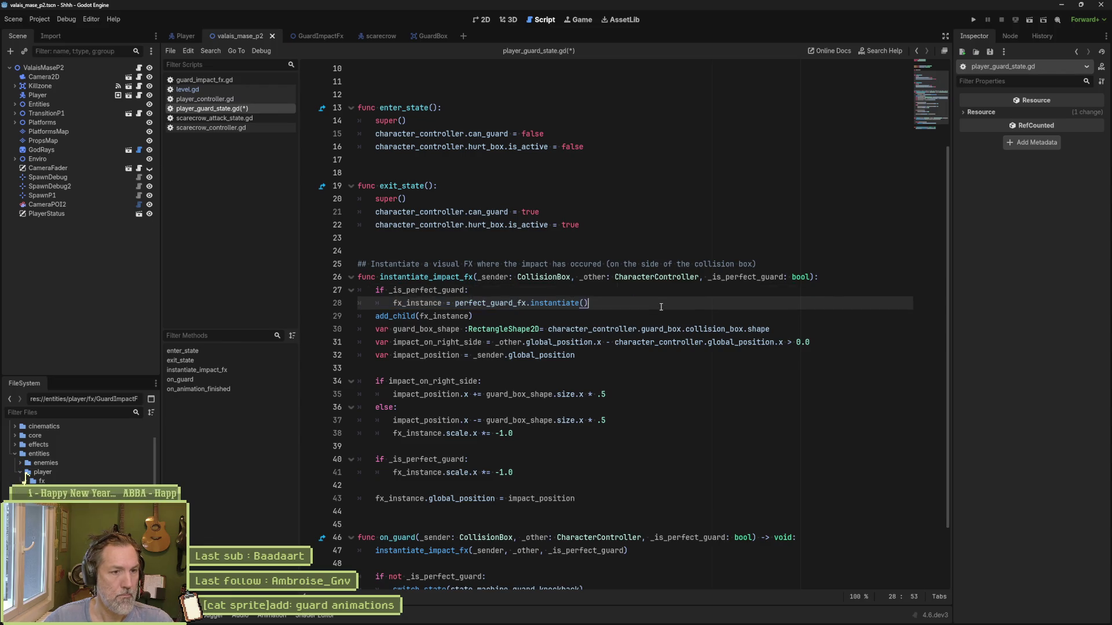
# Add an else branch that instantiates bad_guard_fx and save the script
pyautogui.press('Return')
pyautogui.write('lse:')
pyautogui.press('Return')
pyautogui.write('fx_instance = perfect_guard_fx.instantiate()')
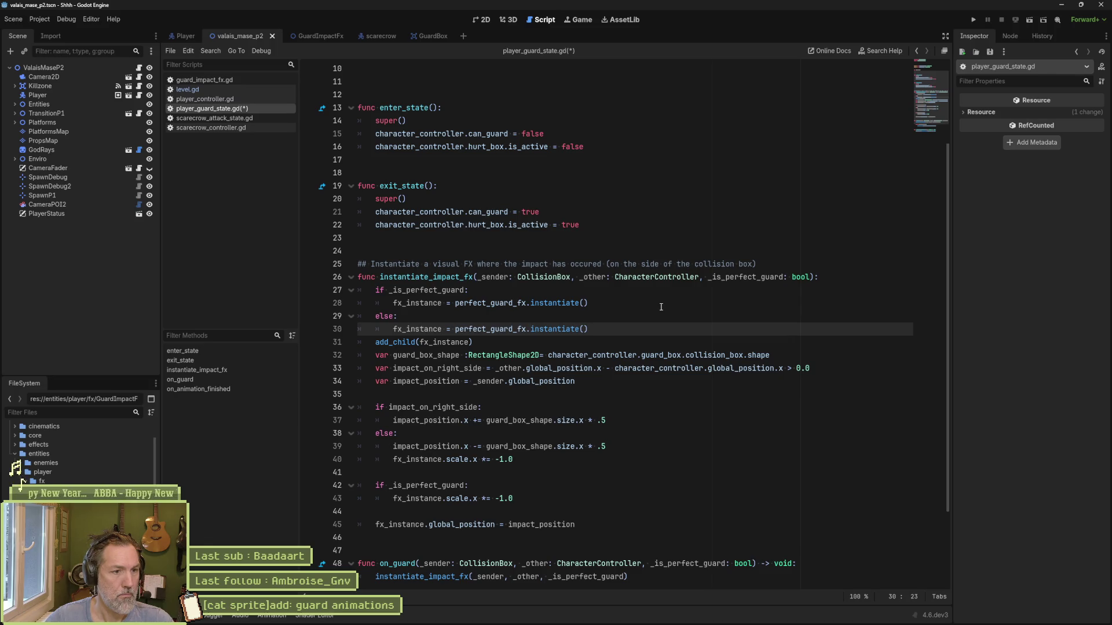
pyautogui.press('Delete')
pyautogui.press('Delete')
pyautogui.press('Delete')
pyautogui.write('bad')
pyautogui.hotkey('ctrl', 's')
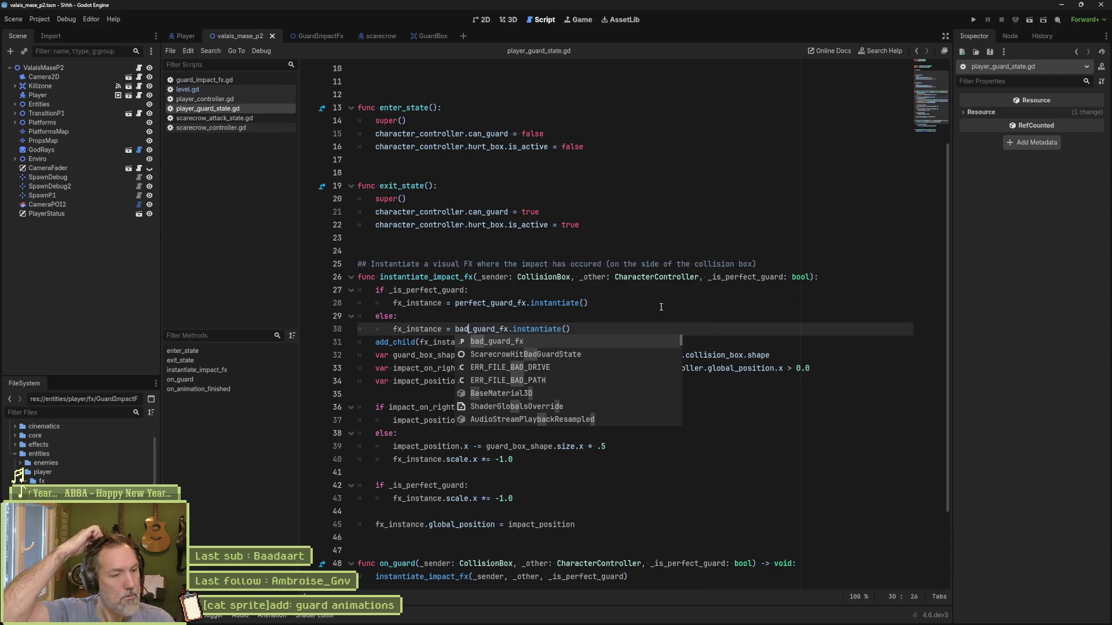
# Add an unindented empty line after the else branch, then go to the Player scene
pyautogui.press('Escape')
pyautogui.press('End')
pyautogui.press('Return')
pyautogui.press('BackSpace')
pyautogui.press('BackSpace')
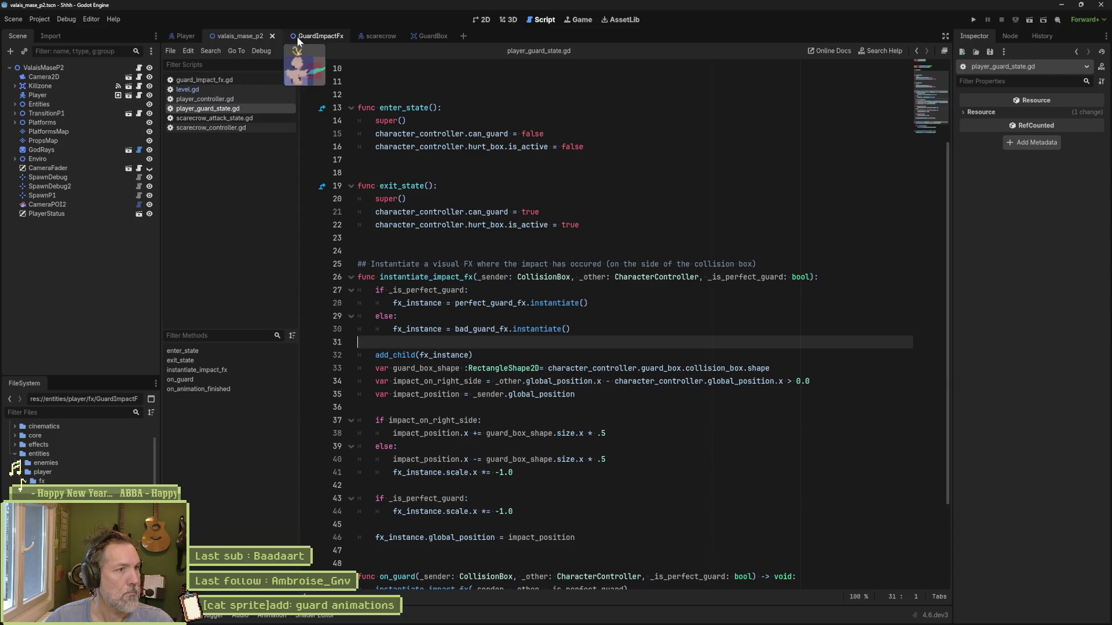
pyautogui.click(192, 36)
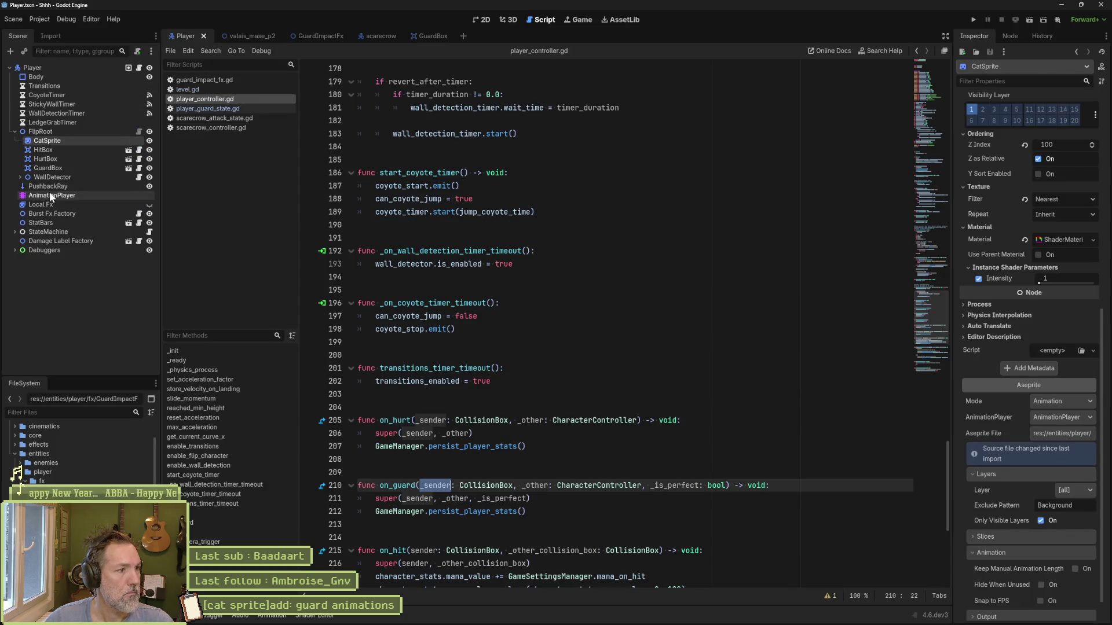
# Inspect the Guard state, review guard_impact_fx.gd and scarecrow_attack_state.gd, then open player_guard_state.gd
pyautogui.click(16, 232)
pyautogui.scroll(-3, 69, 325)
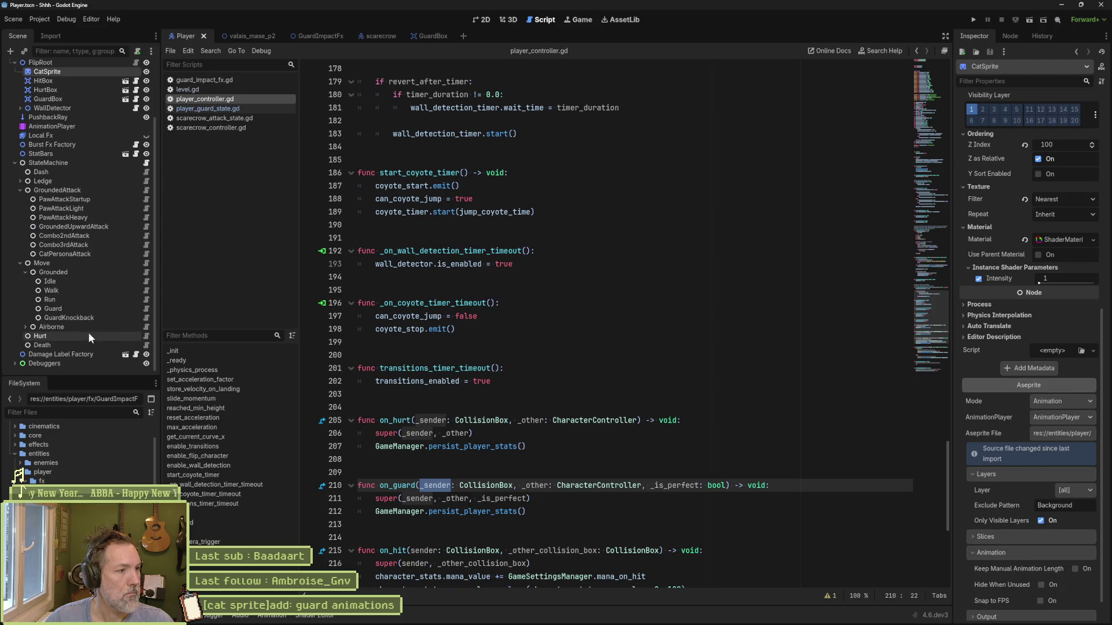
pyautogui.click(73, 318)
pyautogui.click(61, 309)
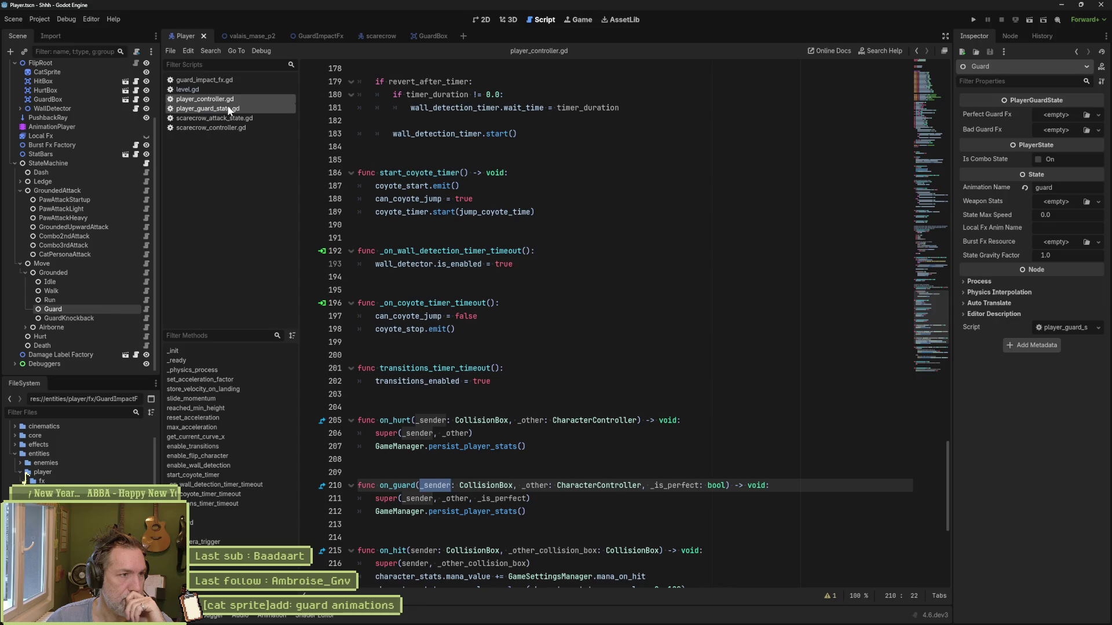
pyautogui.click(231, 81)
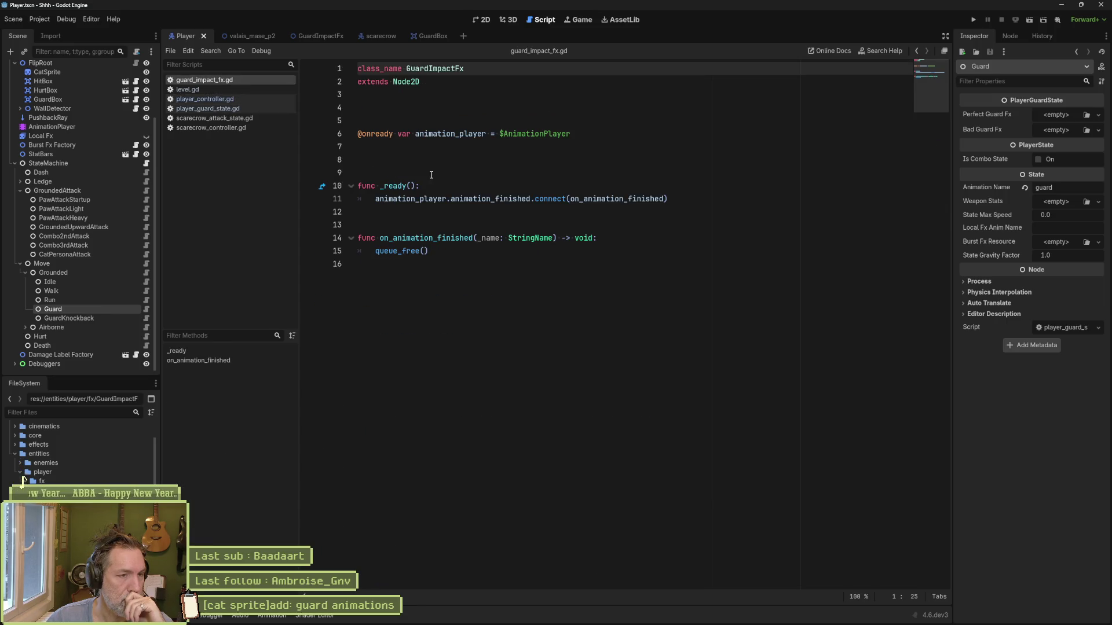
pyautogui.click(222, 118)
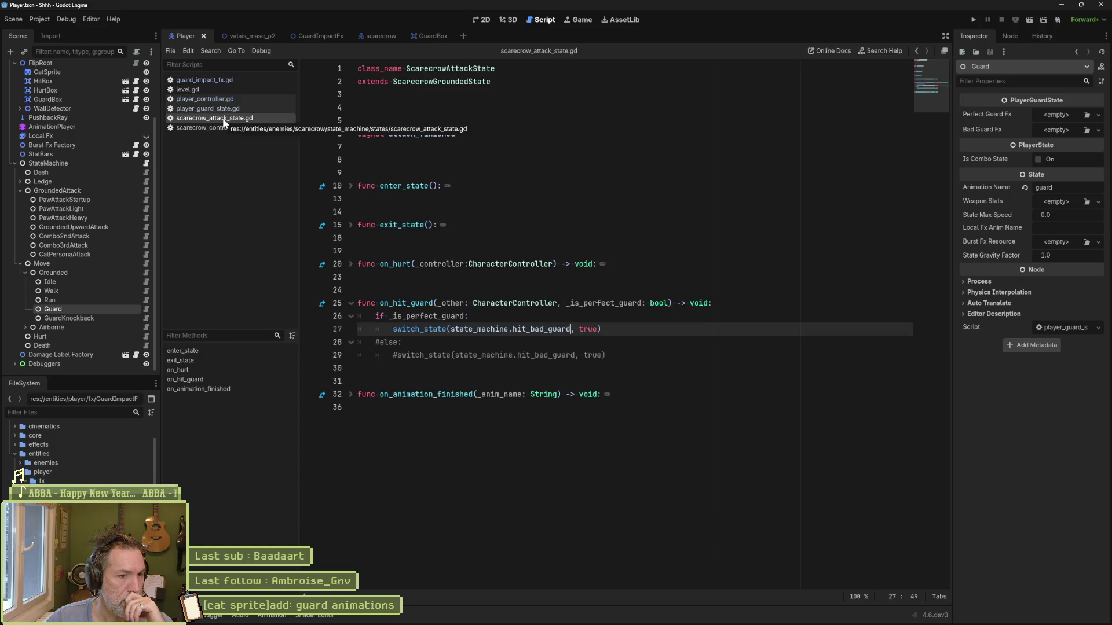
pyautogui.click(219, 110)
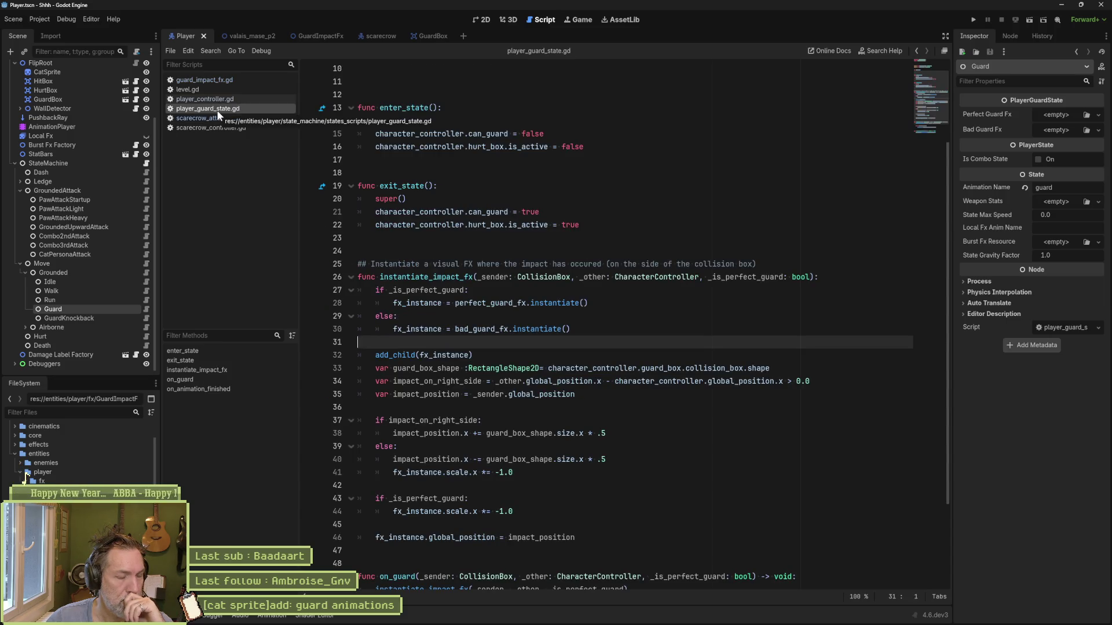
# Undo the guard code back to the single impact_fx version
pyautogui.click(658, 316)
pyautogui.hotkey('ctrl', 'z')
pyautogui.hotkey('ctrl', 'z')
pyautogui.hotkey('ctrl', 'z')
pyautogui.hotkey('ctrl', 'shift', 'z')
pyautogui.hotkey('ctrl', 'shift', 'z')
pyautogui.hotkey('ctrl', 'shift', 'z')
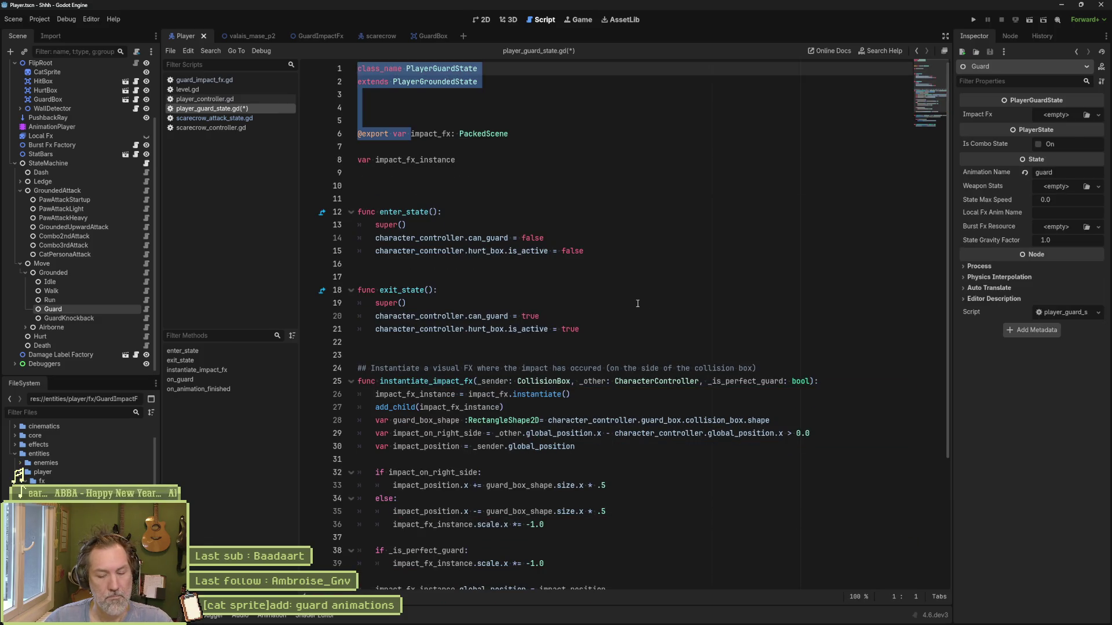
# Restore the perfect_guard_fx and perfect_guard_fx_instance renames, drop the duplicate declaration, and save
pyautogui.hotkey('ctrl', 'z')
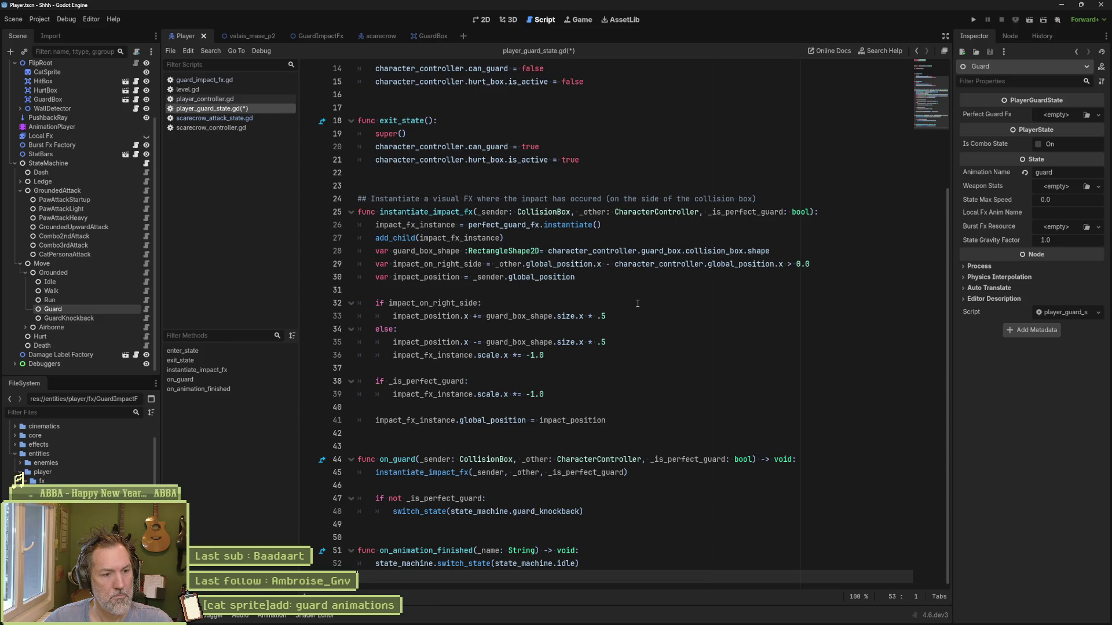
pyautogui.scroll(5, 638, 303)
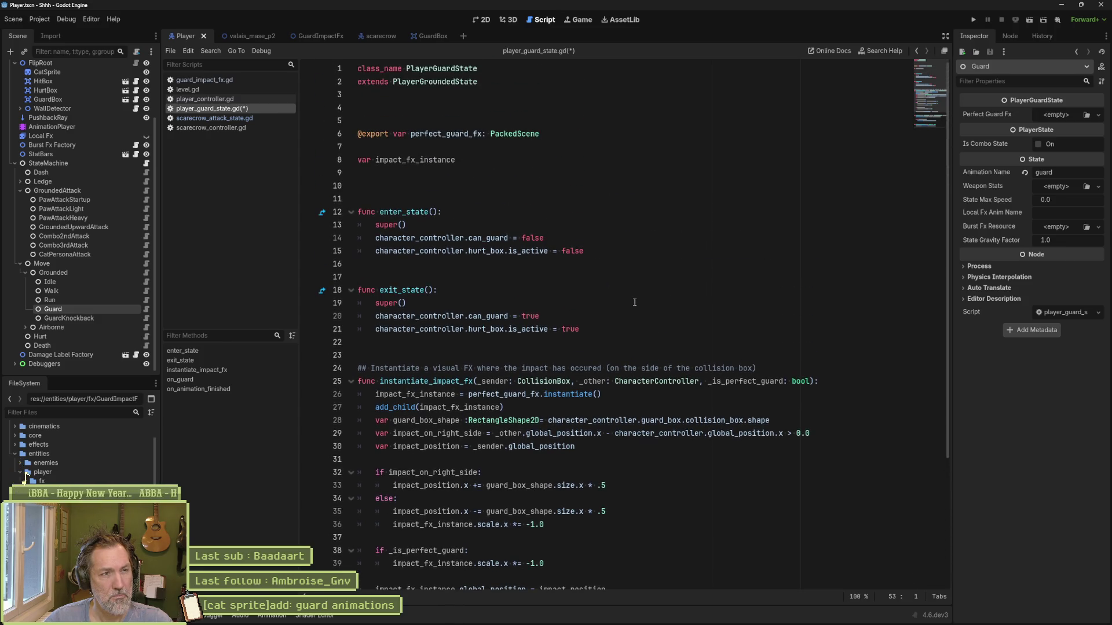
pyautogui.hotkey('ctrl', 'z')
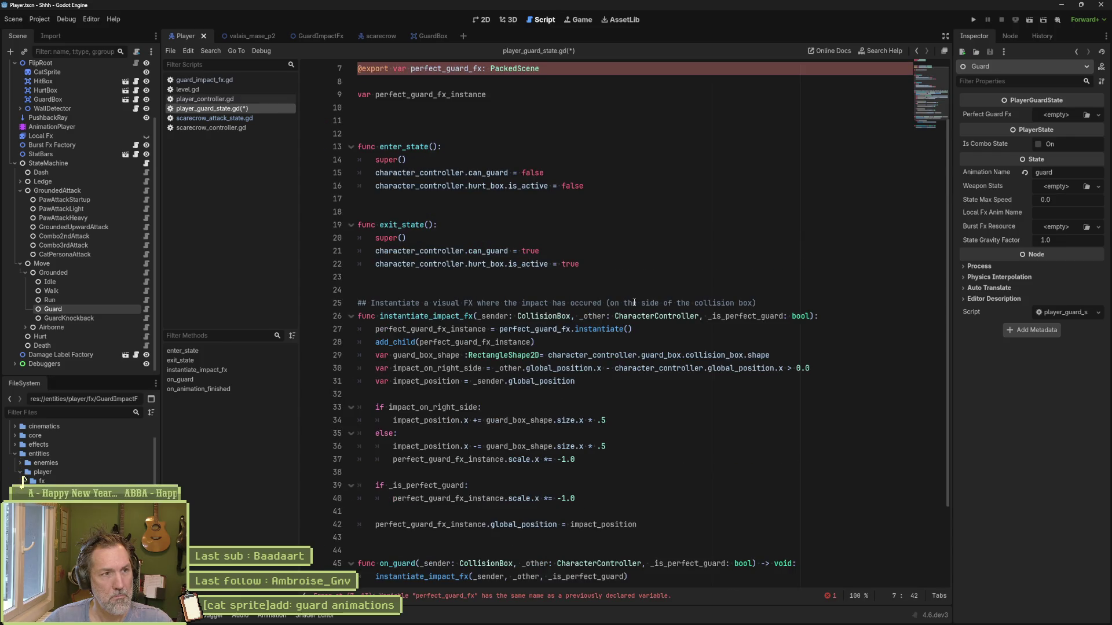
pyautogui.hotkey('ctrl', 'z')
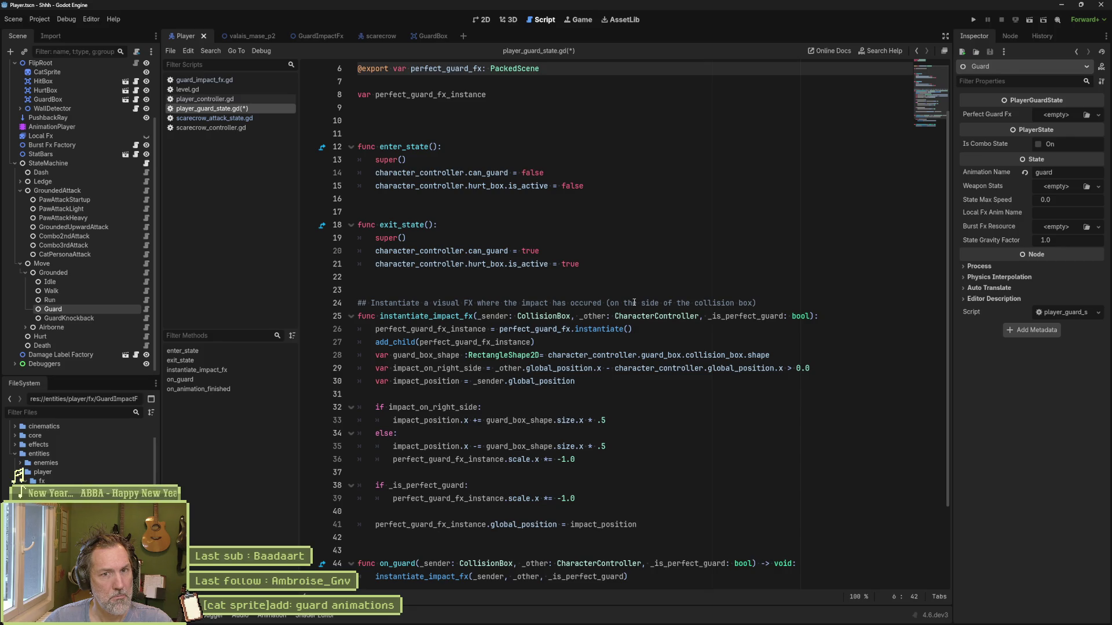
pyautogui.hotkey('ctrl', 's')
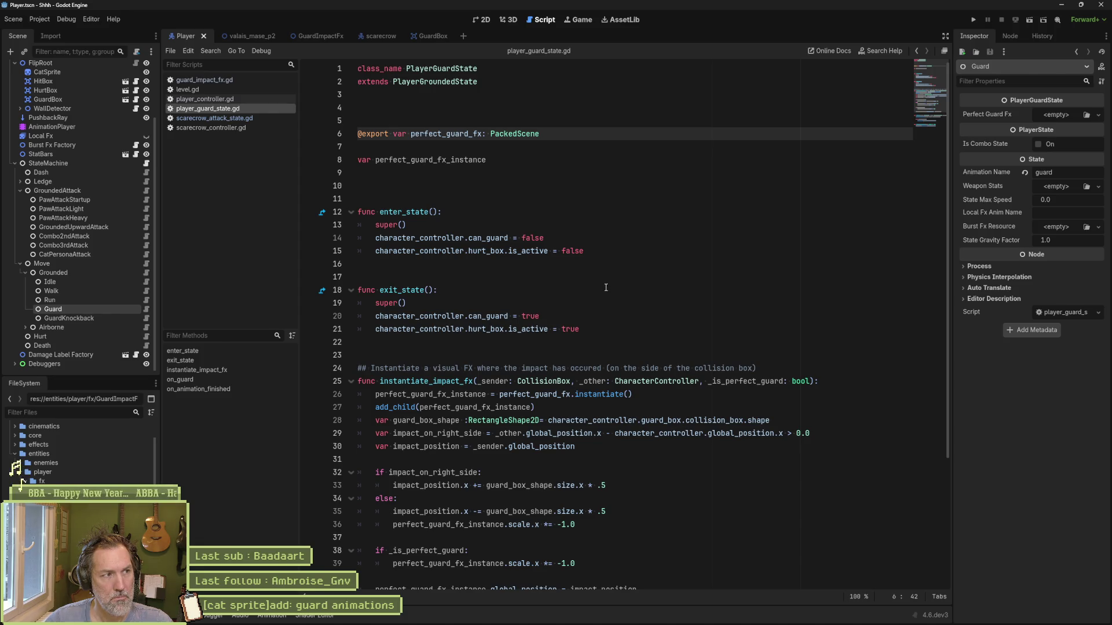
# Review guard_impact_fx.gd's animation_finished handling, then select line 39's scale flip in player_guard_state.gd
pyautogui.click(329, 36)
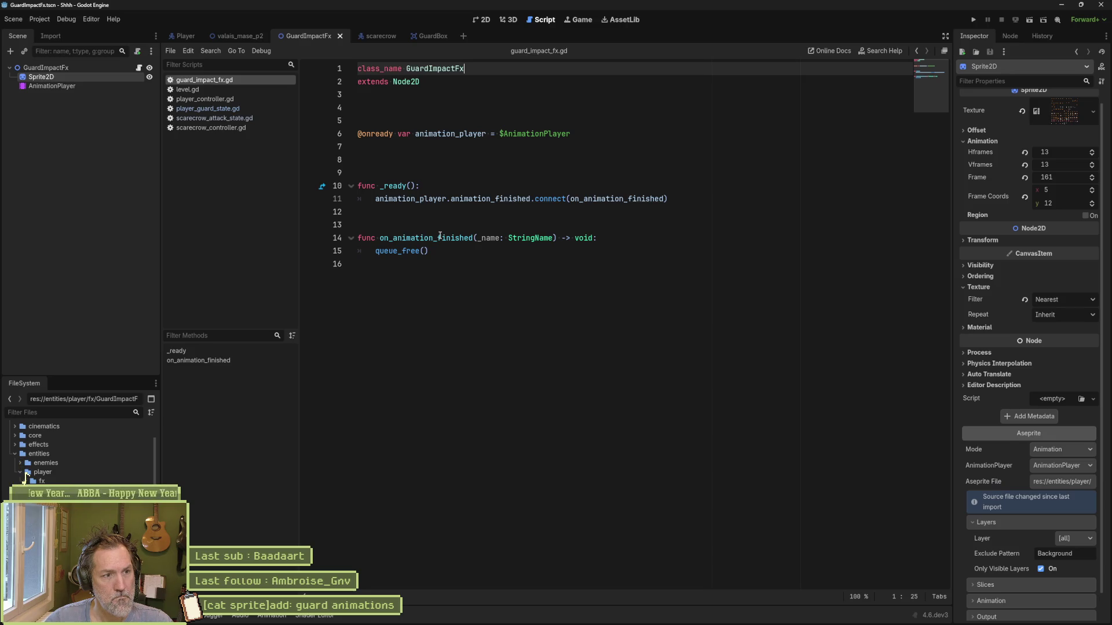
pyautogui.moveTo(451, 199); pyautogui.dragTo(623, 205)
pyautogui.moveTo(504, 227); pyautogui.dragTo(415, 249)
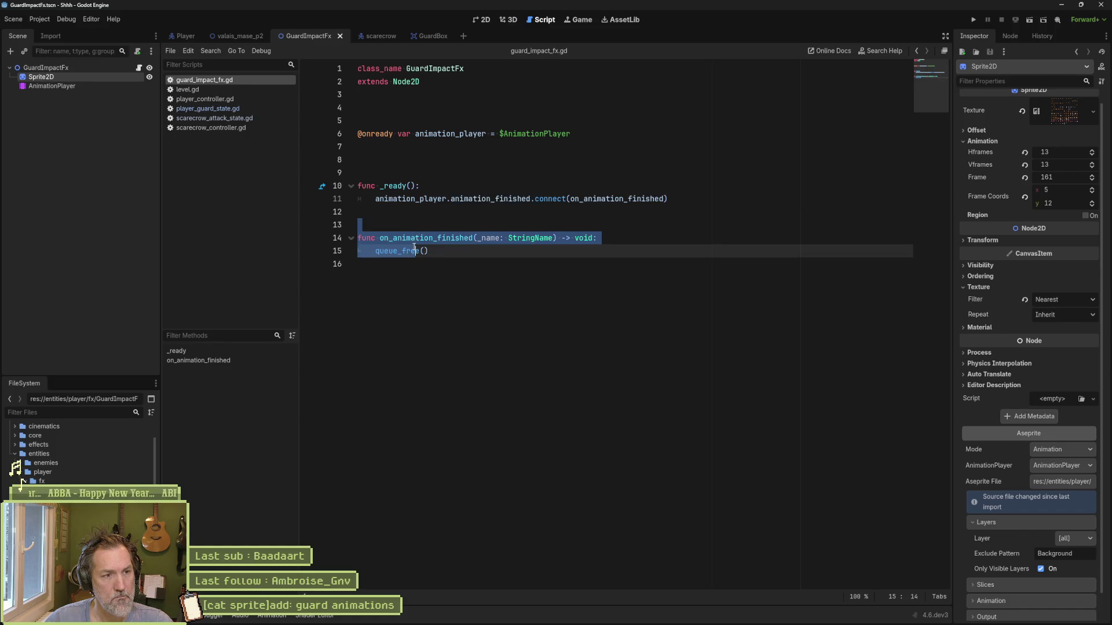
pyautogui.click(238, 110)
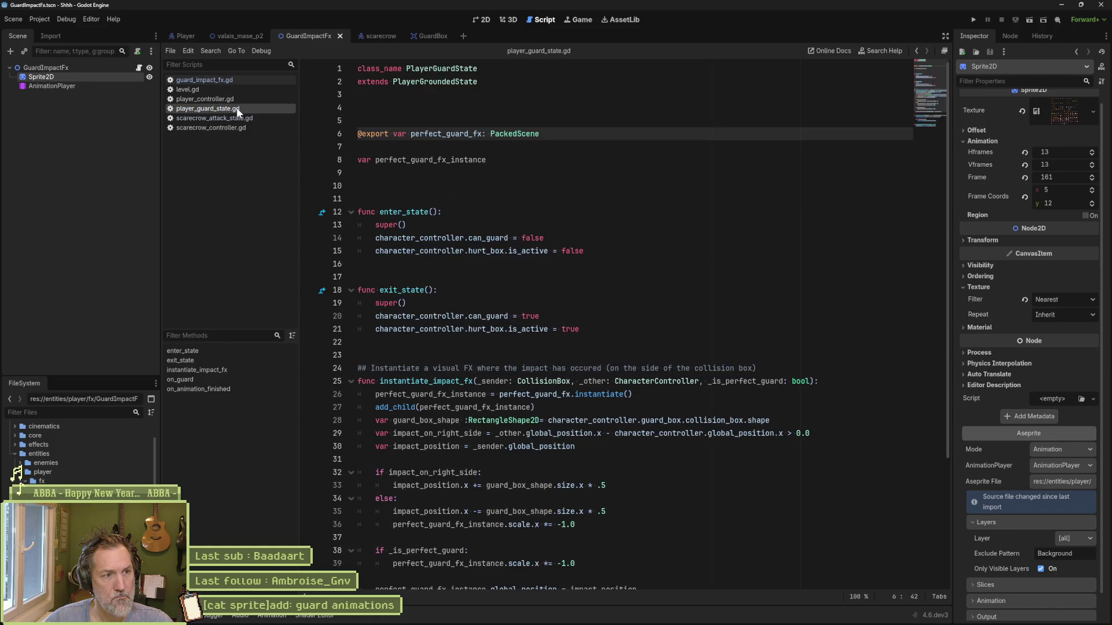
pyautogui.scroll(-3, 502, 228)
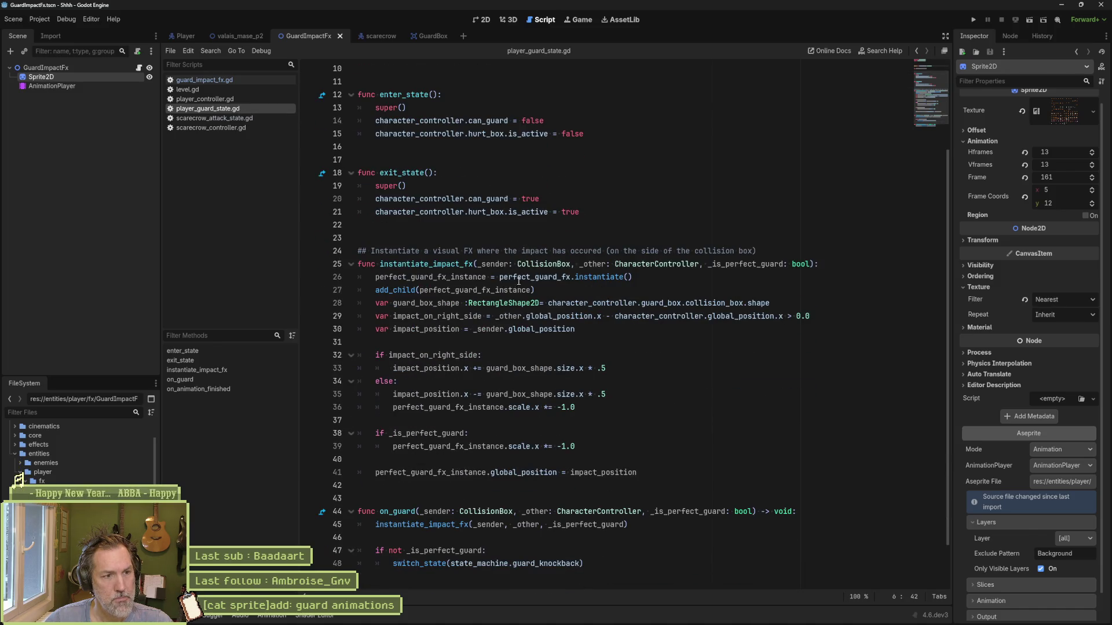
pyautogui.click(469, 434)
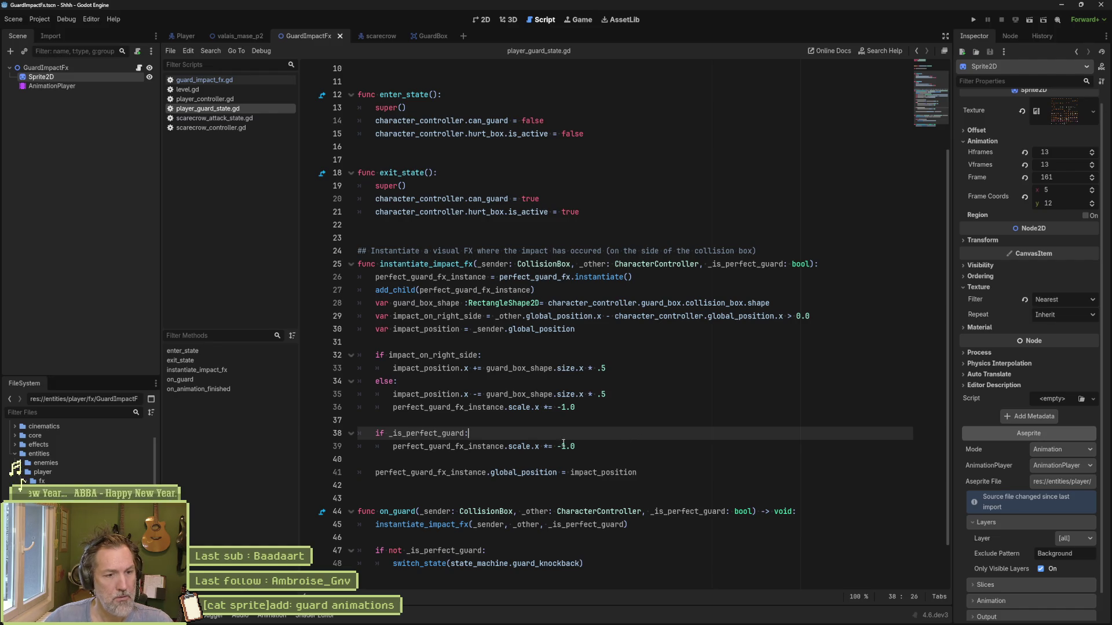
pyautogui.moveTo(585, 446)
pyautogui.mouseDown()
pyautogui.moveTo(429, 447)
pyautogui.moveTo(508, 445)
pyautogui.mouseUp()
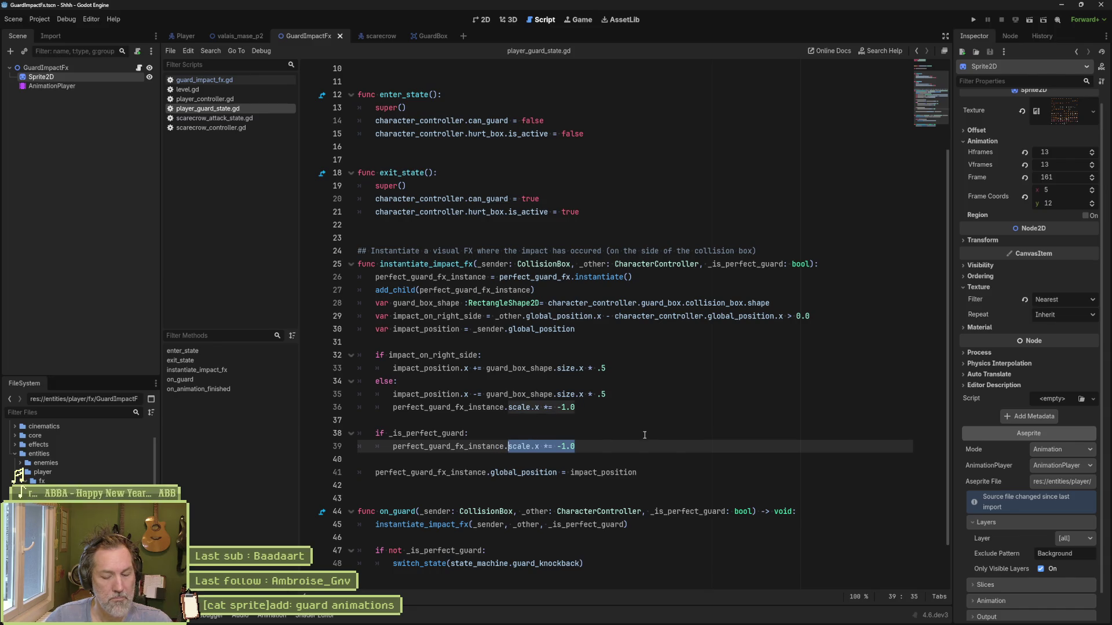
# Change line 39 to perfect_guard_fx_instance.animation_player.play(""), close level.gd, and save the script
pyautogui.write('anim')
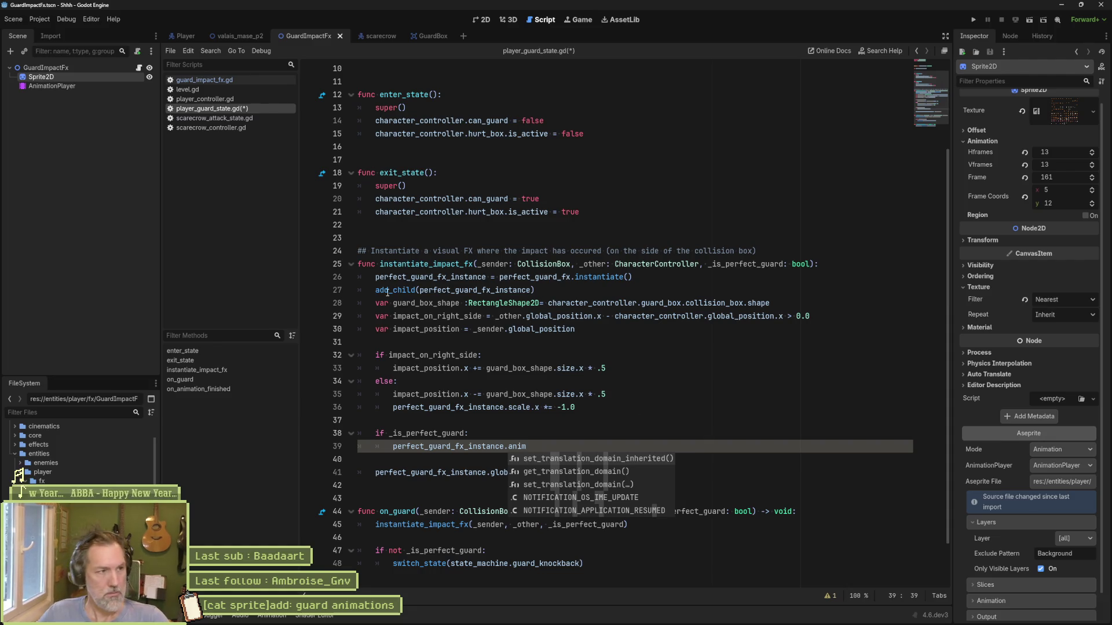
pyautogui.middleClick(197, 90)
pyautogui.click(206, 81)
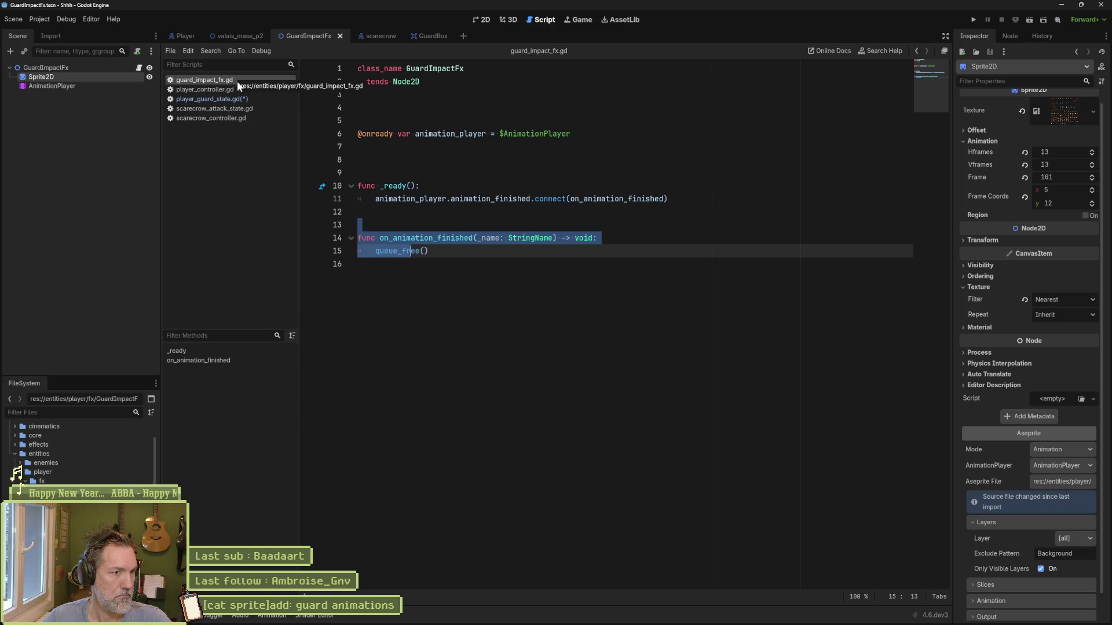
pyautogui.doubleClick(451, 135)
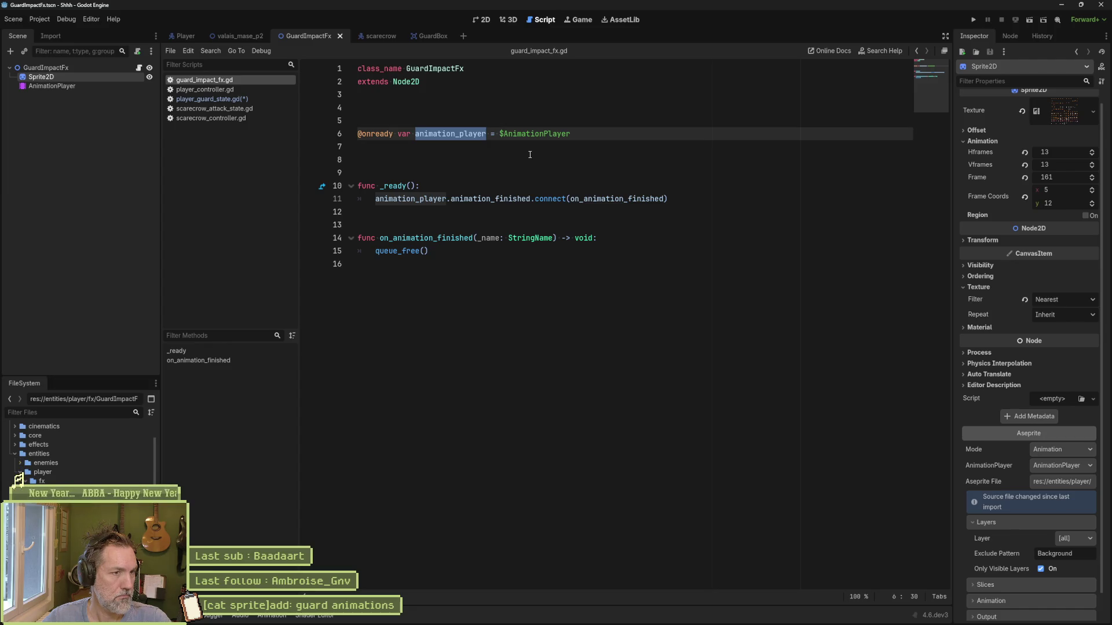
pyautogui.click(253, 100)
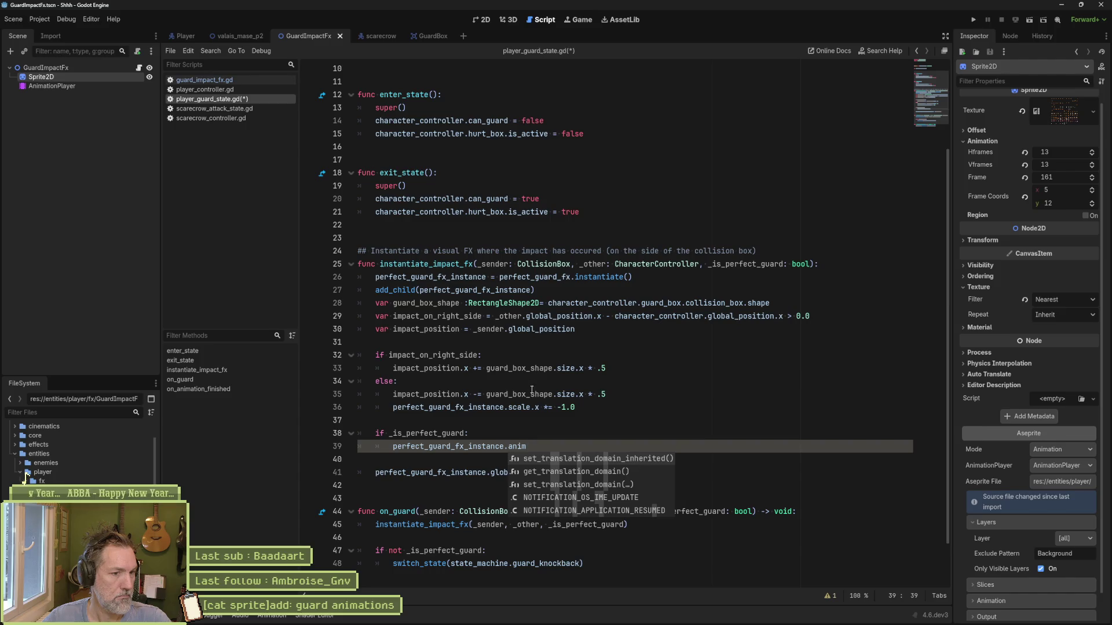
pyautogui.write('ation_player')
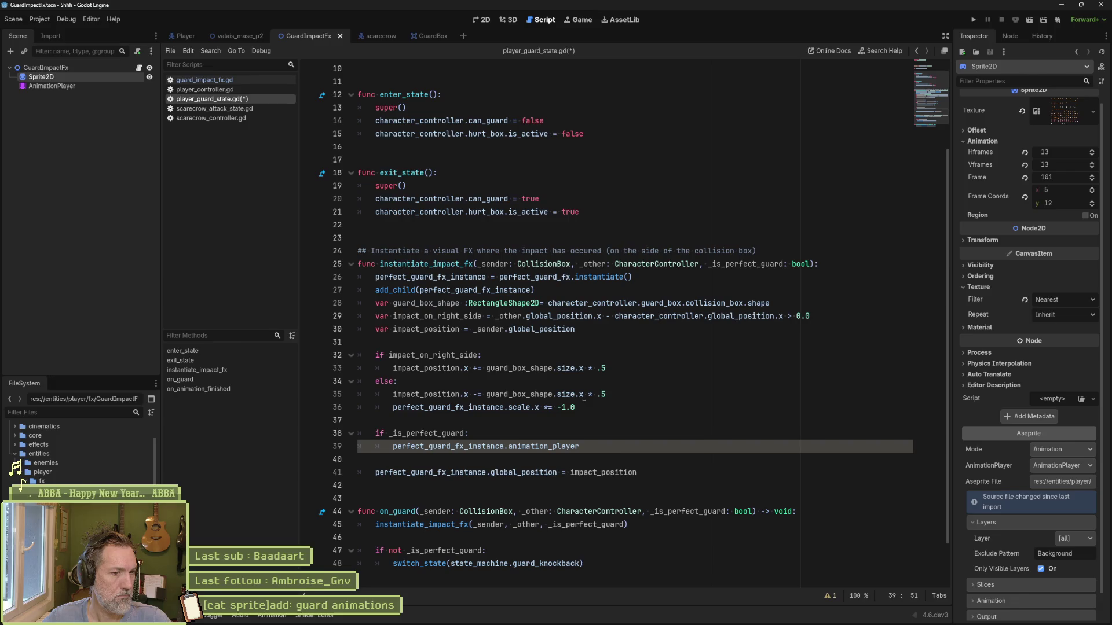
pyautogui.write('.play')
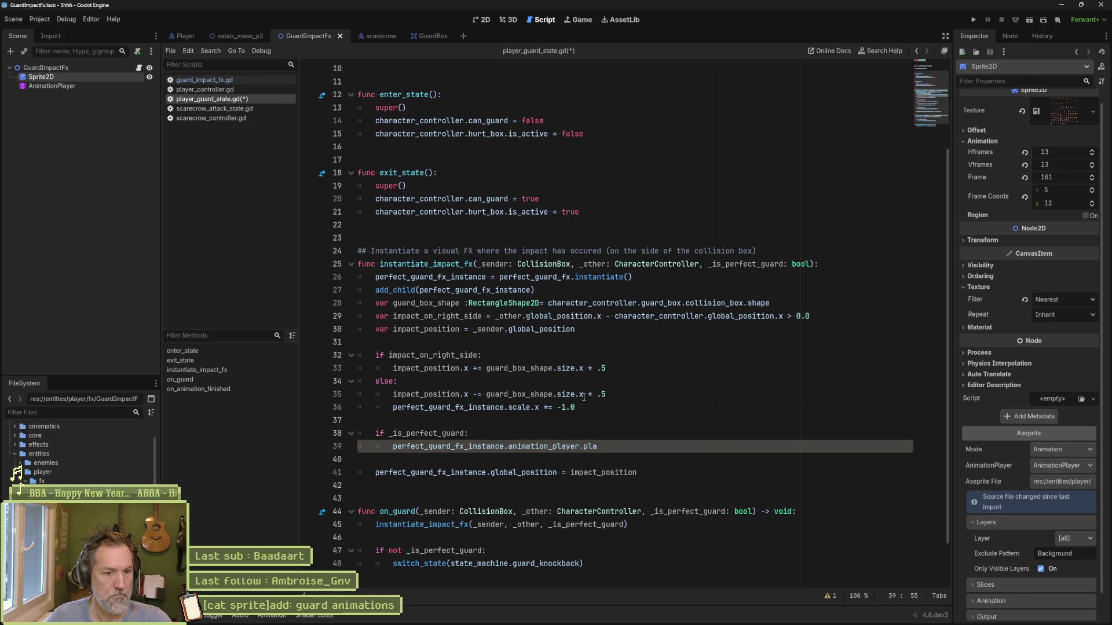
pyautogui.write('("')
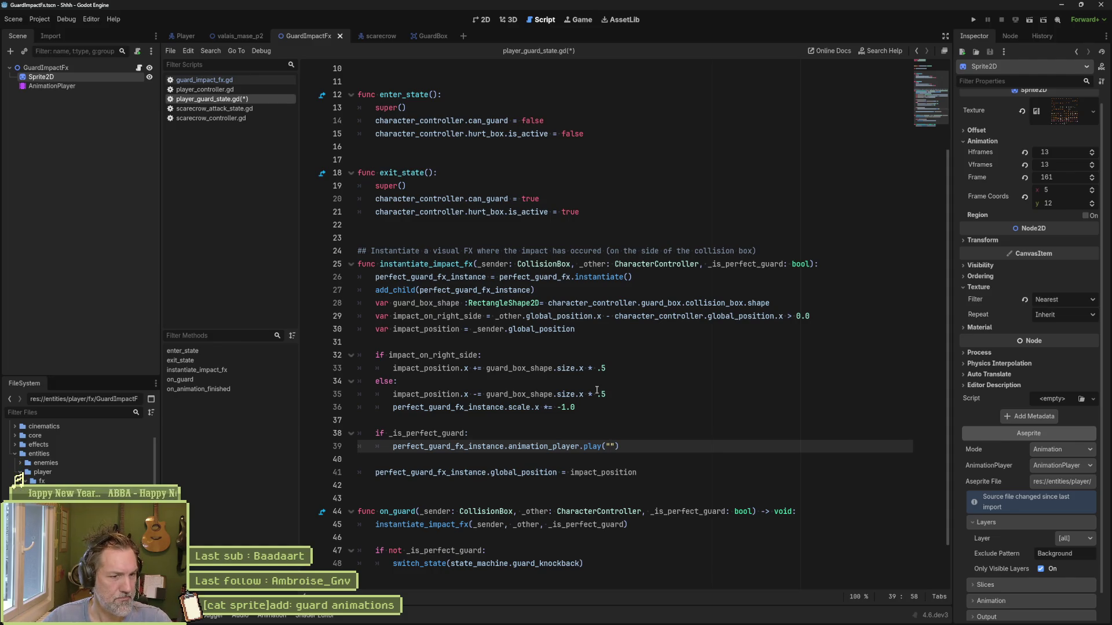
pyautogui.hotkey('ctrl', 's')
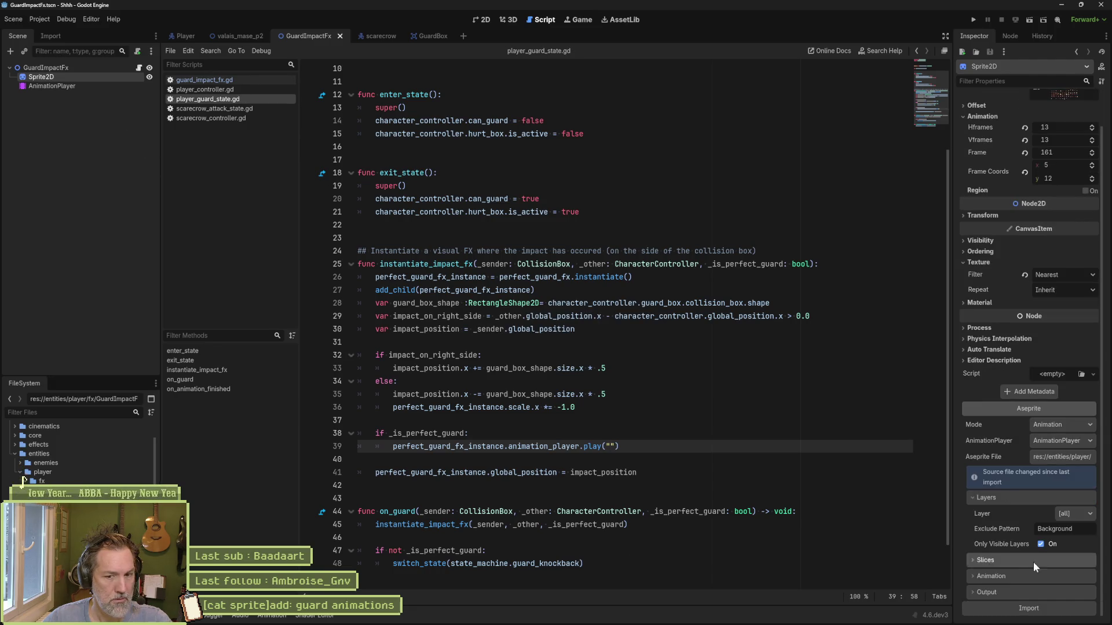
pyautogui.click(91, 86)
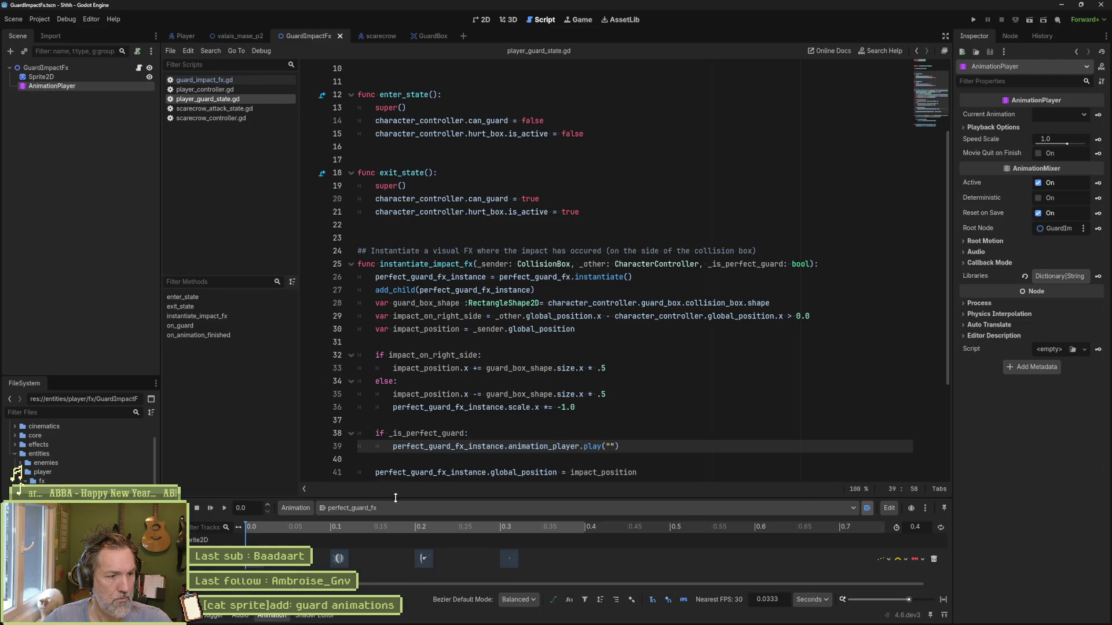
# Look up the perfect_guard_fx animation name and enter it as the play call's argument
pyautogui.click(397, 506)
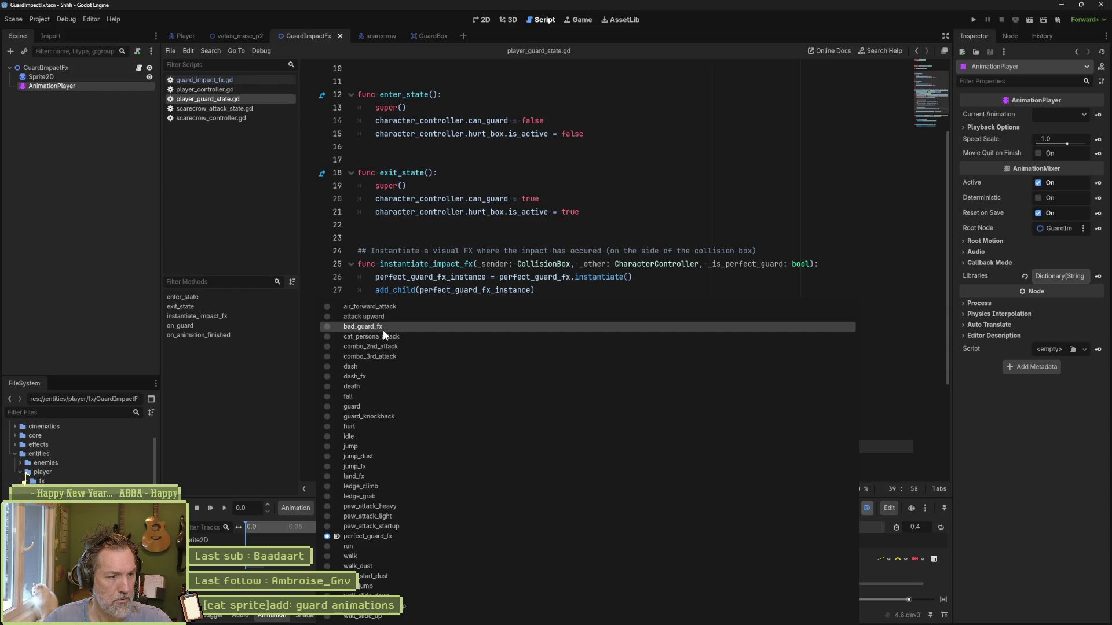
pyautogui.click(291, 516)
pyautogui.hotkey('ctrl', 's')
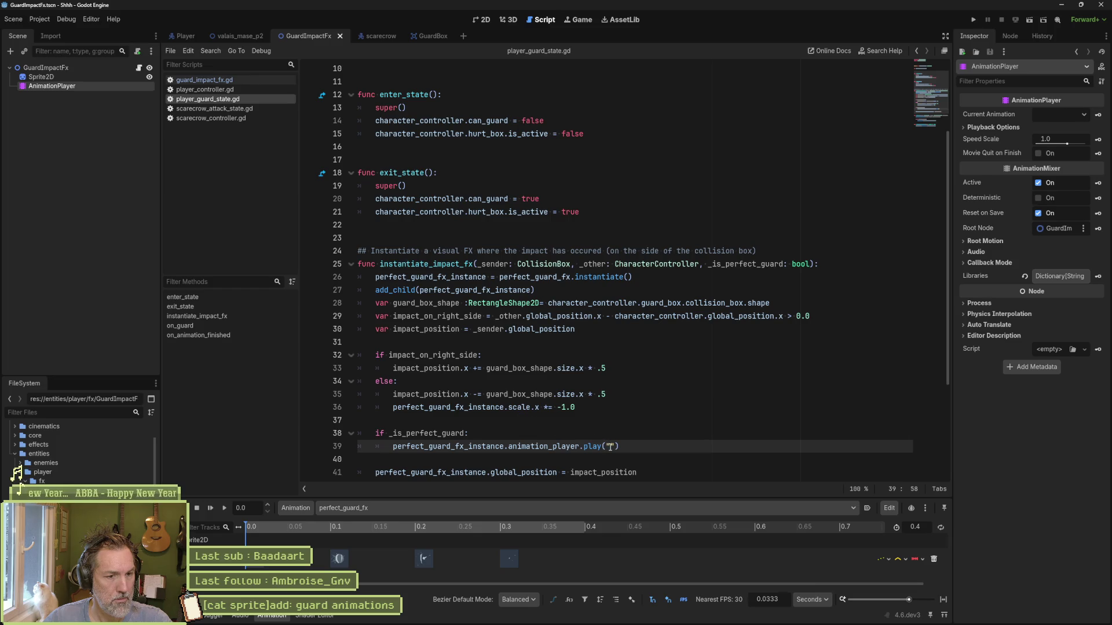
pyautogui.write('perfect_guard_')
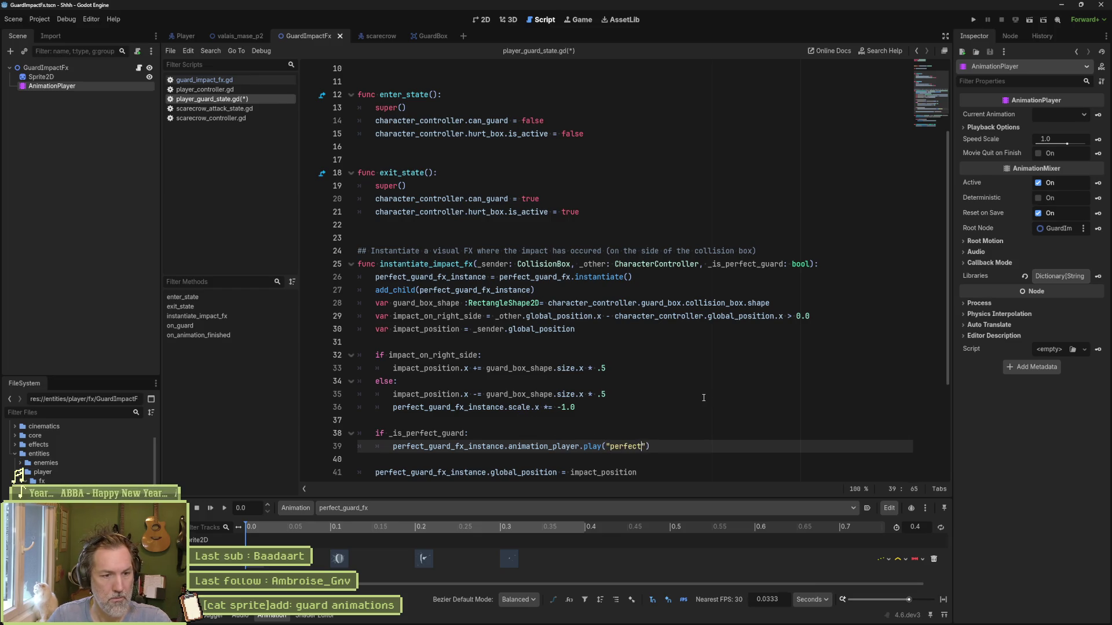
pyautogui.write('fx')
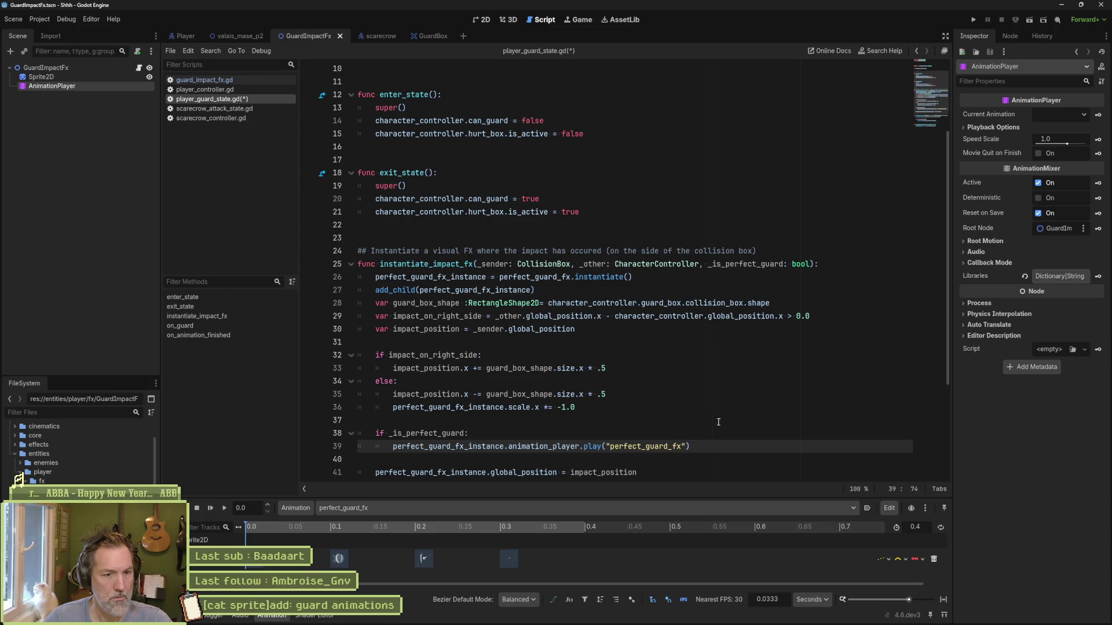
# Add an else branch that plays "bad_guard_fx" on the impact FX instance
pyautogui.moveTo(701, 446); pyautogui.dragTo(700, 440)
pyautogui.hotkey('ctrl', 'c')
pyautogui.click(706, 449)
pyautogui.press('Return')
pyautogui.press('BackSpace')
pyautogui.write('else:')
pyautogui.hotkey('ctrl', 'v')
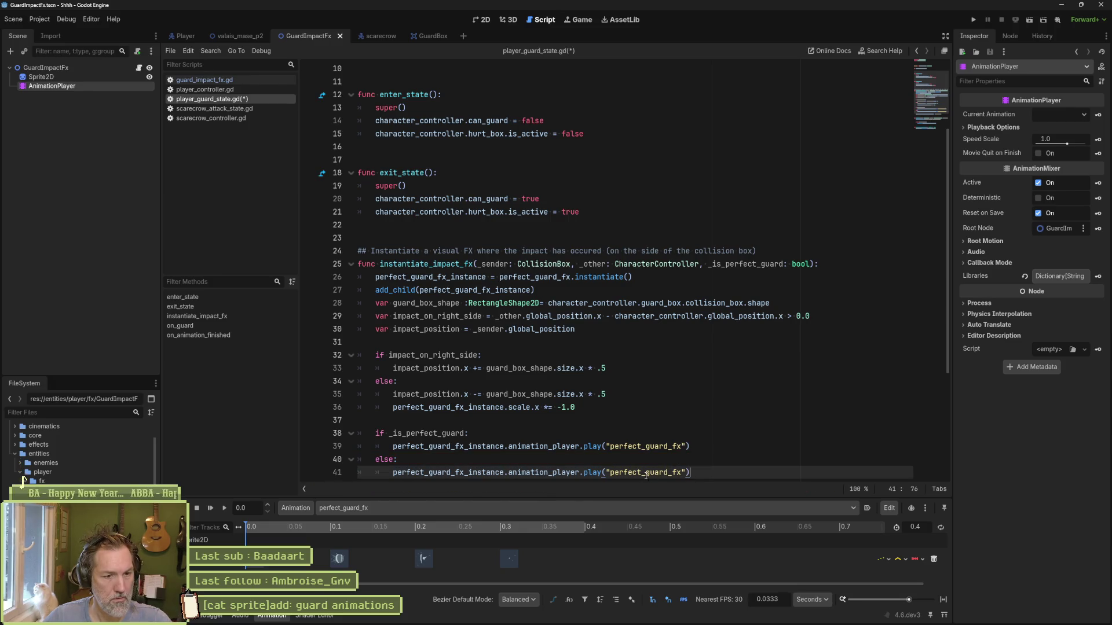
pyautogui.write('bad')
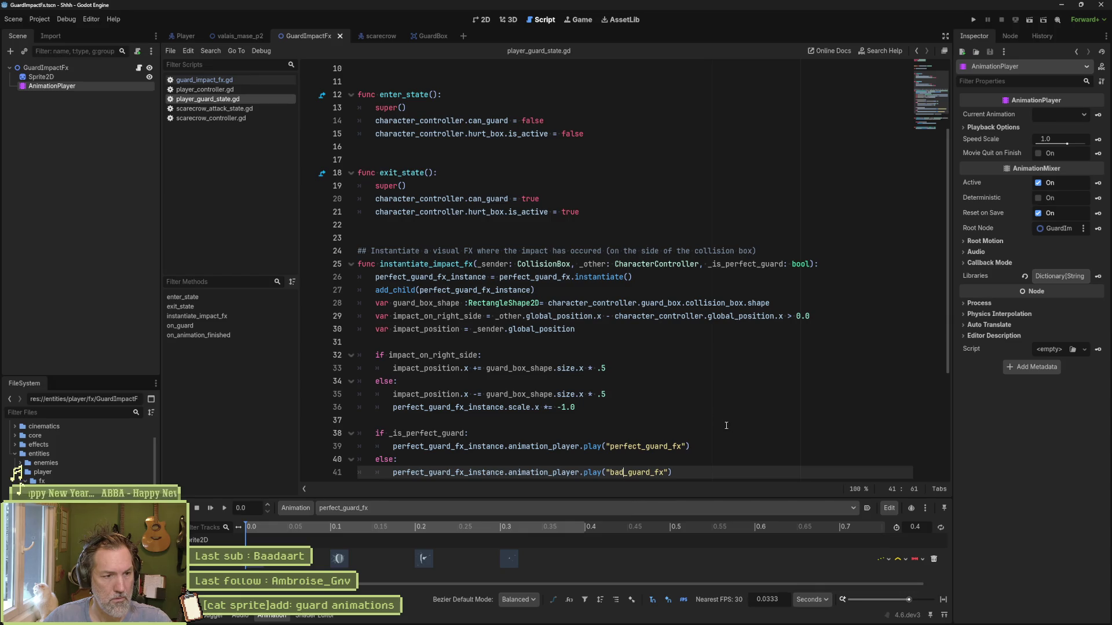
pyautogui.scroll(-2, 724, 414)
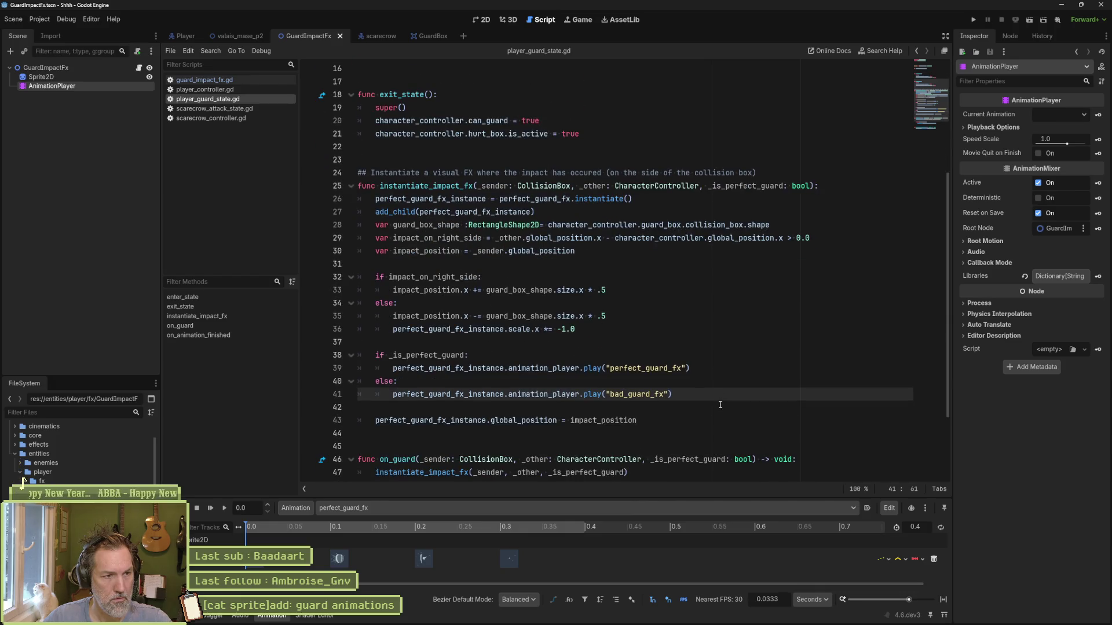
pyautogui.click(240, 36)
# Run the project, walk toward the scarecrows, and stop after the null instantiate error
pyautogui.press('F6')
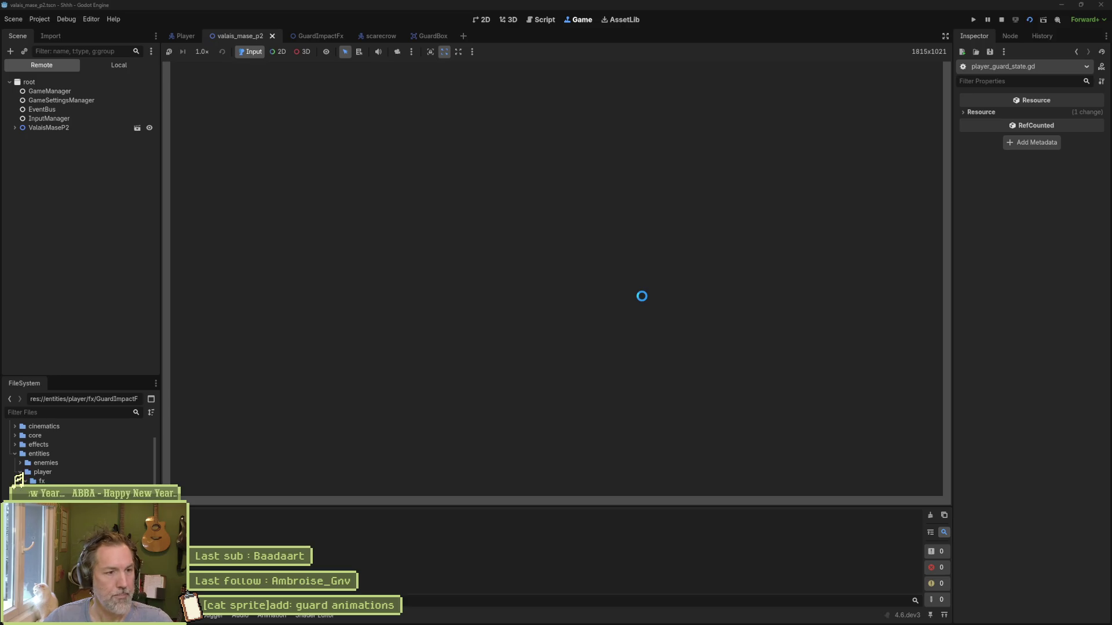
pyautogui.press('Right')
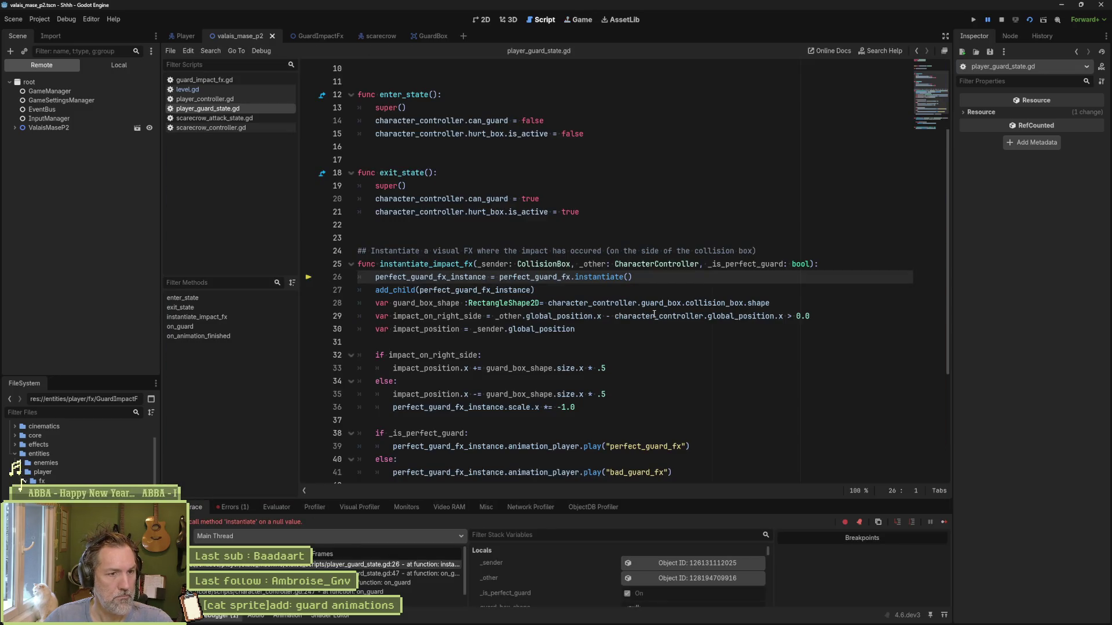
pyautogui.press('F8')
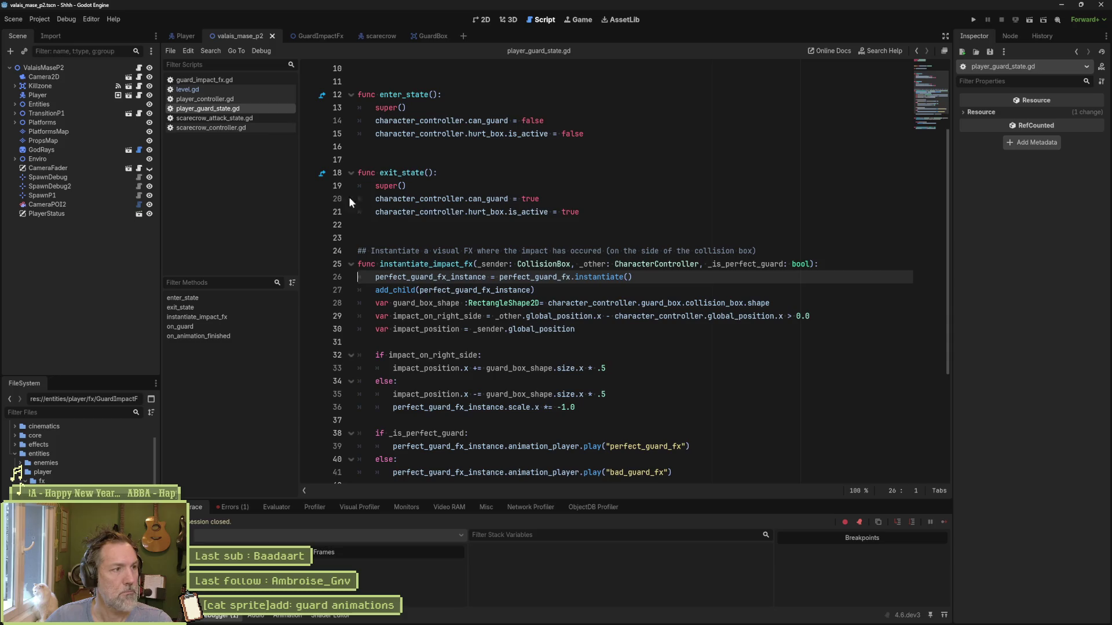
# In the Player scene, assign the impact FX scene to the Guard state's Perfect Guard Fx
pyautogui.click(186, 37)
pyautogui.click(100, 316)
pyautogui.click(99, 310)
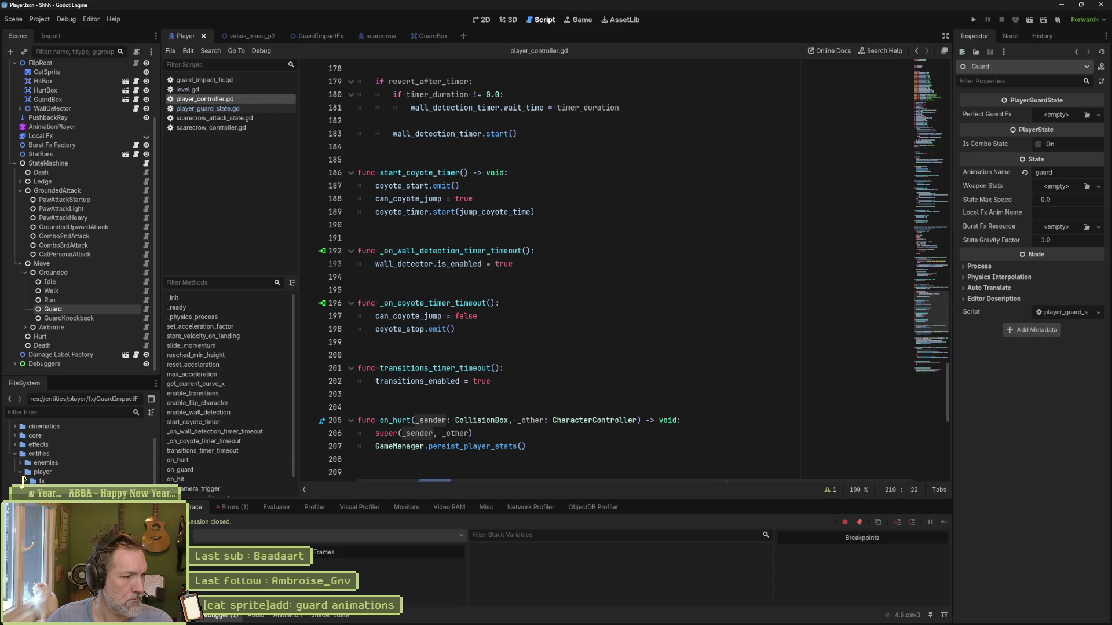
pyautogui.moveTo(23, 480)
pyautogui.mouseDown()
pyautogui.moveTo(580, 186)
pyautogui.moveTo(1055, 109)
pyautogui.mouseUp()
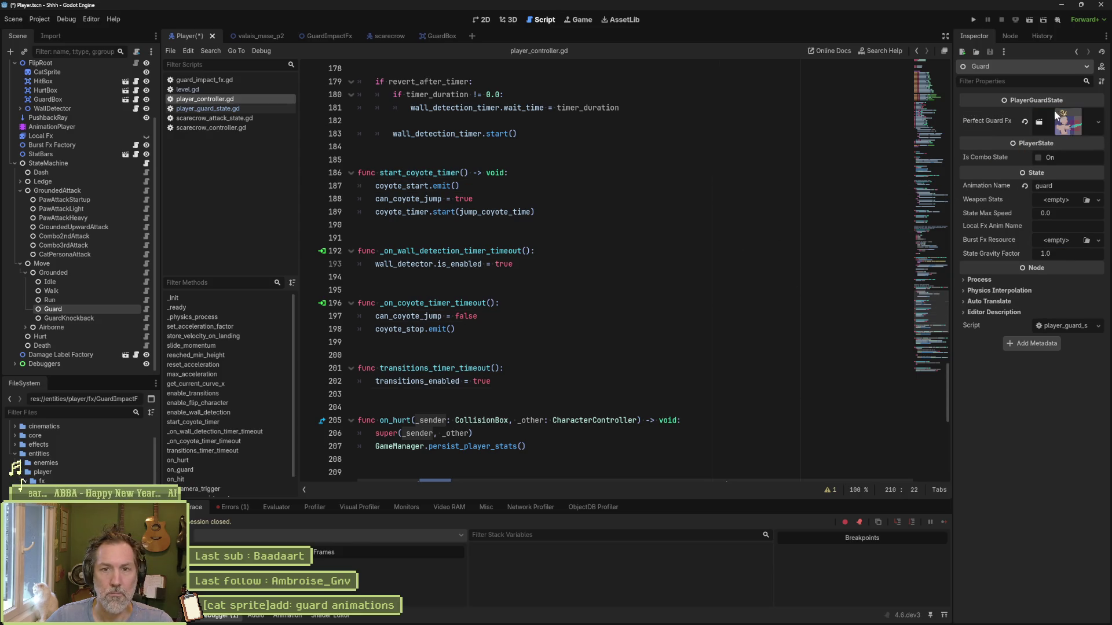
# Rerun the level and guard against a scarecrow attack to test the impact effect
pyautogui.click(254, 36)
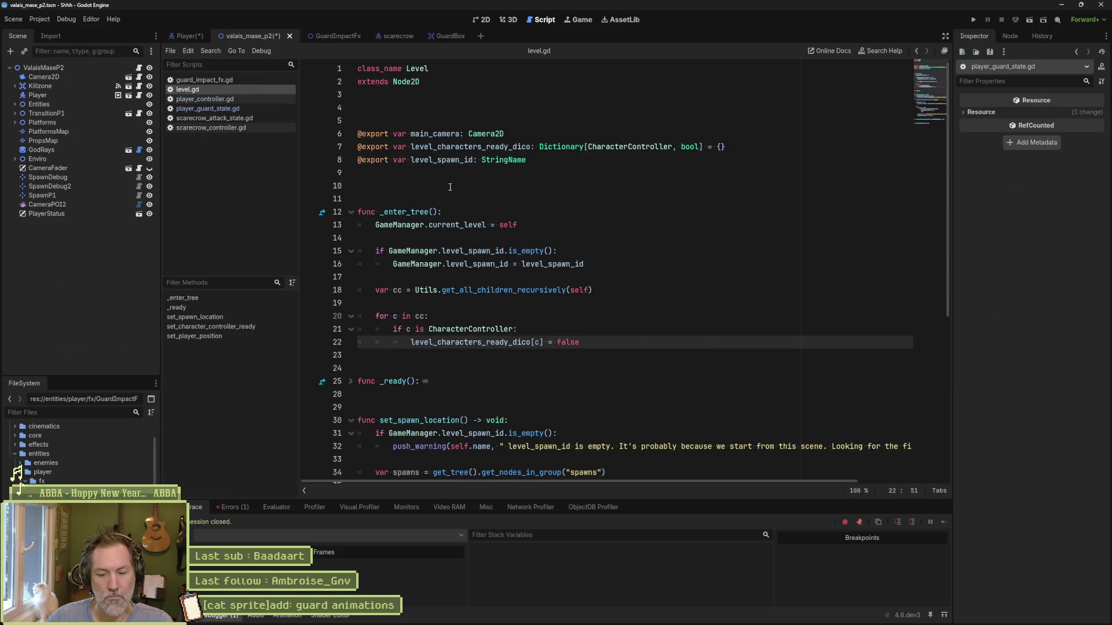
pyautogui.press('F6')
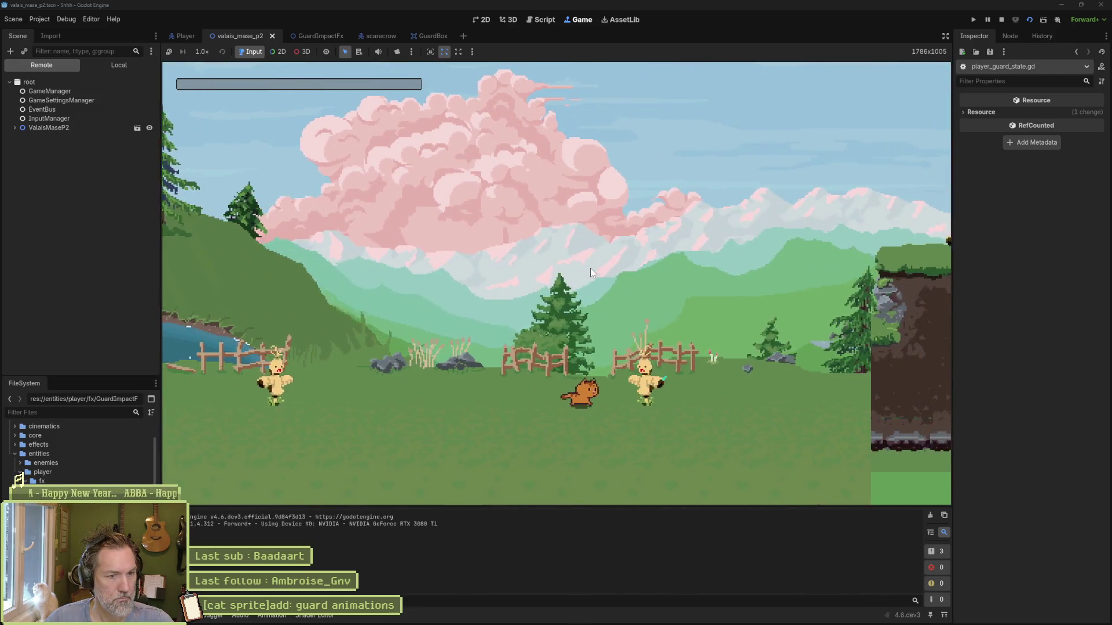
pyautogui.press('k')
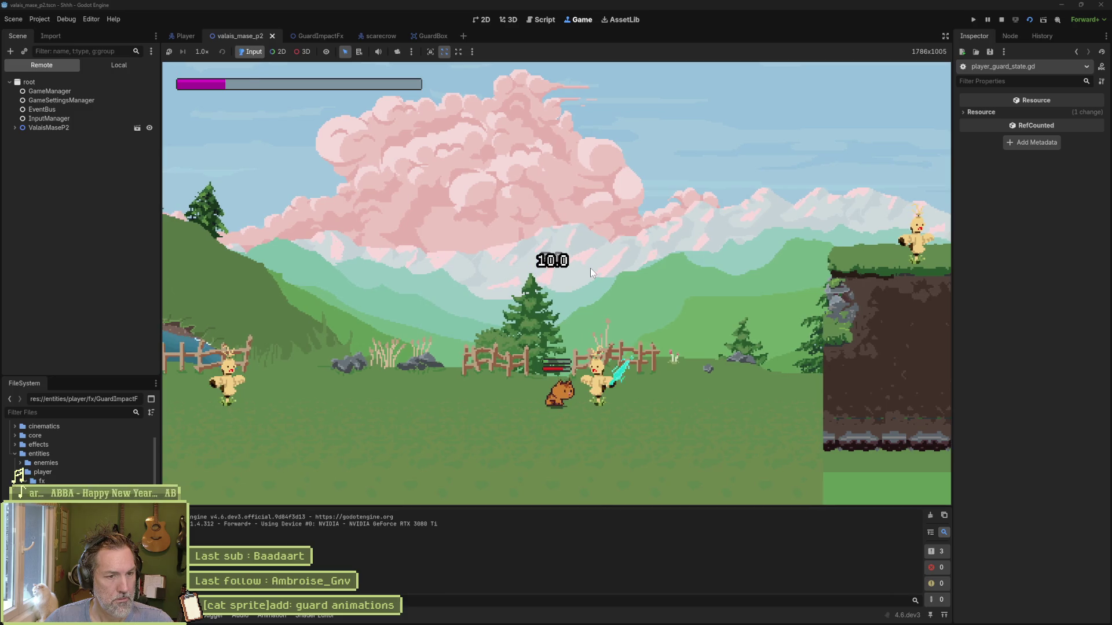
pyautogui.press('F8')
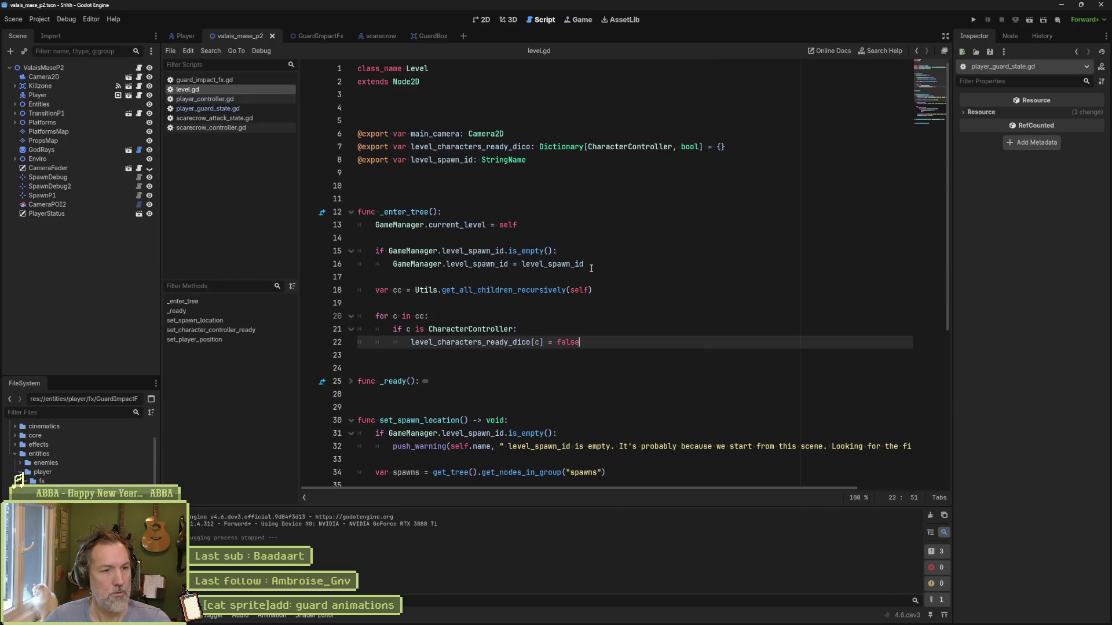
pyautogui.click(220, 109)
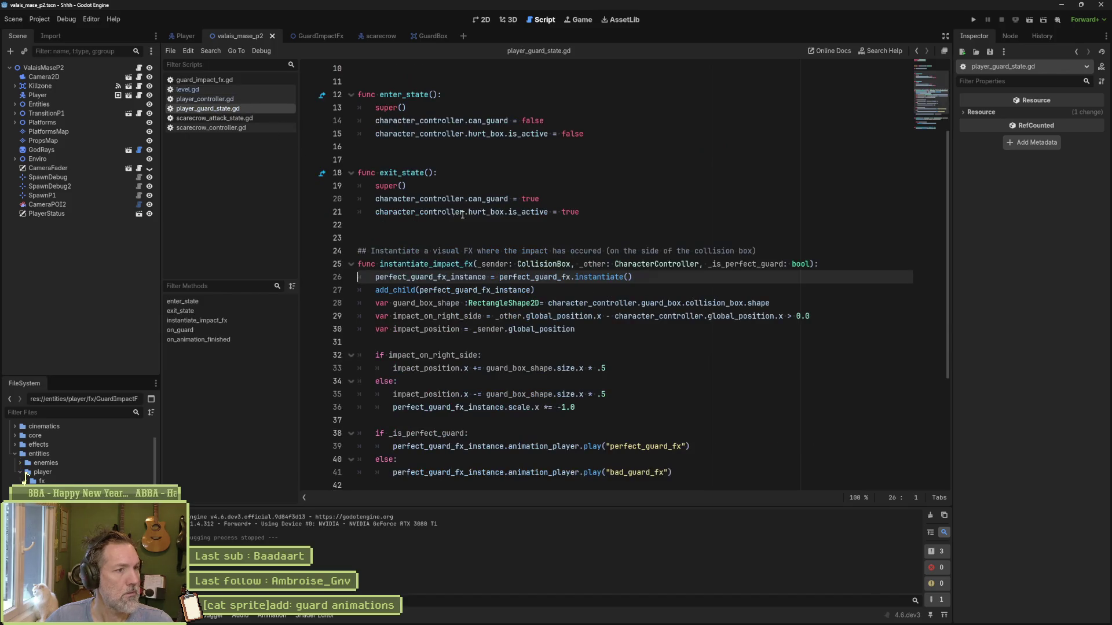
# Export perfect_guard_anim_name := "perfect_guard_fx" and bad_guard_anim_name := "bad_guard_fx", then save
pyautogui.scroll(-3, 555, 253)
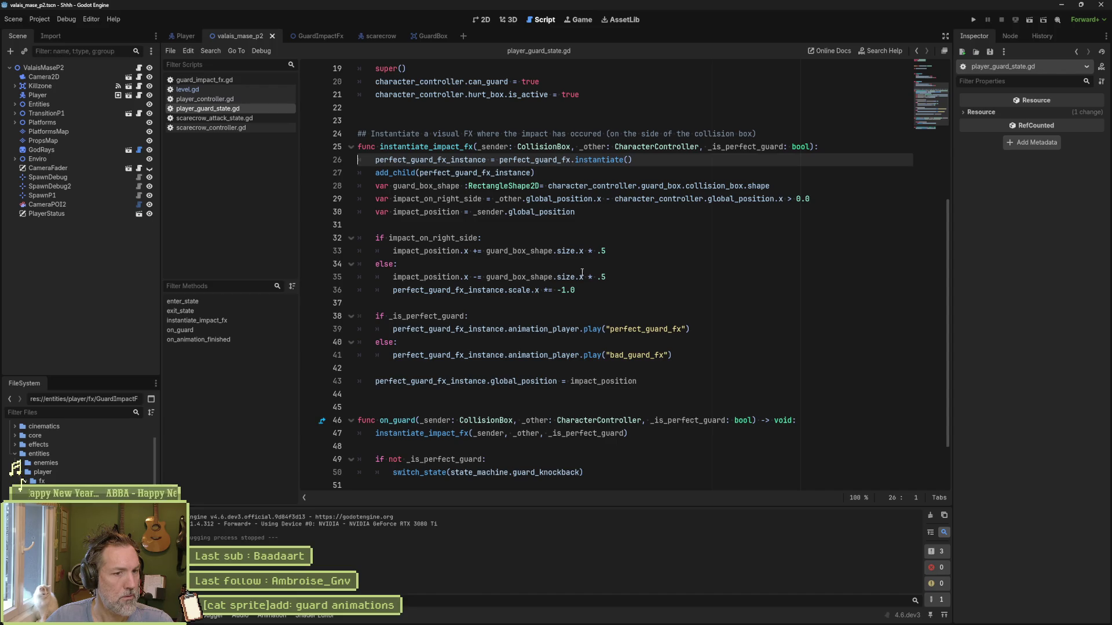
pyautogui.doubleClick(634, 330)
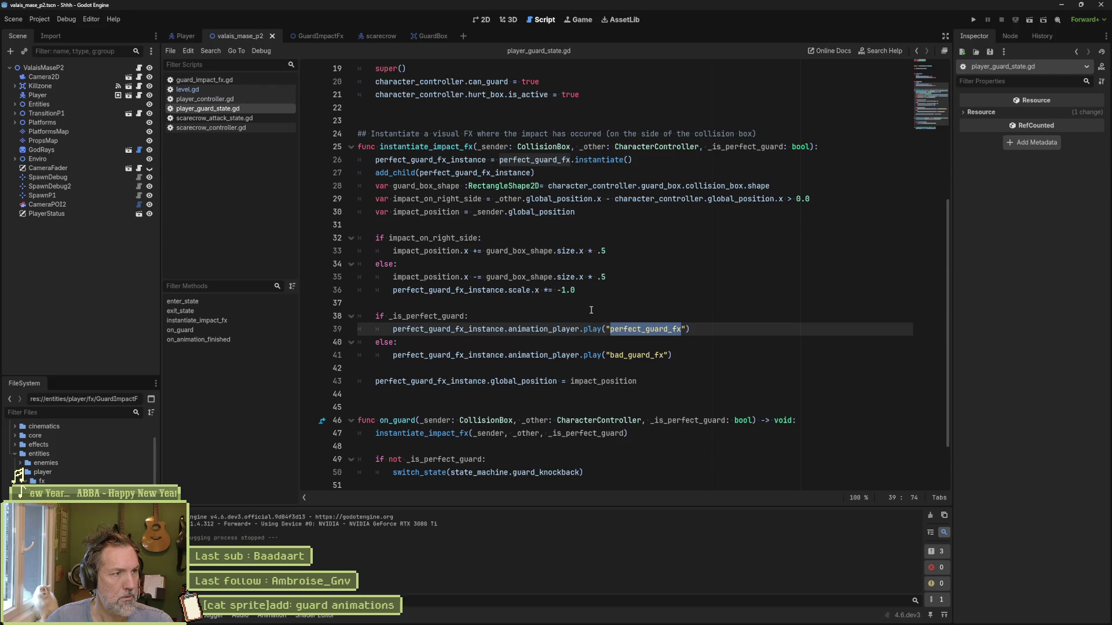
pyautogui.scroll(6, 593, 303)
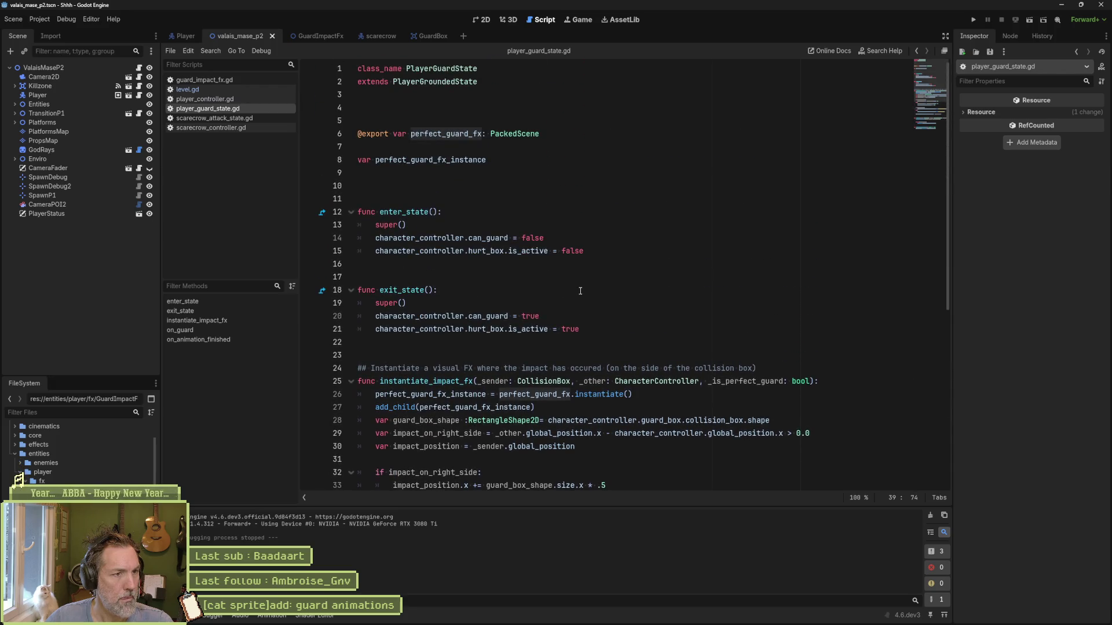
pyautogui.click(538, 134)
pyautogui.press('Return')
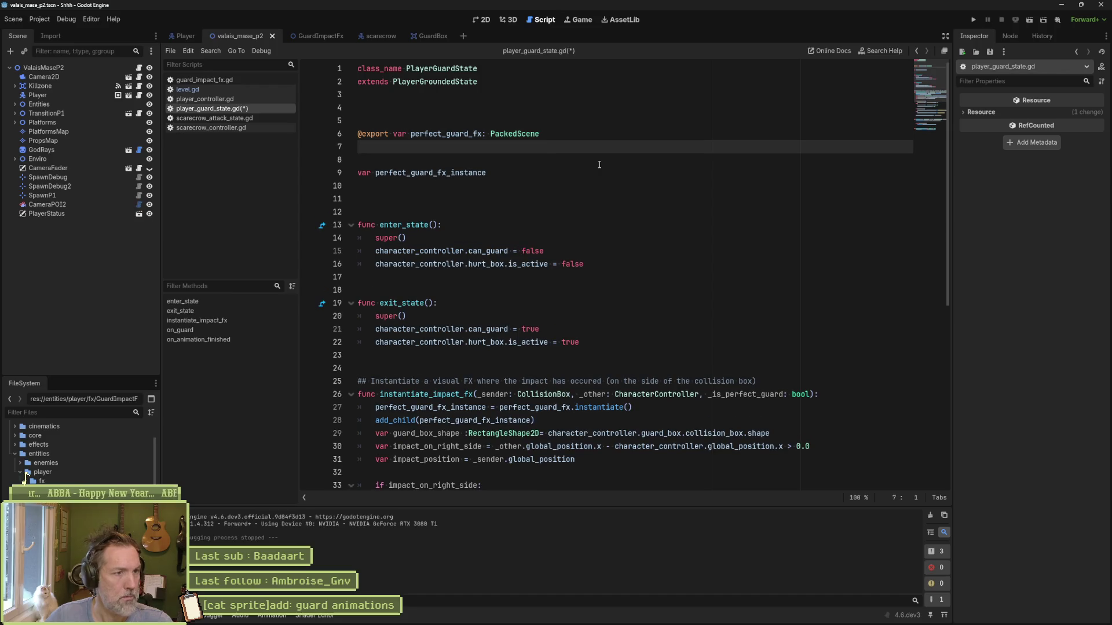
pyautogui.write('@export var ')
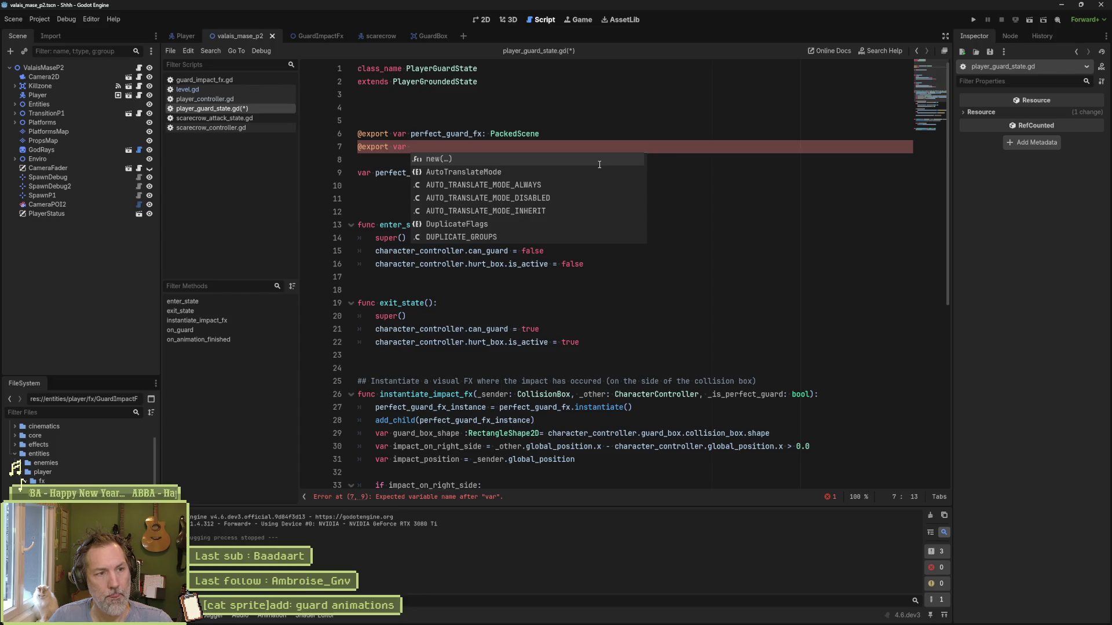
pyautogui.write('perfect_guard_a')
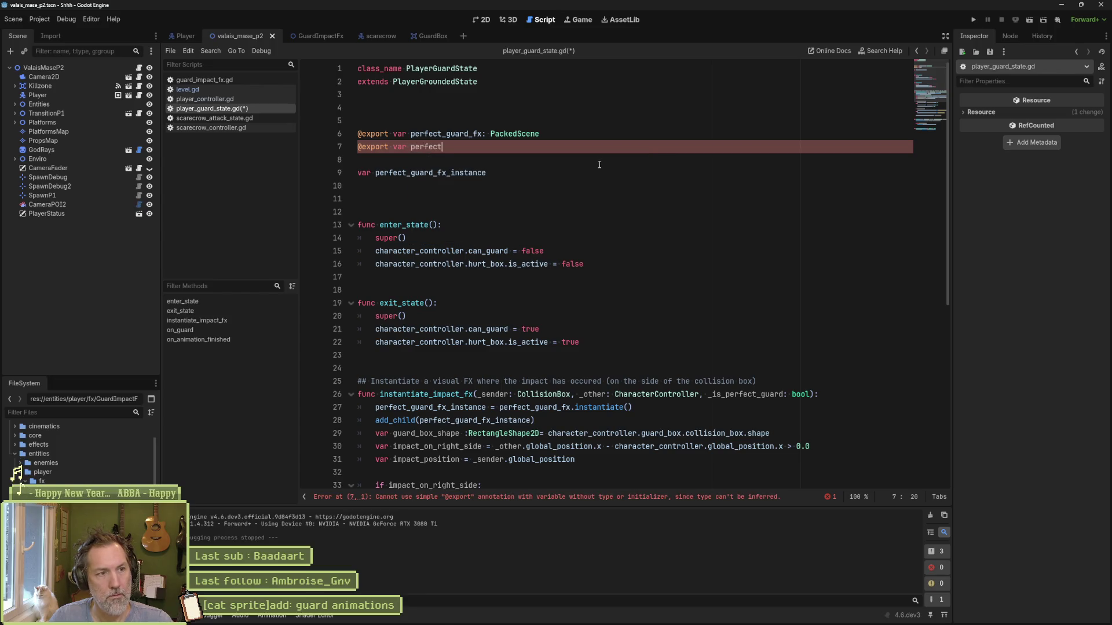
pyautogui.write('nim_name')
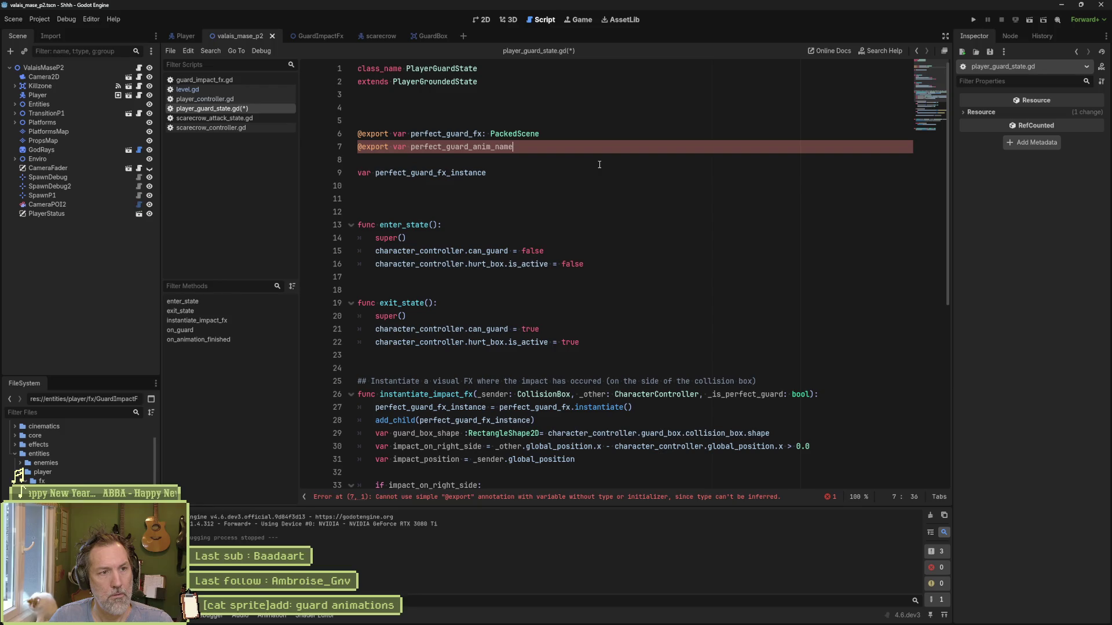
pyautogui.write(' := perfect_guard_fx')
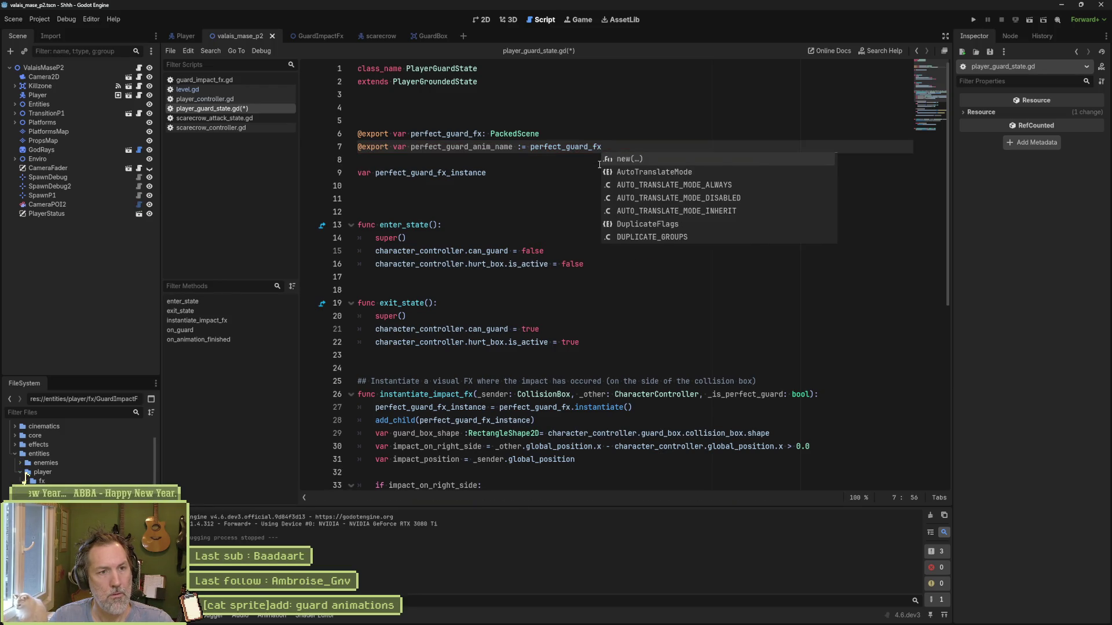
pyautogui.hotkey('ctrl', 'shift', 'Left')
pyautogui.write('"')
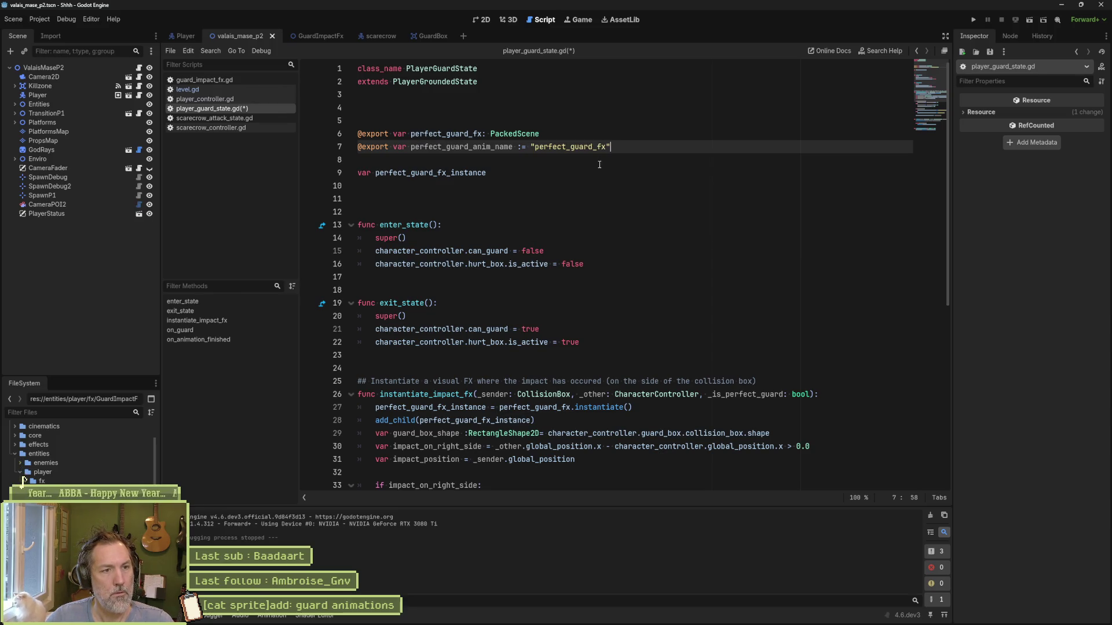
pyautogui.hotkey('ctrl', 'alt', 'Down')
pyautogui.hotkey('shift', 'Right')
pyautogui.hotkey('shift', 'Right')
pyautogui.hotkey('shift', 'Right')
pyautogui.write('bad')
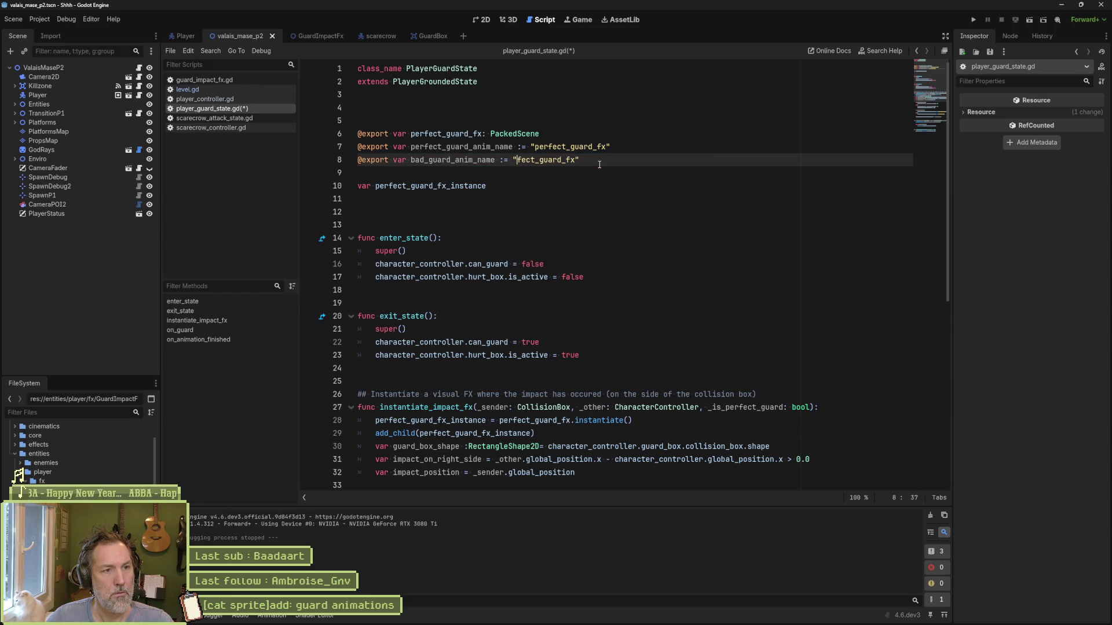
pyautogui.hotkey('ctrl', 's')
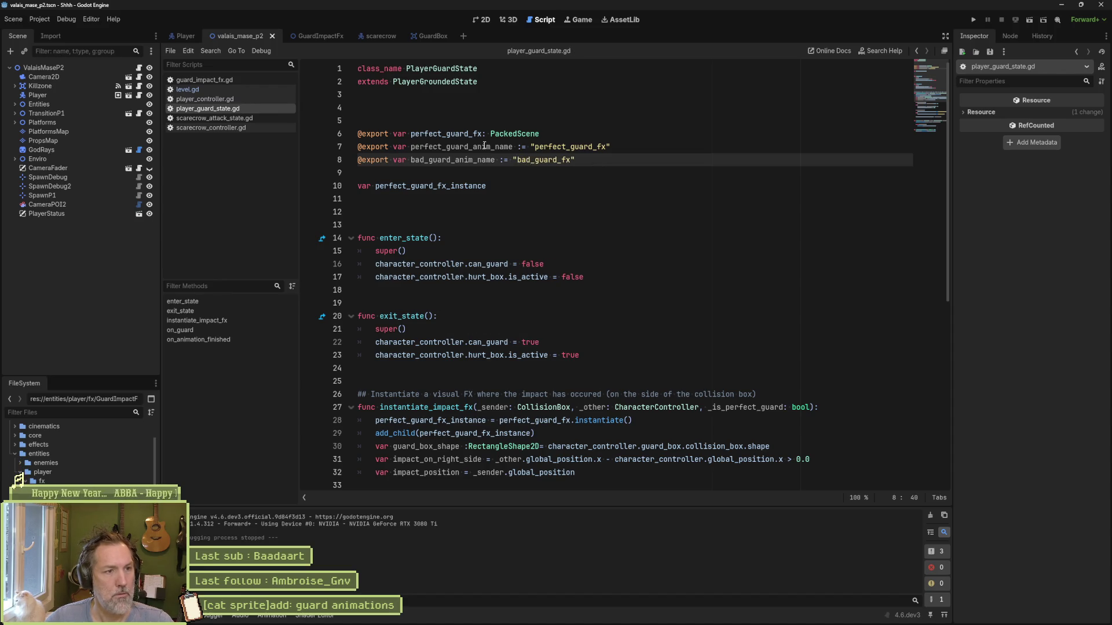
# Replace both play-call string literals with the new variables, save, and check the Guard node's properties
pyautogui.doubleClick(461, 147)
pyautogui.hotkey('ctrl', 'c')
pyautogui.scroll(-4, 554, 334)
pyautogui.scroll(-4, 555, 334)
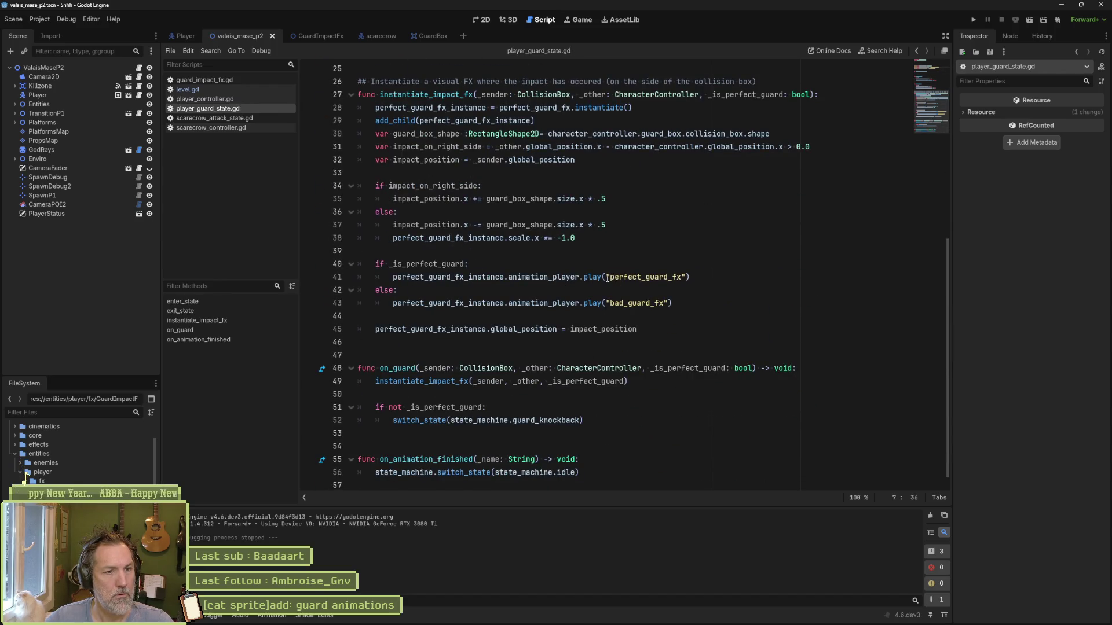
pyautogui.moveTo(606, 276); pyautogui.dragTo(690, 277)
pyautogui.hotkey('ctrl', 'v')
pyautogui.scroll(7, 466, 189)
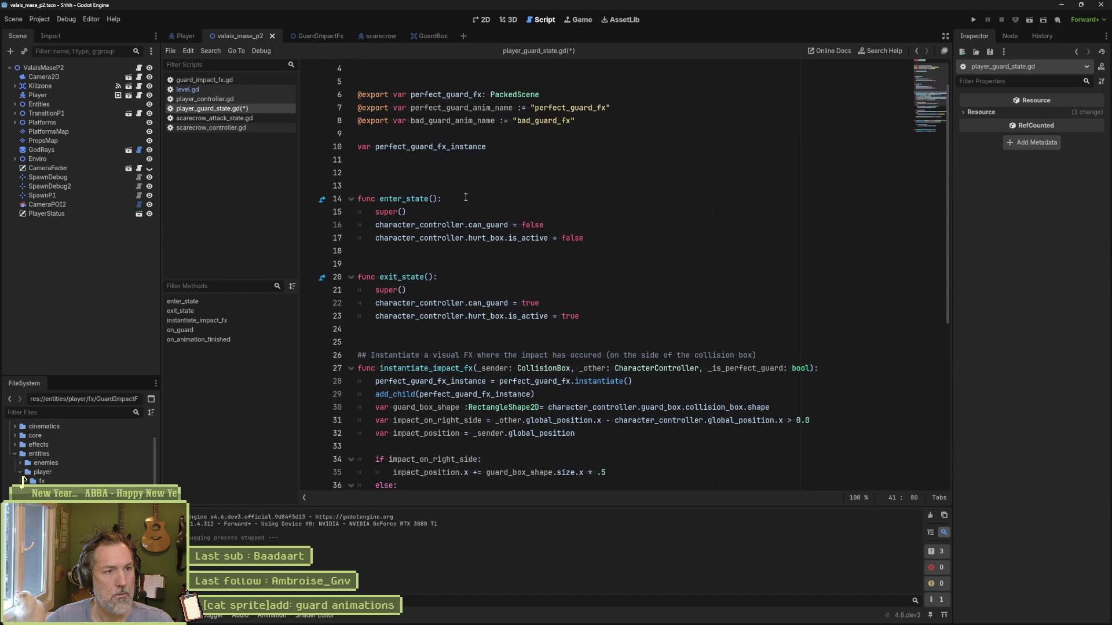
pyautogui.doubleClick(455, 120)
pyautogui.hotkey('ctrl', 'c')
pyautogui.scroll(-7, 590, 306)
pyautogui.moveTo(605, 303); pyautogui.dragTo(672, 303)
pyautogui.hotkey('ctrl', 'v')
pyautogui.hotkey('ctrl', 's')
pyautogui.scroll(8, 678, 256)
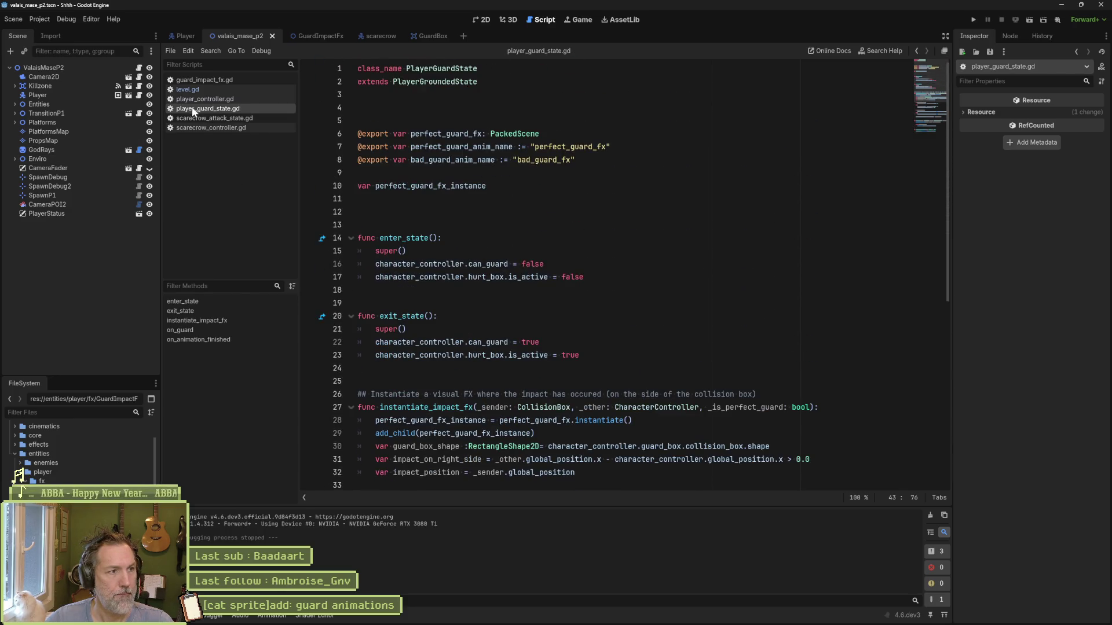
pyautogui.click(179, 36)
pyautogui.click(64, 307)
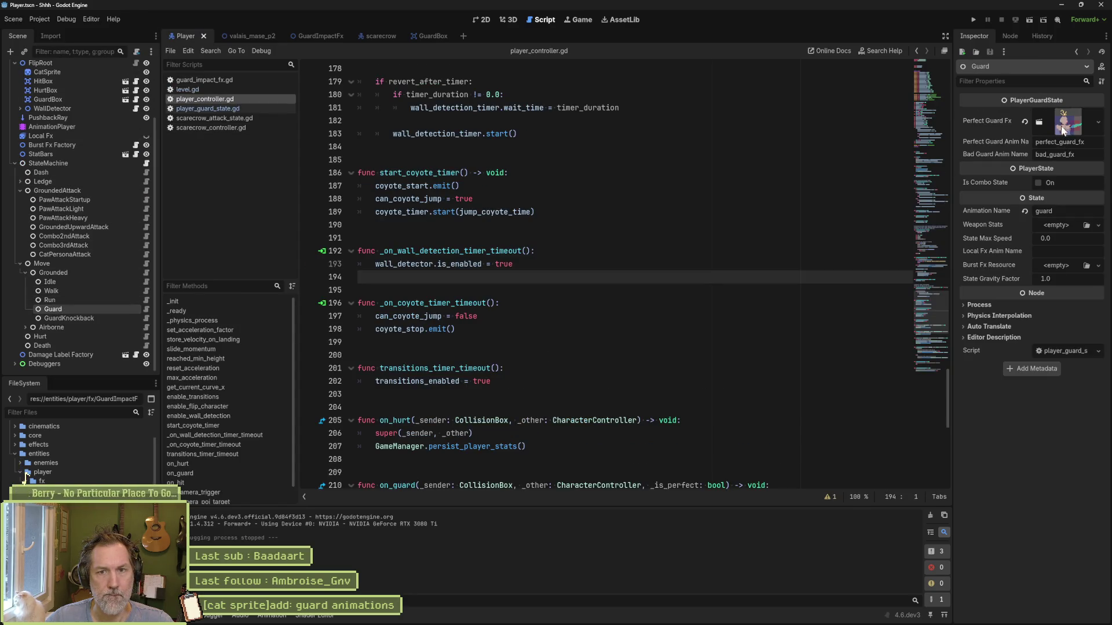